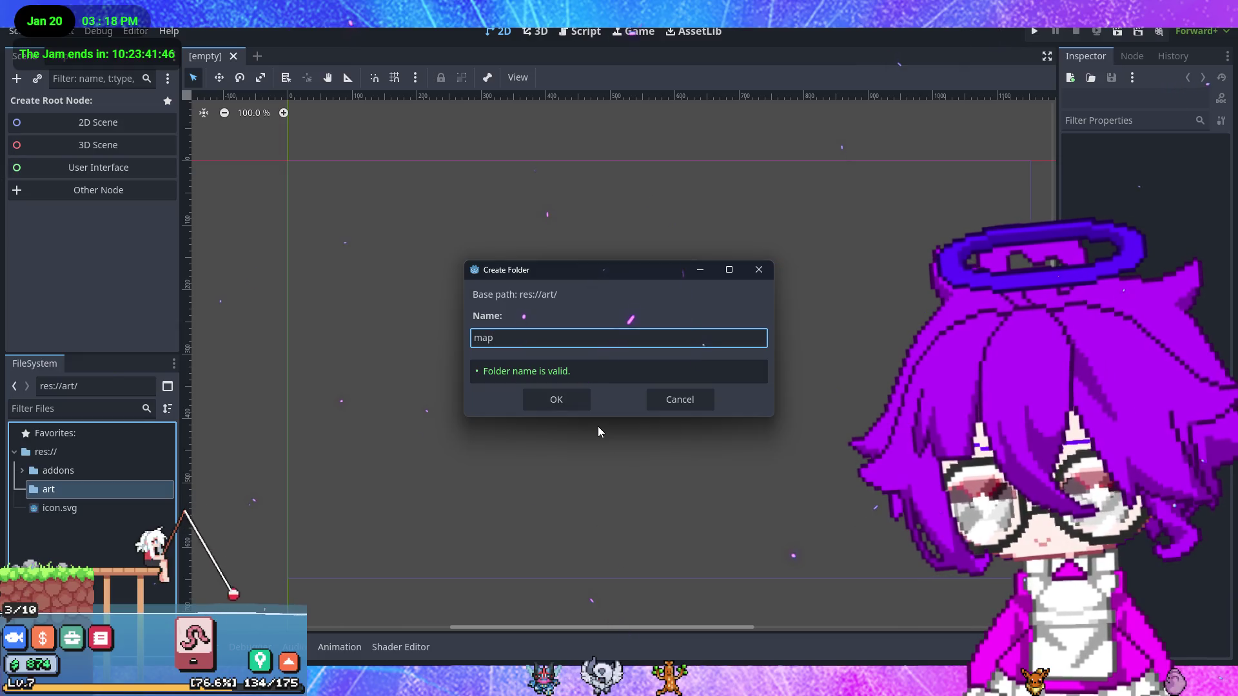
# - Name the new folder 'tiles' and create it
pyautogui.press('BackSpace')
pyautogui.press('BackSpace')
pyautogui.press('BackSpace')
pyautogui.write('tiles')
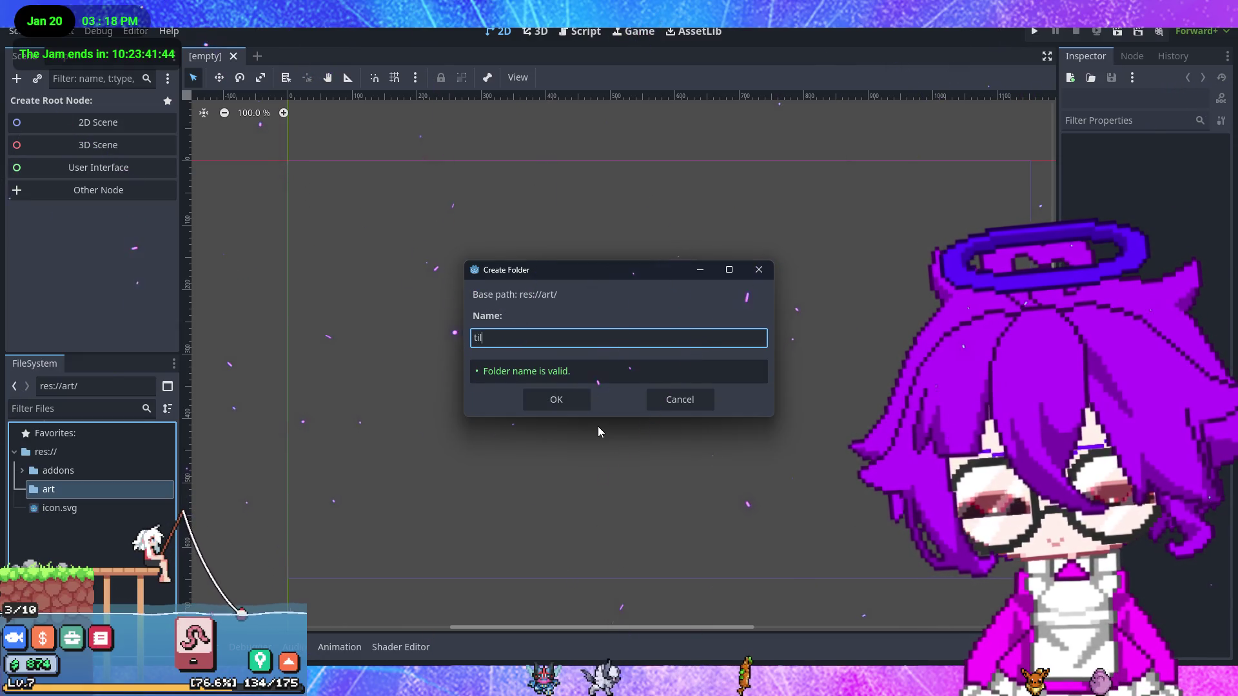
pyautogui.press('Return')
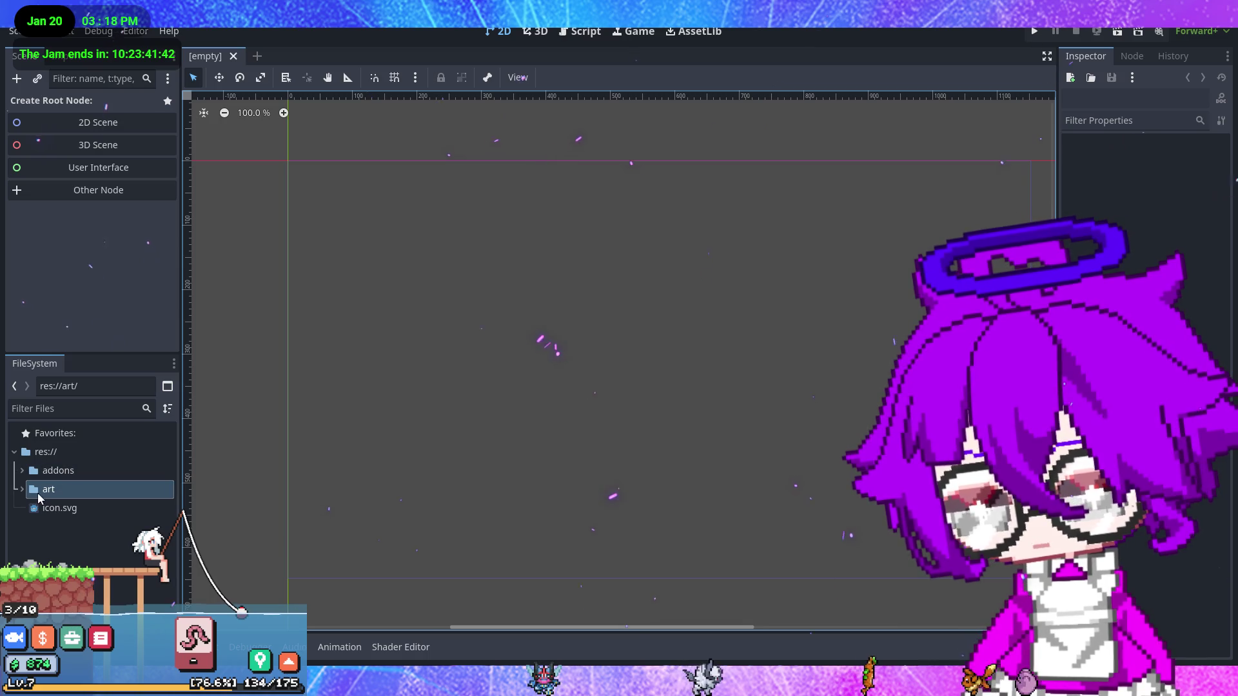
# - Expand the art folder and select the tilemap folder inside it
pyautogui.click(29, 492)
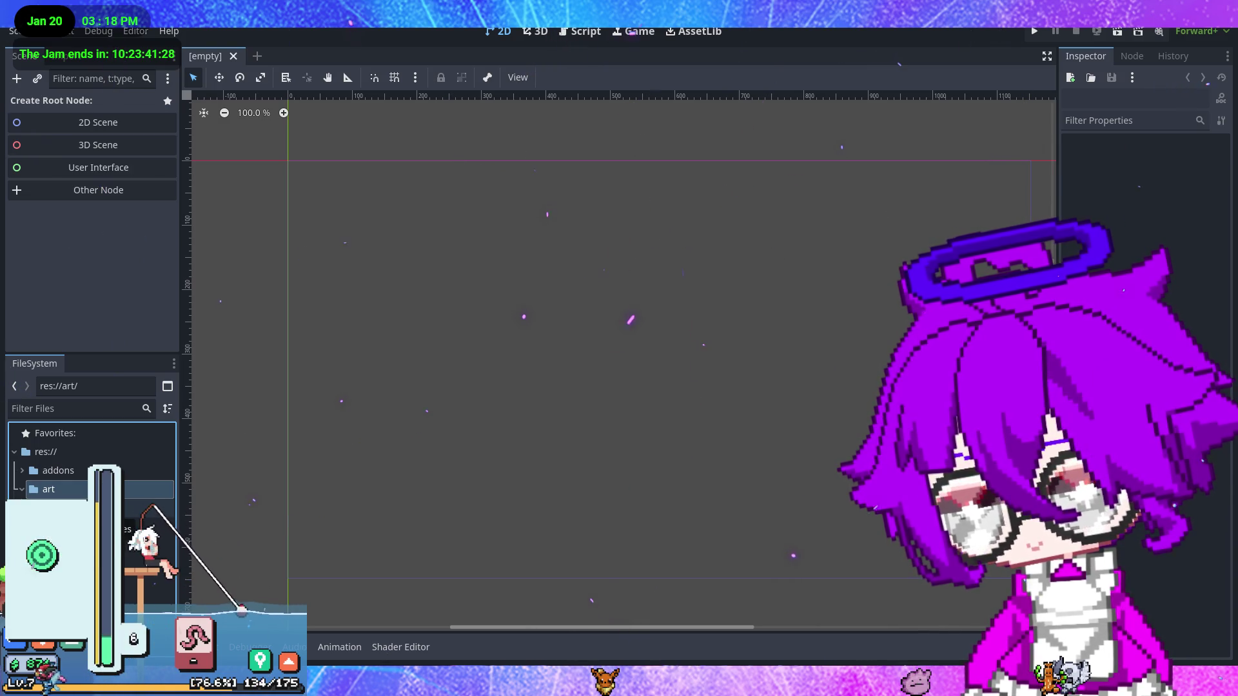
pyautogui.rightClick(95, 508)
pyautogui.press('Escape')
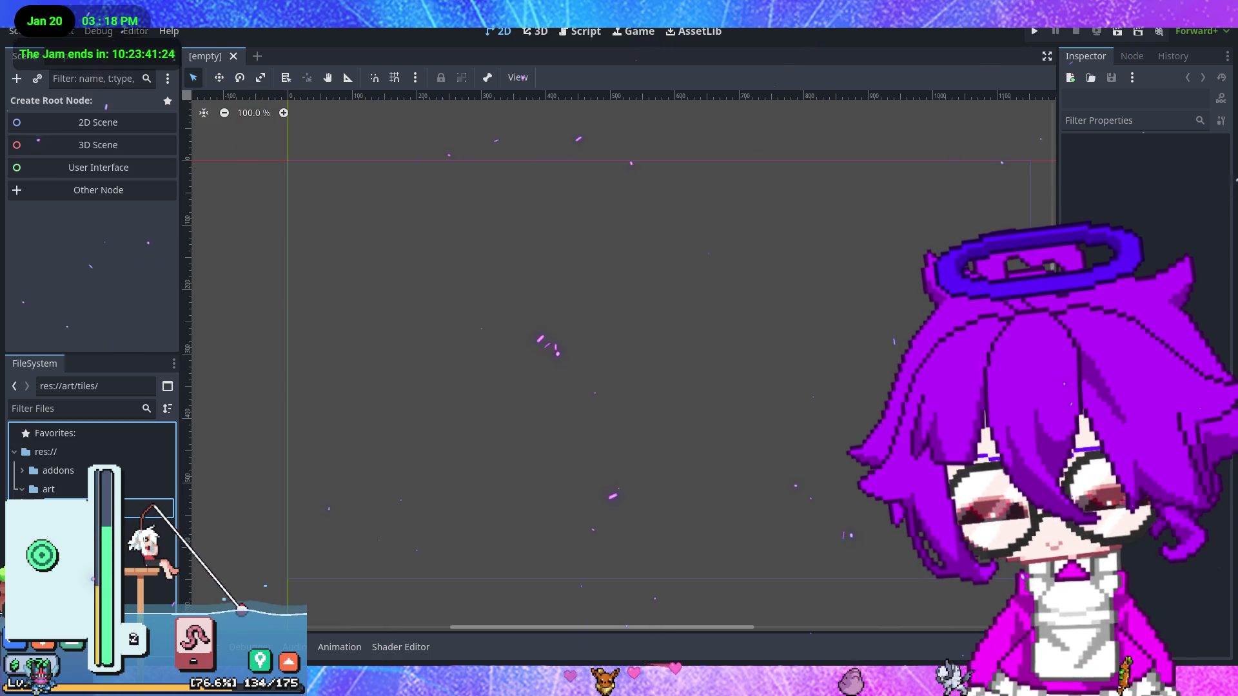
pyautogui.click(71, 527)
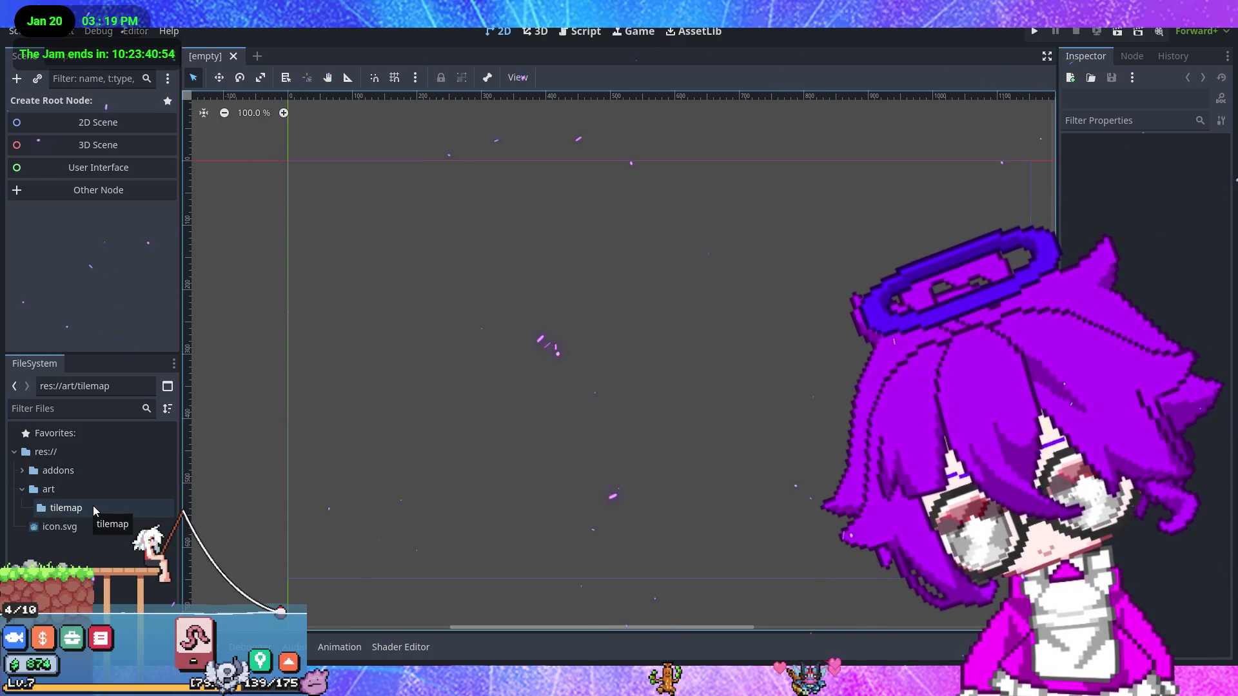
# - Create a 'scenes' folder at the project root res://
pyautogui.rightClick(82, 458)
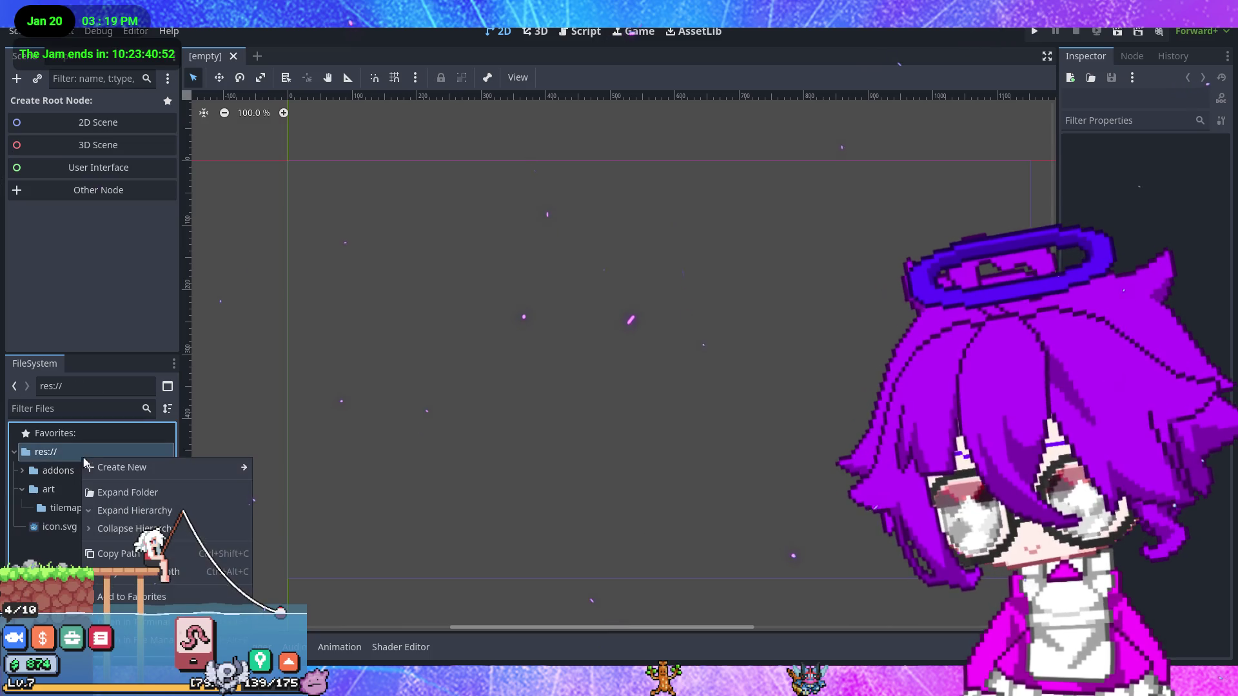
pyautogui.moveTo(146, 469)
pyautogui.click(271, 470)
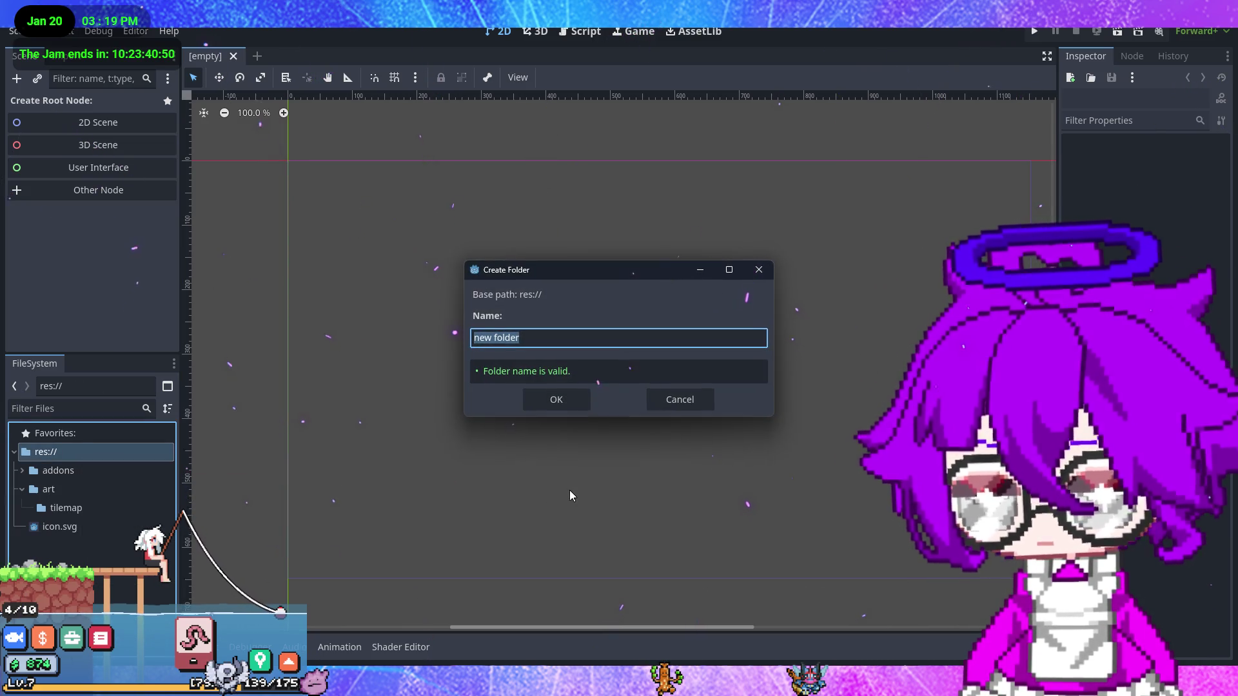
pyautogui.write('scenes')
pyautogui.press('Return')
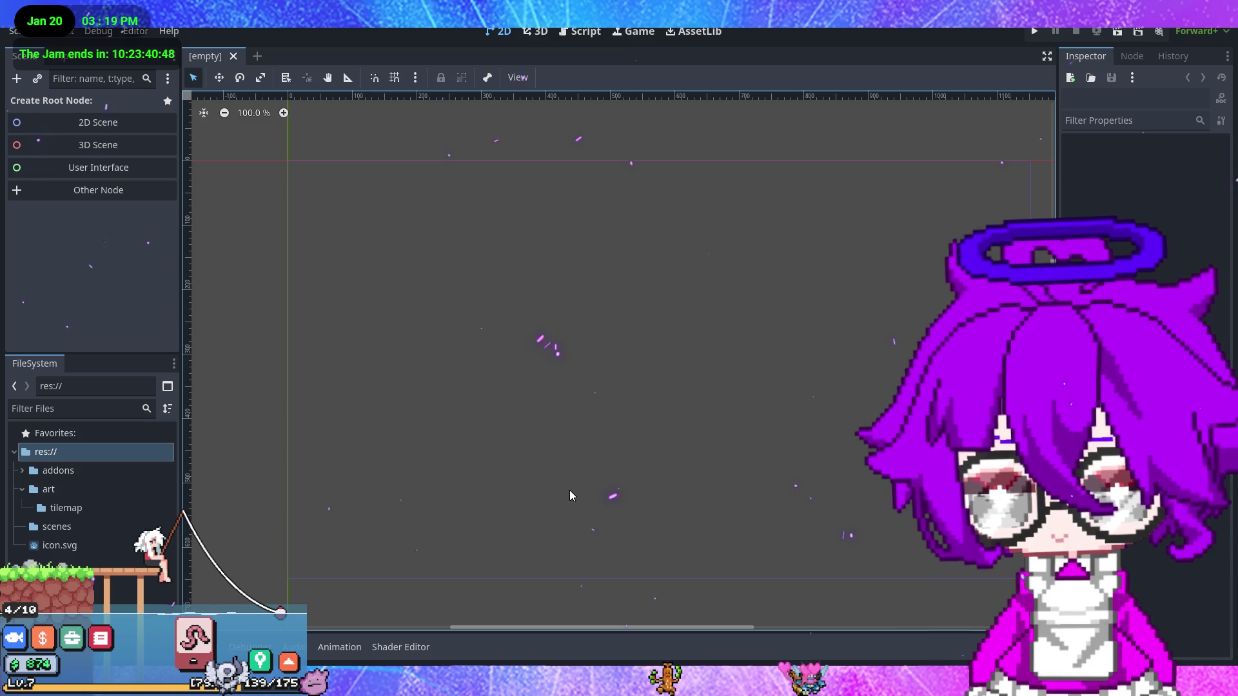
# - Create a 2D Scene named map_loader inside the scenes folder
pyautogui.rightClick(123, 527)
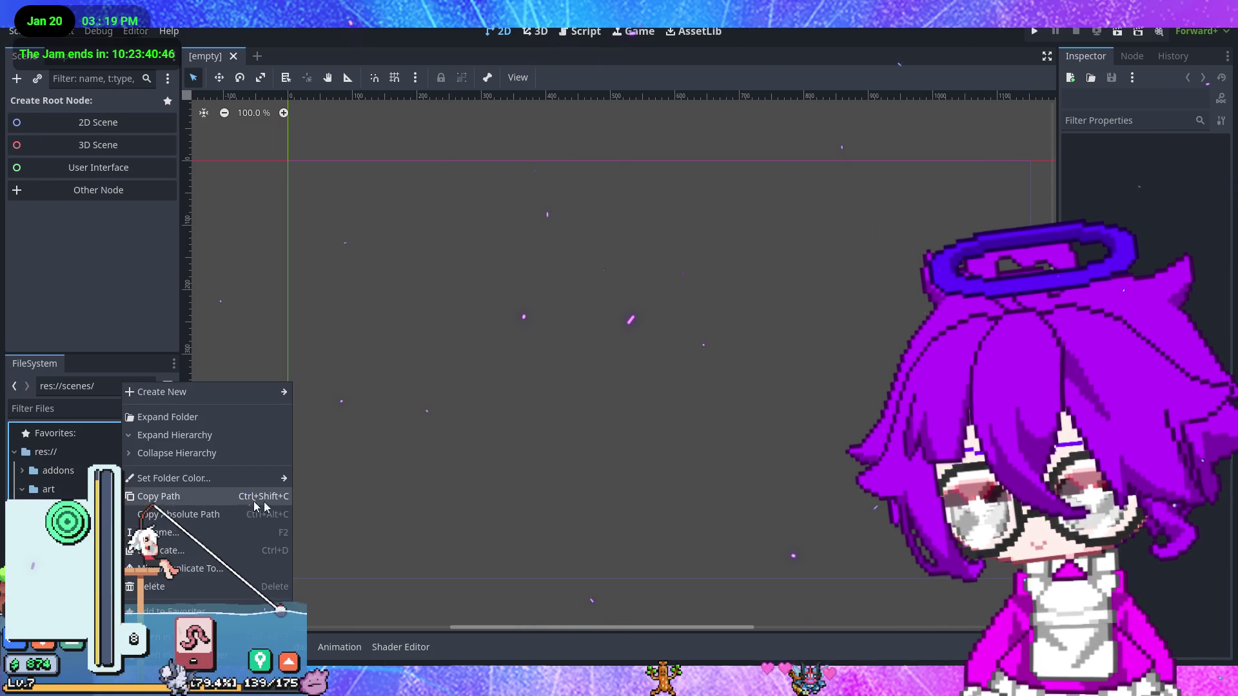
pyautogui.moveTo(277, 395)
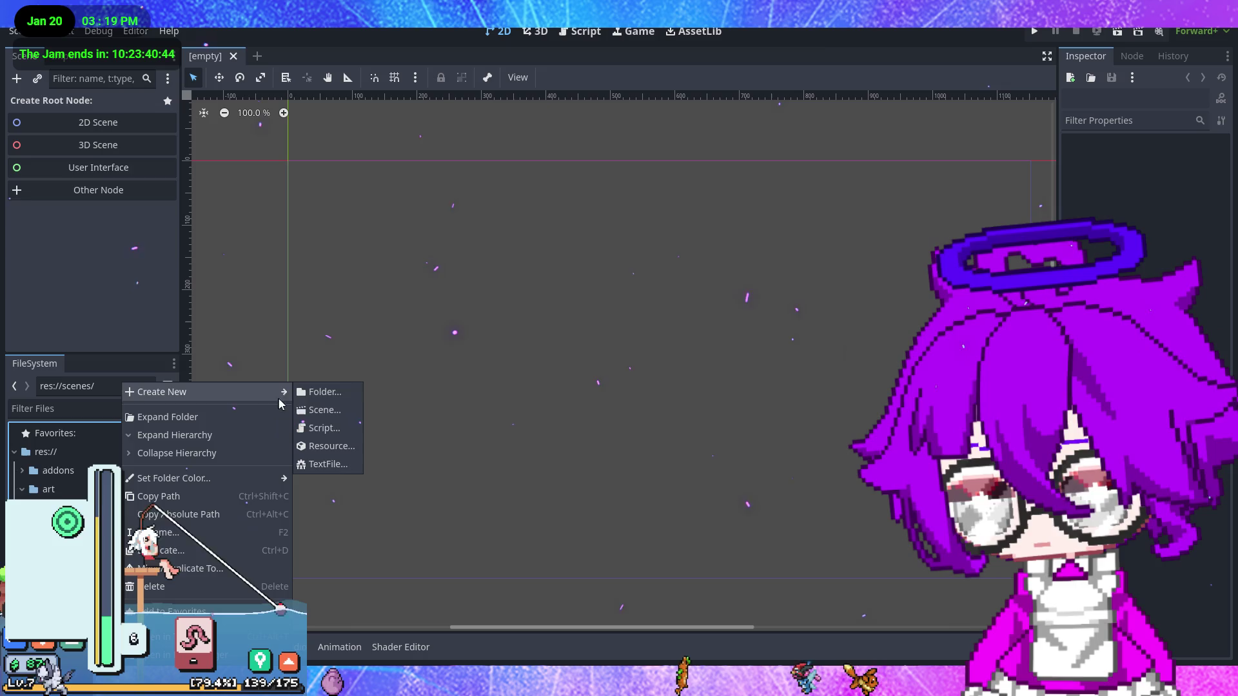
pyautogui.click(323, 410)
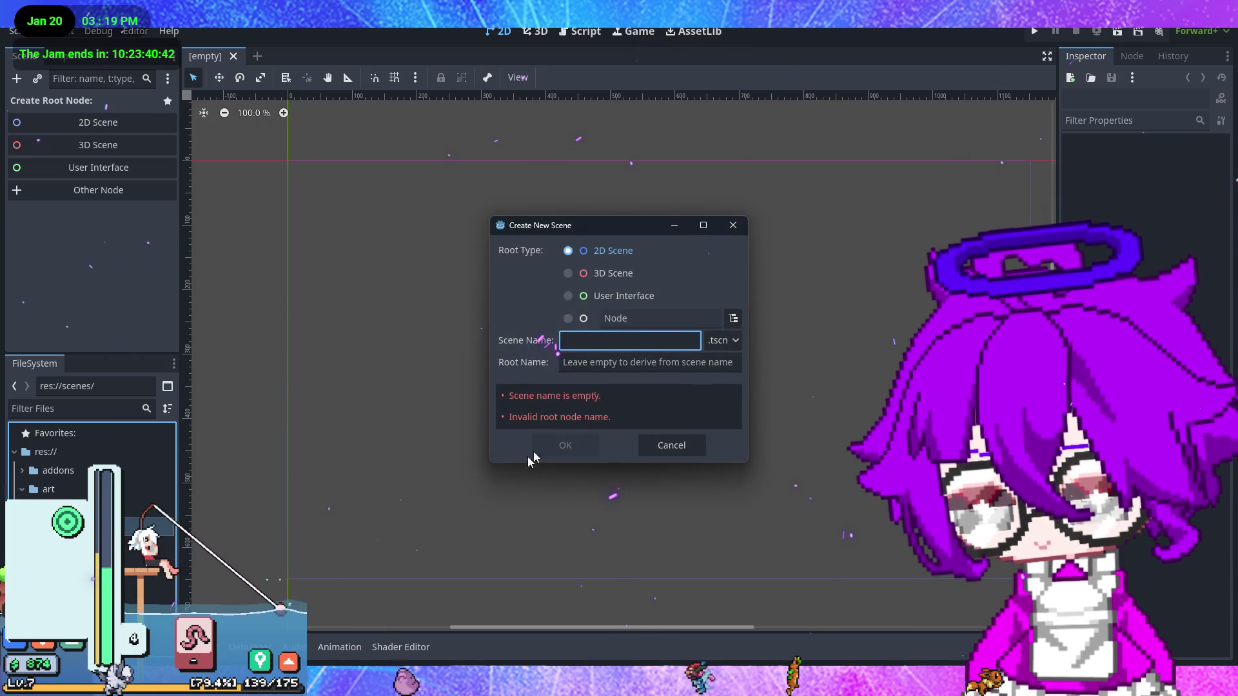
pyautogui.click(568, 318)
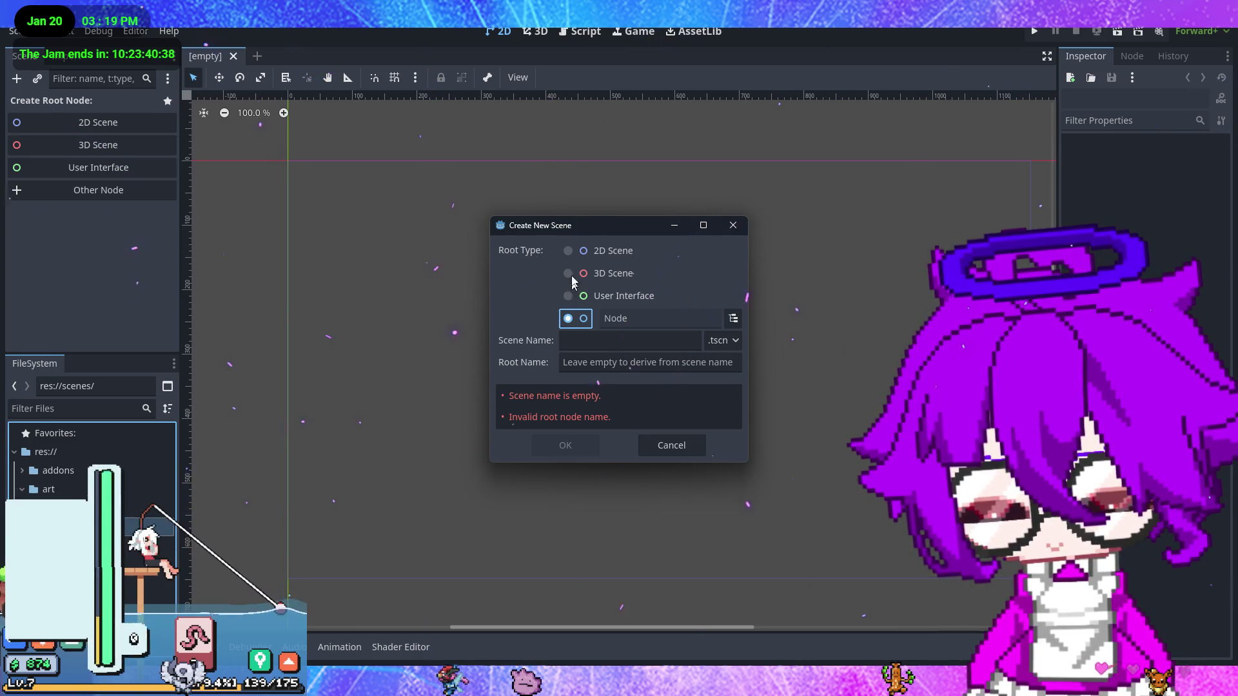
pyautogui.click(568, 251)
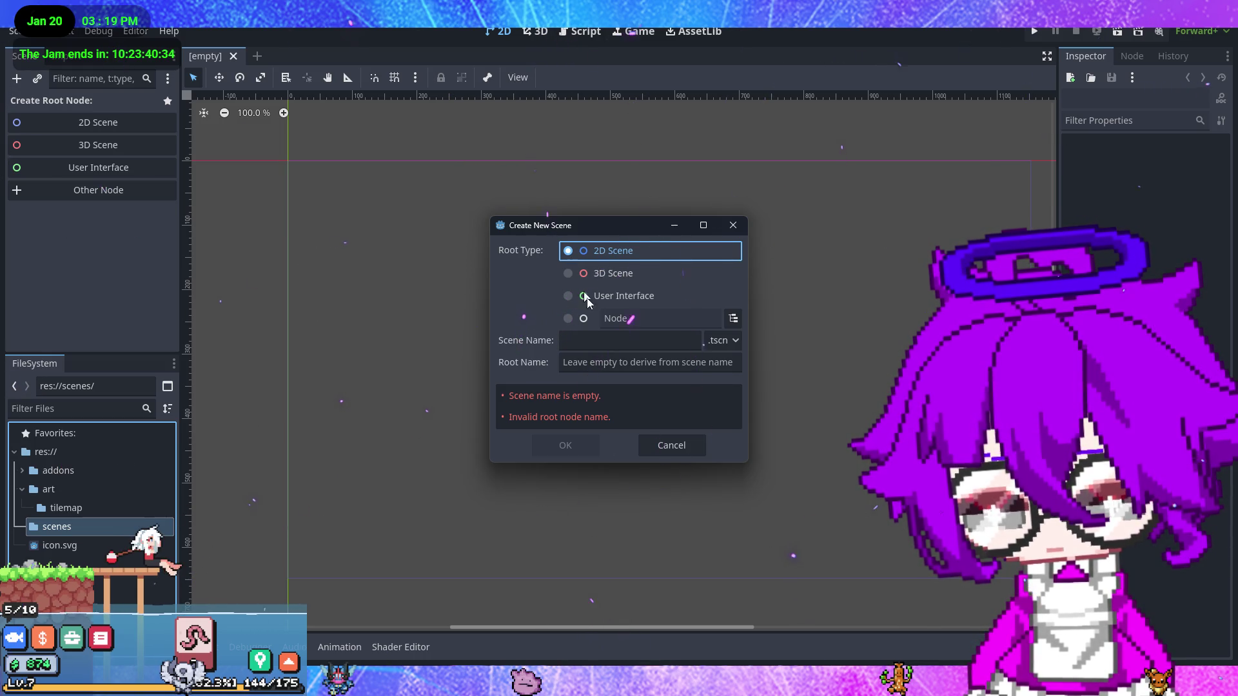
pyautogui.click(602, 340)
pyautogui.write('level')
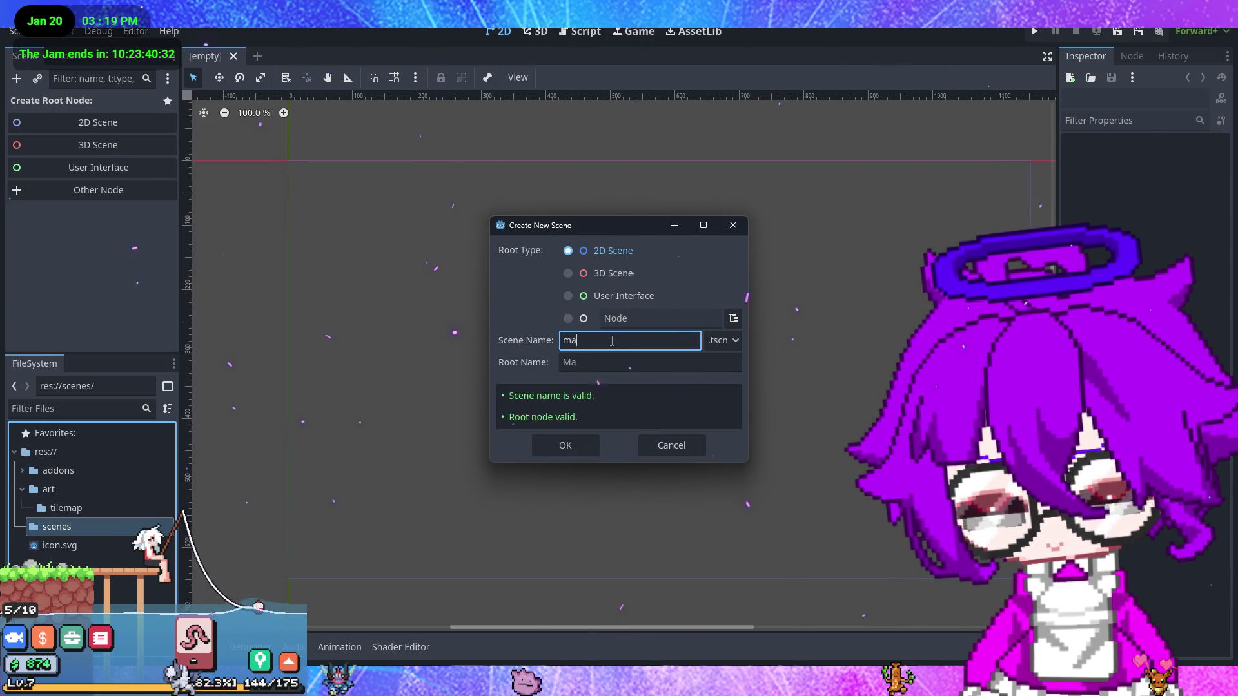
pyautogui.hotkey('ctrl', 'a')
pyautogui.press('BackSpace')
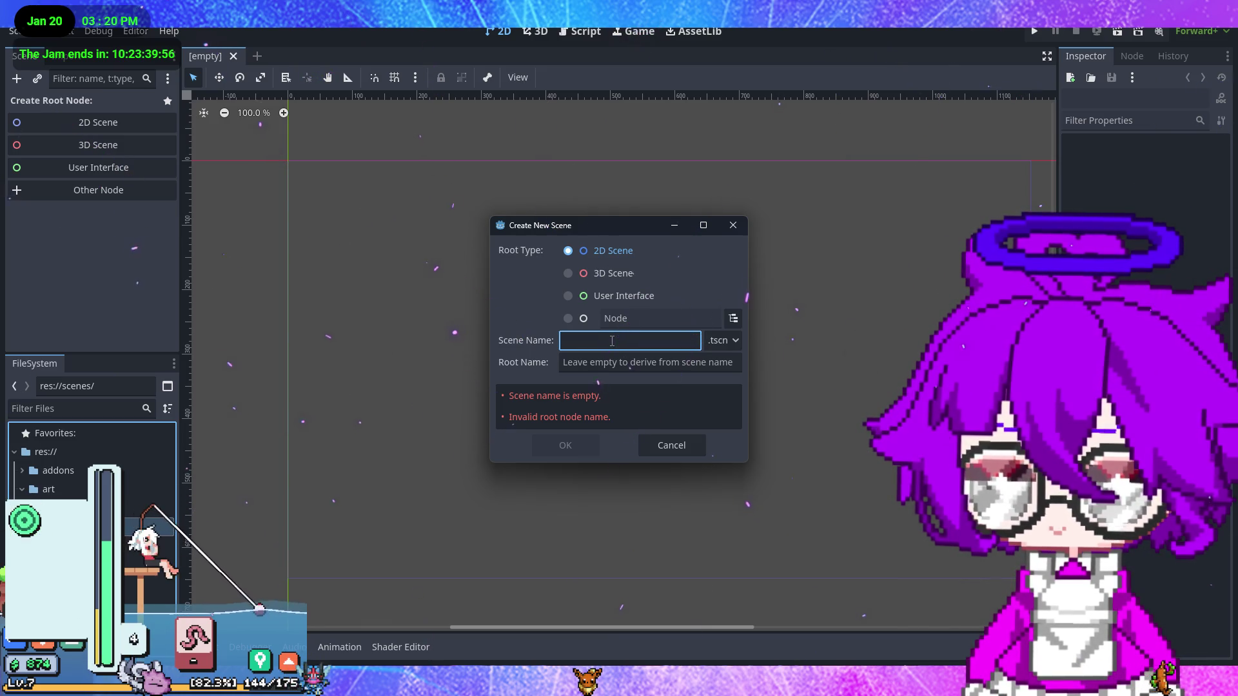
pyautogui.write('m')
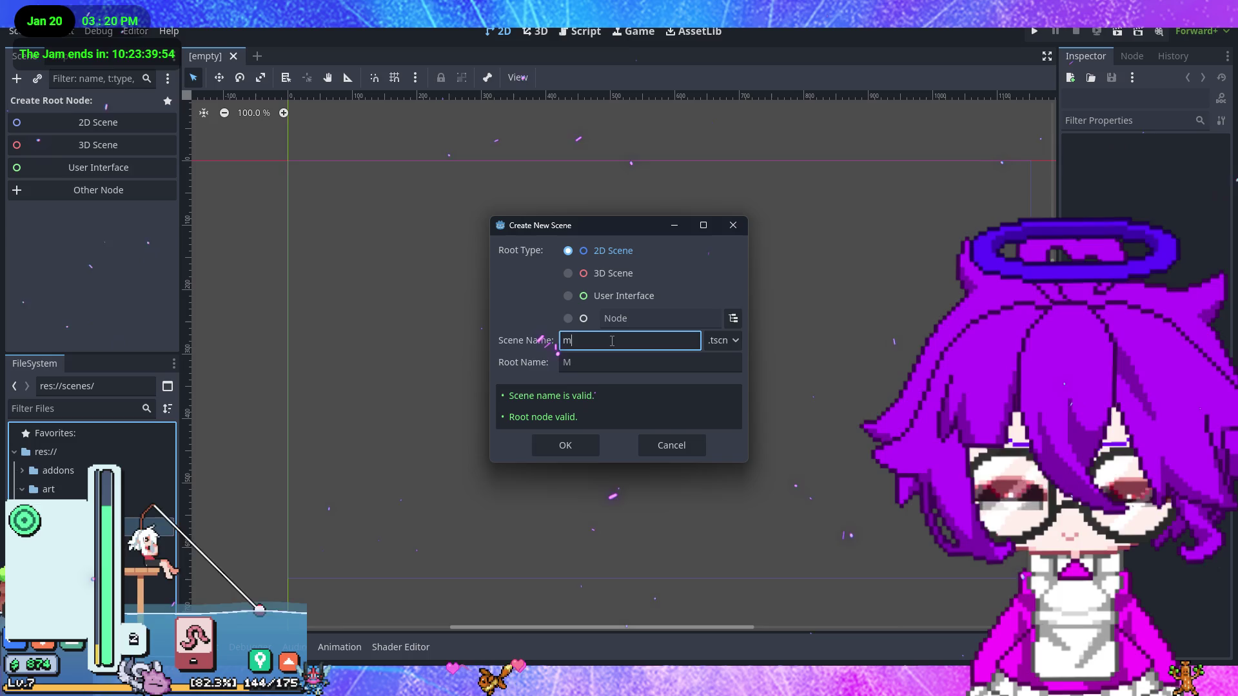
pyautogui.write('ap_loader')
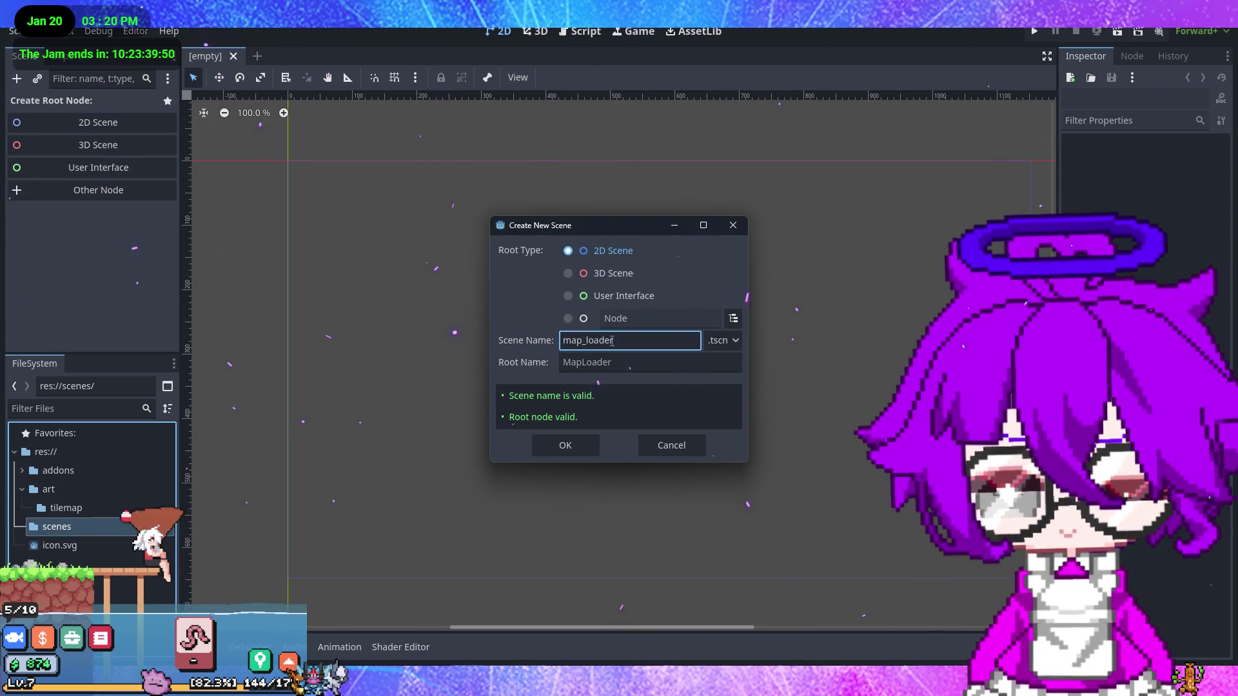
pyautogui.press('Return')
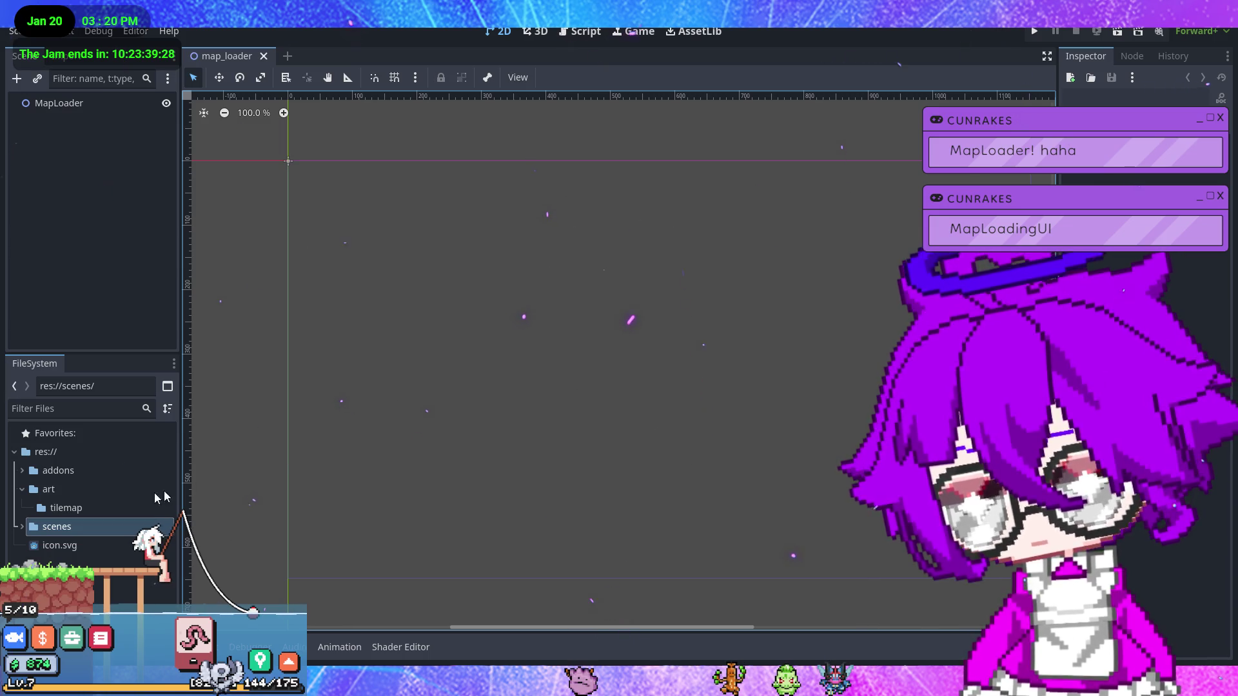
# - Set map_loader.tscn as the project's main scene
pyautogui.click(21, 527)
pyautogui.click(65, 546)
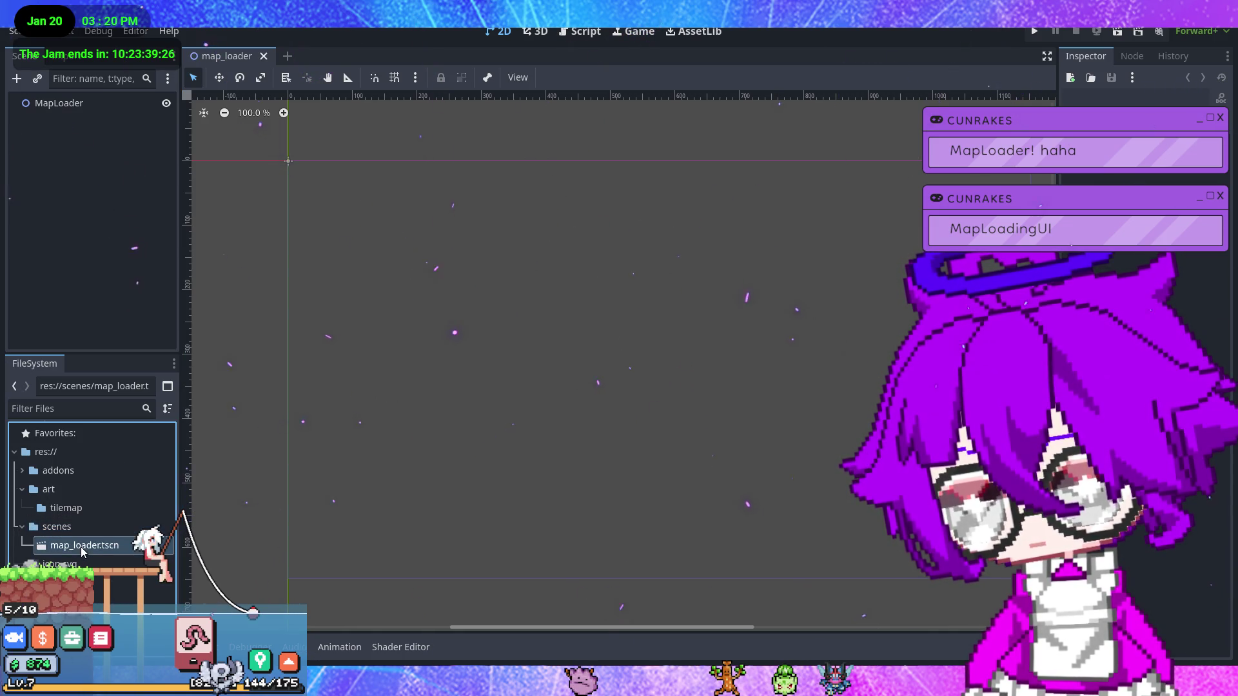
pyautogui.rightClick(82, 550)
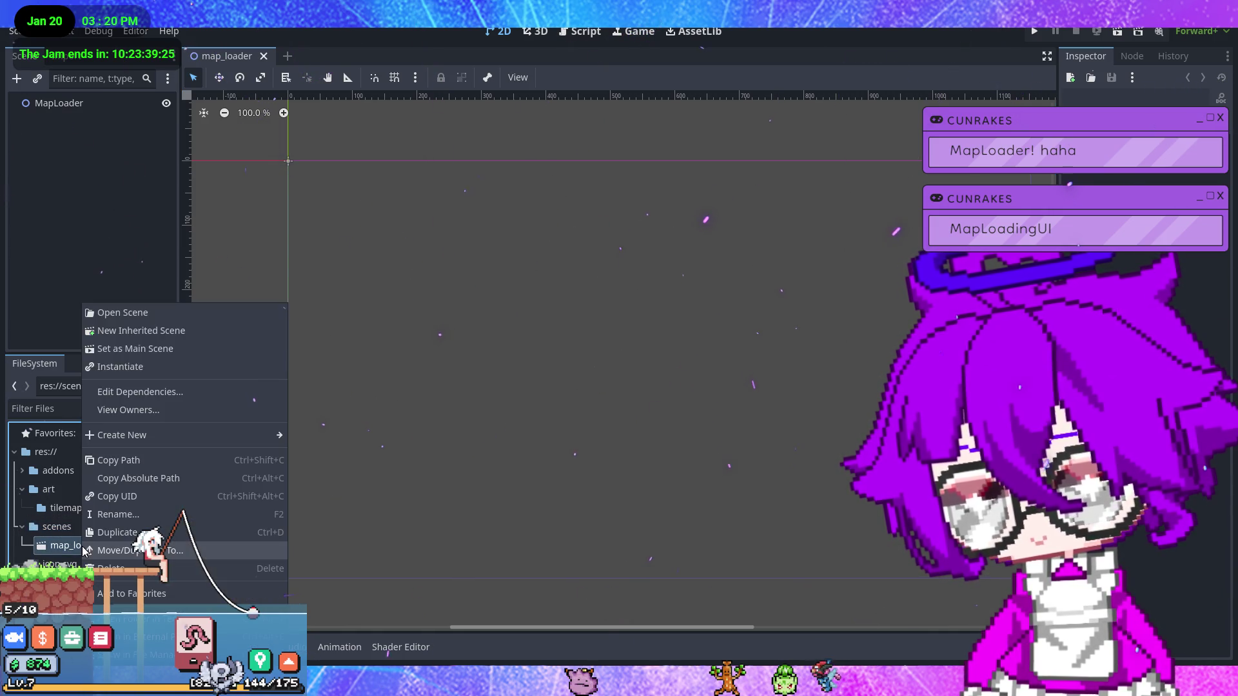
pyautogui.click(172, 349)
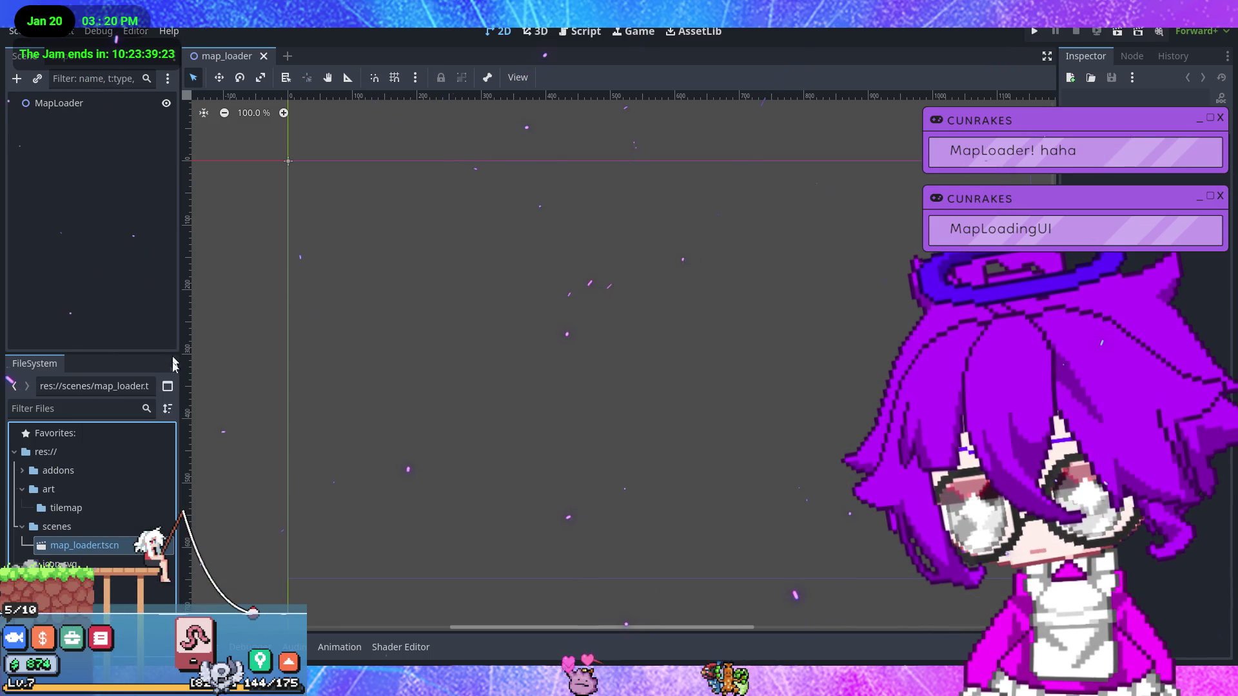
pyautogui.click(118, 220)
# - Create a 'maps' folder inside scenes
pyautogui.rightClick(97, 532)
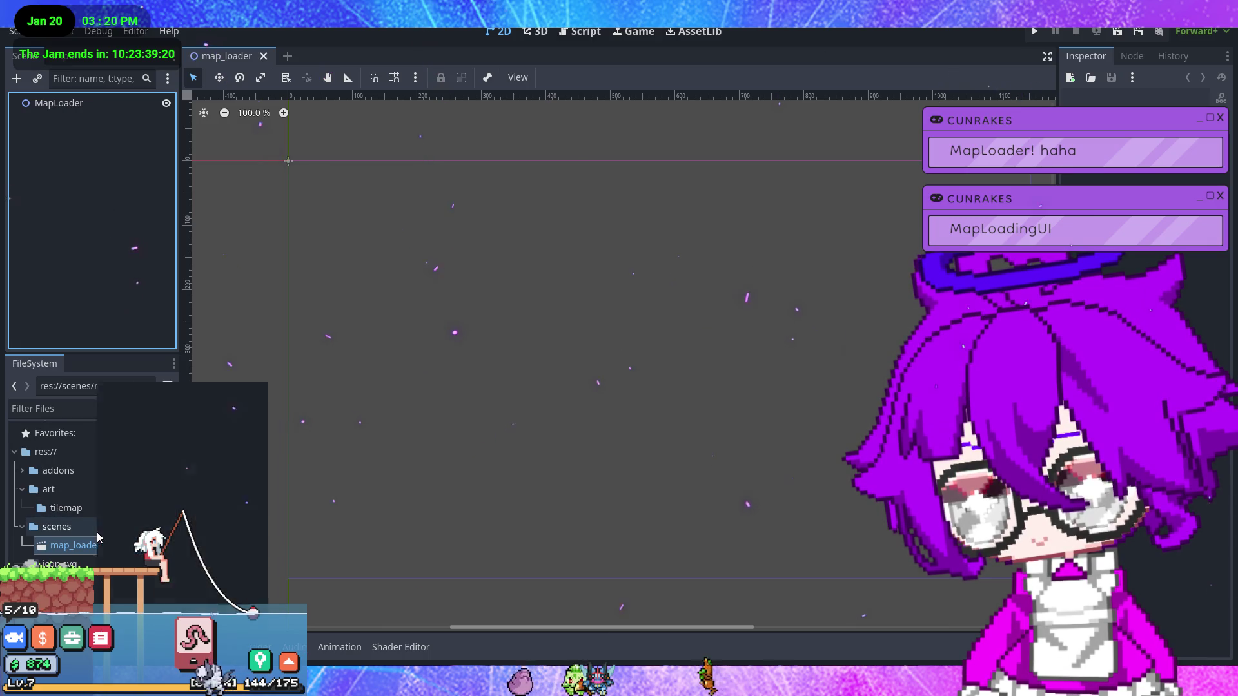
pyautogui.moveTo(258, 396)
pyautogui.click(295, 392)
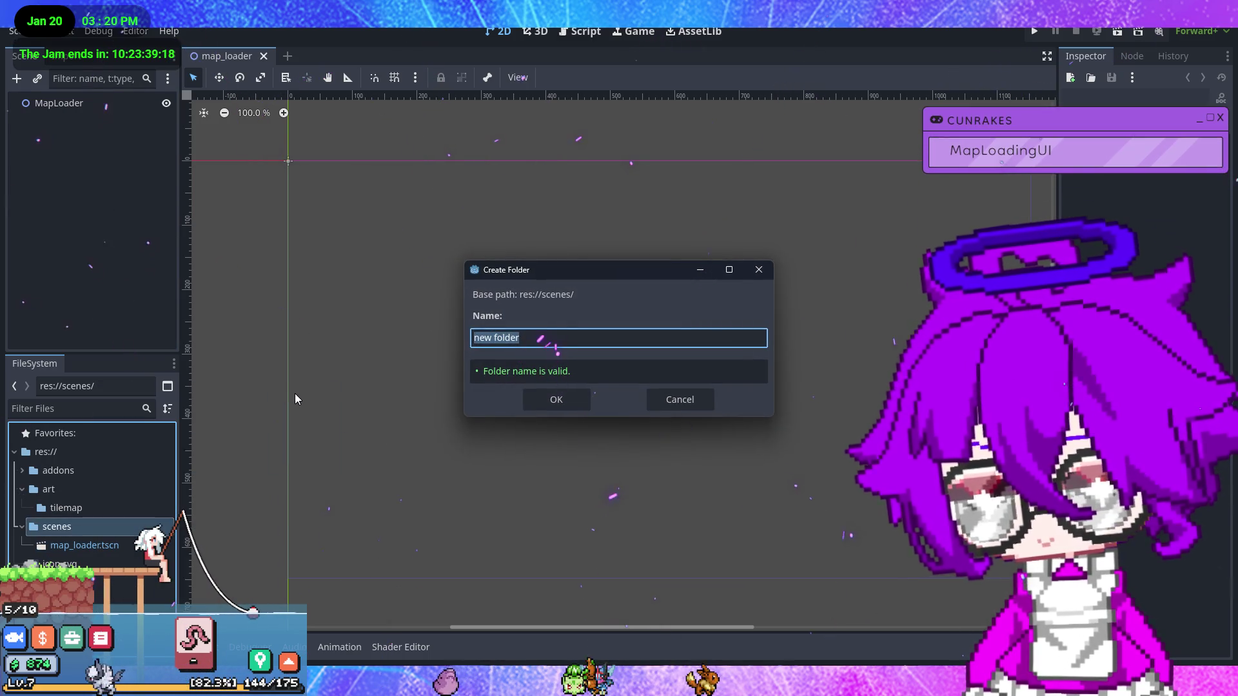
pyautogui.write('maps')
pyautogui.press('Return')
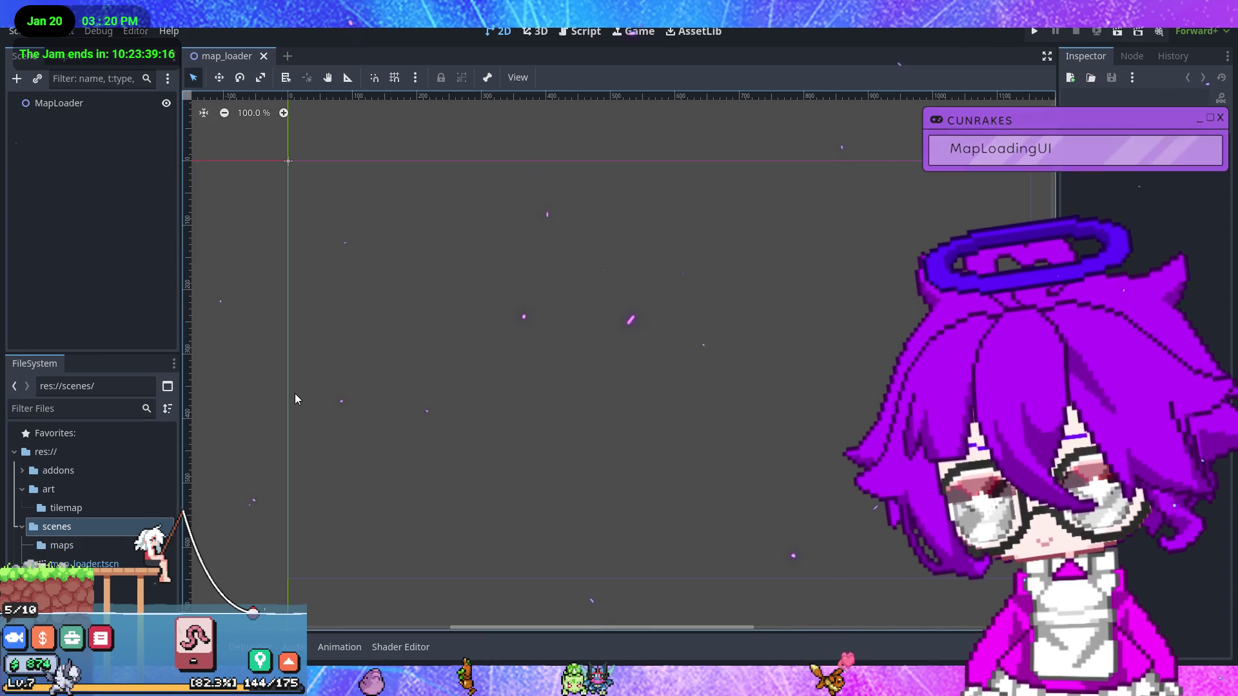
# - Start a new scene inside the maps folder
pyautogui.click(115, 542)
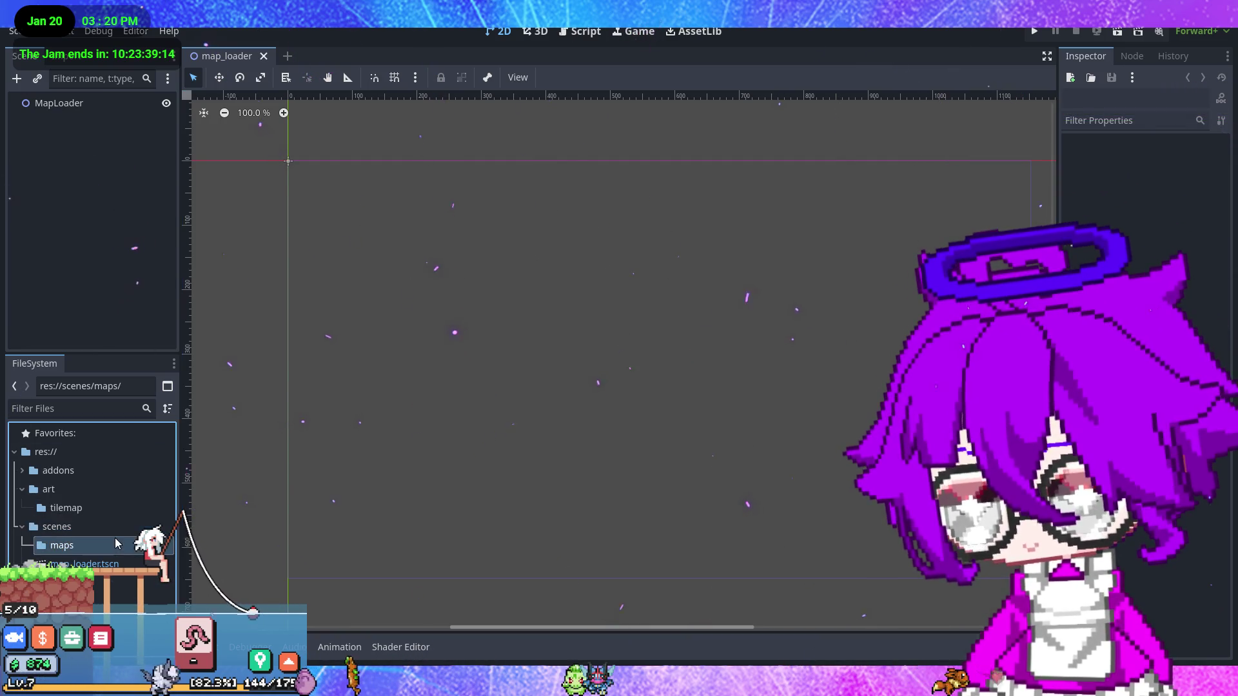
pyautogui.rightClick(115, 542)
pyautogui.moveTo(274, 394)
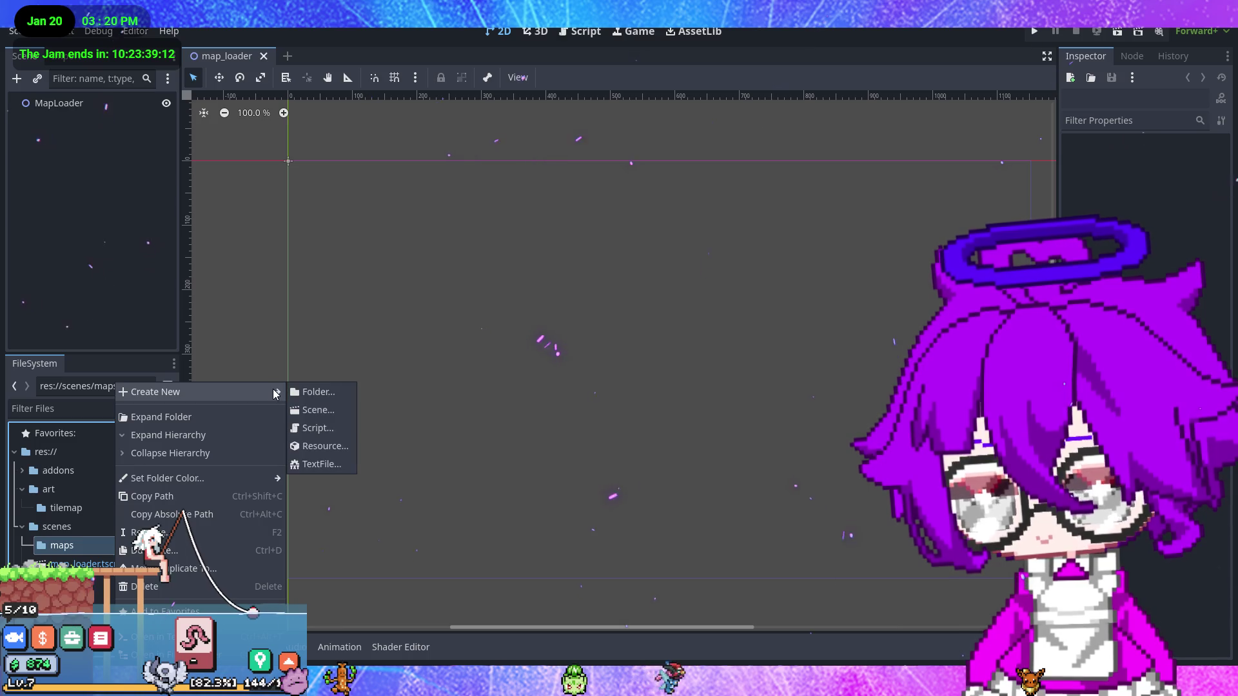
pyautogui.click(319, 410)
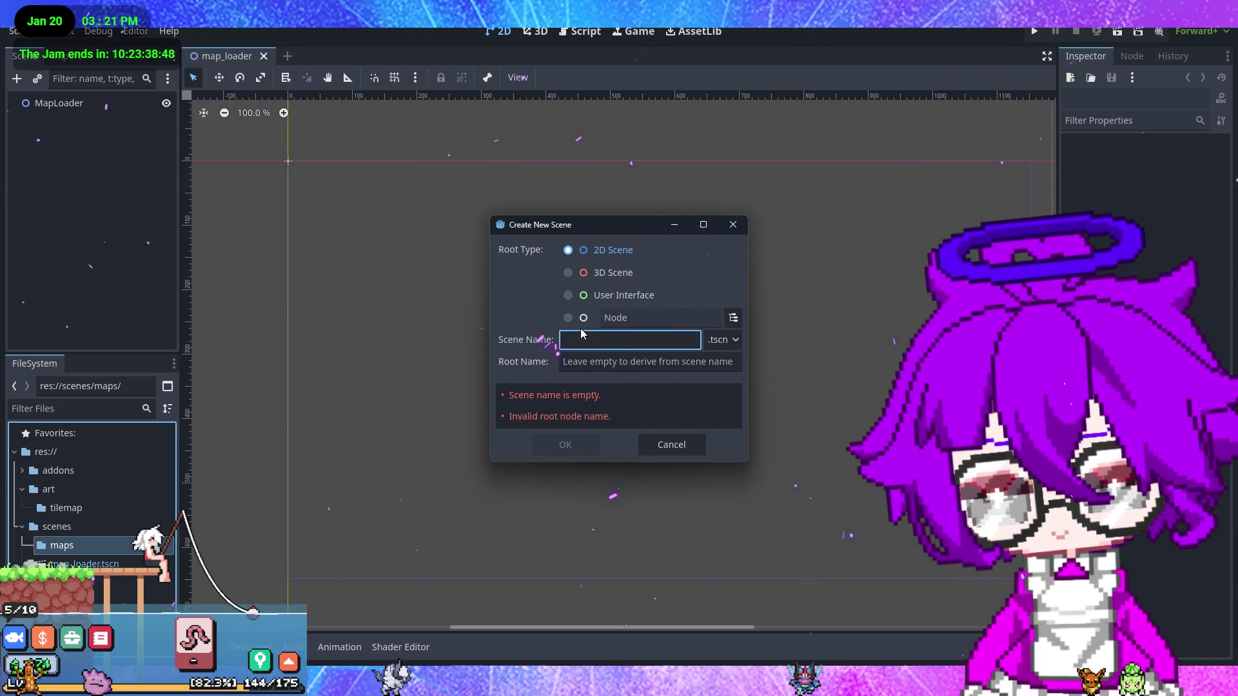
# - Create the map_1 scene, then change MapLoader's type from Node2D to plain Node
pyautogui.write('map')
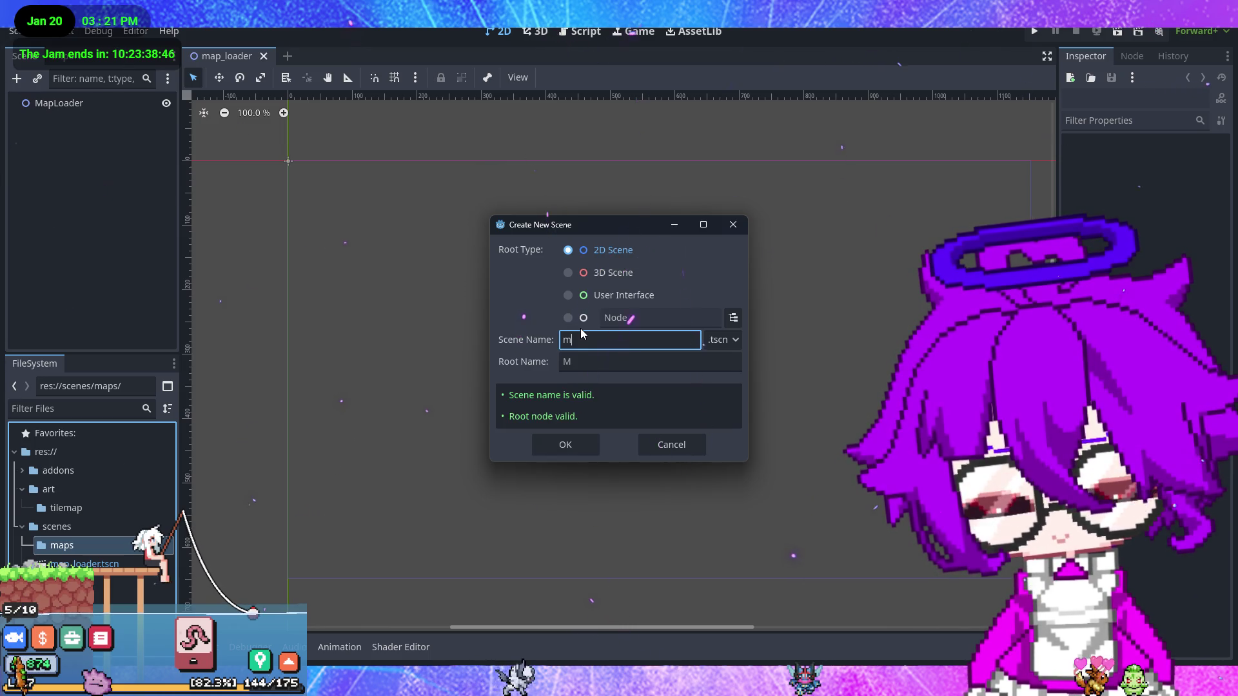
pyautogui.write('_1')
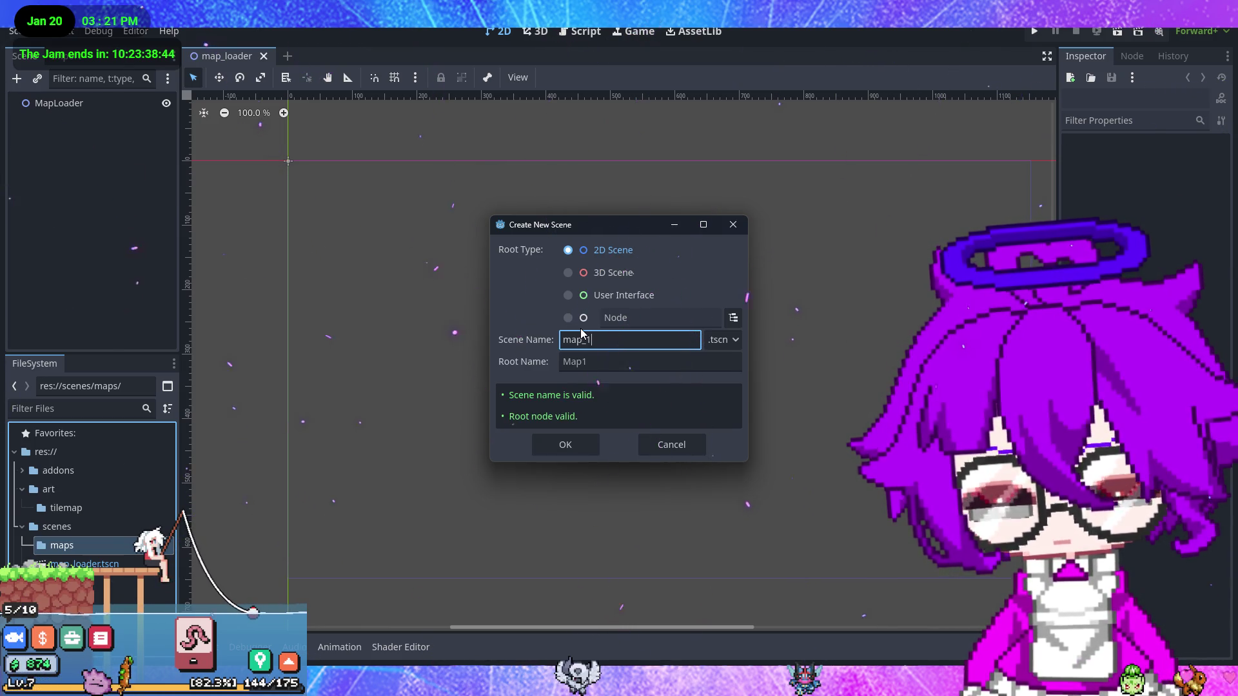
pyautogui.press('Return')
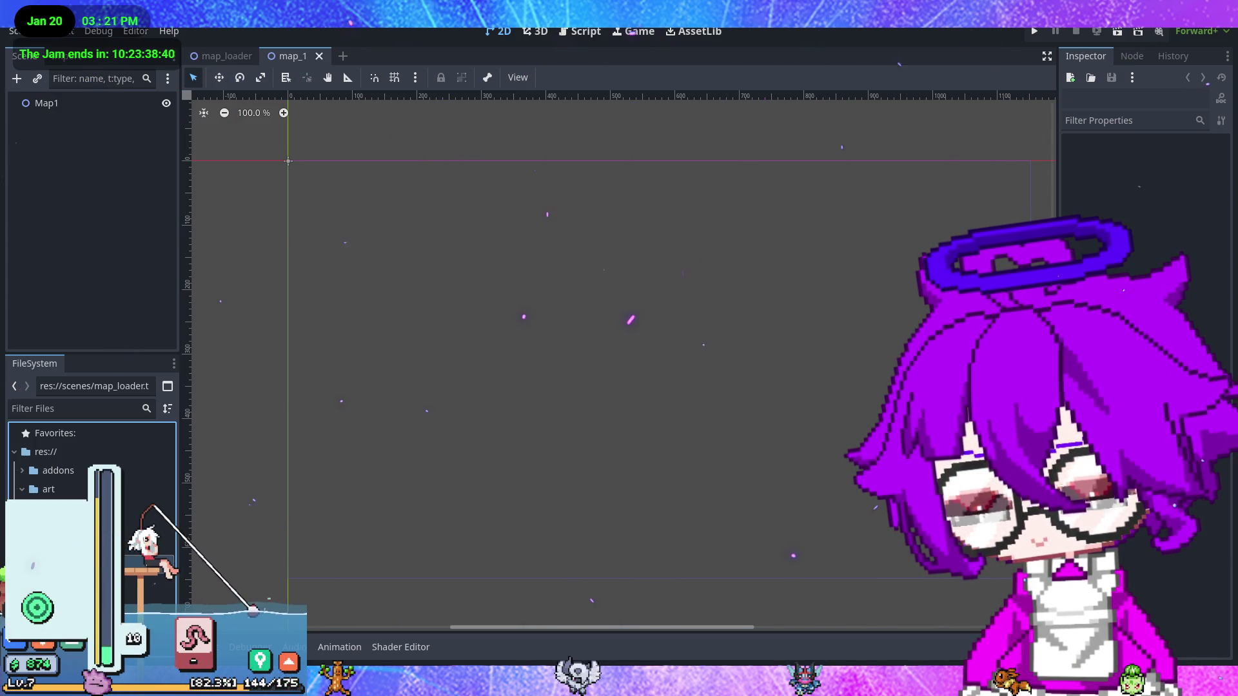
pyautogui.click(226, 56)
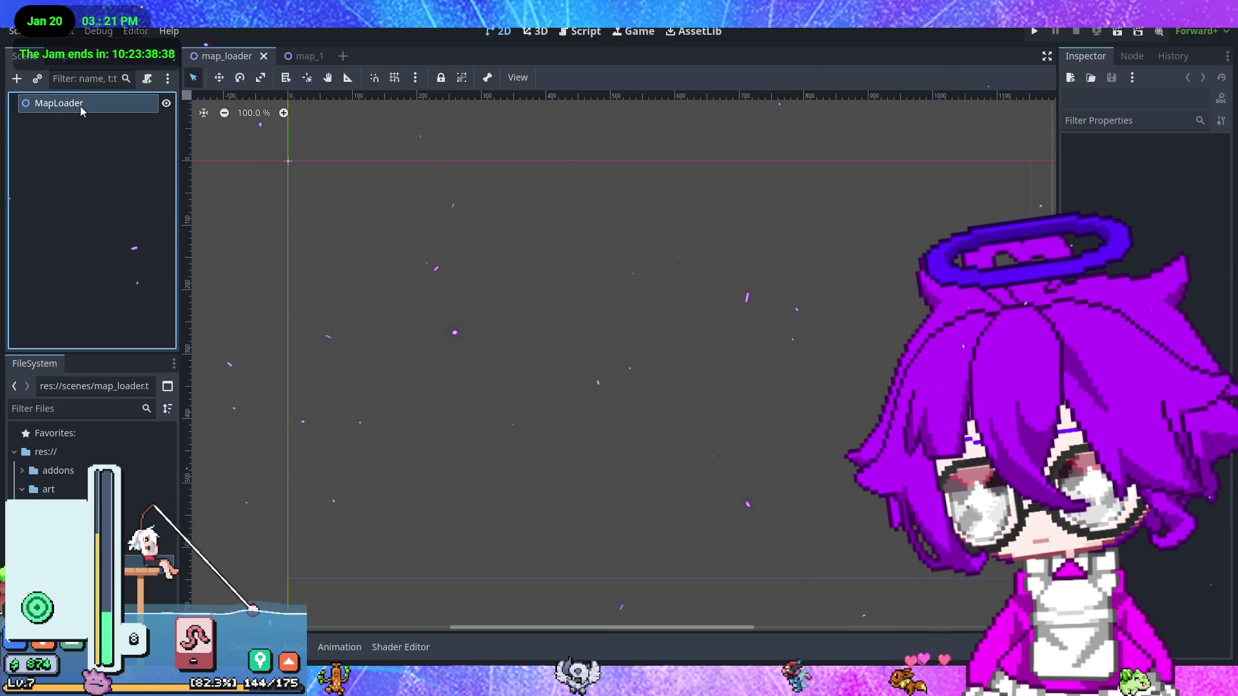
pyautogui.rightClick(83, 107)
pyautogui.click(164, 263)
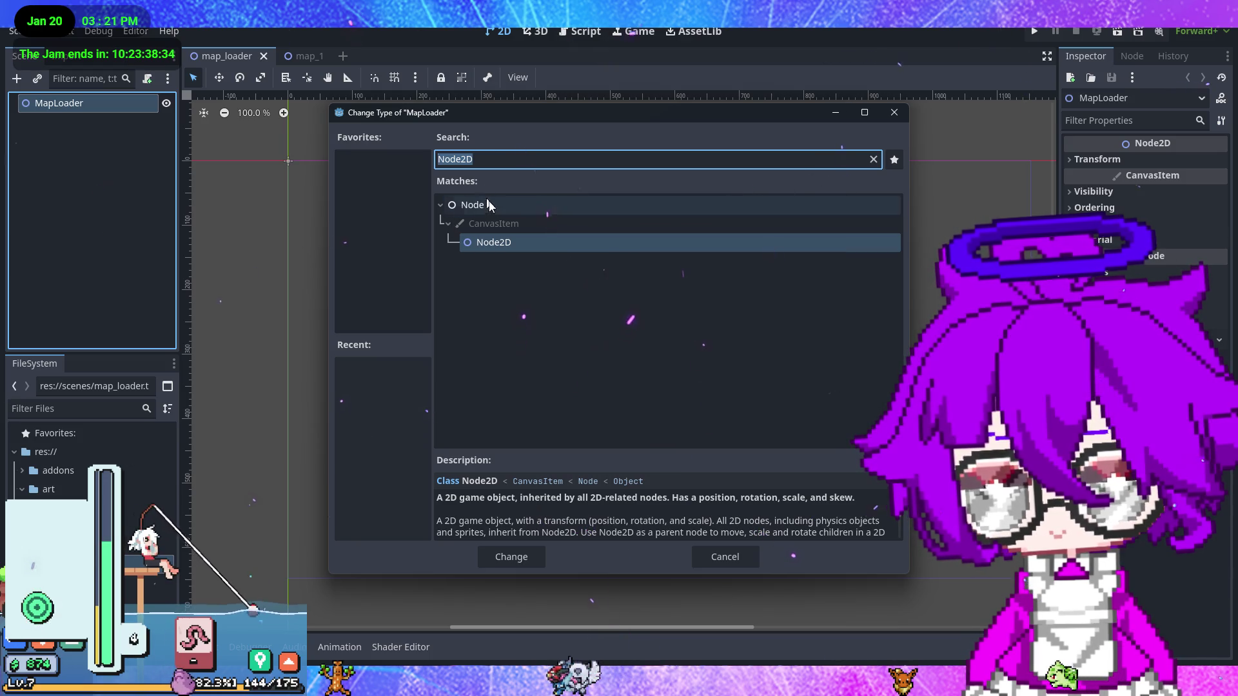
pyautogui.click(545, 204)
pyautogui.click(510, 556)
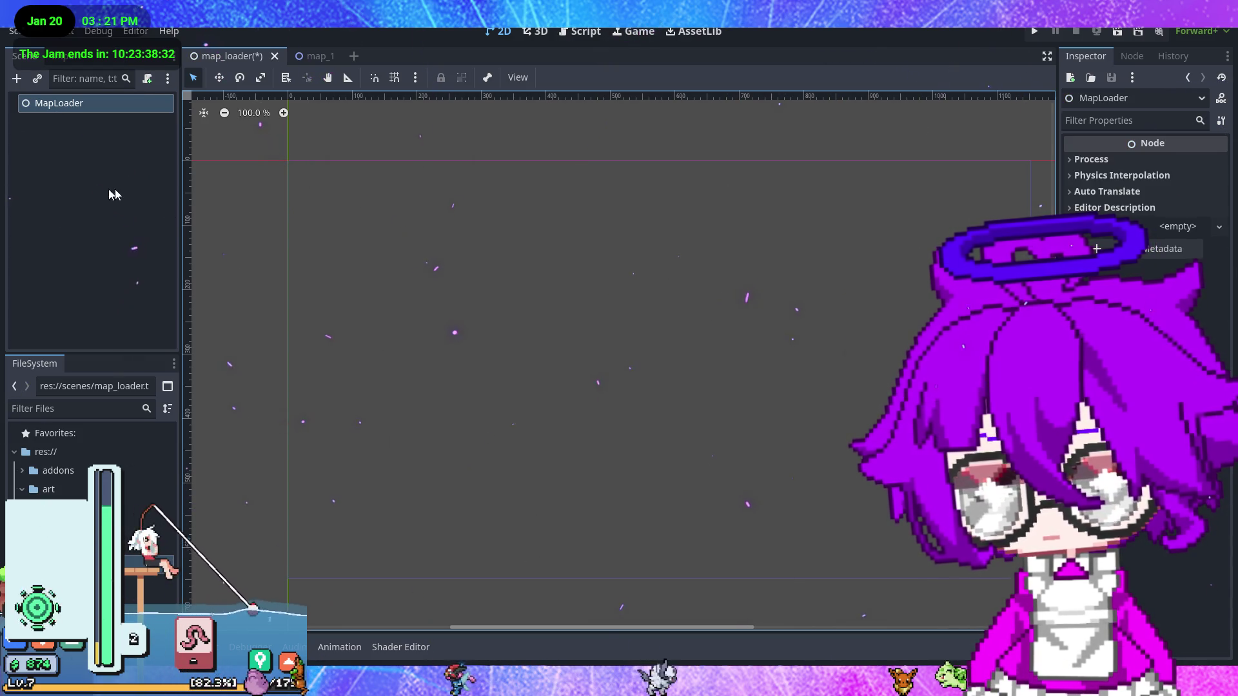
pyautogui.click(104, 582)
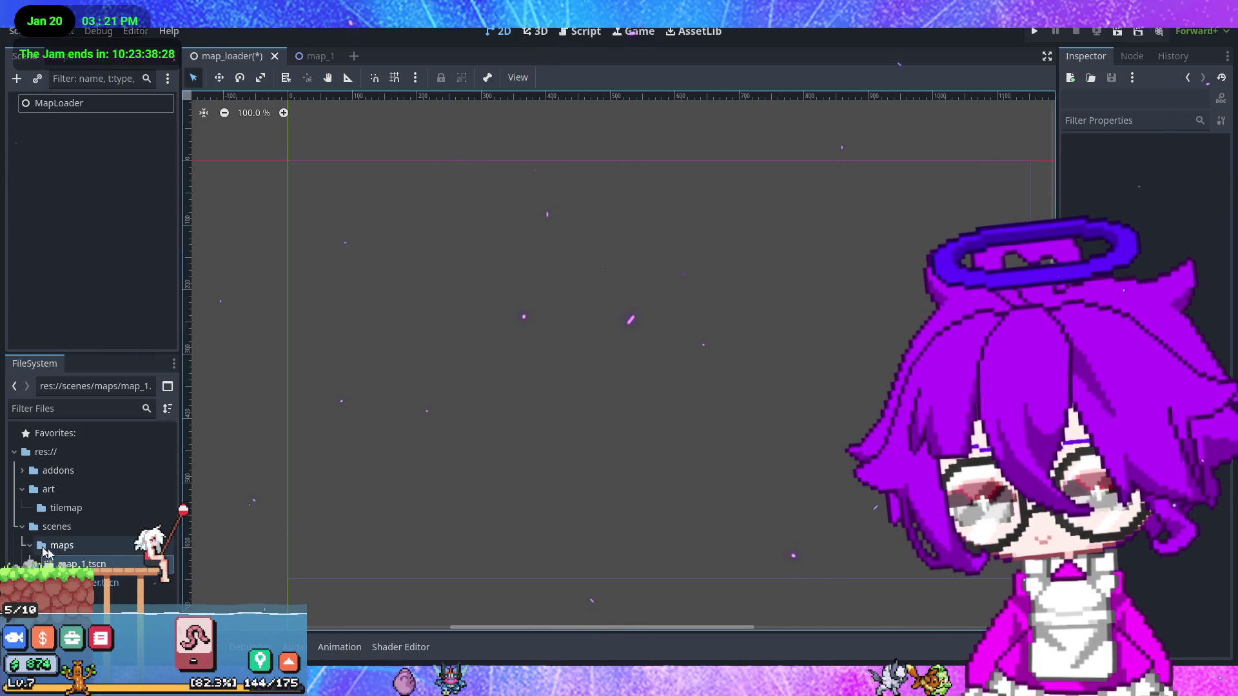
# - Locate map_1.tscn in the scenes/maps folder of the FileSystem dock
pyautogui.click(73, 565)
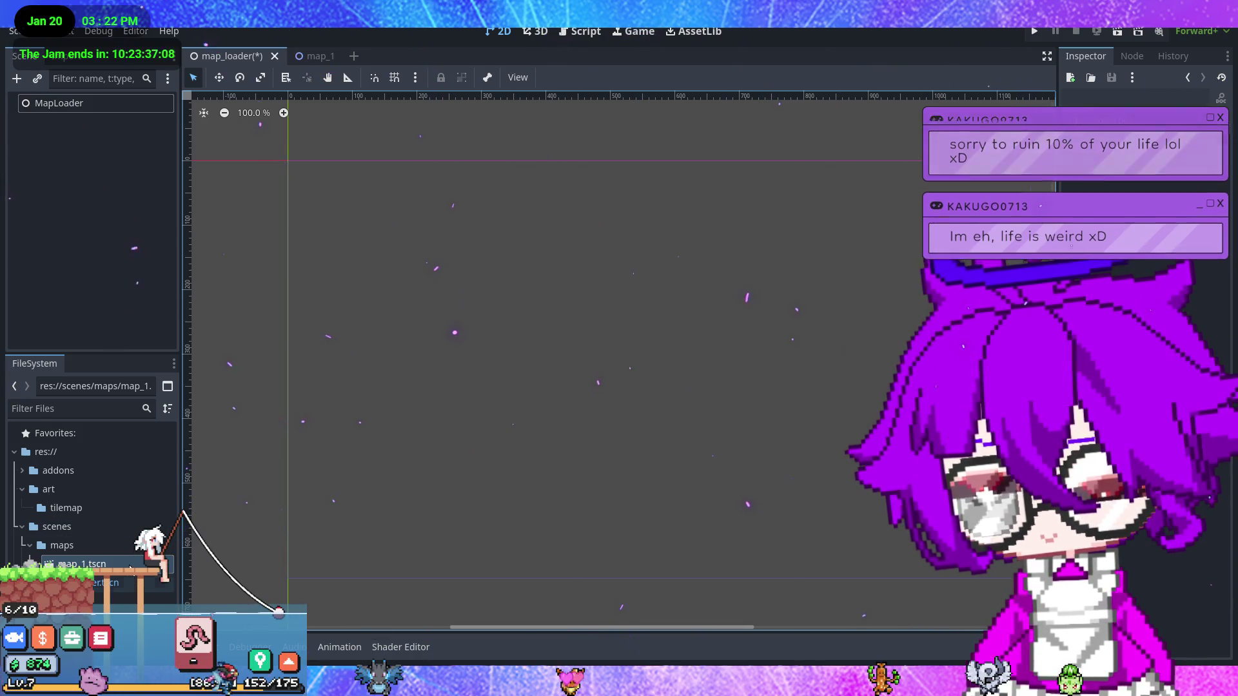
# - Save map_loader, then add a TileMapLayer child under Map1 in map_1
pyautogui.hotkey('ctrl', 's')
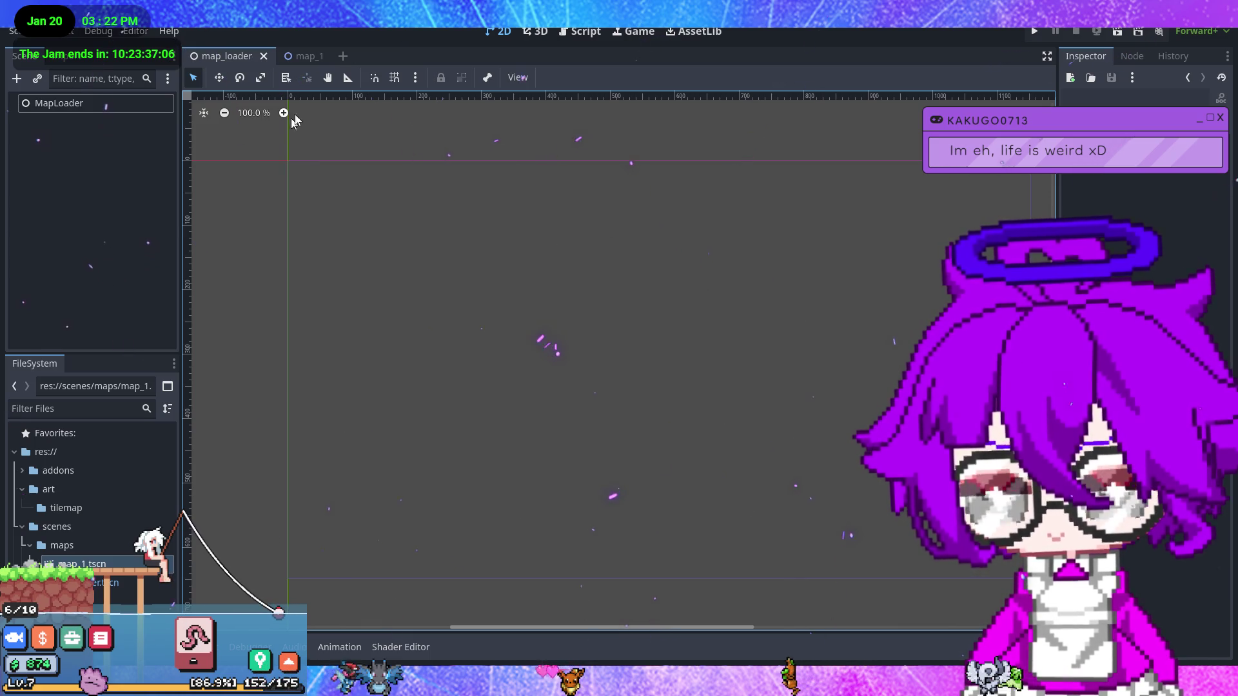
pyautogui.click(299, 60)
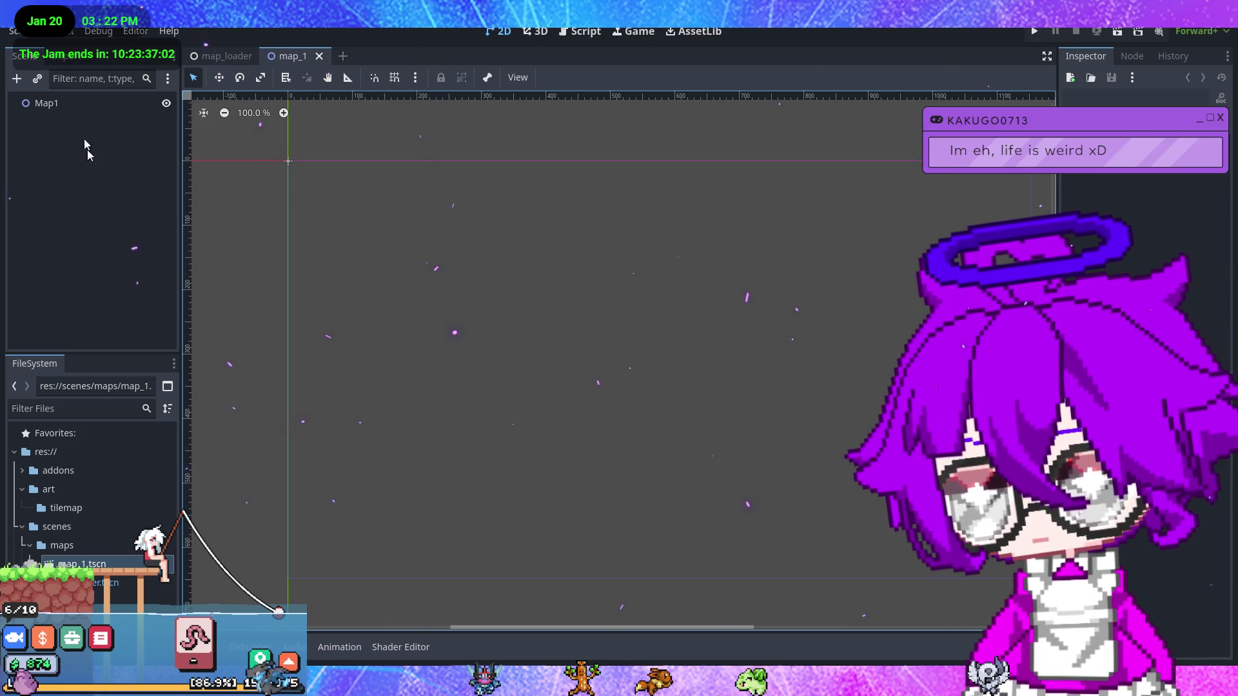
pyautogui.click(79, 109)
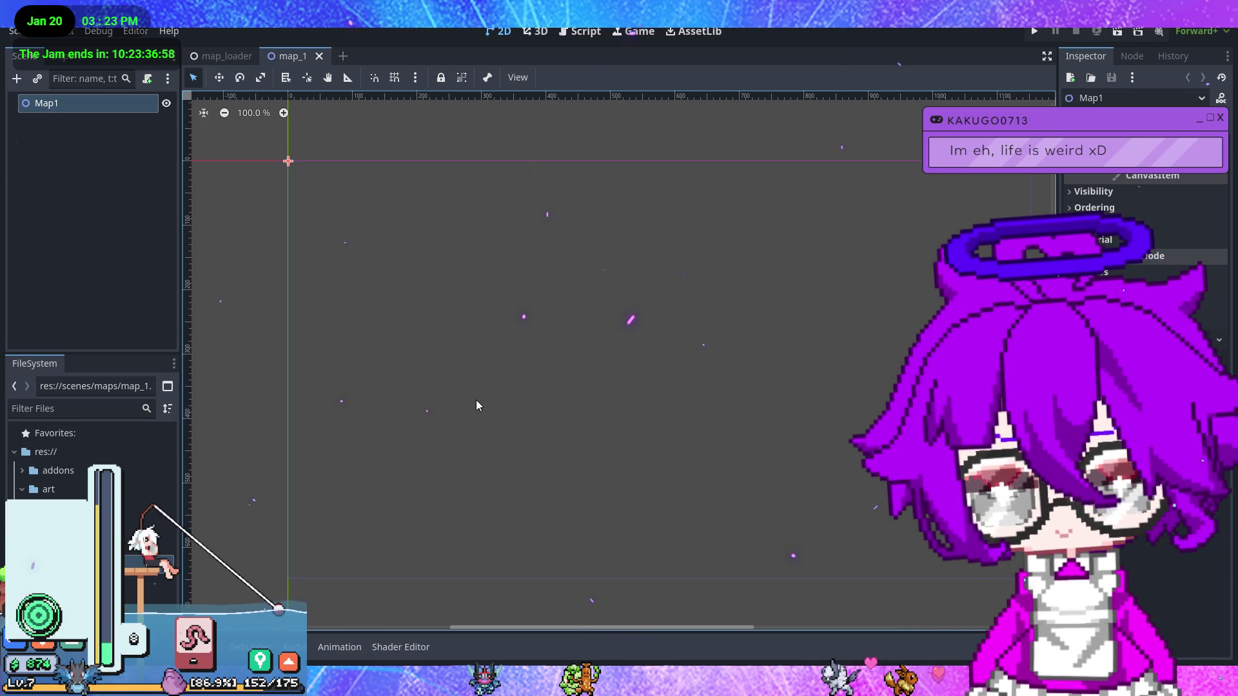
pyautogui.rightClick(113, 105)
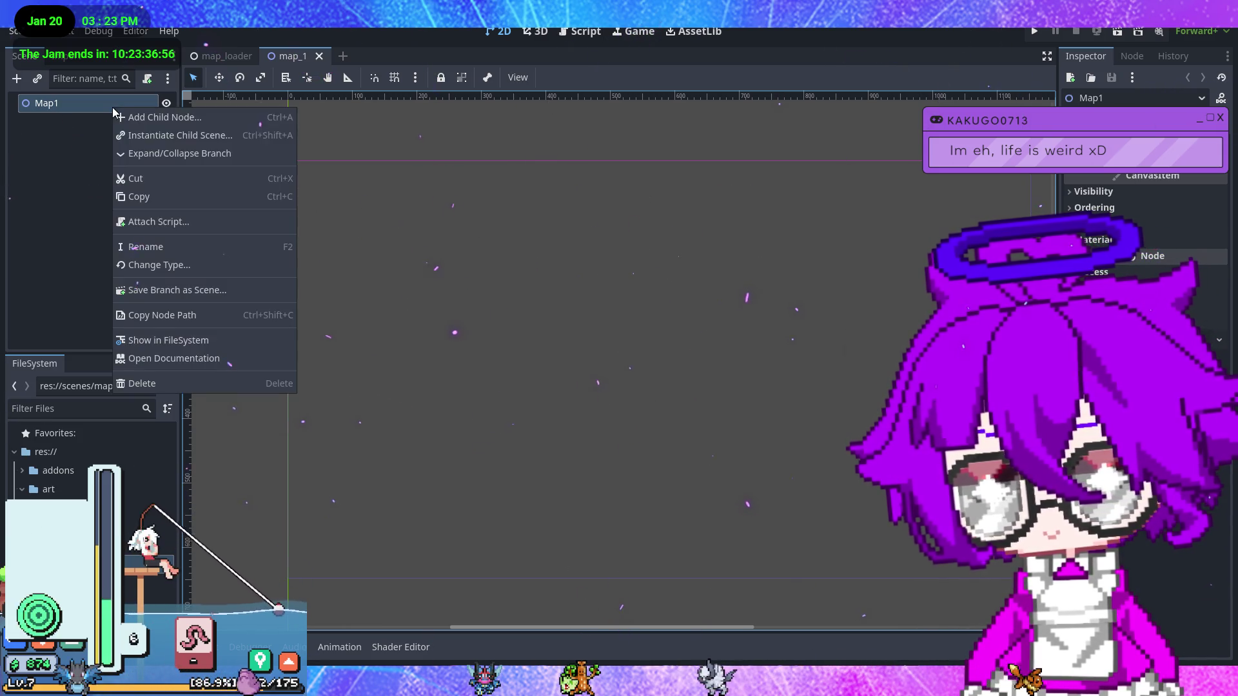
pyautogui.click(180, 134)
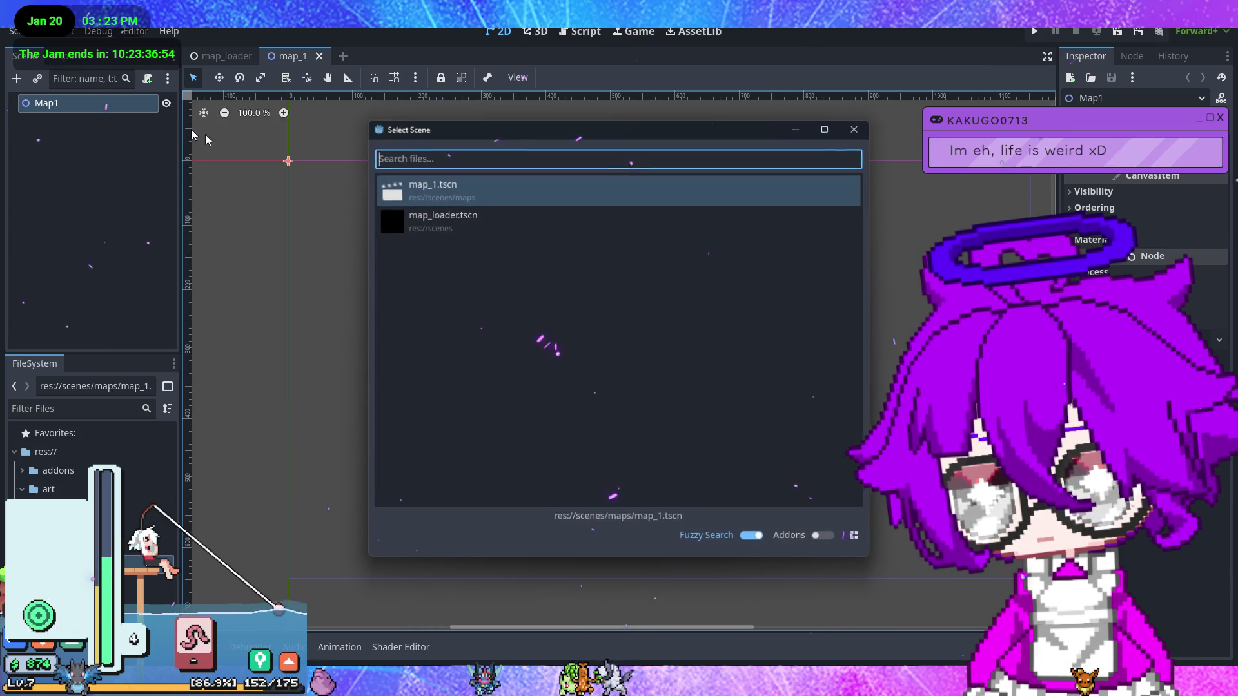
pyautogui.click(856, 129)
pyautogui.rightClick(102, 107)
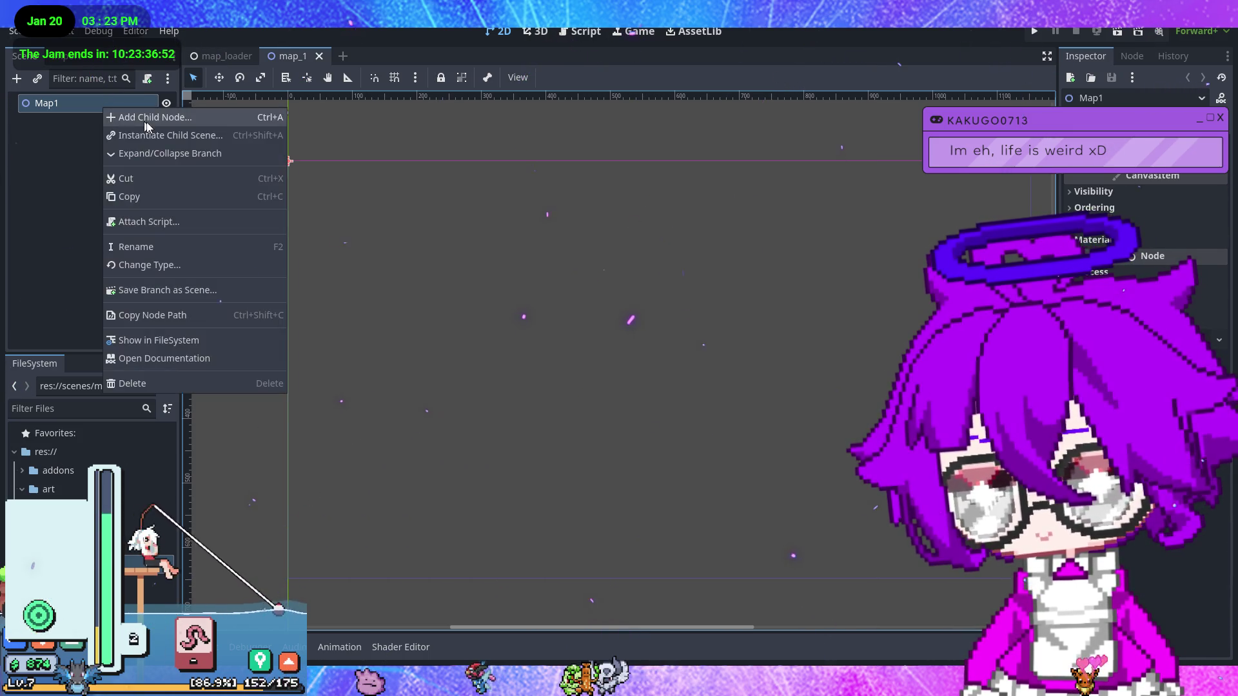
pyautogui.click(161, 120)
pyautogui.write('tile')
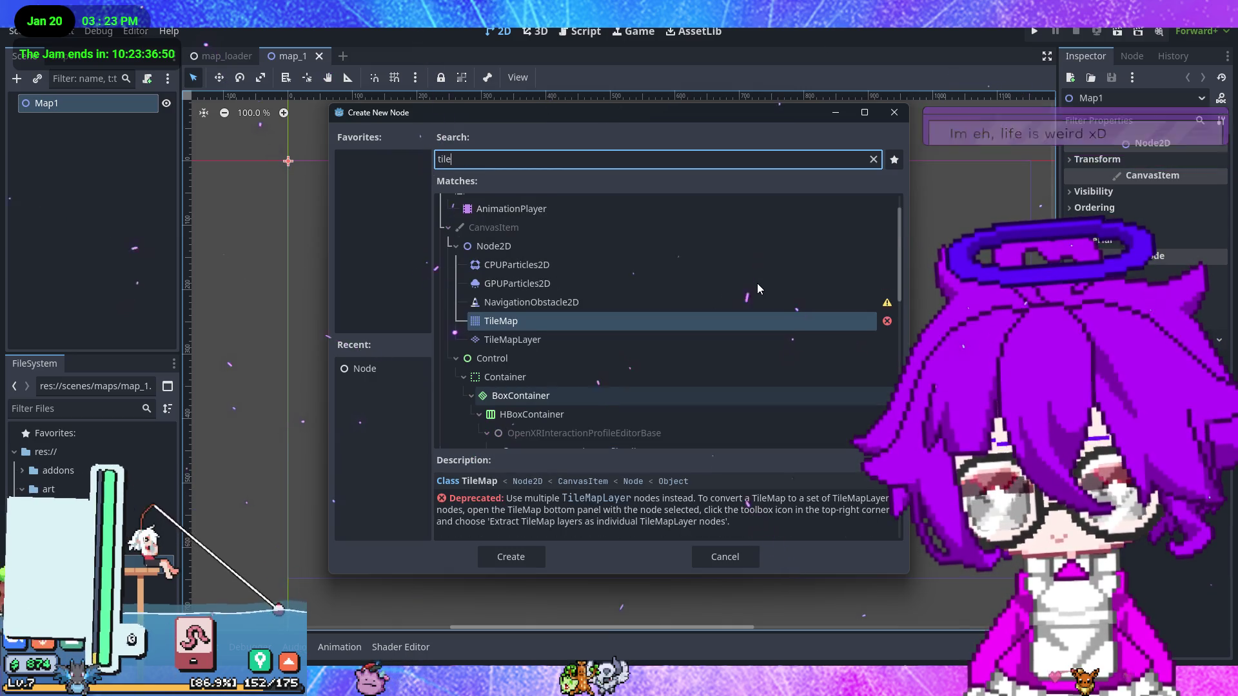
pyautogui.click(621, 321)
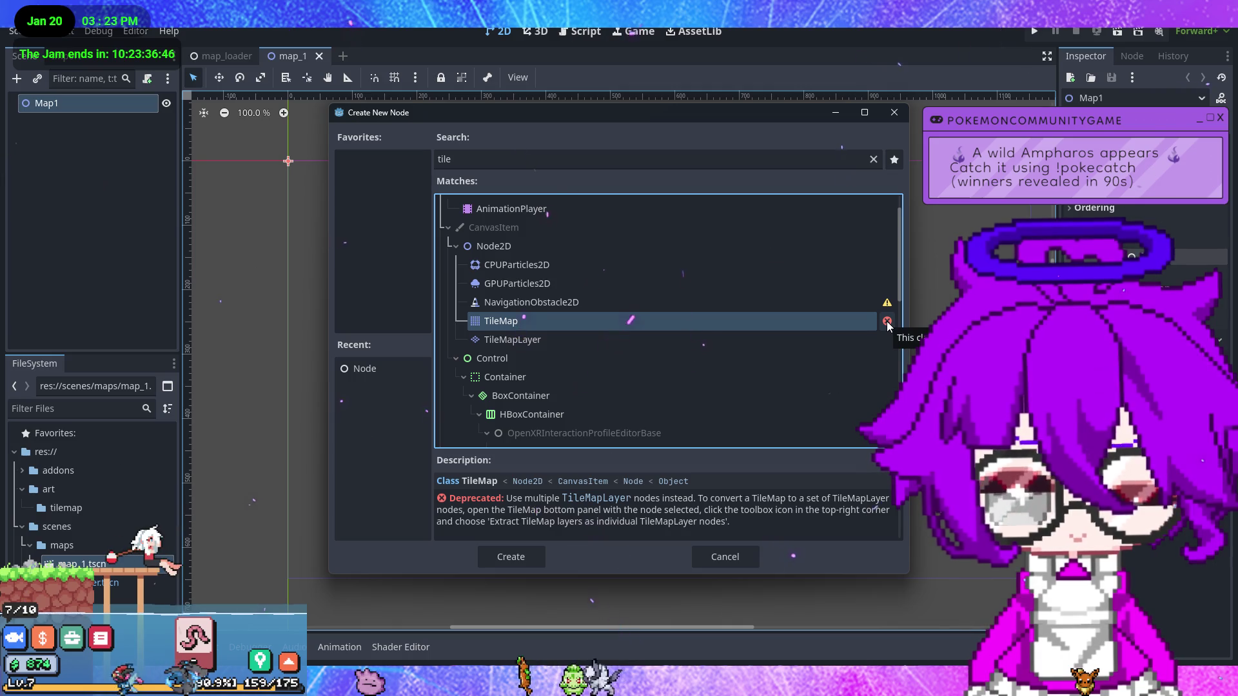
pyautogui.click(625, 342)
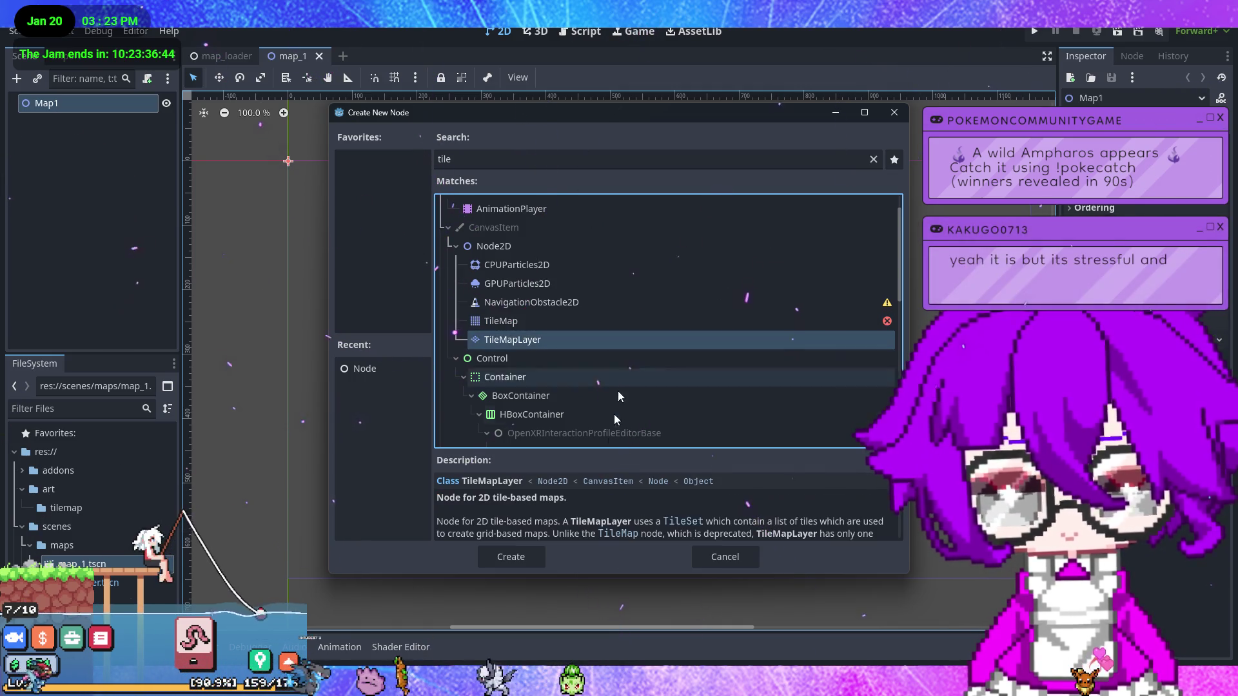
pyautogui.click(532, 561)
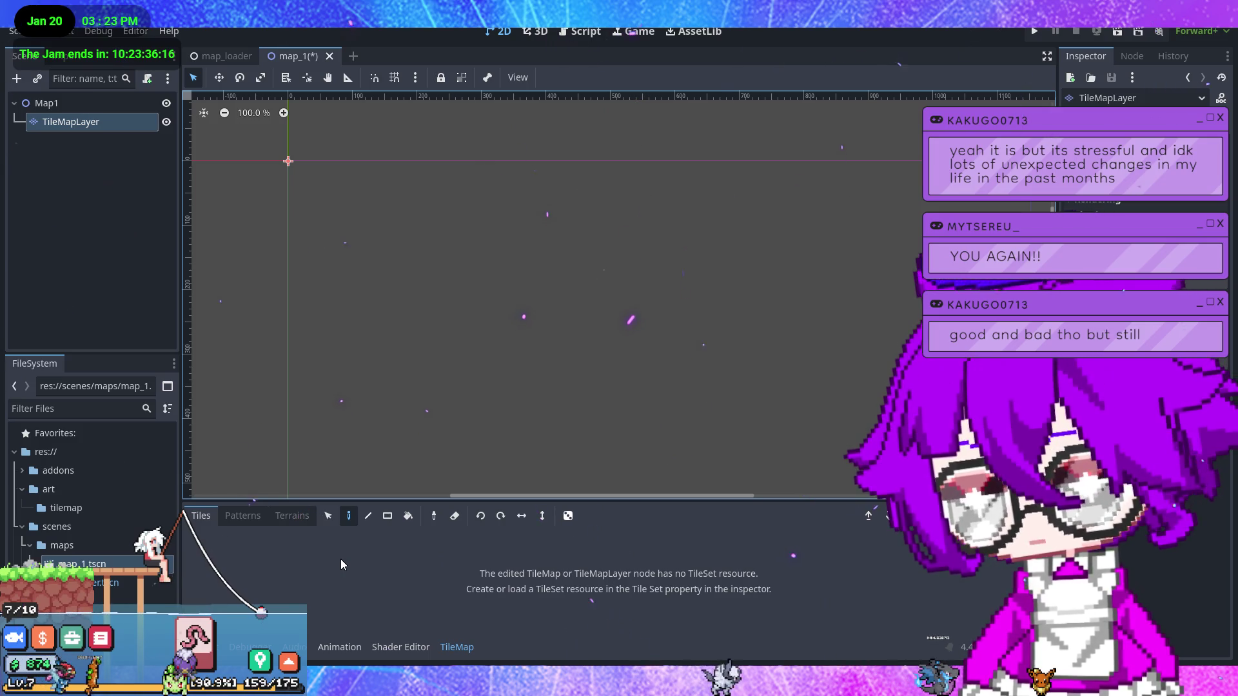
# - Deselect, then reselect the TileMapLayer node in the map_1 Scene dock
pyautogui.click(423, 212)
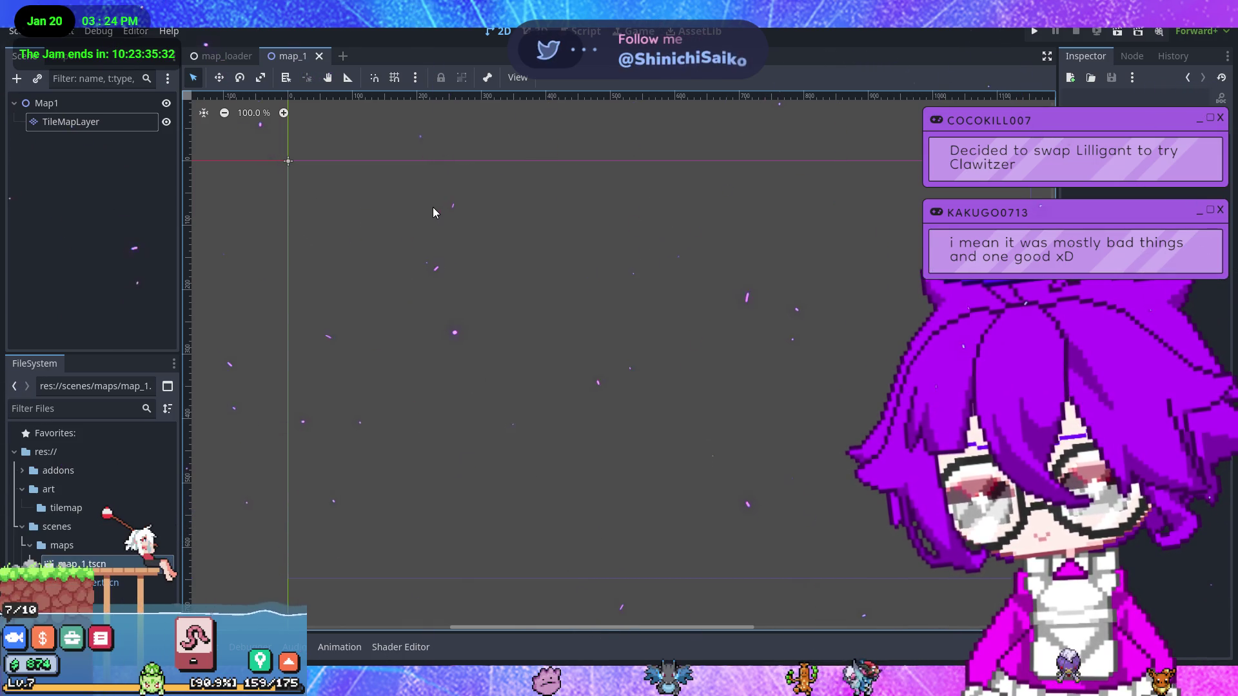
pyautogui.click(78, 122)
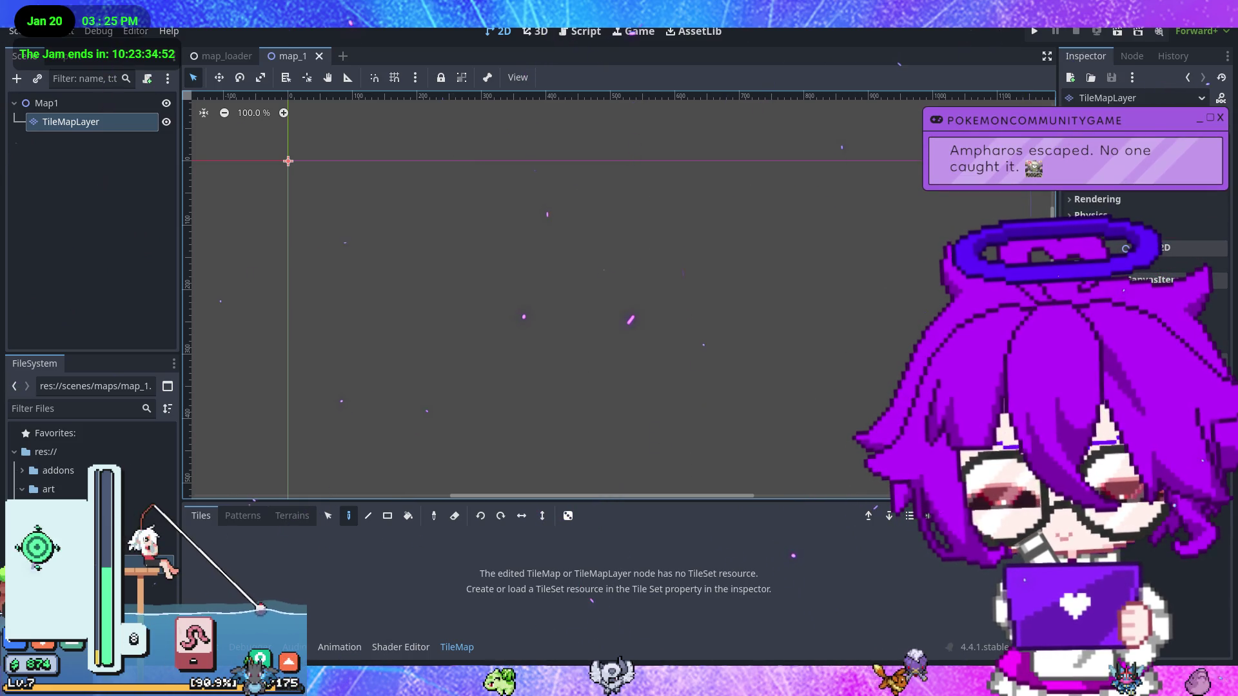
pyautogui.hotkey('alt', 'Tab')
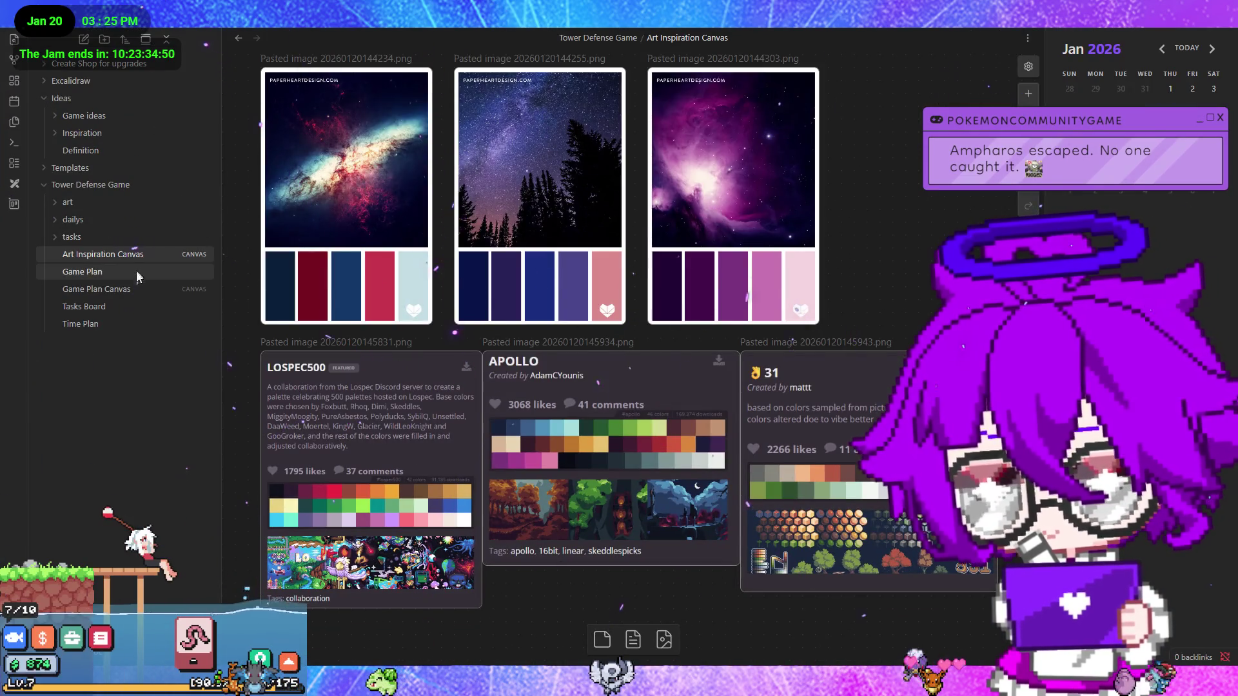
pyautogui.hotkey('ctrl', 'alt', 'Left')
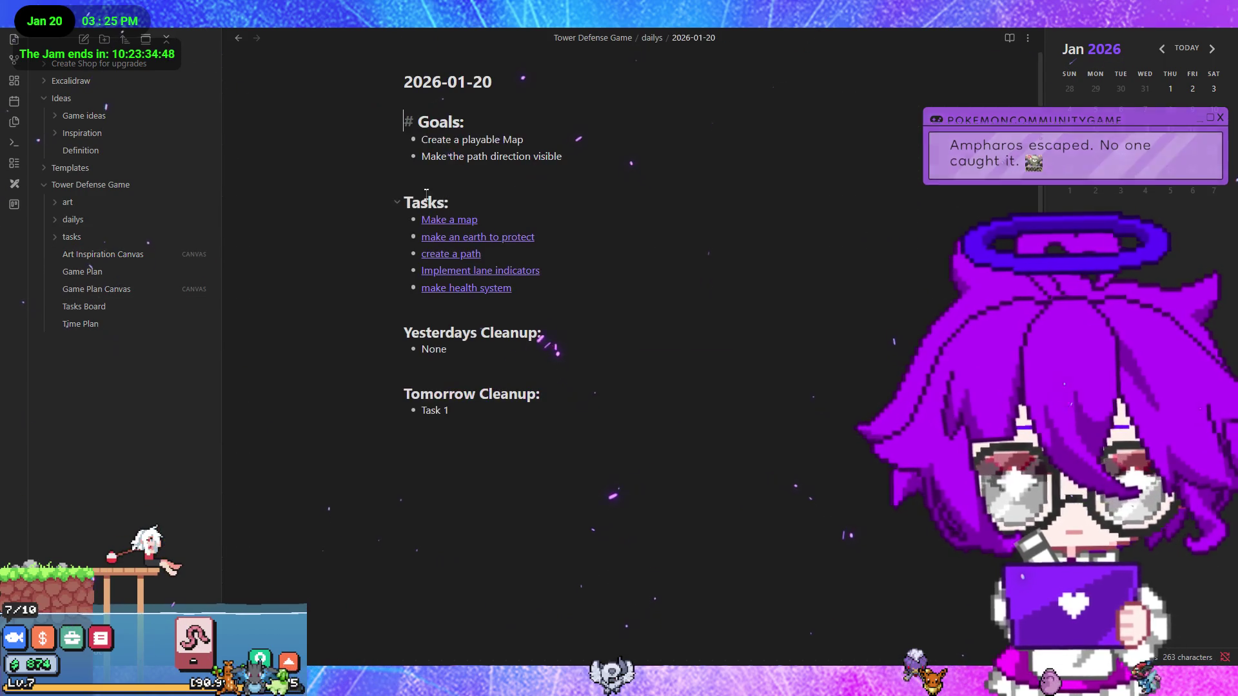
pyautogui.click(472, 222)
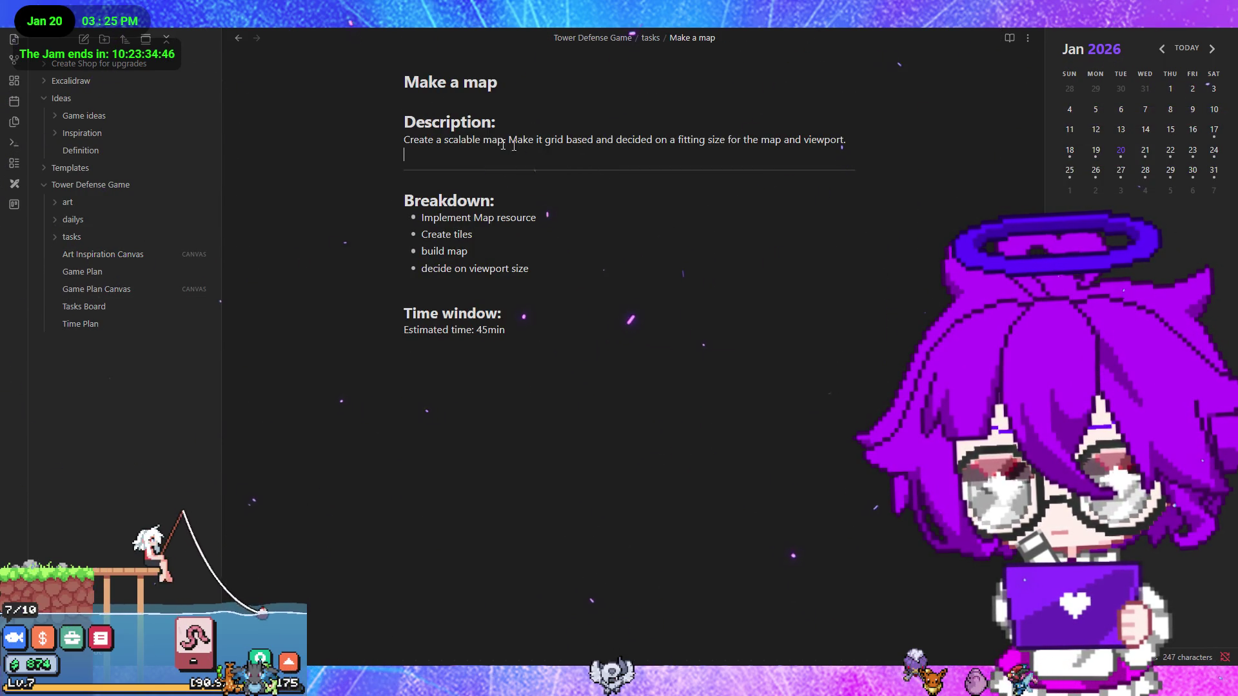
pyautogui.hotkey('ctrl', 'shift', 'Right')
pyautogui.hotkey('ctrl', 'shift', 'Right')
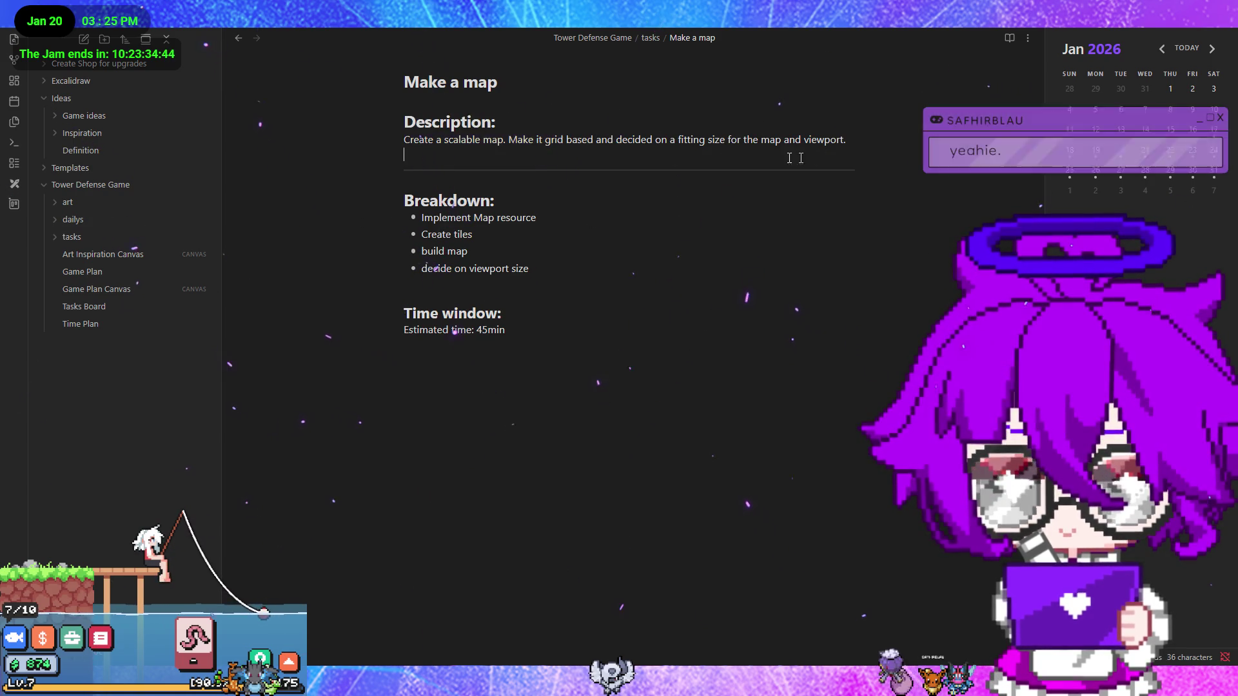
pyautogui.moveTo(679, 140); pyautogui.dragTo(903, 150)
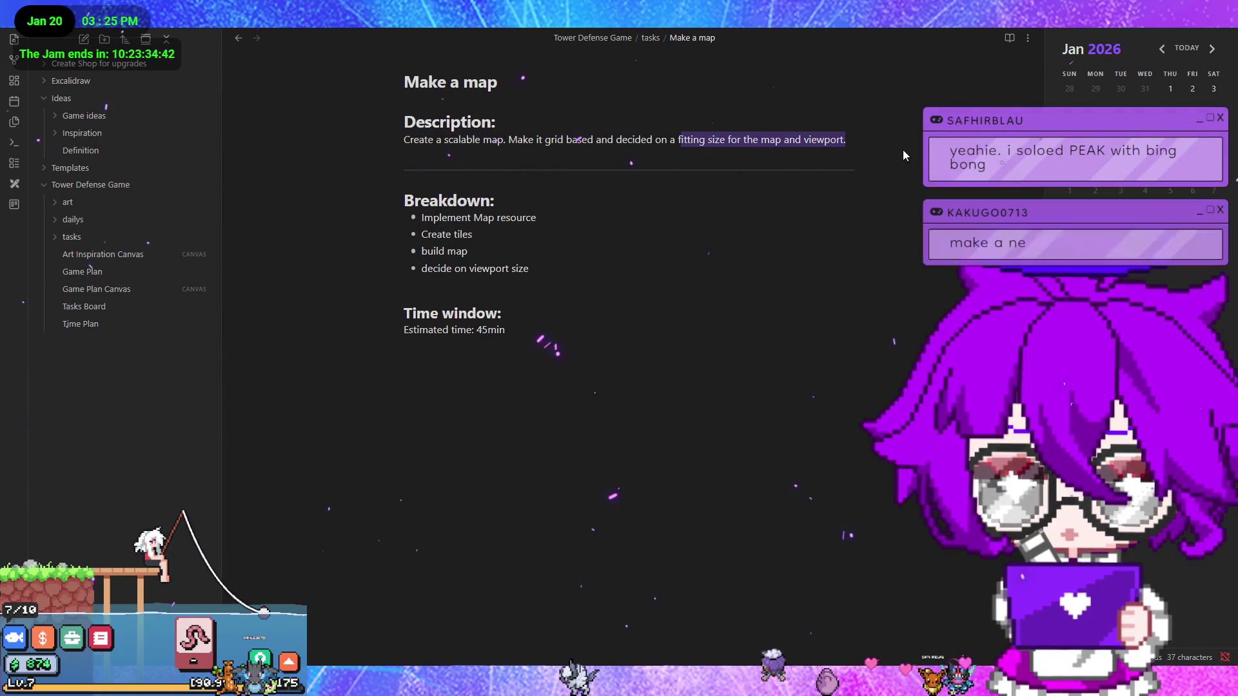
pyautogui.hotkey('alt', 'Tab')
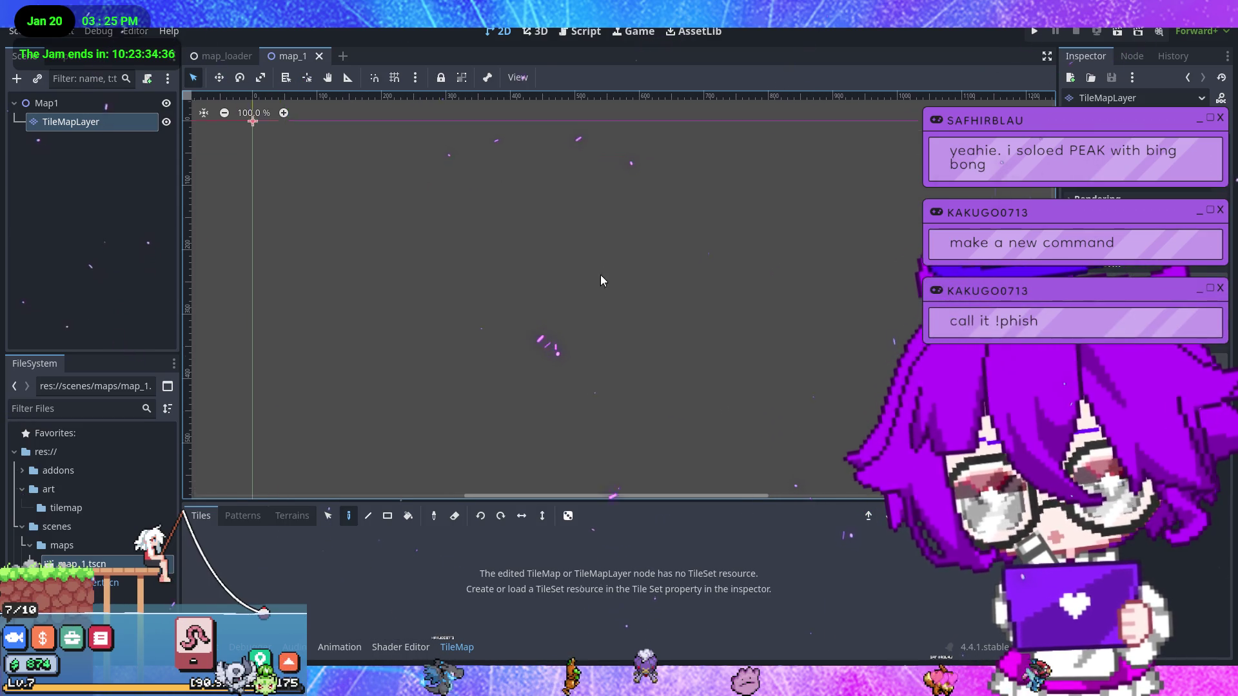
# - Check Project Settings Display > Window viewport width 1152, then close the dialog
pyautogui.scroll(-1, 601, 275)
pyautogui.scroll(-1, 600, 285)
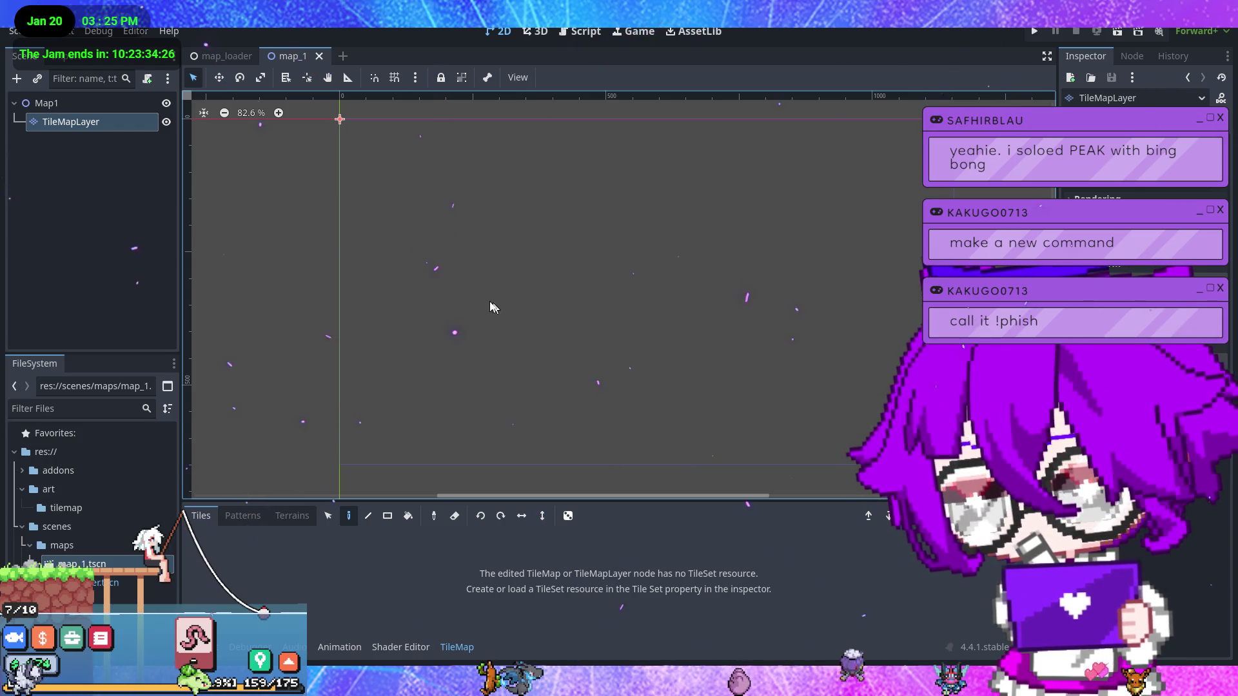
pyautogui.click(55, 31)
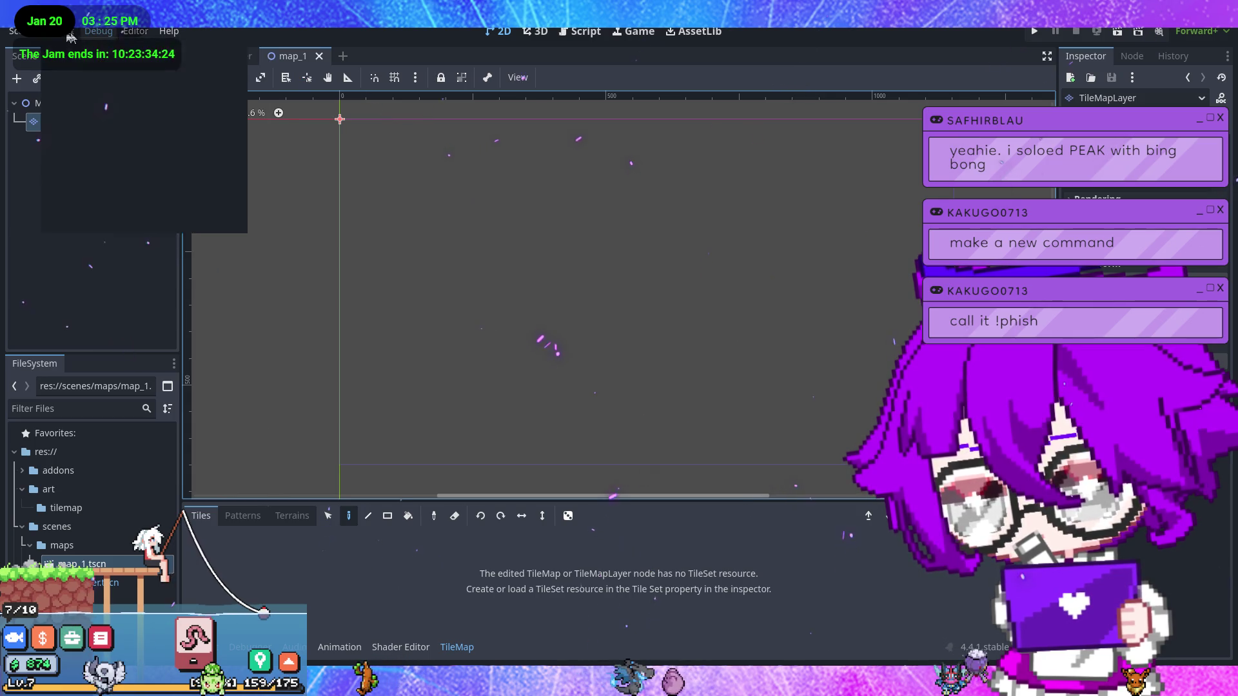
pyautogui.click(103, 57)
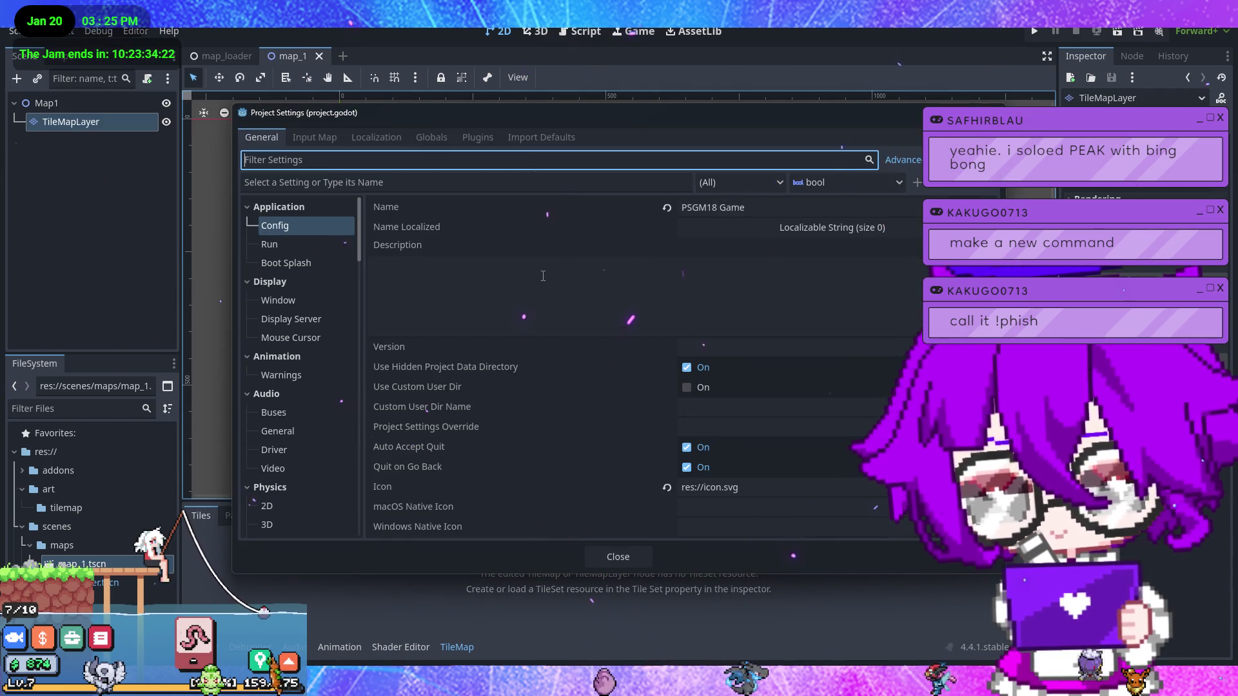
pyautogui.click(311, 296)
pyautogui.click(737, 222)
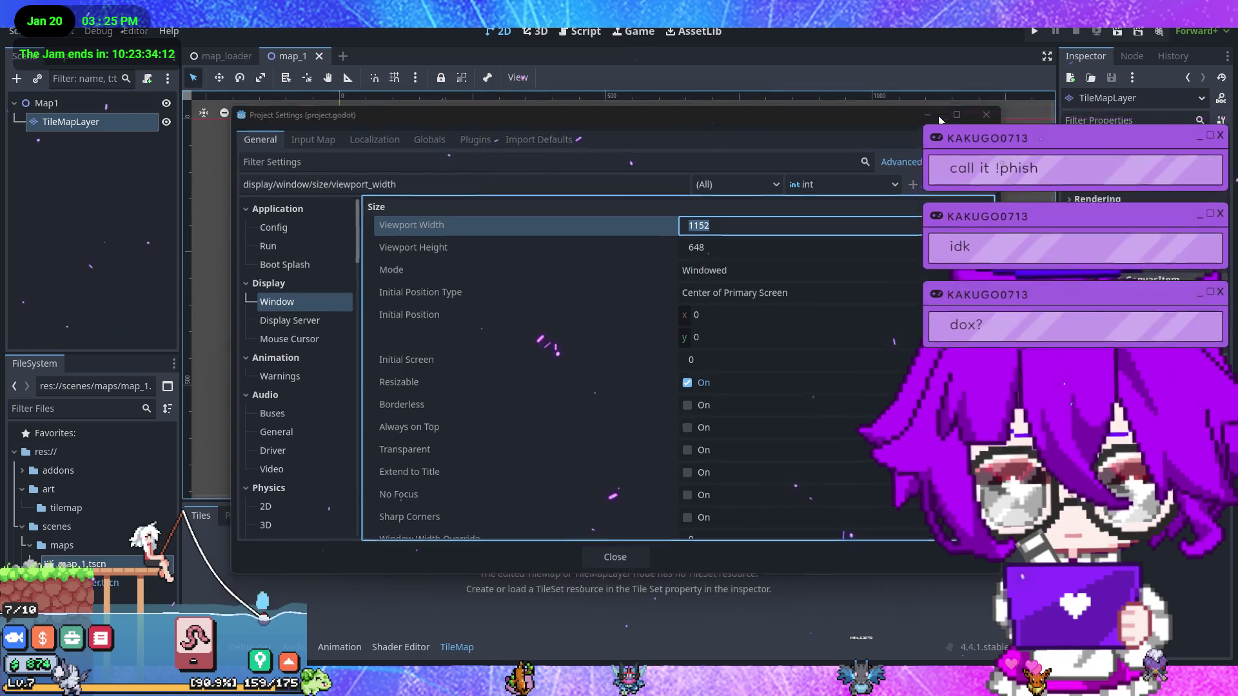
pyautogui.press('Escape')
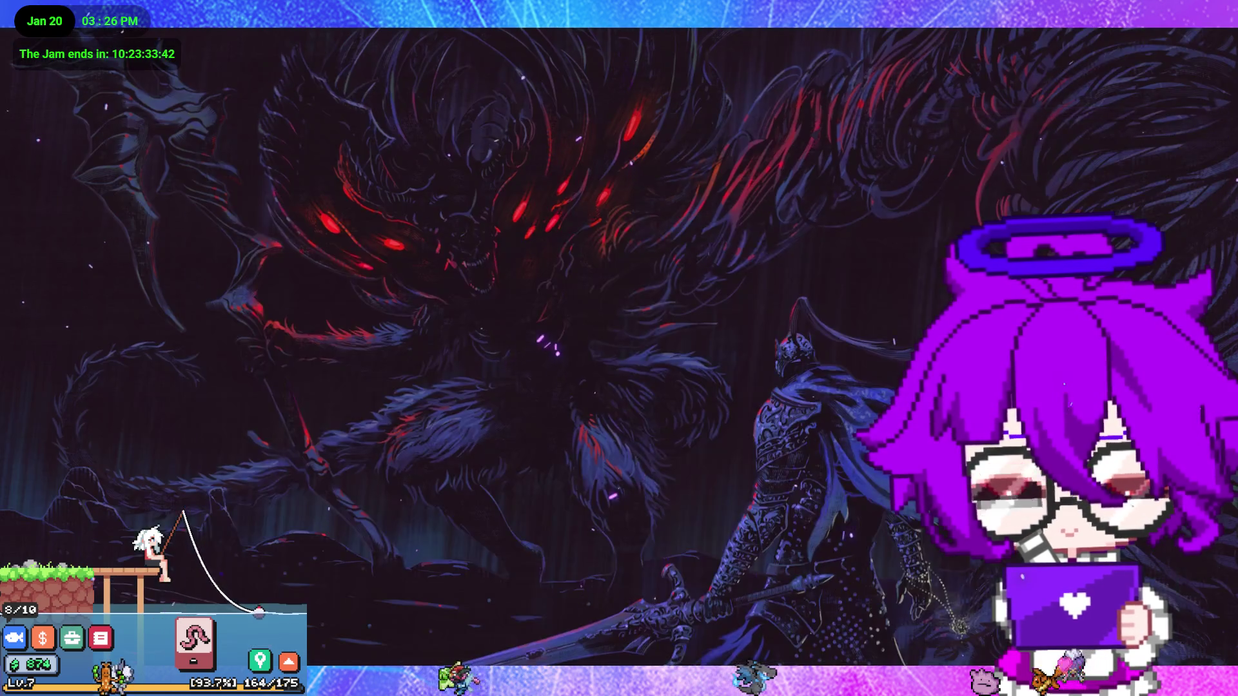
pyautogui.click(975, 124)
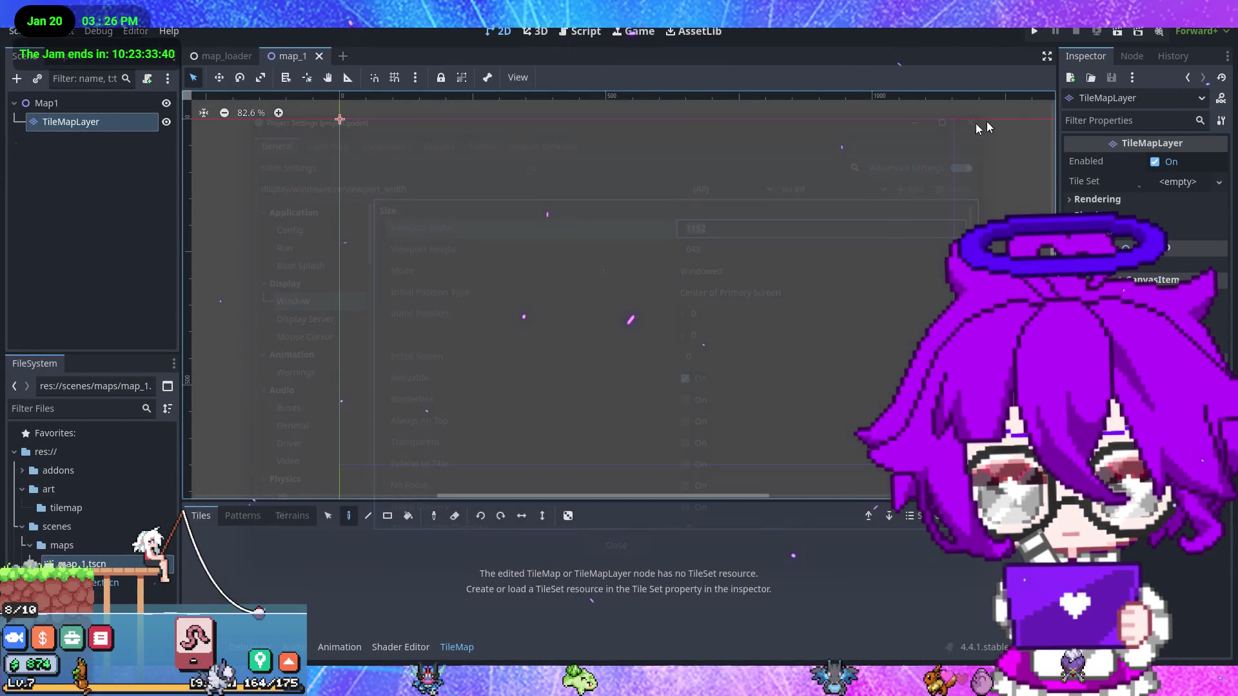
# - Return to the map_1 scene and select res://art/tilemap in the FileSystem dock
pyautogui.click(226, 56)
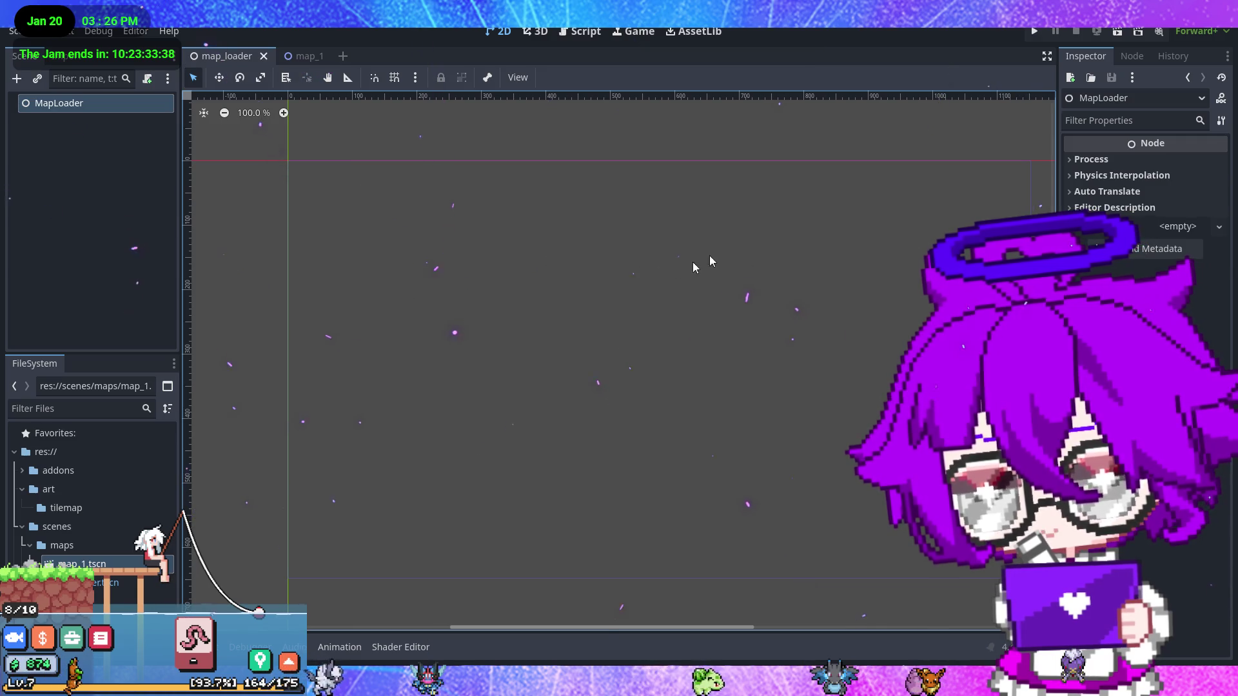
pyautogui.click(299, 57)
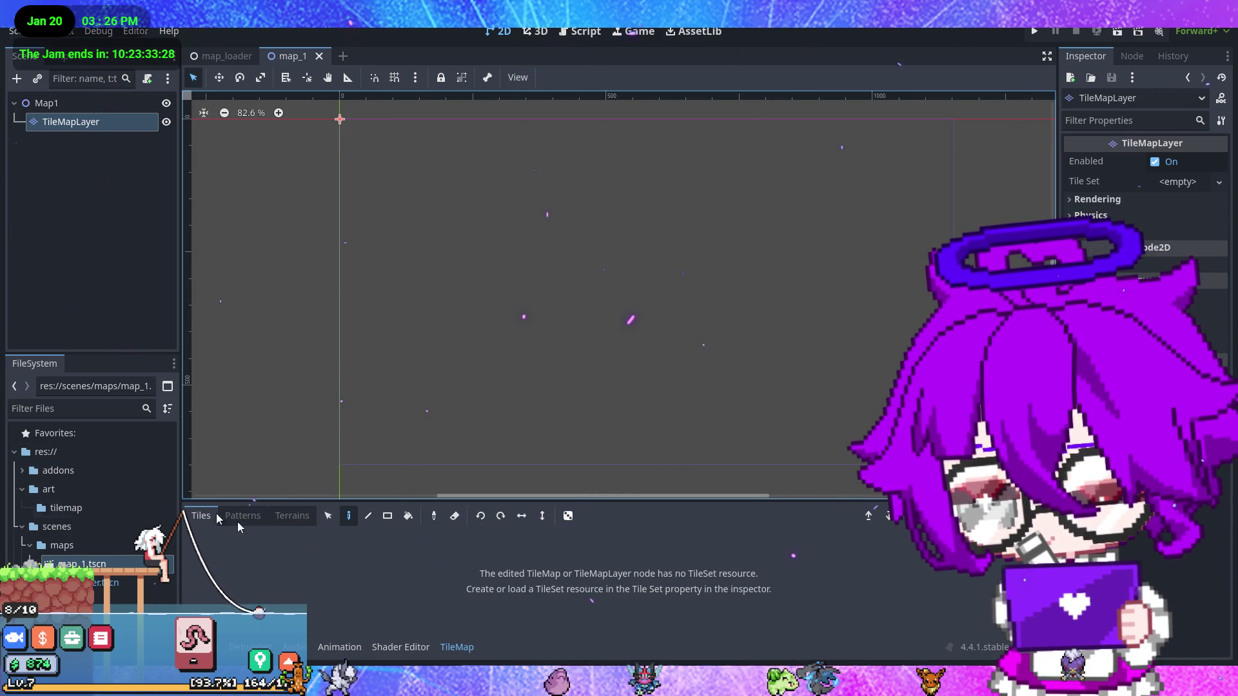
pyautogui.click(118, 512)
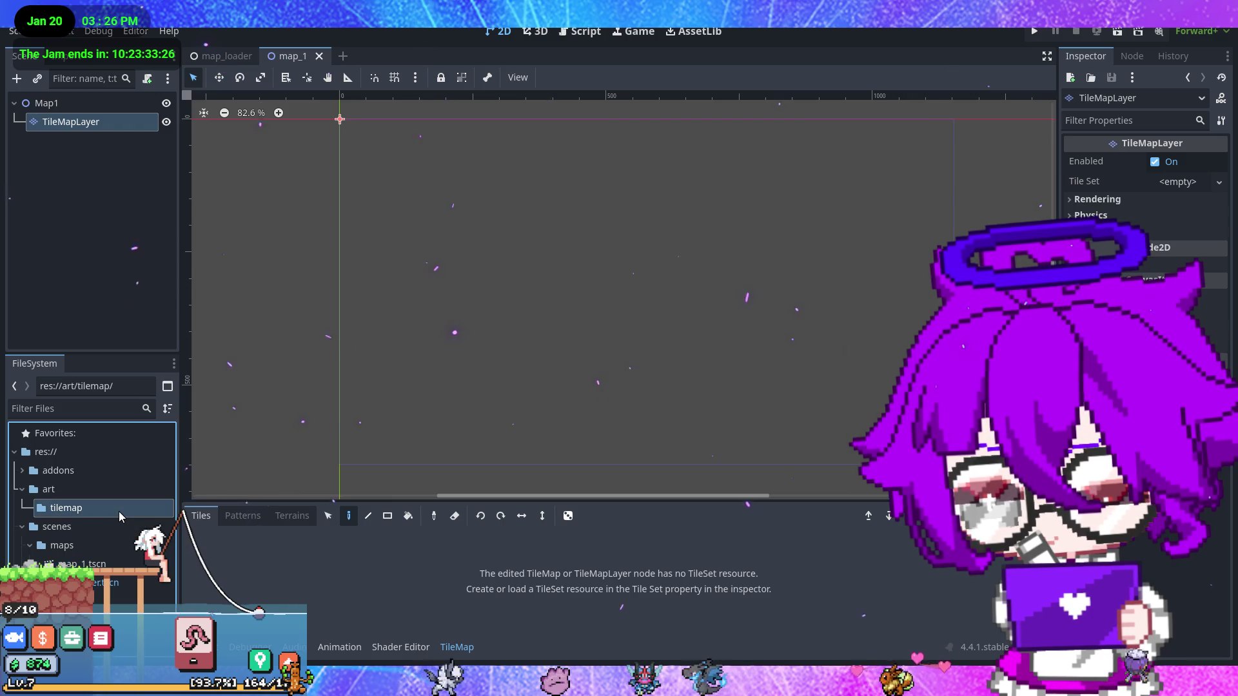
# - Review the Space-Tile sprite in Aseprite and return to Godot
pyautogui.hotkey('alt', 'Tab')
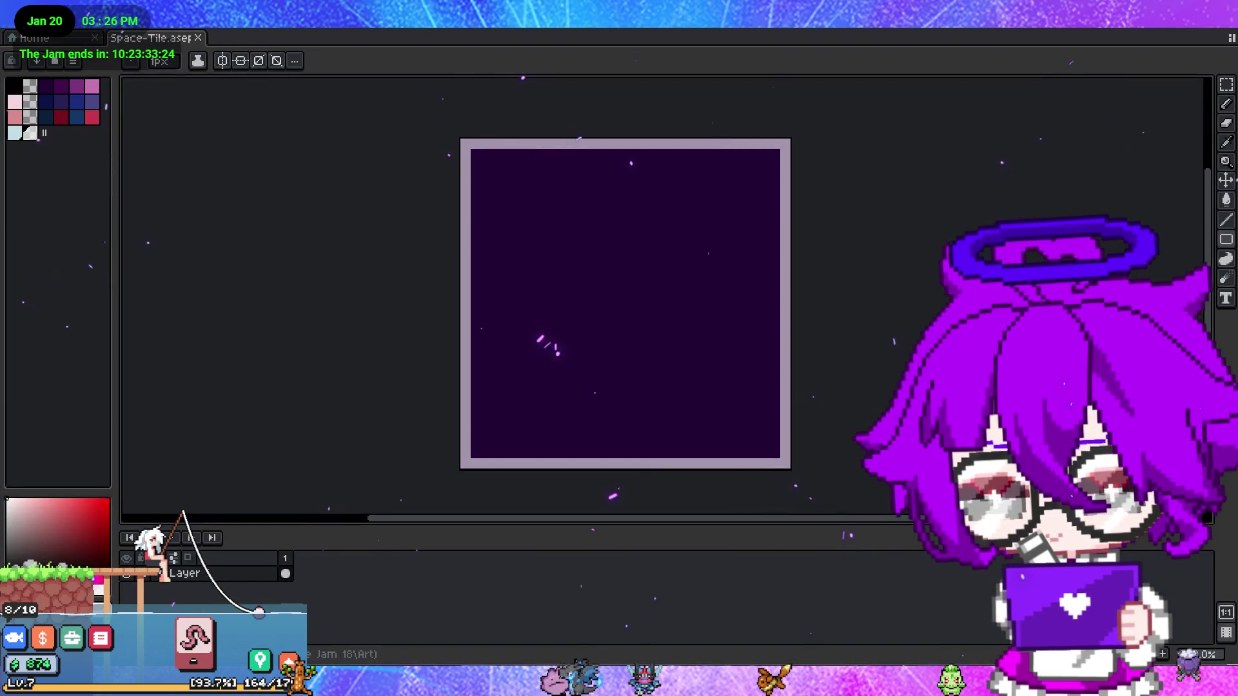
pyautogui.hotkey('alt', 'Tab')
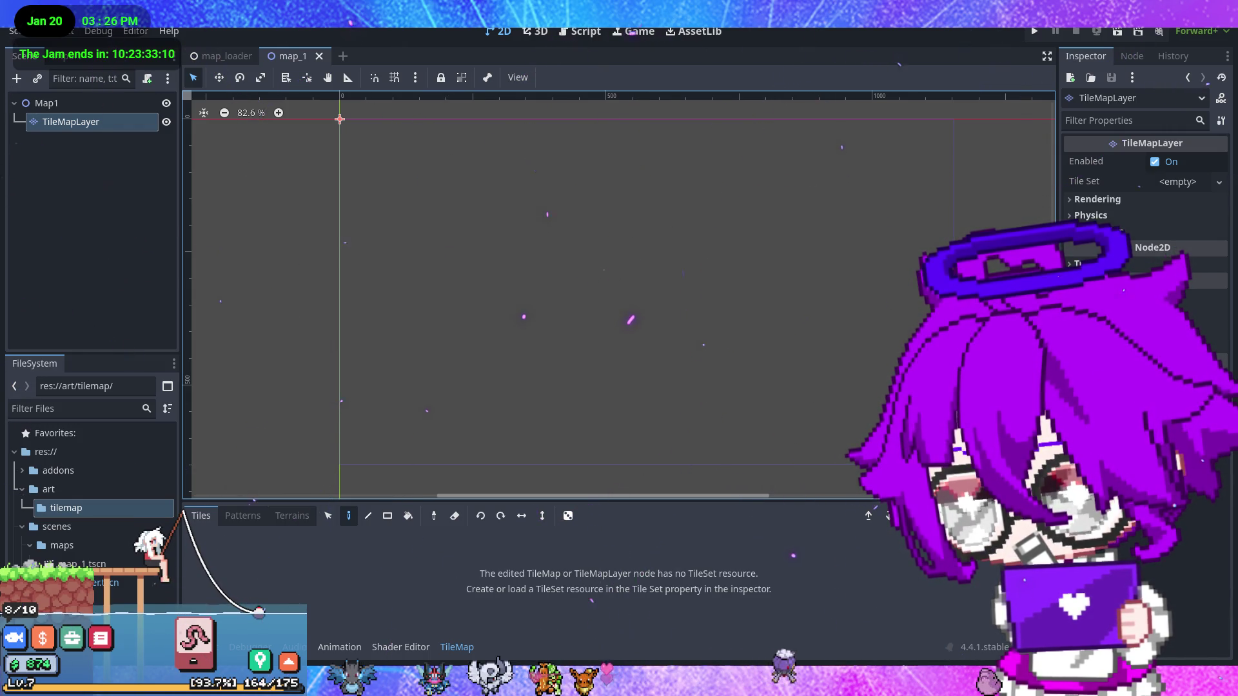
# - Import Space-Tile.png into the res://art/tilemap folder
pyautogui.moveTo(83, 510); pyautogui.dragTo(83, 510)
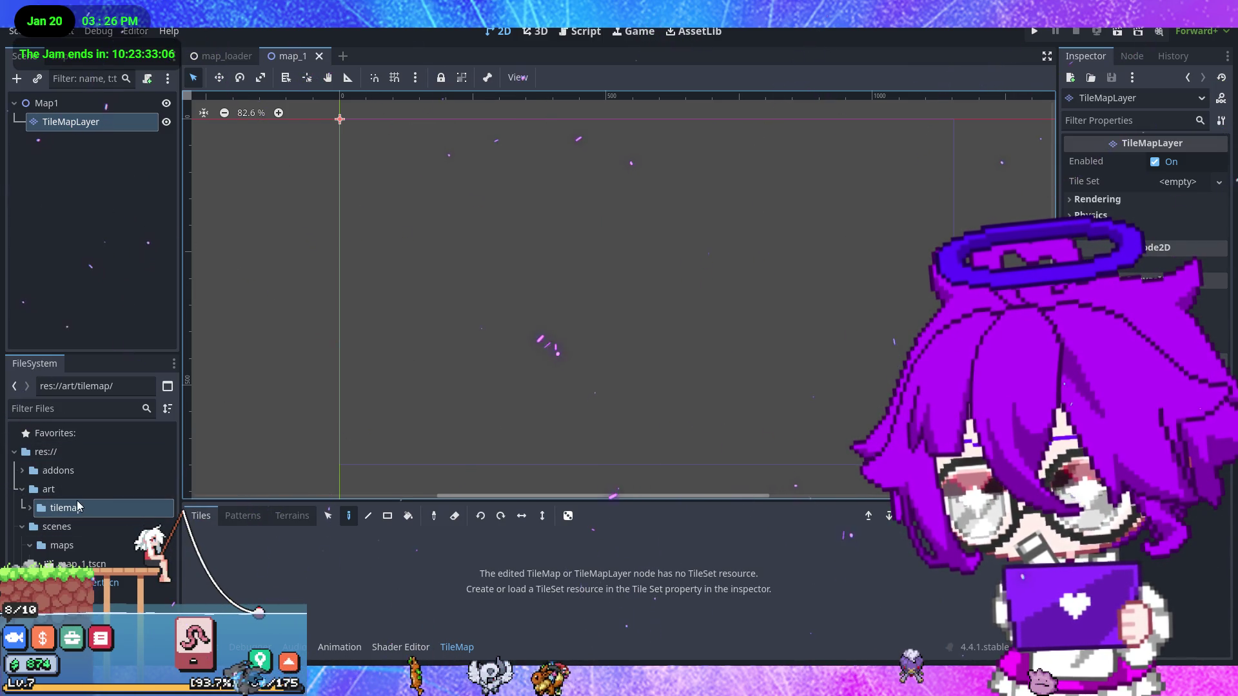
pyautogui.click(35, 514)
pyautogui.click(31, 509)
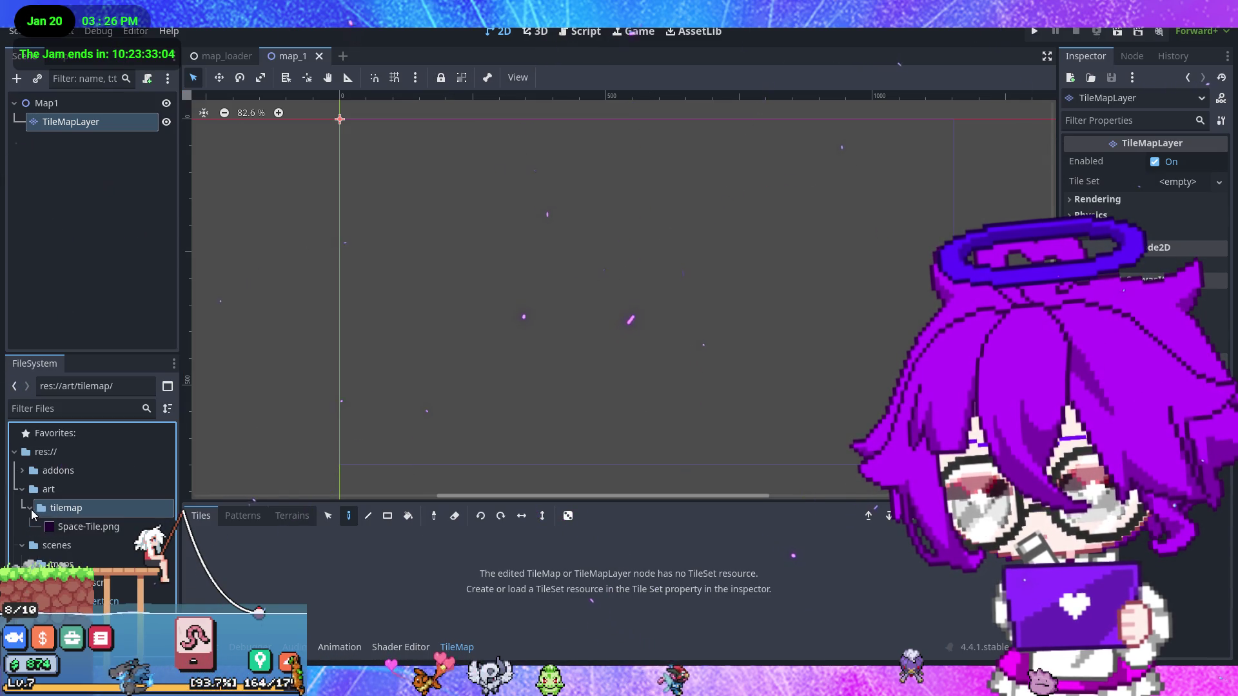
pyautogui.click(79, 532)
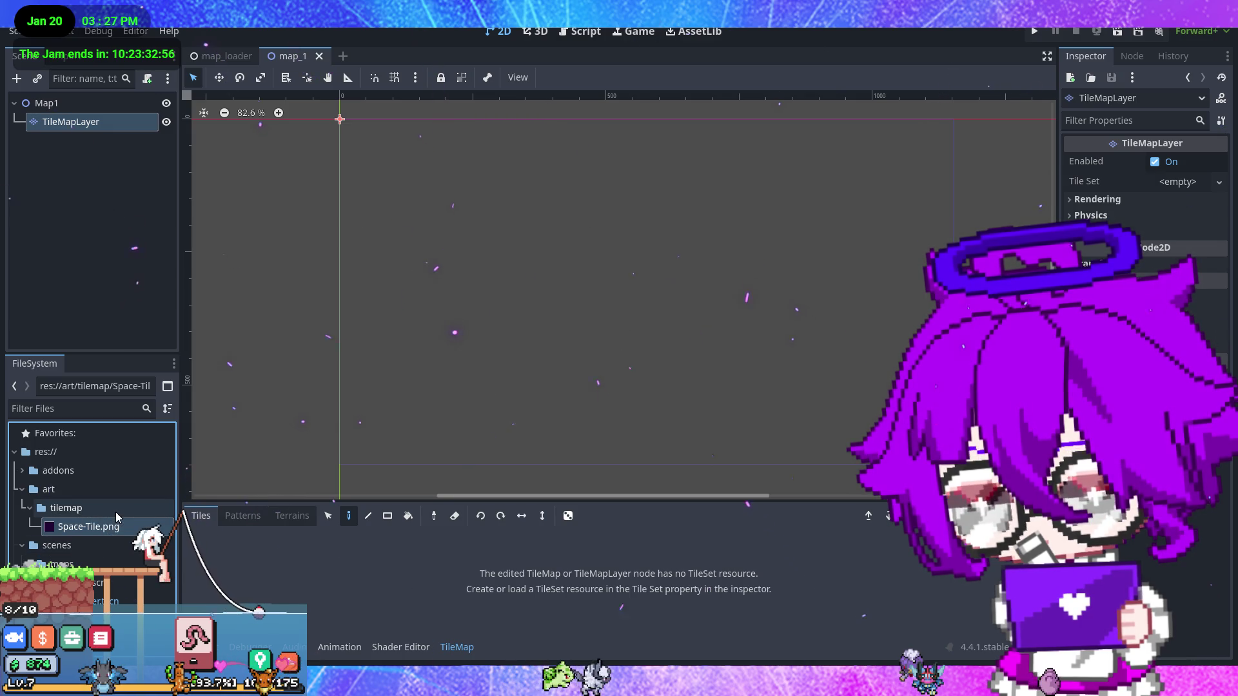
# - Create a new TileSet resource in the tilemap folder, saved as space_set.tres
pyautogui.rightClick(115, 511)
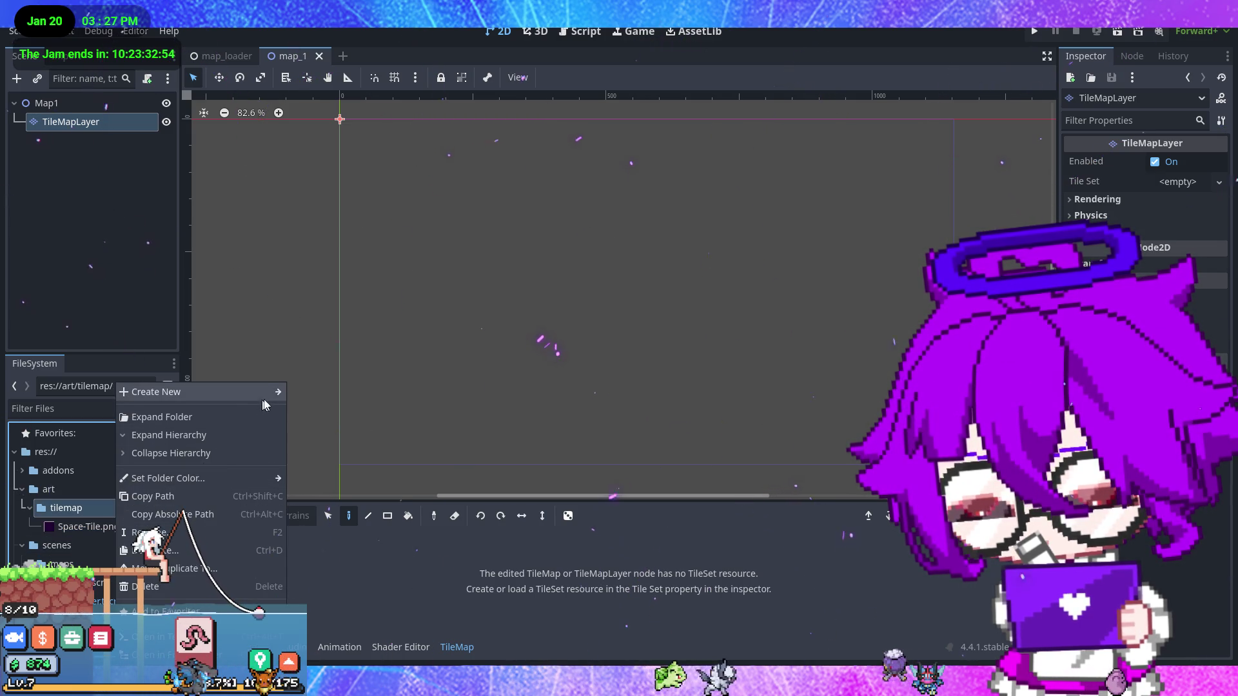
pyautogui.moveTo(272, 395)
pyautogui.click(340, 452)
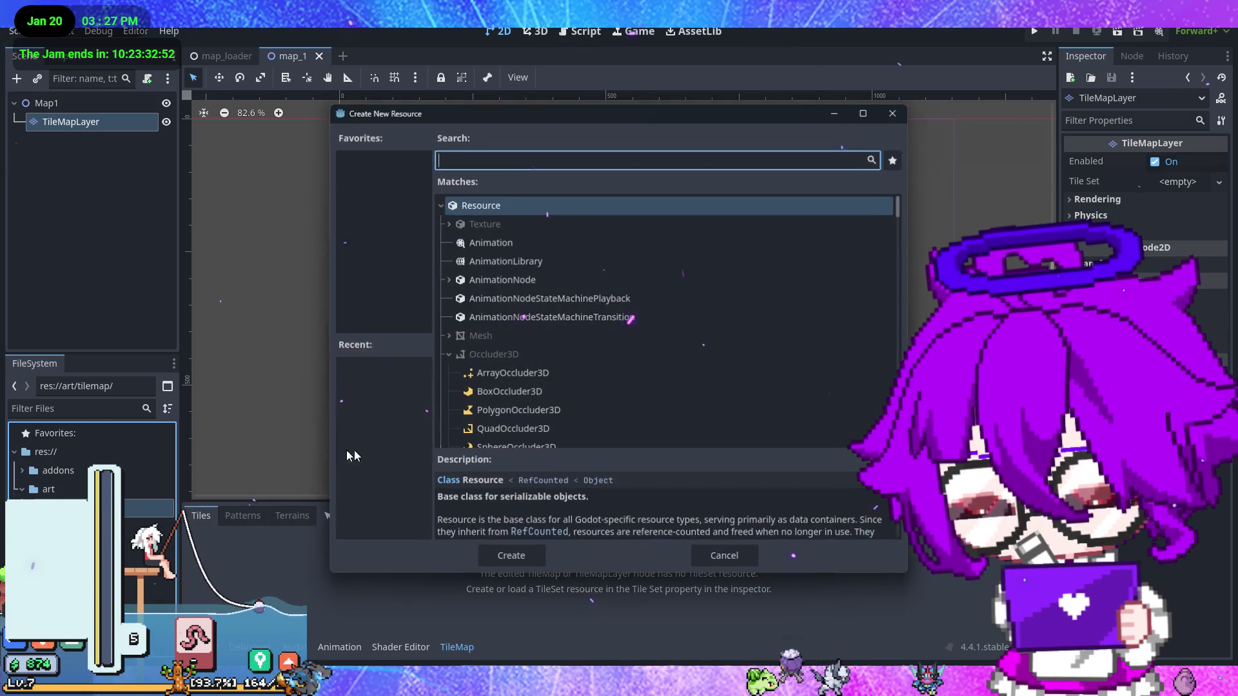
pyautogui.write('tile')
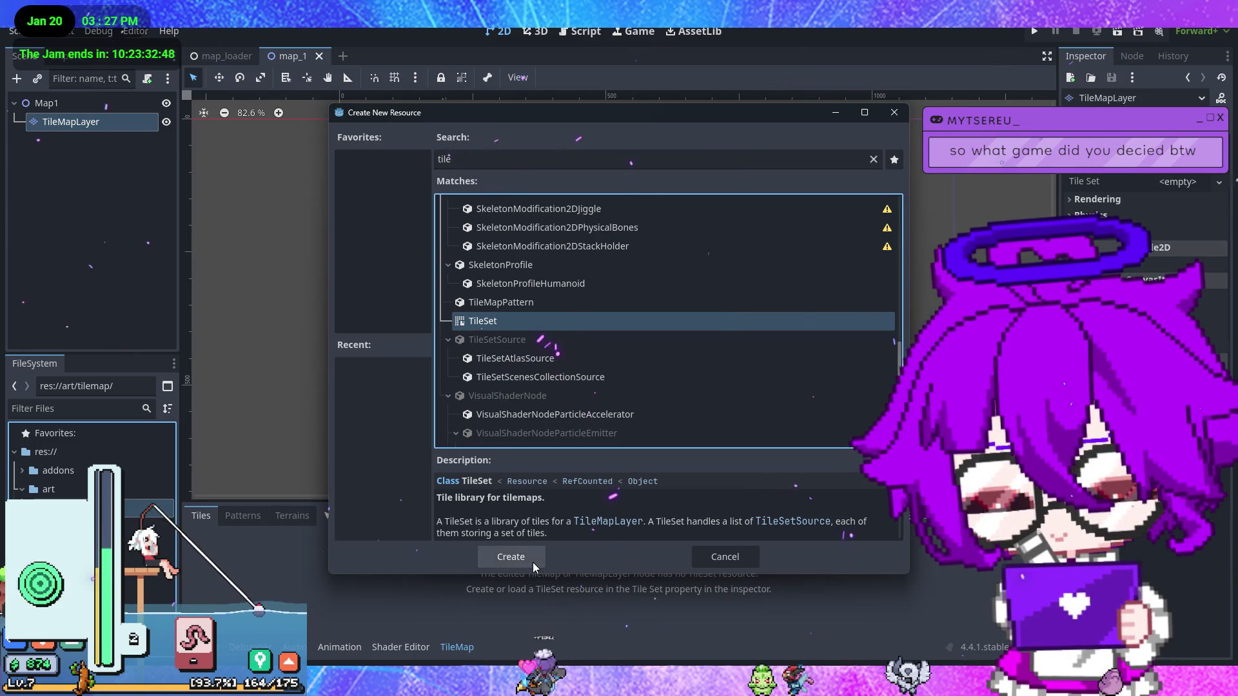
pyautogui.click(516, 557)
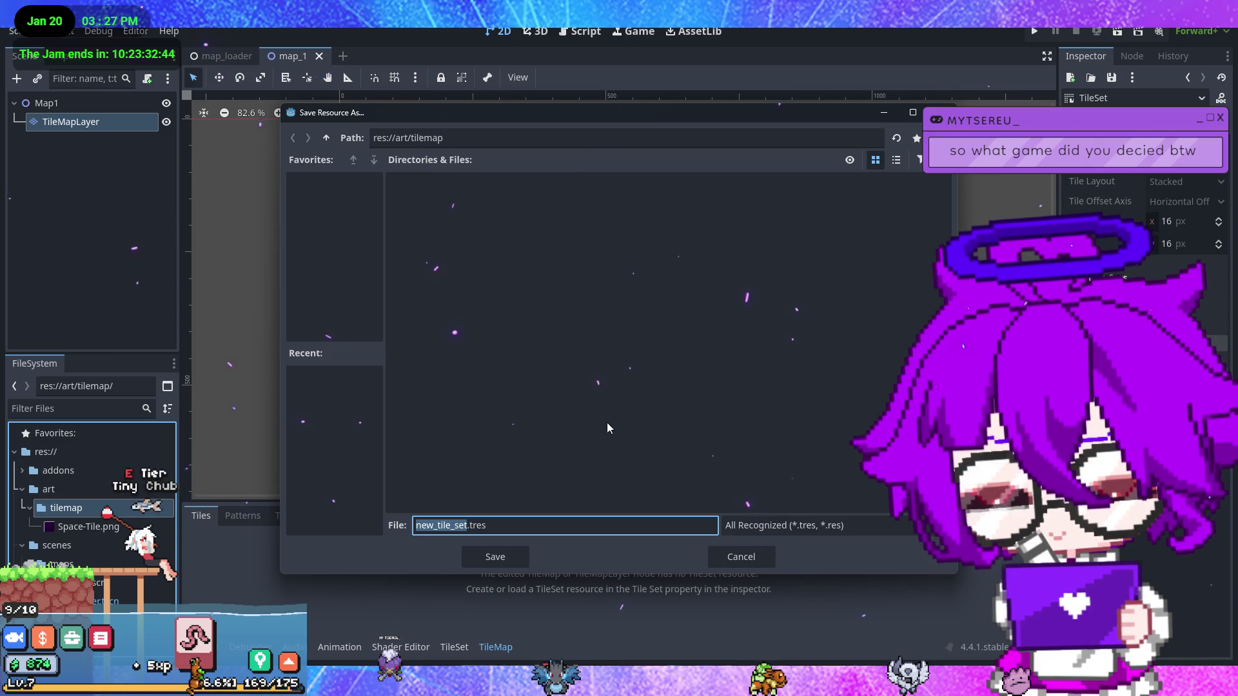
pyautogui.write('space_s')
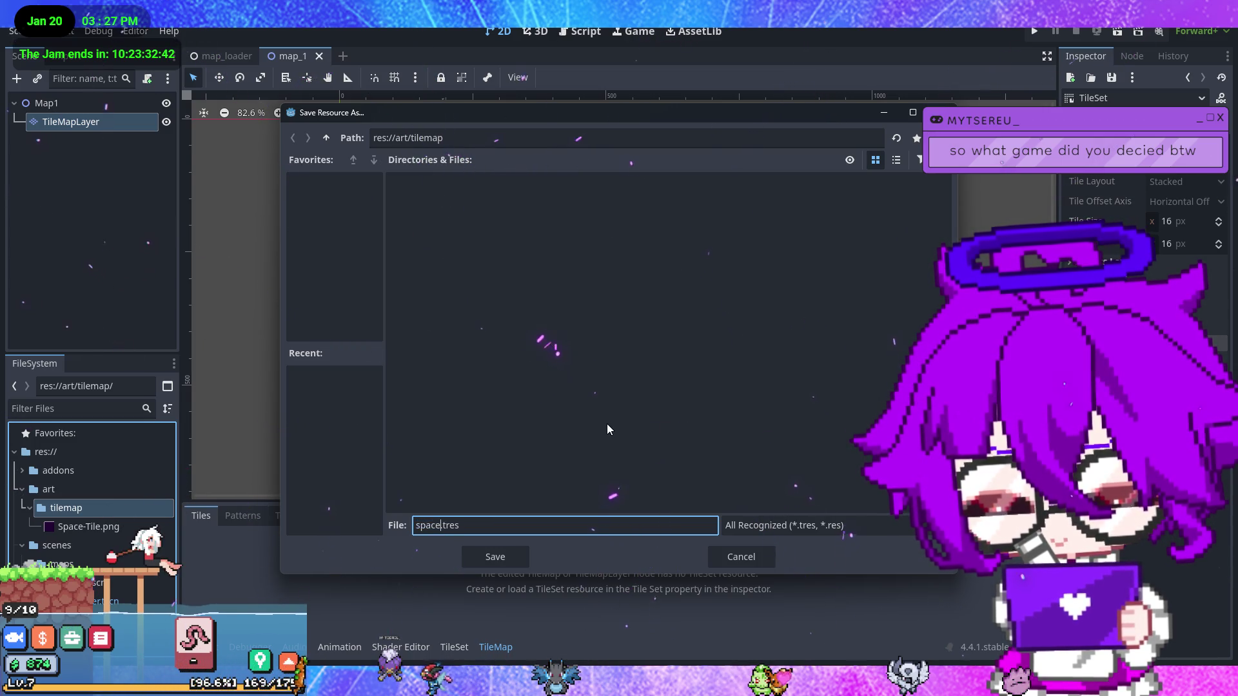
pyautogui.write('et')
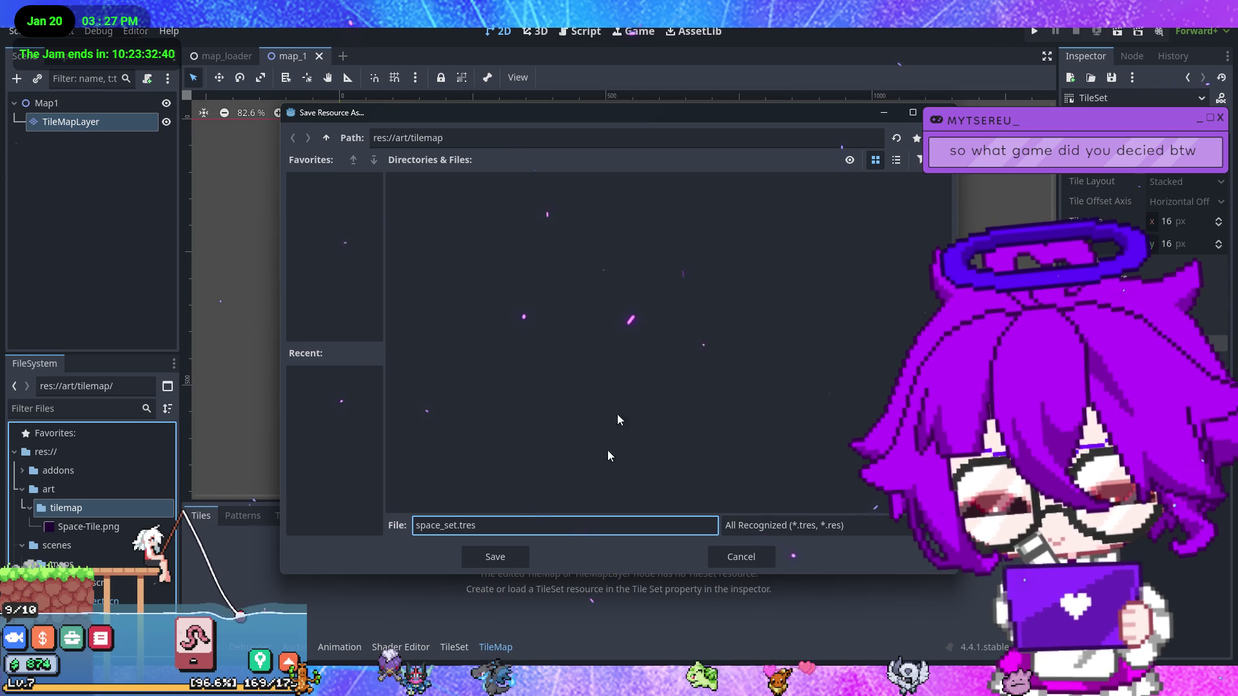
pyautogui.click(501, 556)
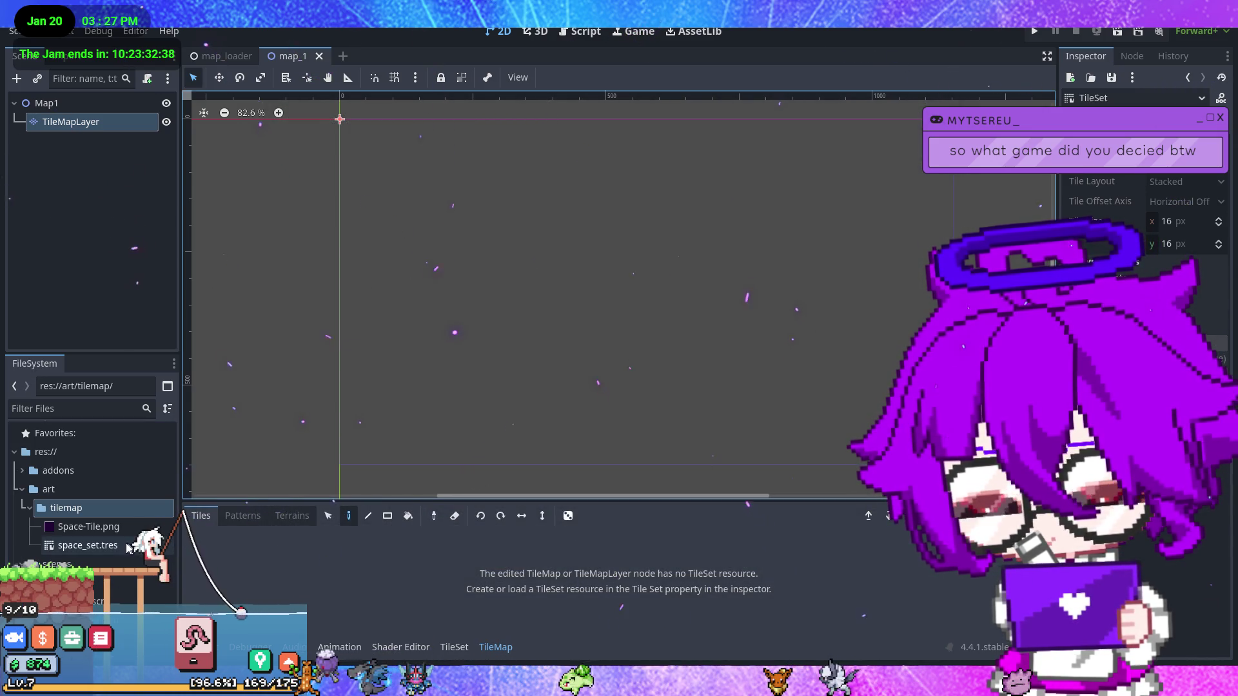
pyautogui.click(90, 545)
# - Set the tile size to 32 × 32 px
pyautogui.click(103, 527)
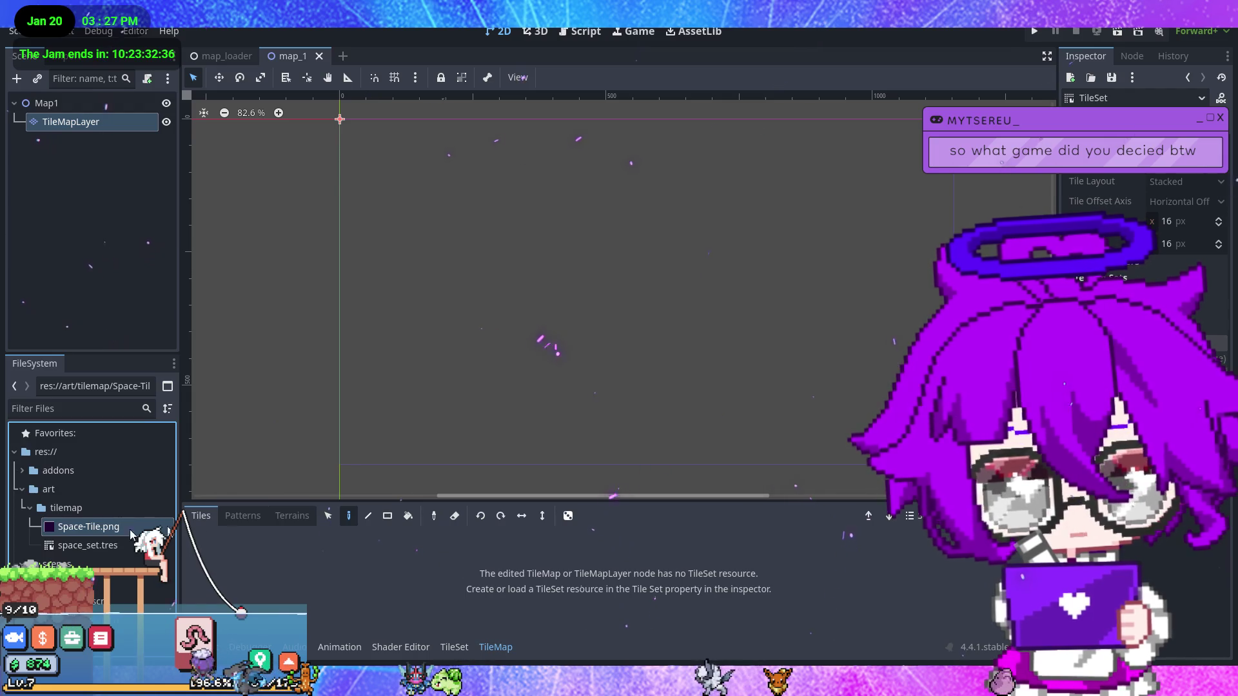
pyautogui.click(1183, 223)
pyautogui.write('32')
pyautogui.press('Return')
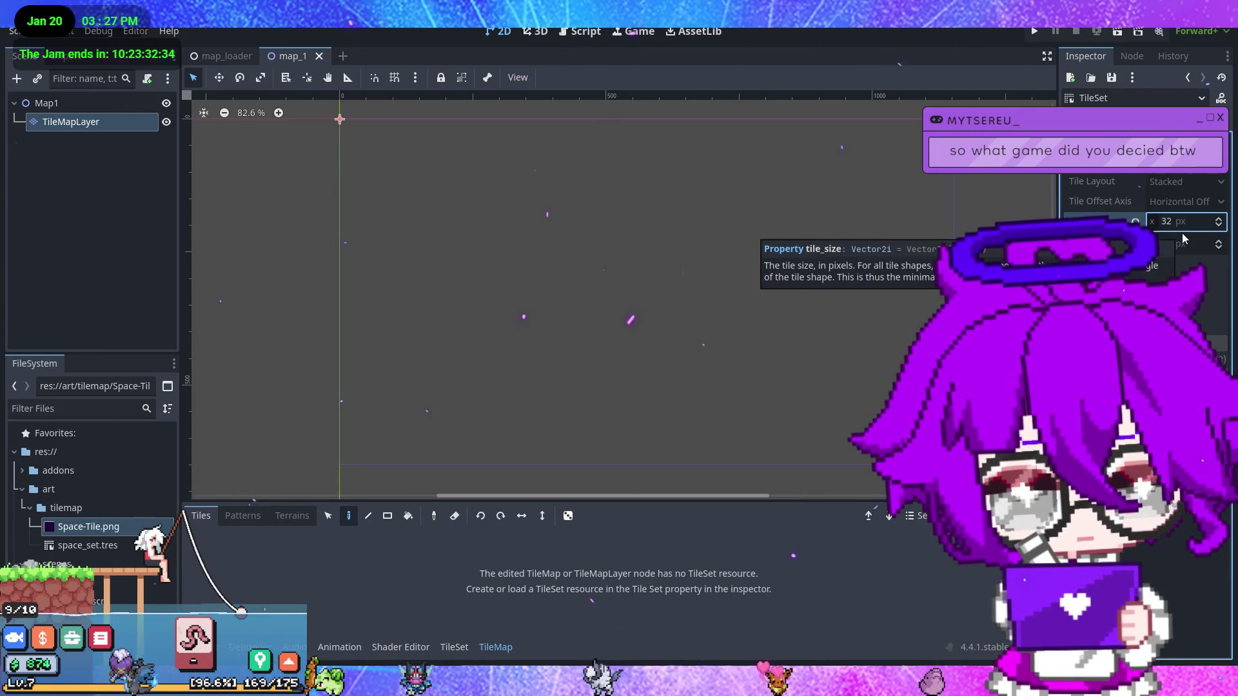
pyautogui.write('32')
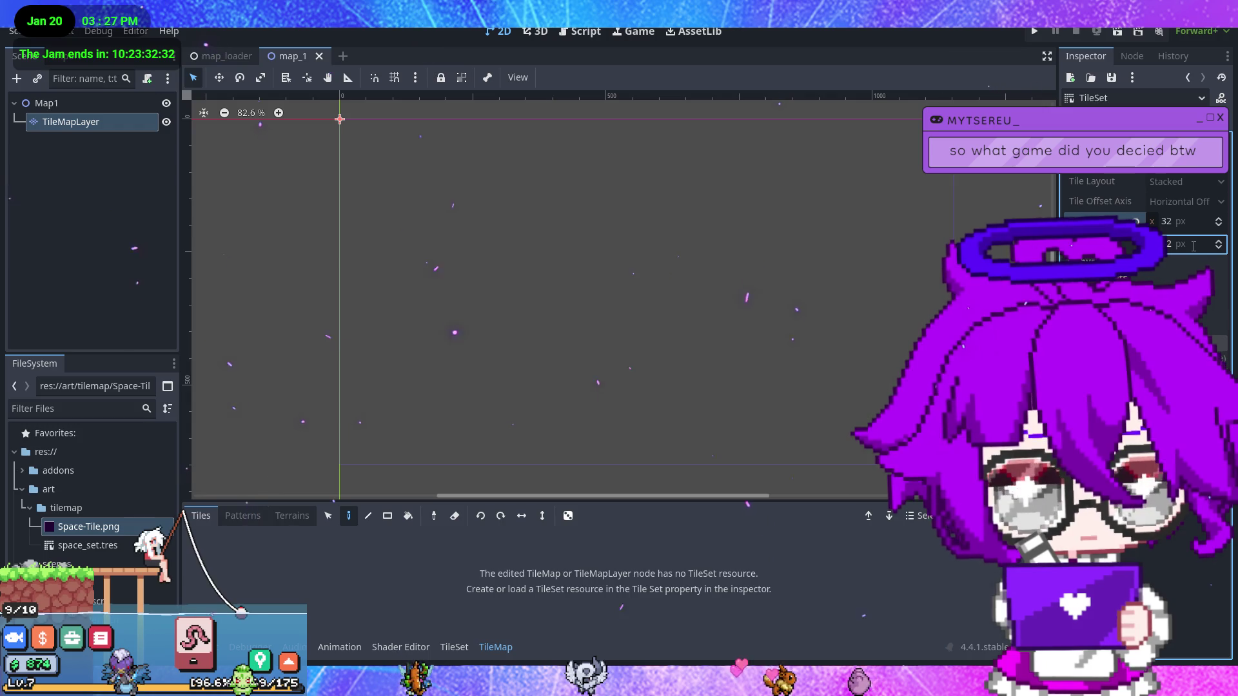
pyautogui.press('Return')
pyautogui.click(94, 546)
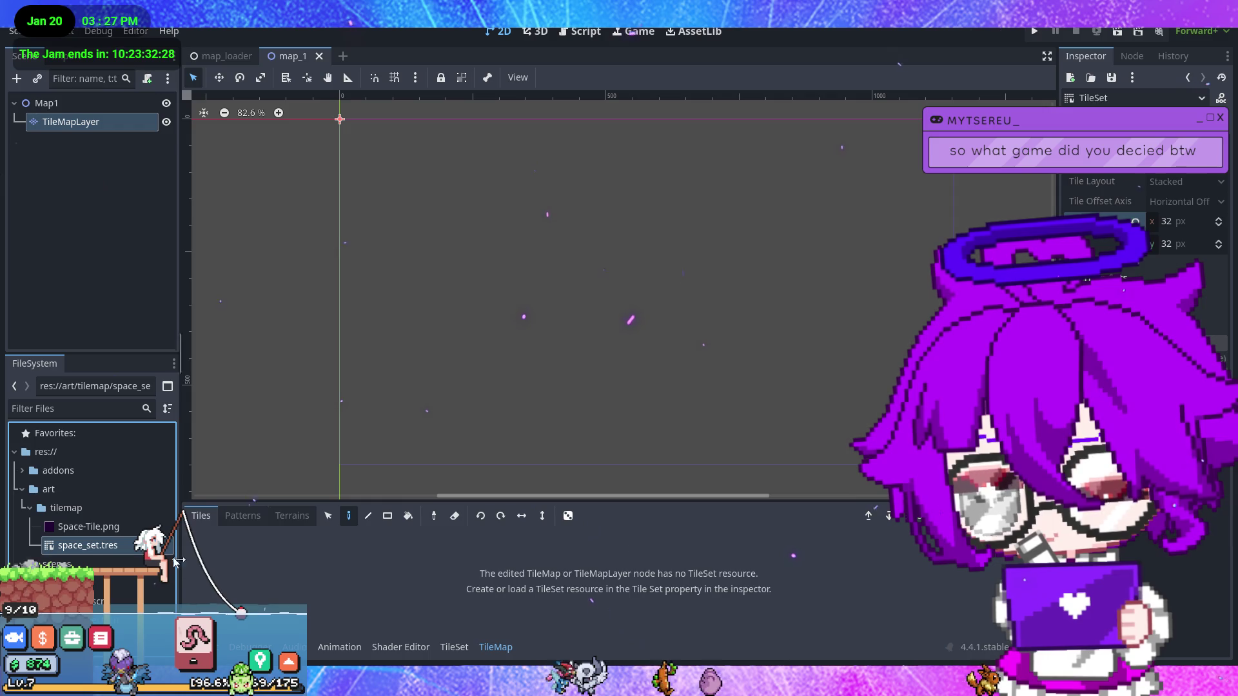
pyautogui.click(77, 122)
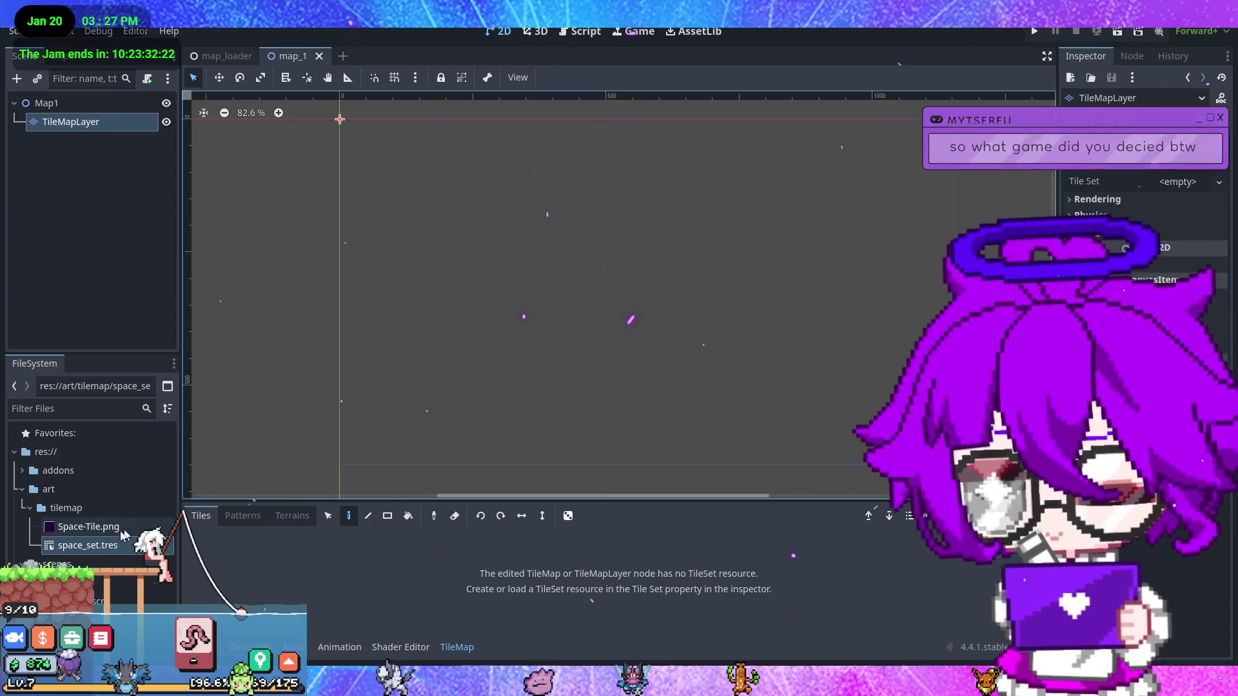
# - Assign space_set.tres as the TileMapLayer's Tile Set and open it for editing
pyautogui.moveTo(88, 545); pyautogui.dragTo(1180, 193)
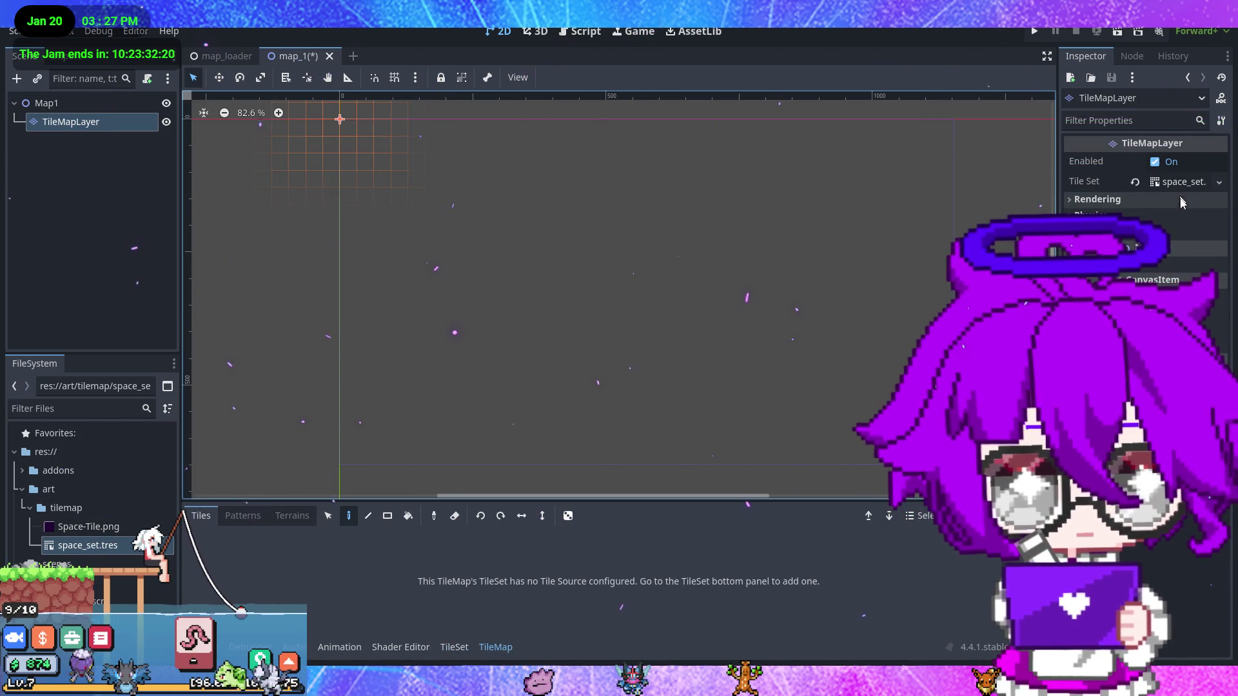
pyautogui.click(1219, 186)
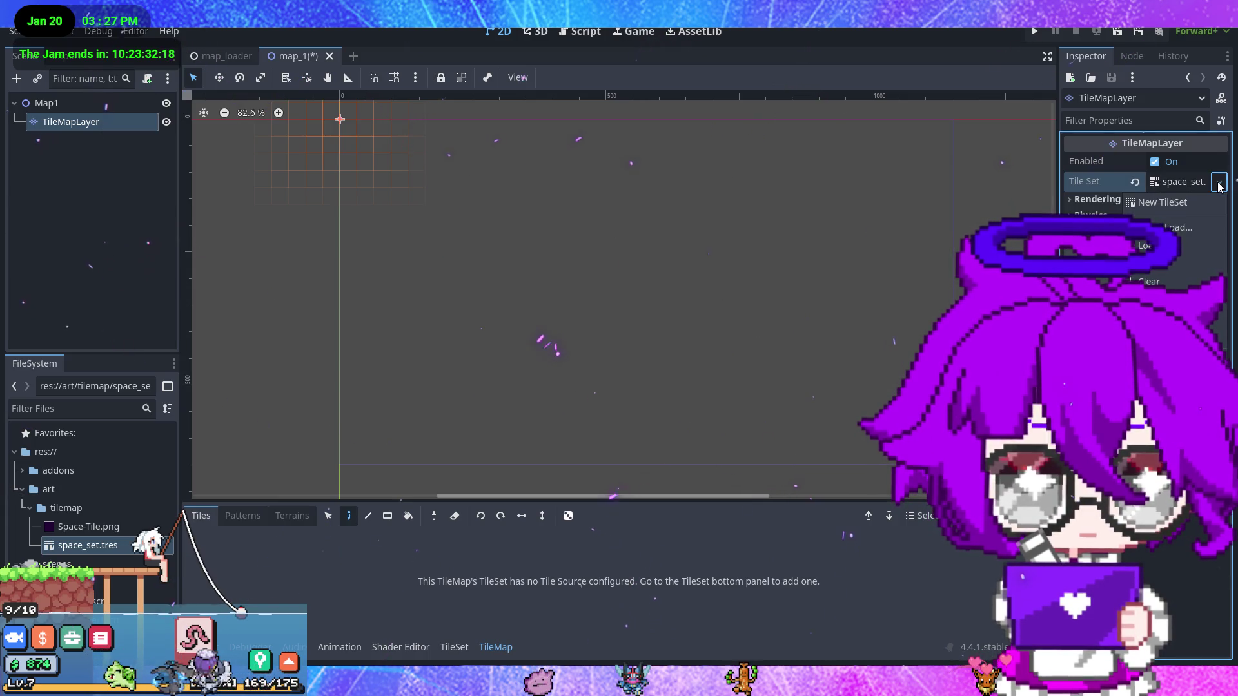
pyautogui.click(1187, 181)
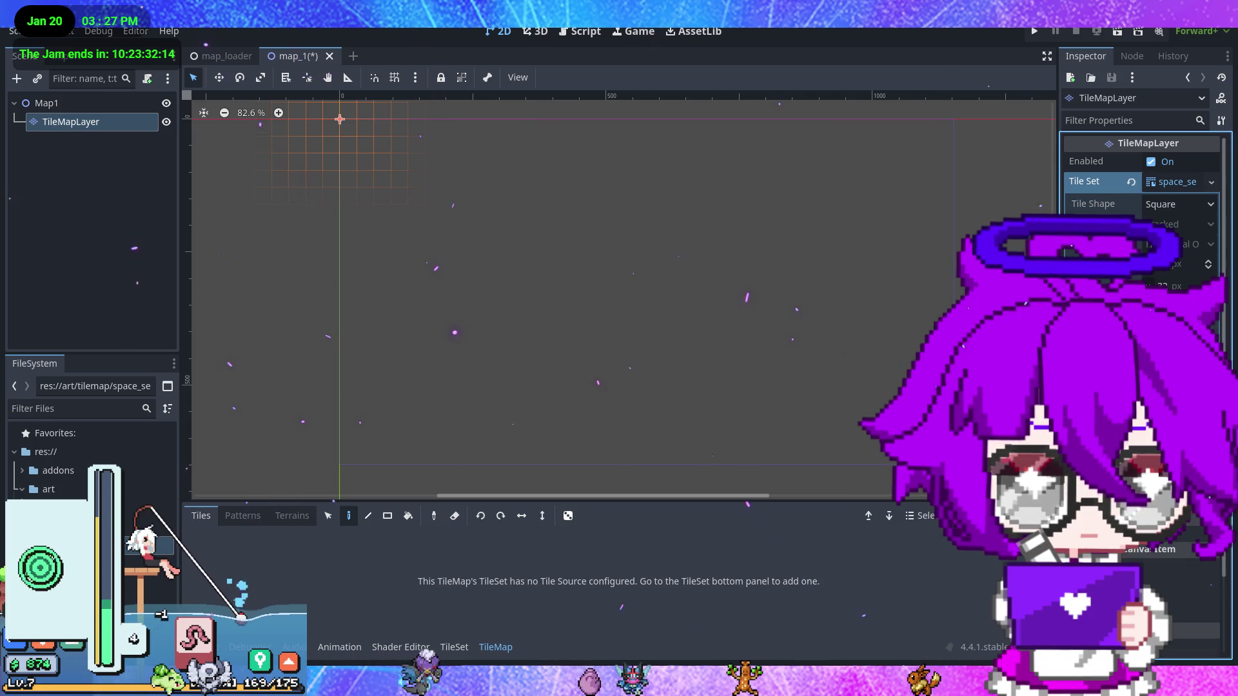
# - Add Space-Tile.png to the tile set as an atlas source, auto-creating its tiles
pyautogui.moveTo(71, 526)
pyautogui.mouseDown()
pyautogui.moveTo(363, 540)
pyautogui.moveTo(484, 579)
pyautogui.moveTo(213, 553)
pyautogui.mouseUp()
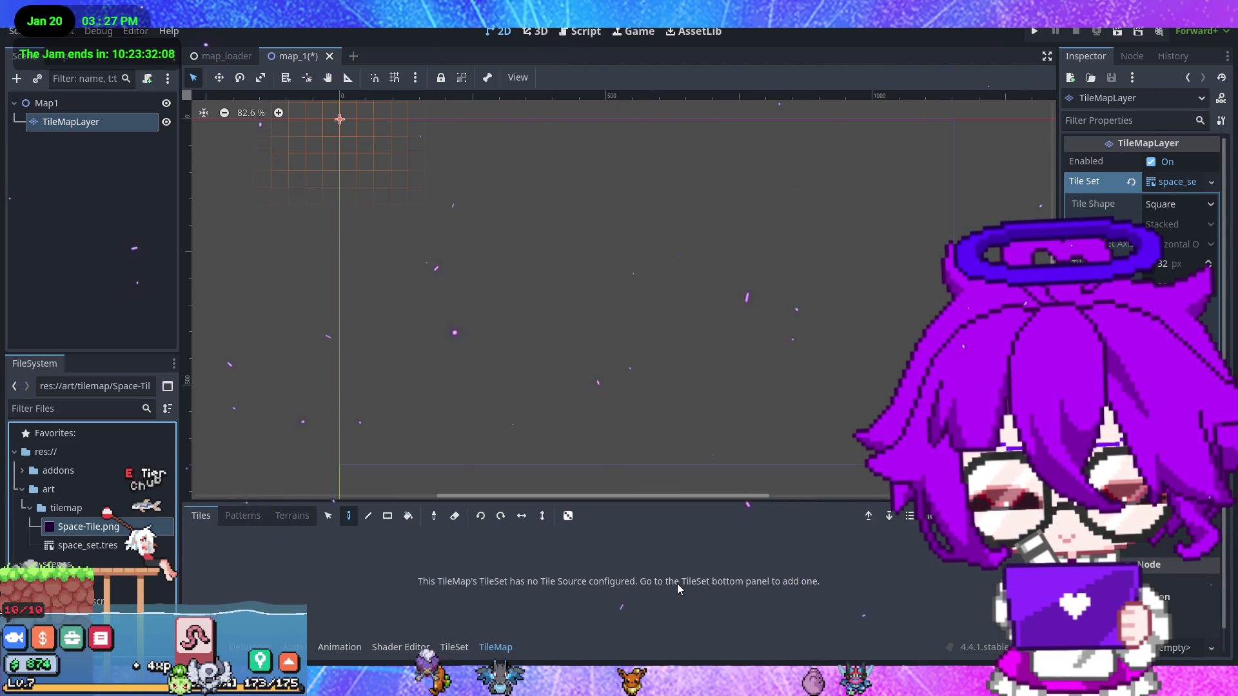
pyautogui.click(454, 647)
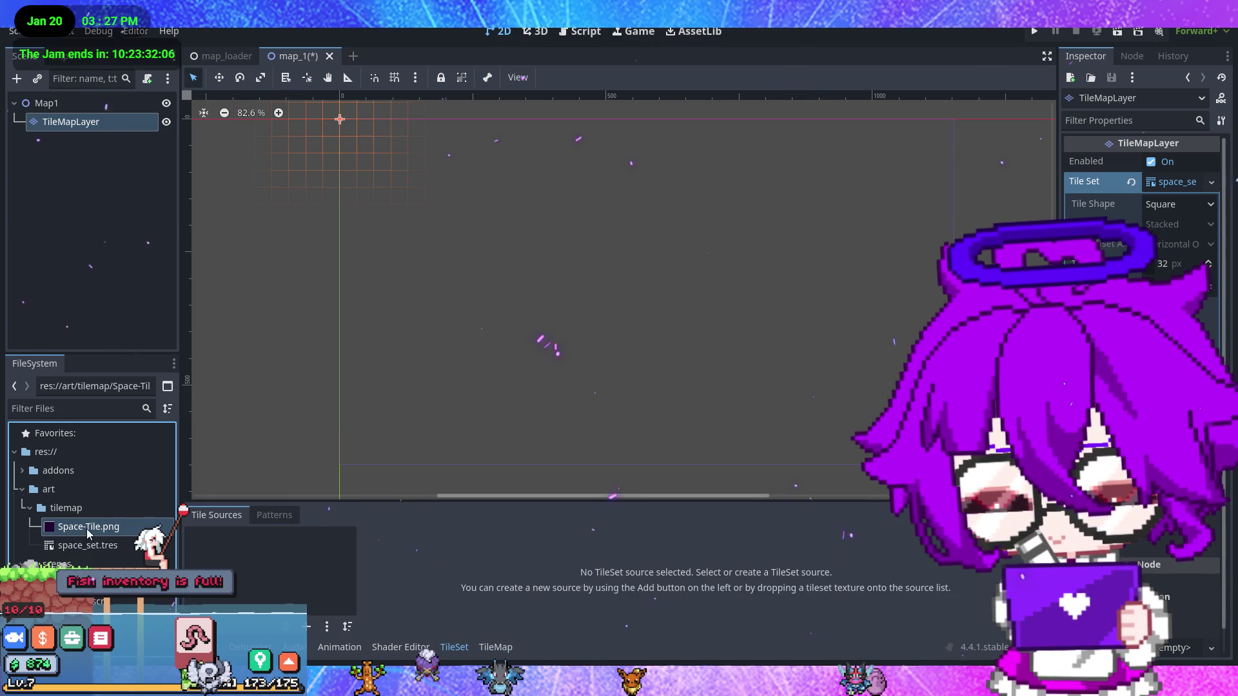
pyautogui.moveTo(267, 562); pyautogui.dragTo(268, 562)
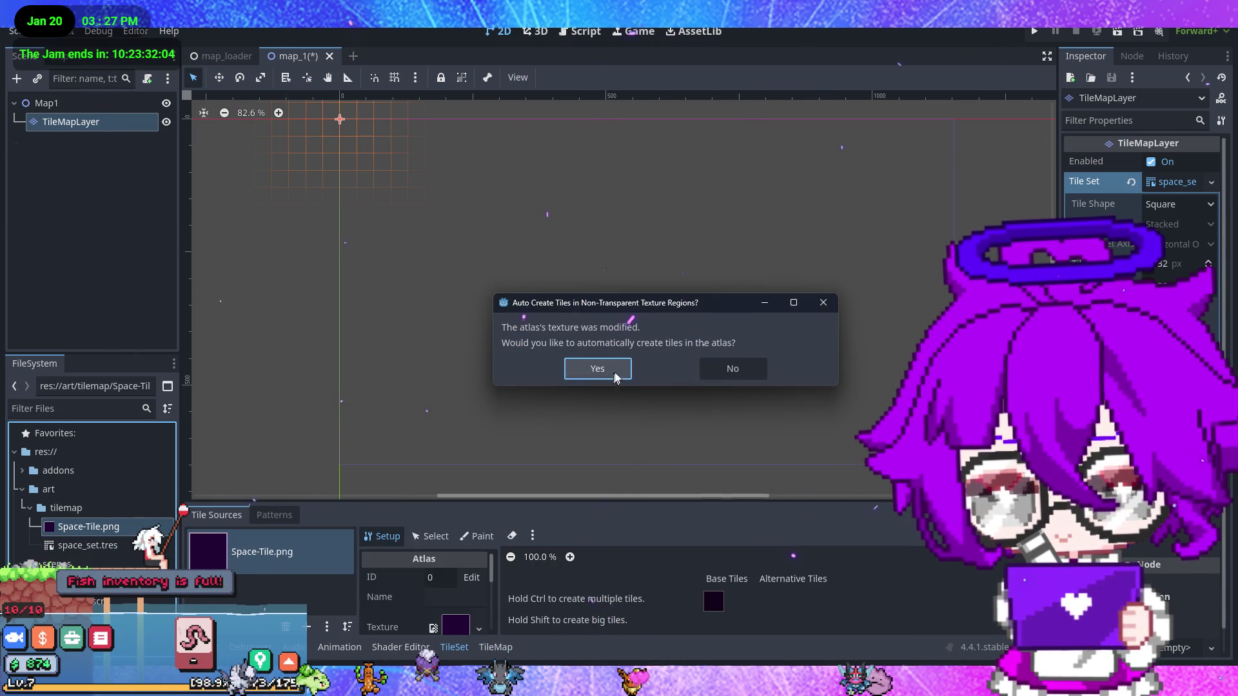
pyautogui.click(616, 369)
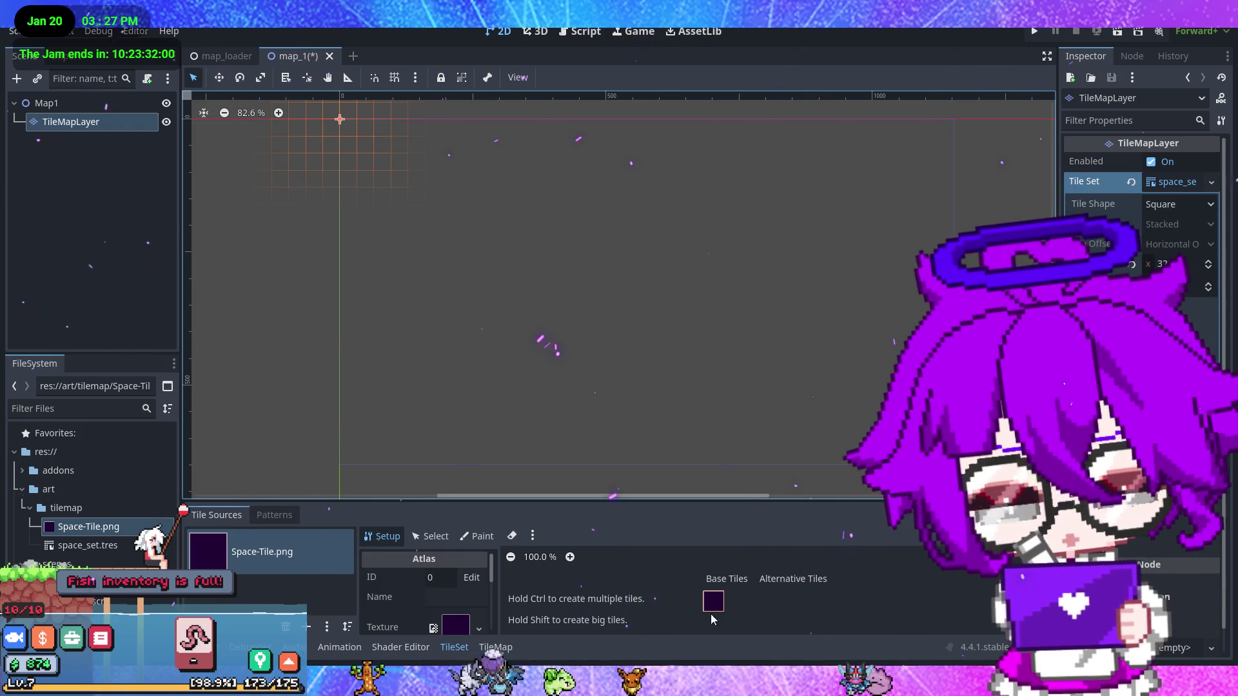
pyautogui.hotkey('alt', 'Tab')
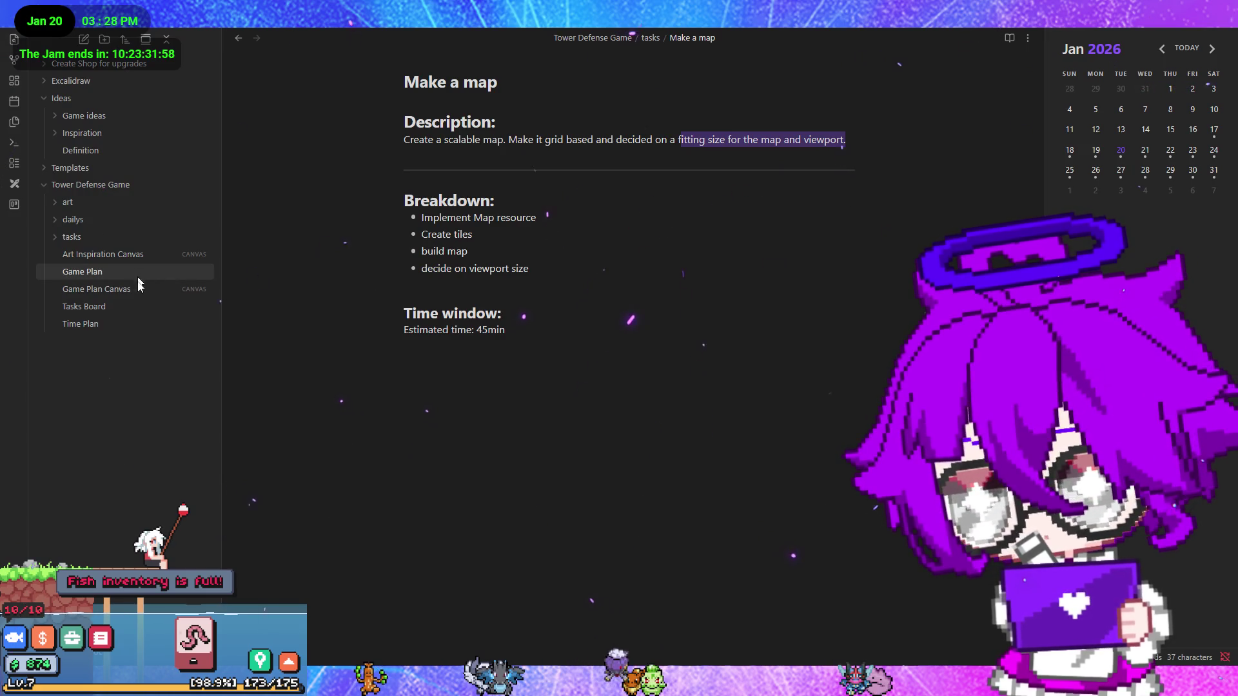
pyautogui.click(136, 289)
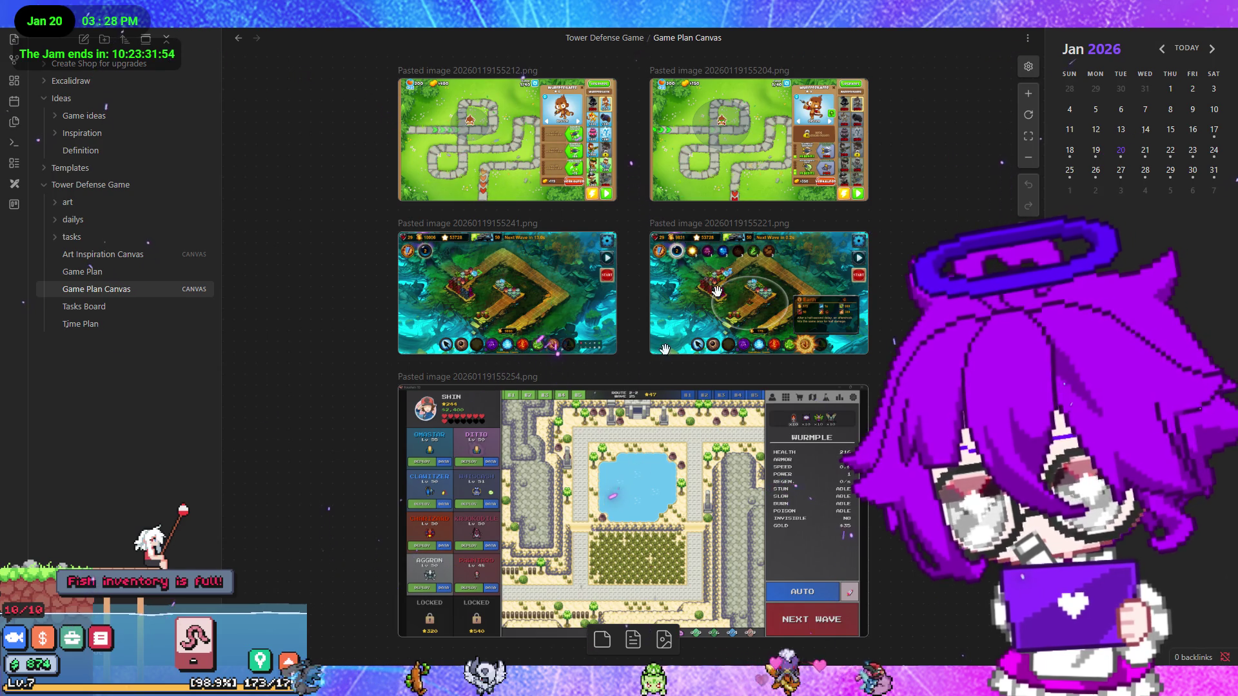
pyautogui.click(49, 82)
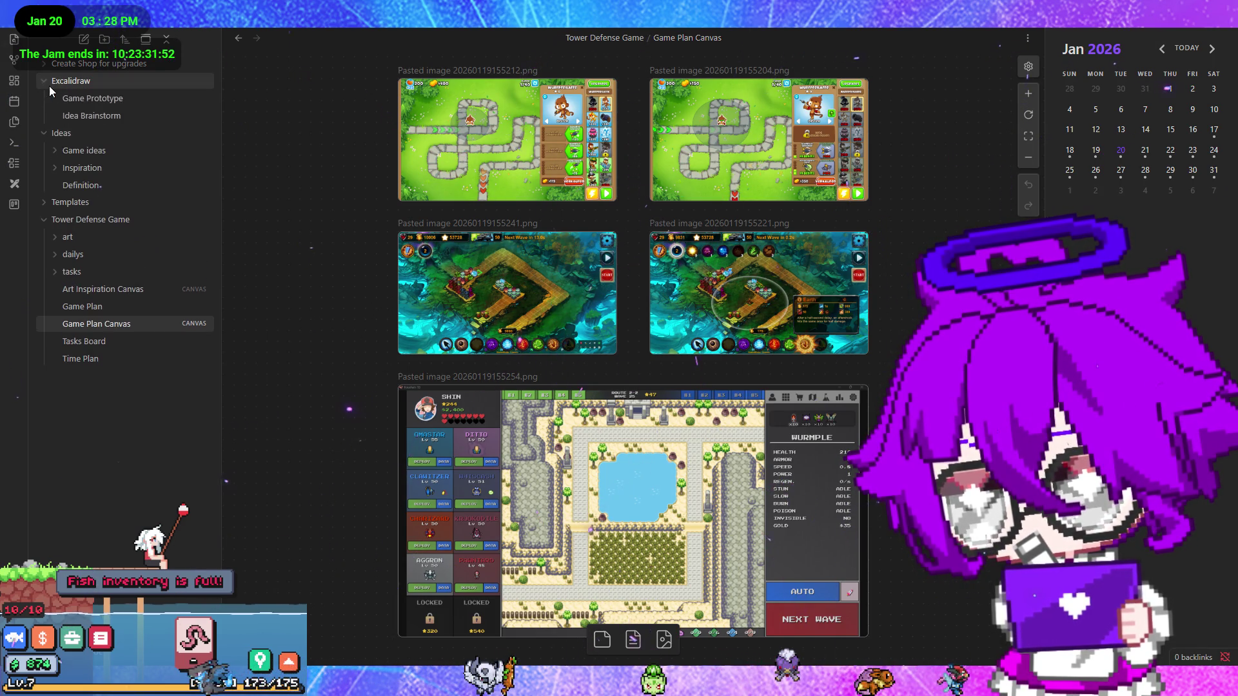
pyautogui.click(122, 98)
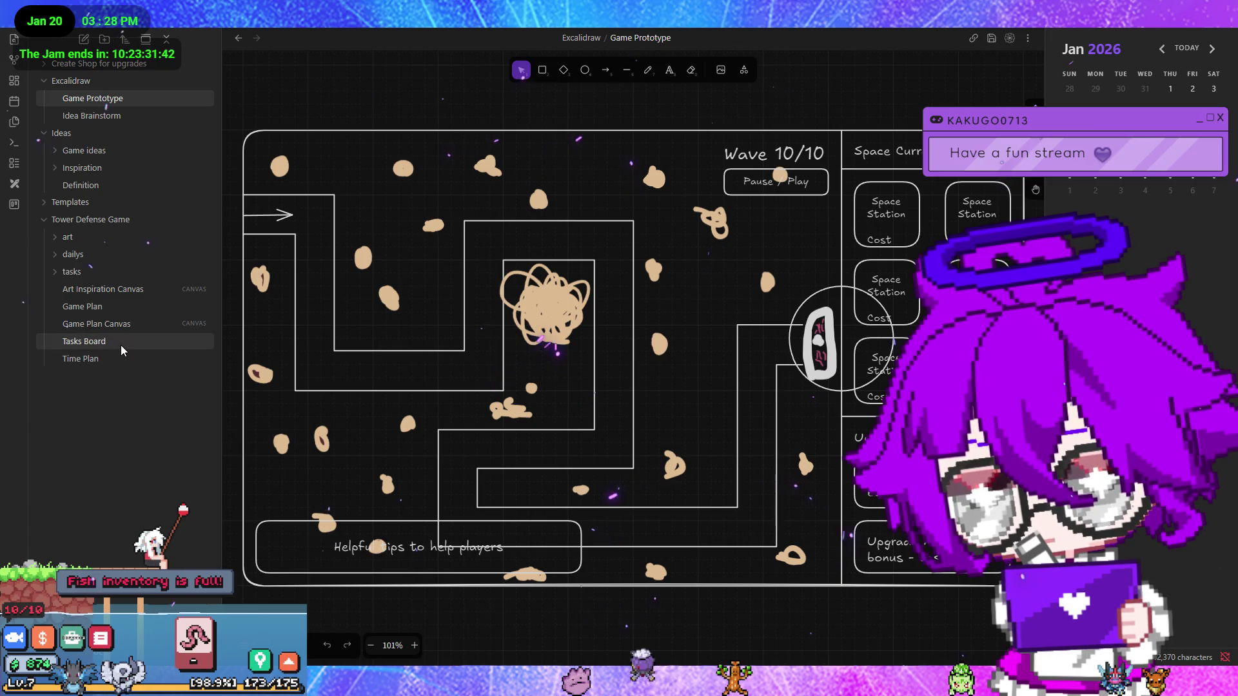
pyautogui.click(96, 324)
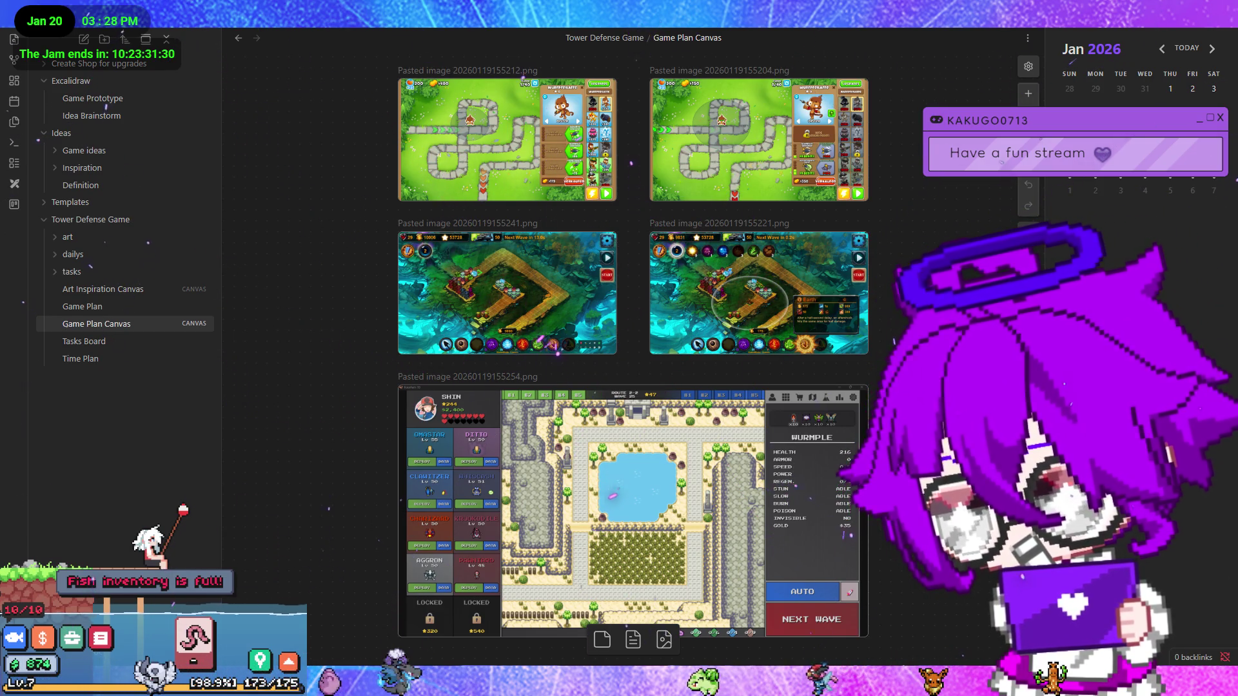
pyautogui.click(15, 638)
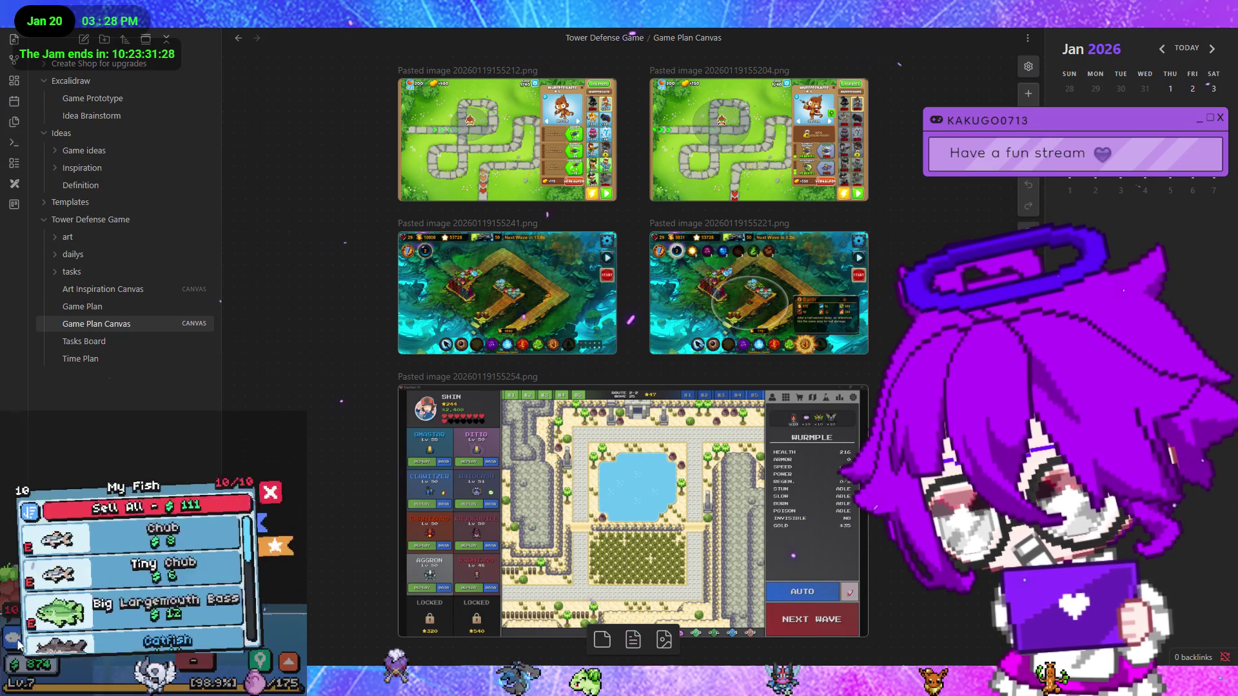
pyautogui.click(219, 507)
pyautogui.click(273, 497)
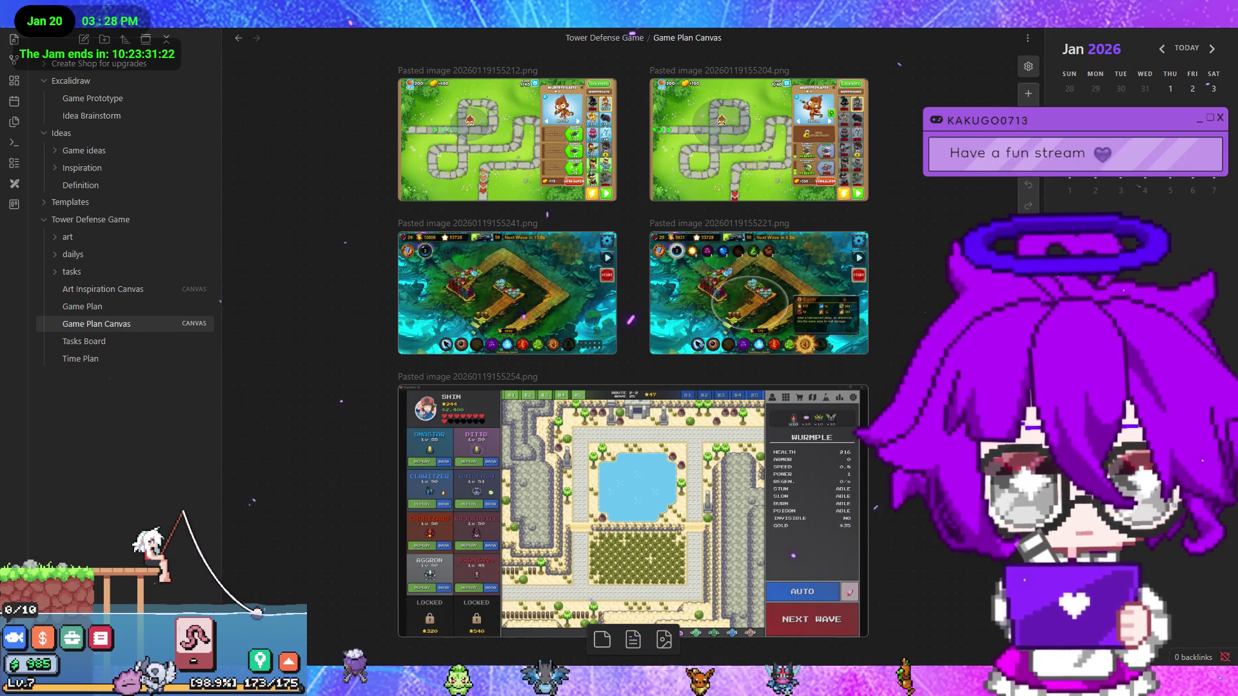
pyautogui.hotkey('alt', 'Tab')
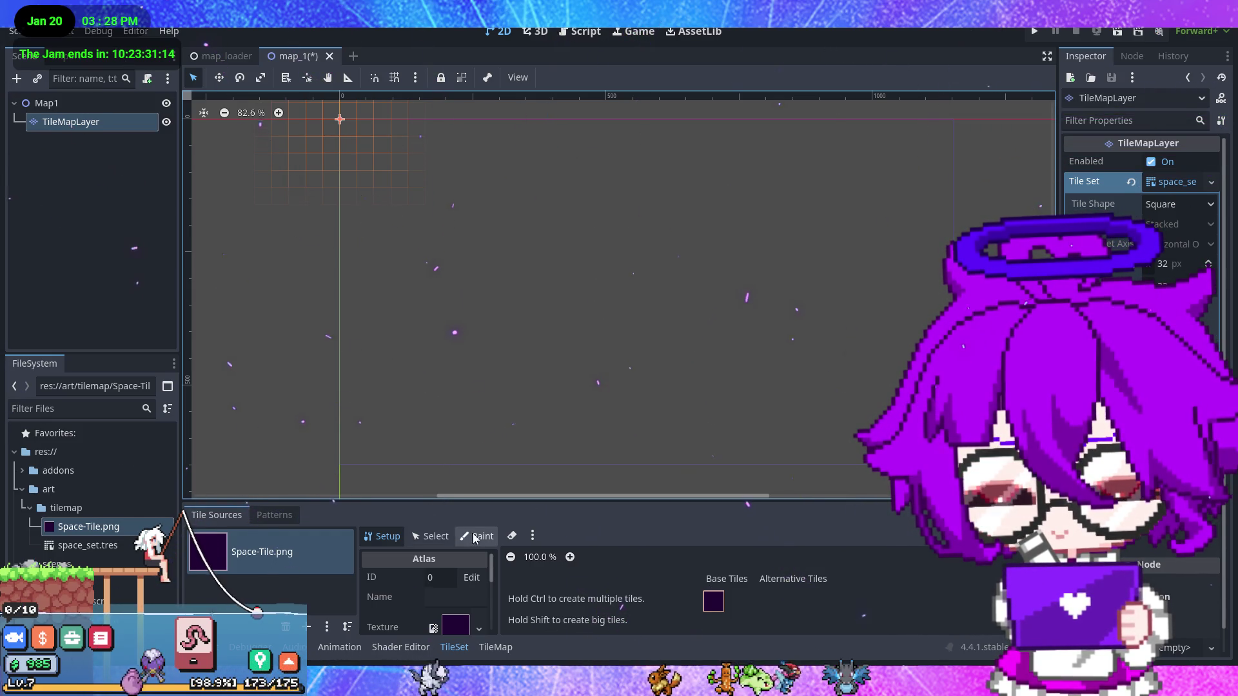
# - Paint a large square of Space-Tile atlas tiles onto the map with the Rect tool
pyautogui.click(504, 653)
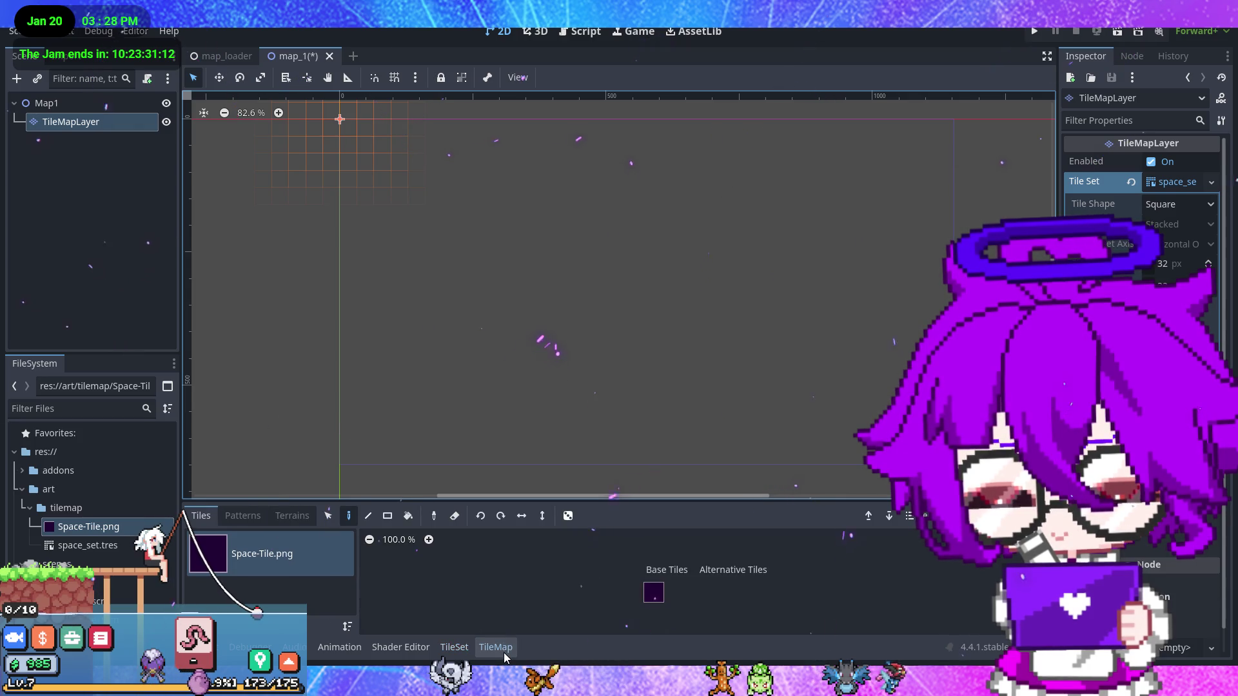
pyautogui.click(343, 560)
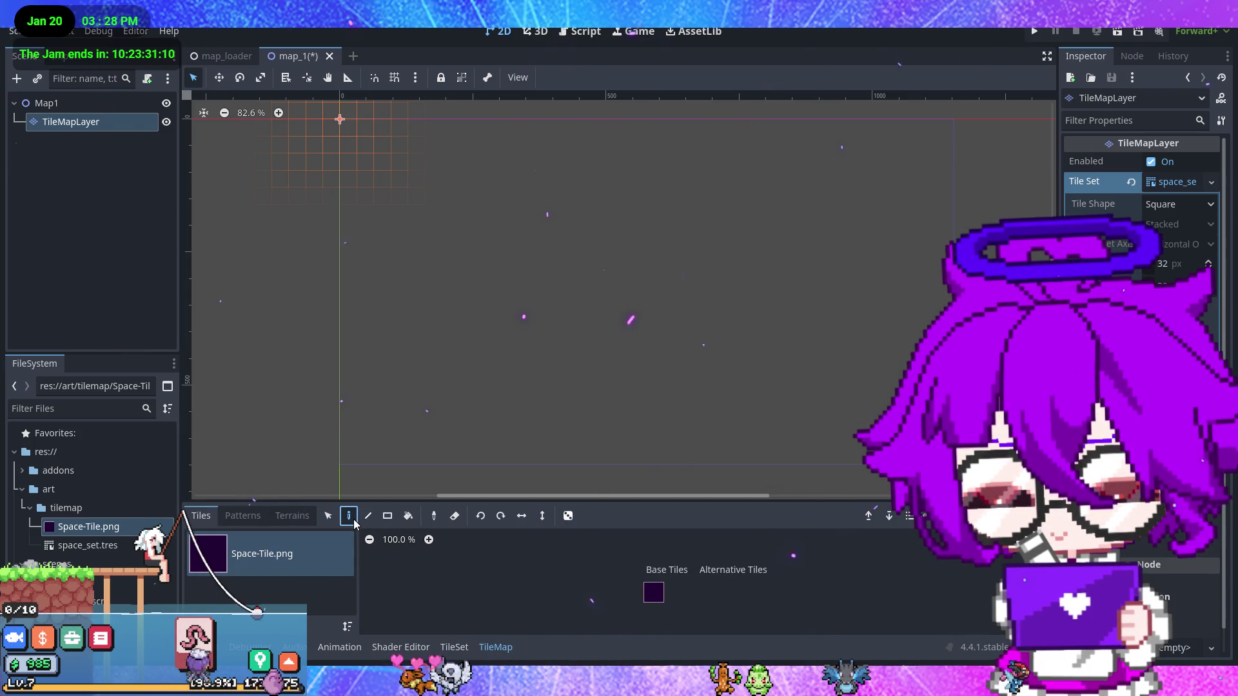
pyautogui.click(387, 515)
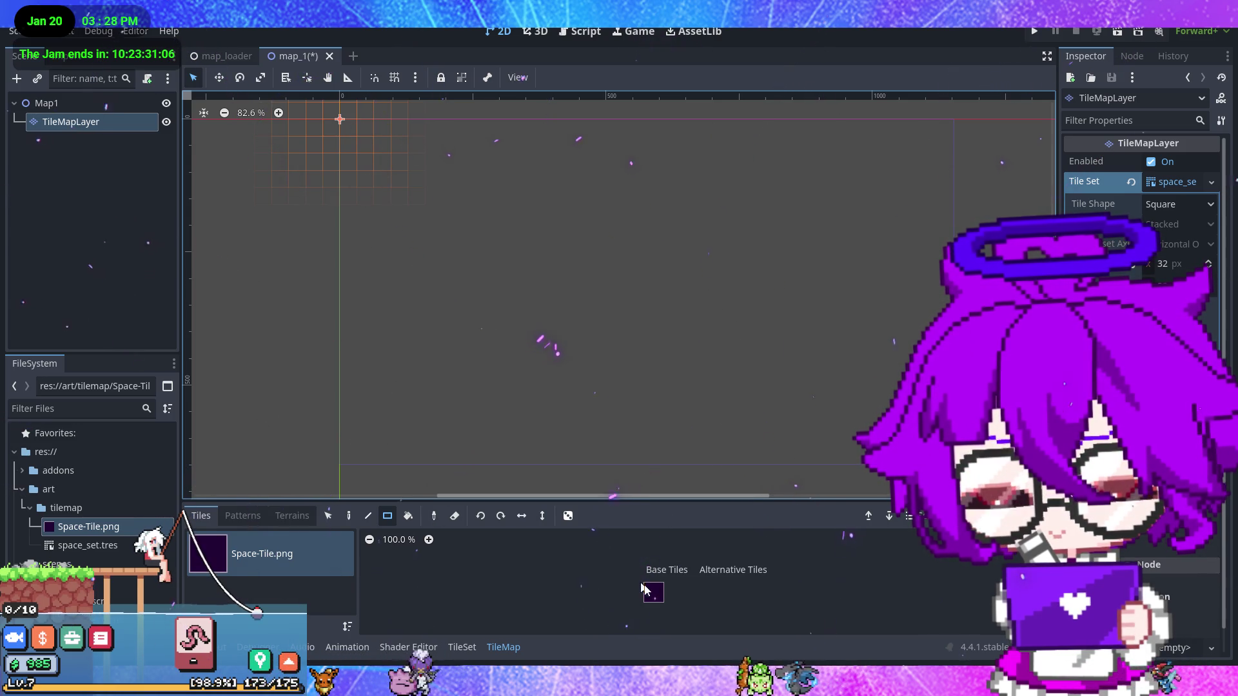
pyautogui.moveTo(352, 133)
pyautogui.mouseDown()
pyautogui.moveTo(500, 346)
pyautogui.moveTo(510, 452)
pyautogui.moveTo(668, 453)
pyautogui.mouseUp()
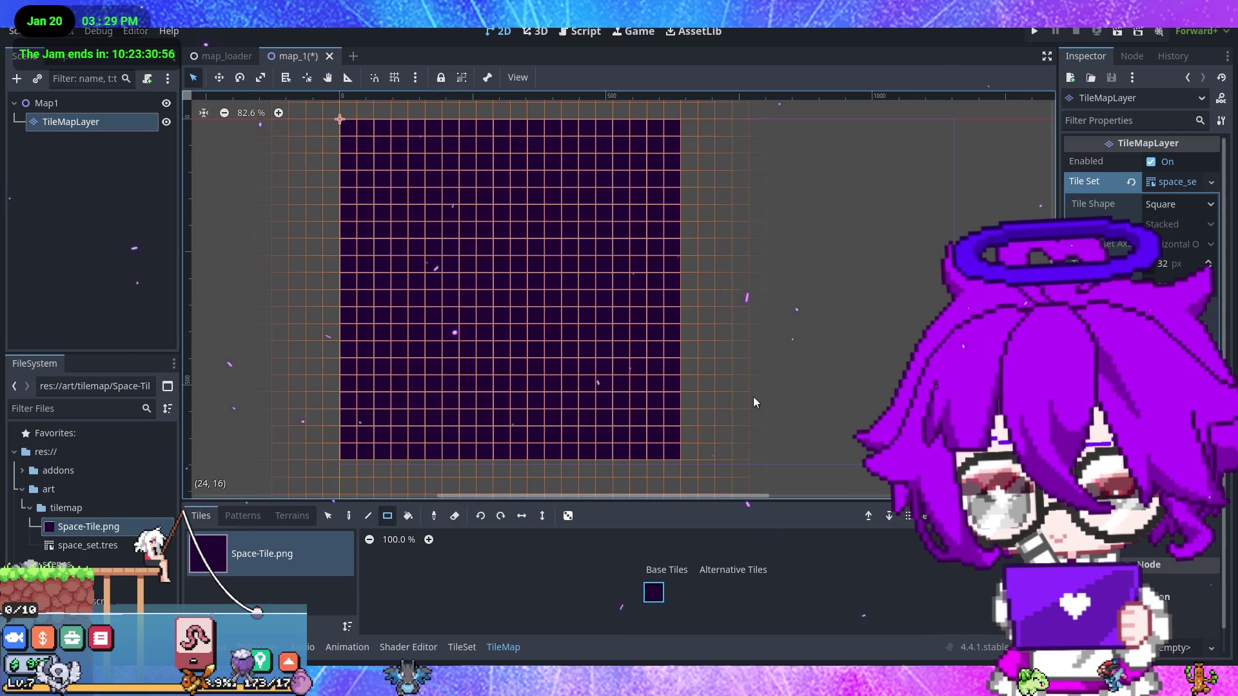
pyautogui.click(463, 647)
pyautogui.click(507, 646)
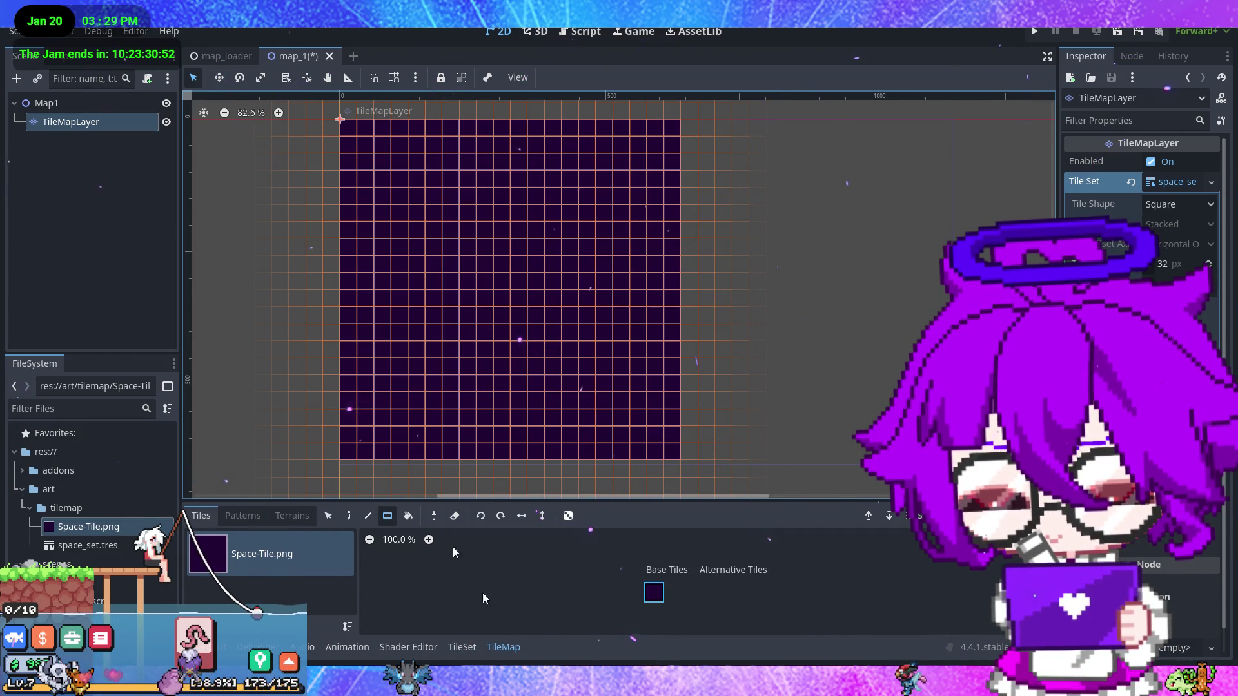
pyautogui.click(89, 105)
pyautogui.hscroll(-2, 633, 350)
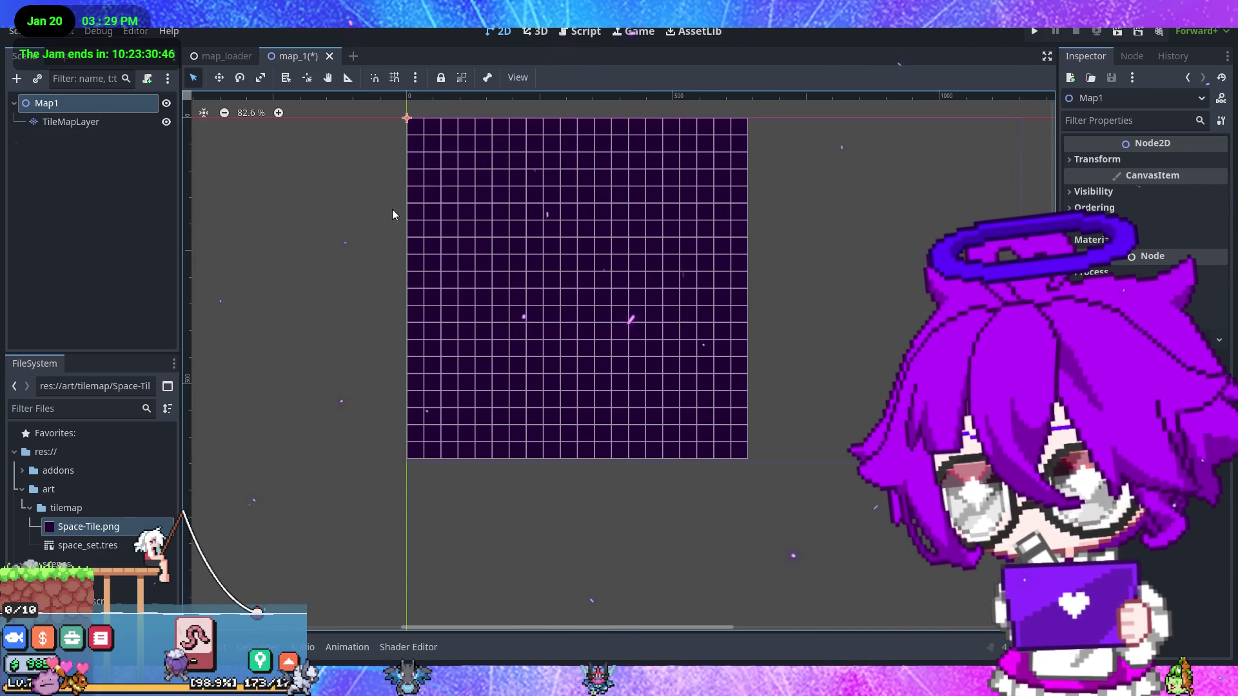
pyautogui.hscroll(2, 429, 269)
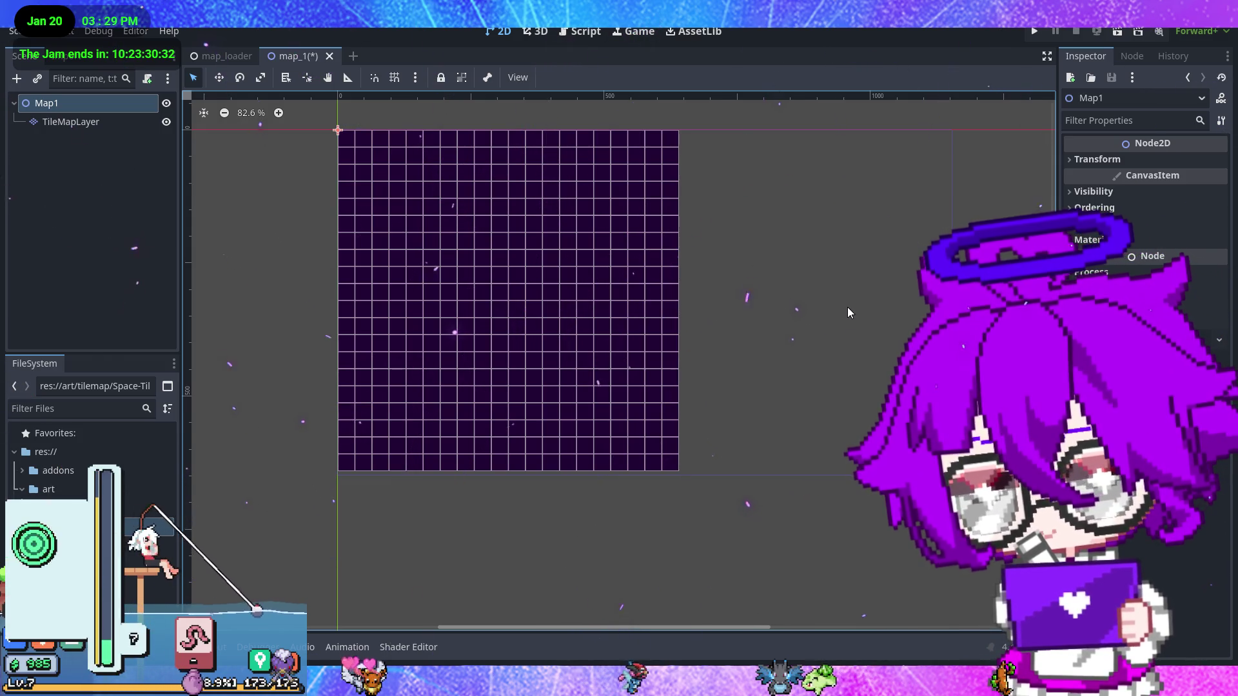
# - Change Display > Window Viewport Height from 648 to 640 in Project Settings
pyautogui.click(55, 31)
pyautogui.click(71, 60)
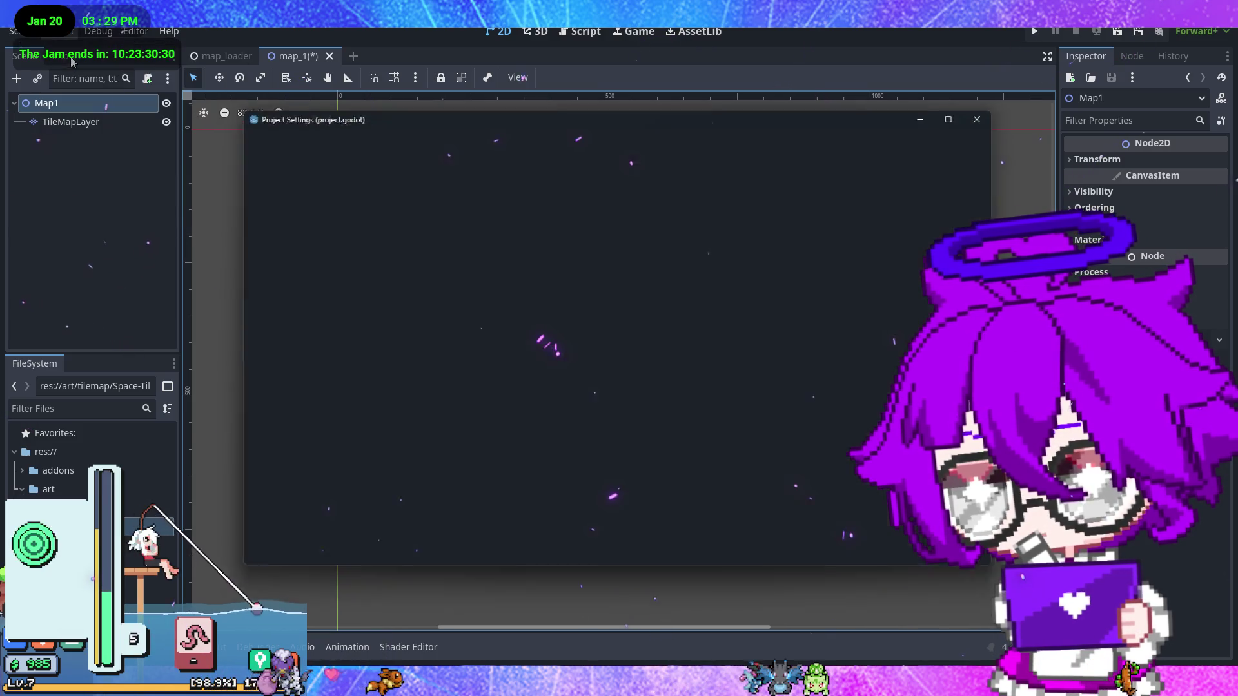
pyautogui.click(746, 248)
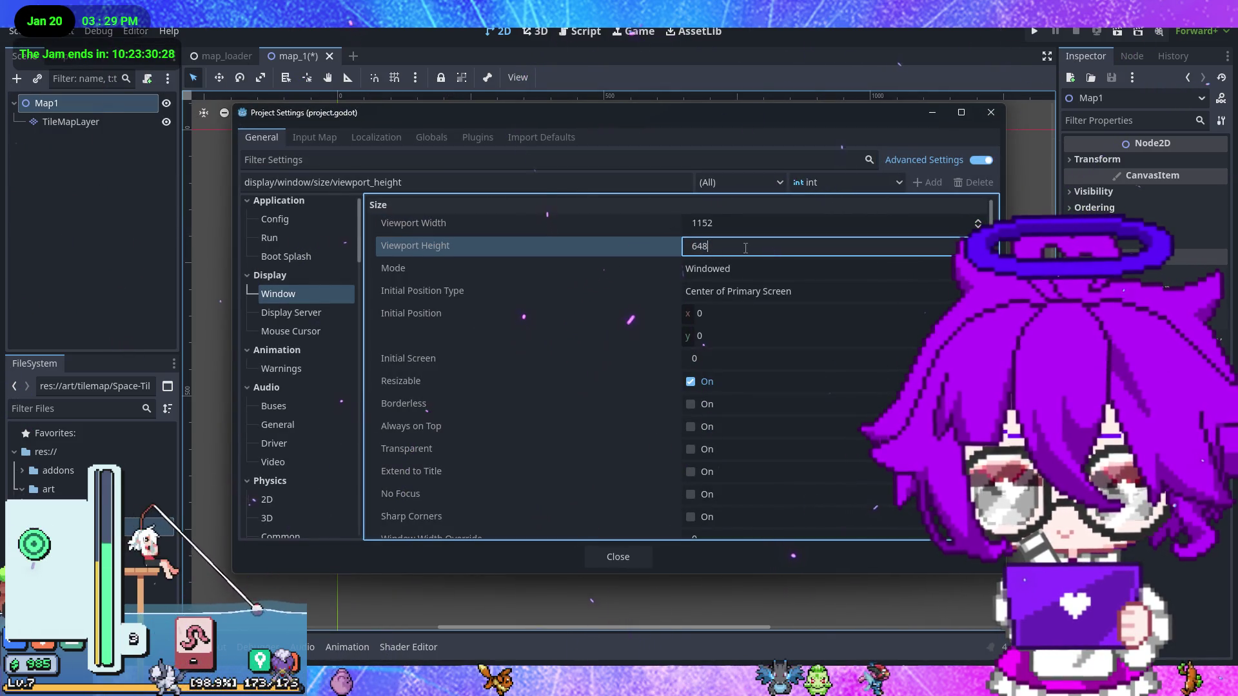
pyautogui.press('BackSpace')
pyautogui.write('0')
pyautogui.press('Return')
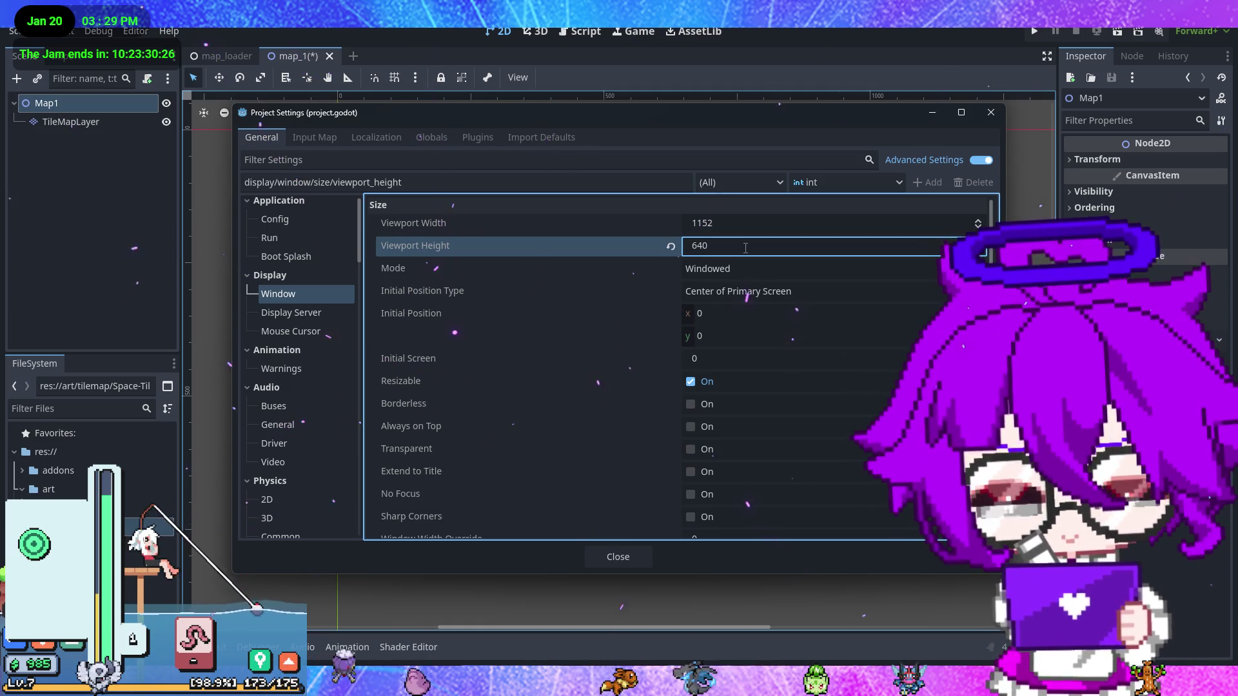
pyautogui.click(615, 557)
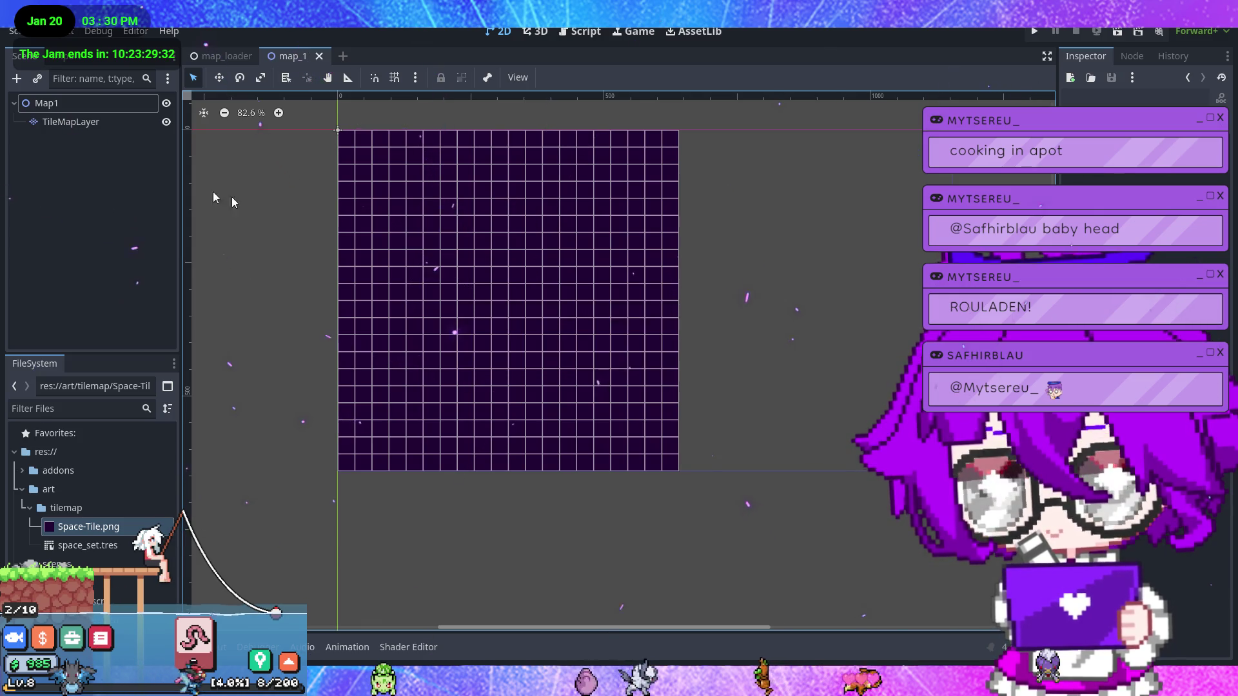
# - Save the map_1 scene and collapse the art and scenes folders
pyautogui.click(130, 107)
pyautogui.hotkey('ctrl', 's')
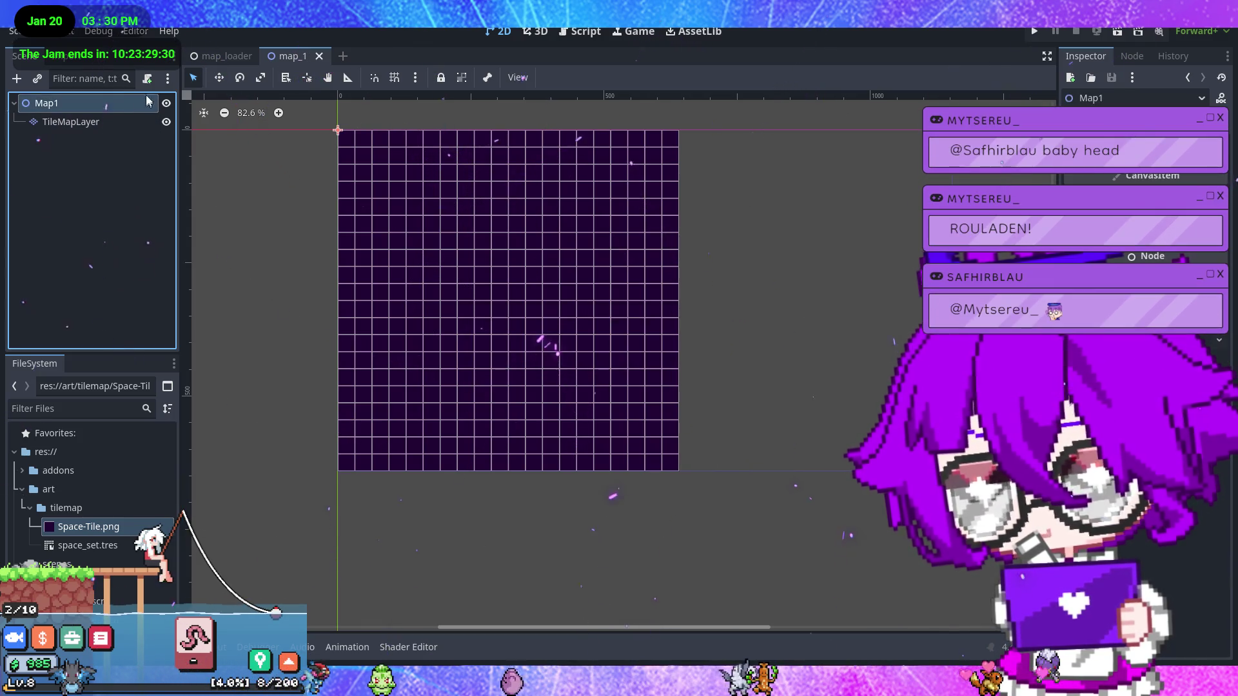
pyautogui.click(22, 490)
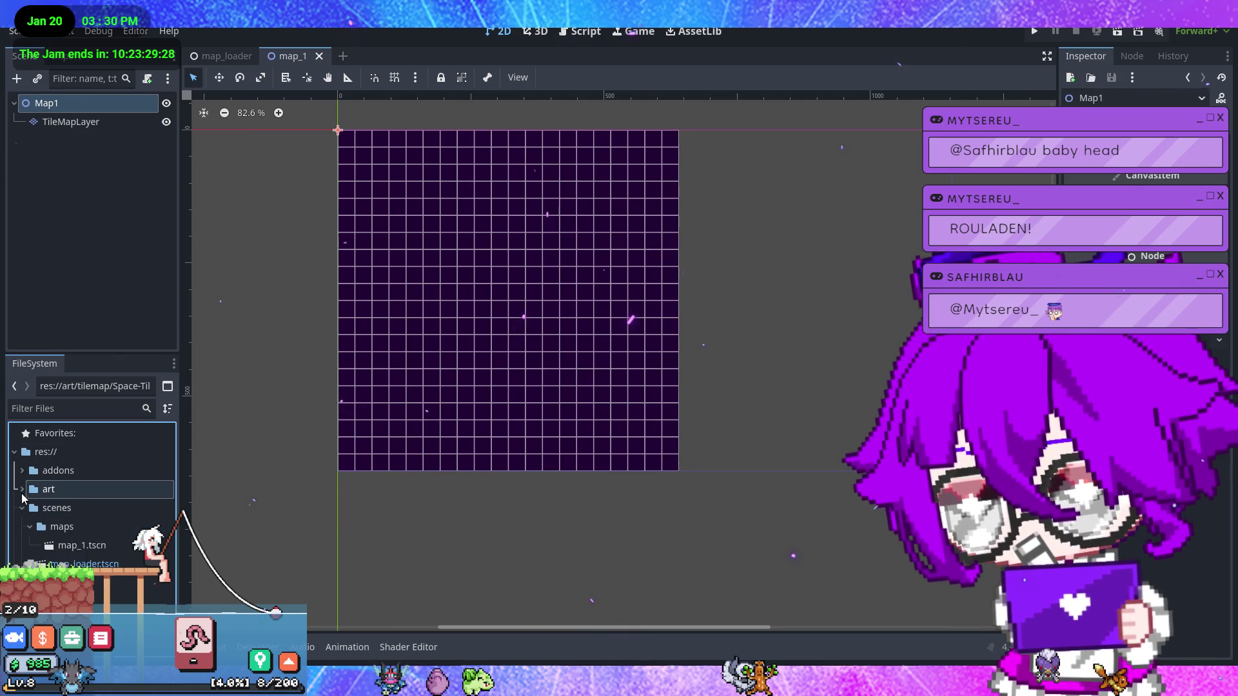
pyautogui.click(22, 510)
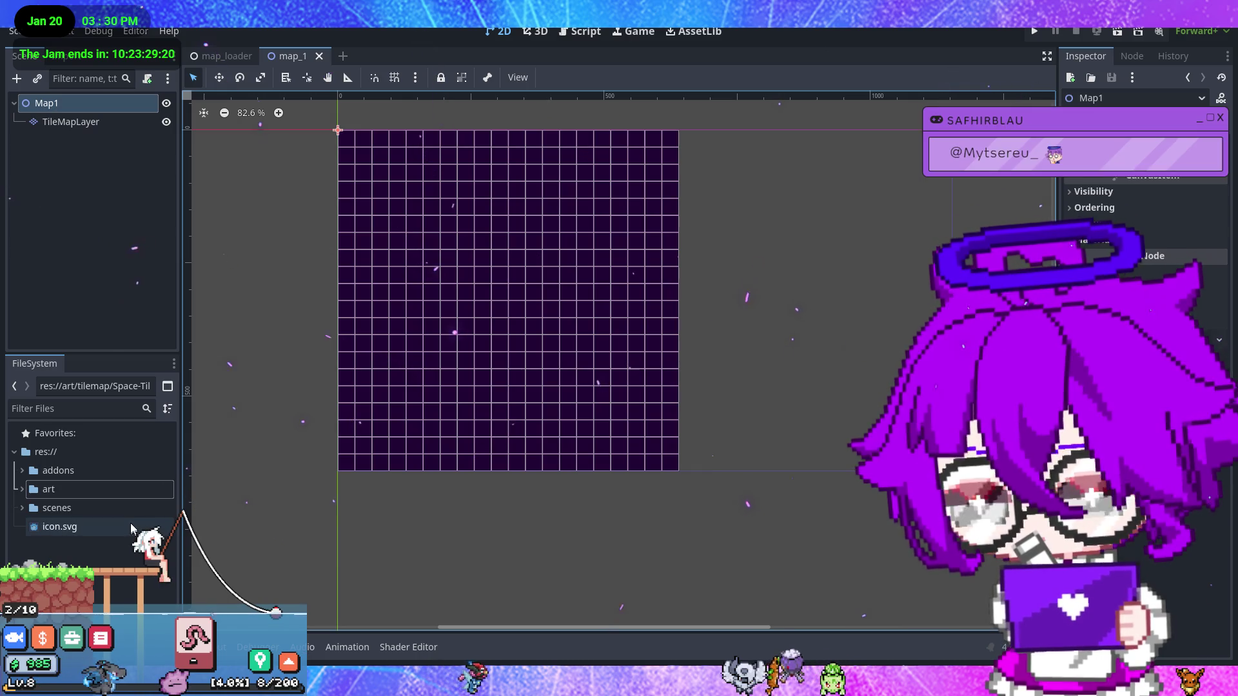
# - Create a scripts folder in the project root
pyautogui.click(46, 452)
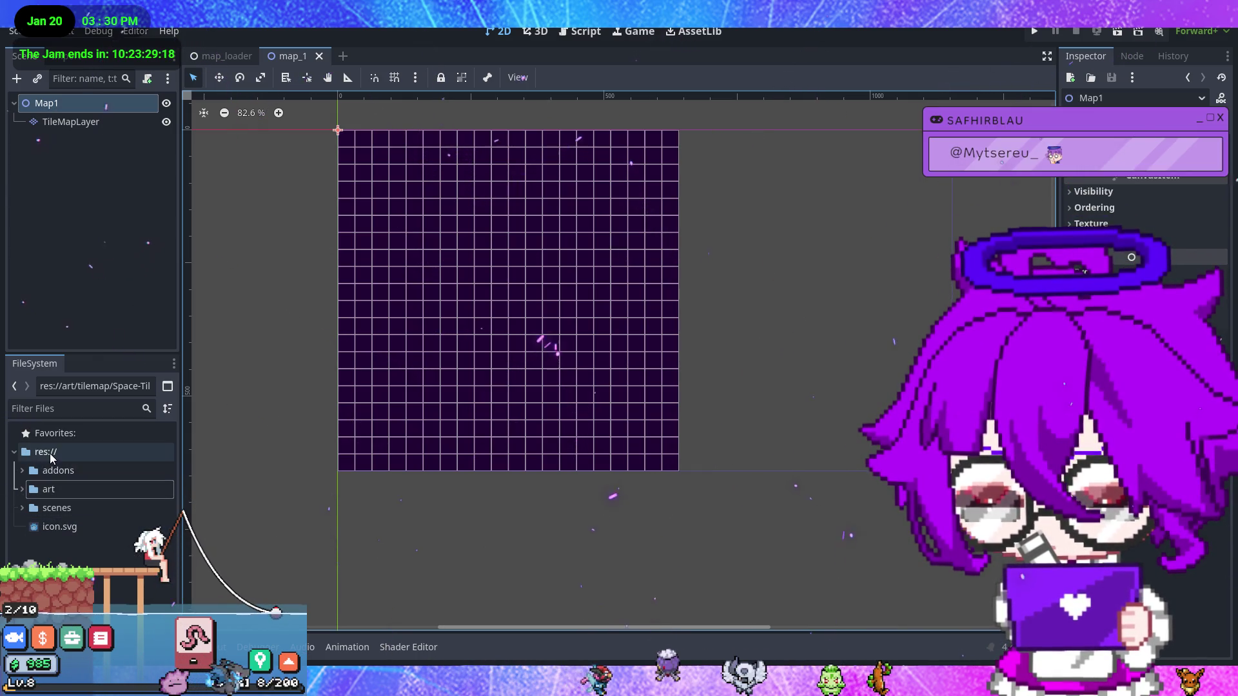
pyautogui.rightClick(51, 453)
pyautogui.moveTo(131, 477)
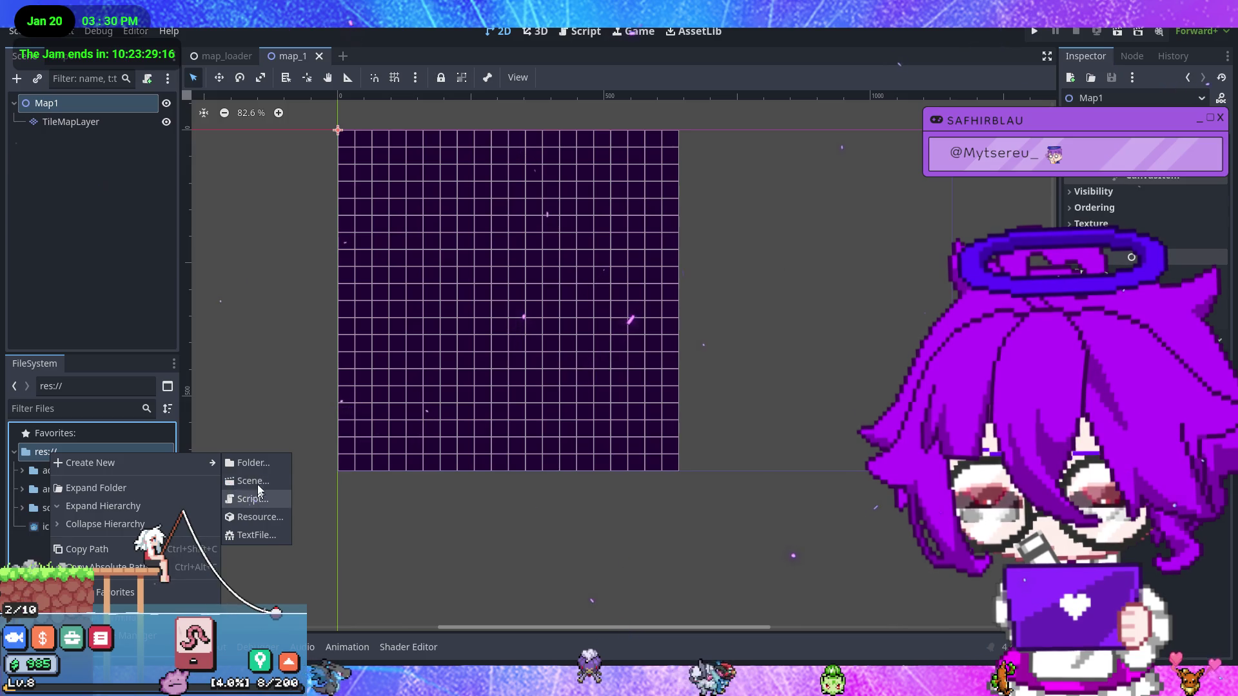
pyautogui.click(252, 463)
pyautogui.write('scripts')
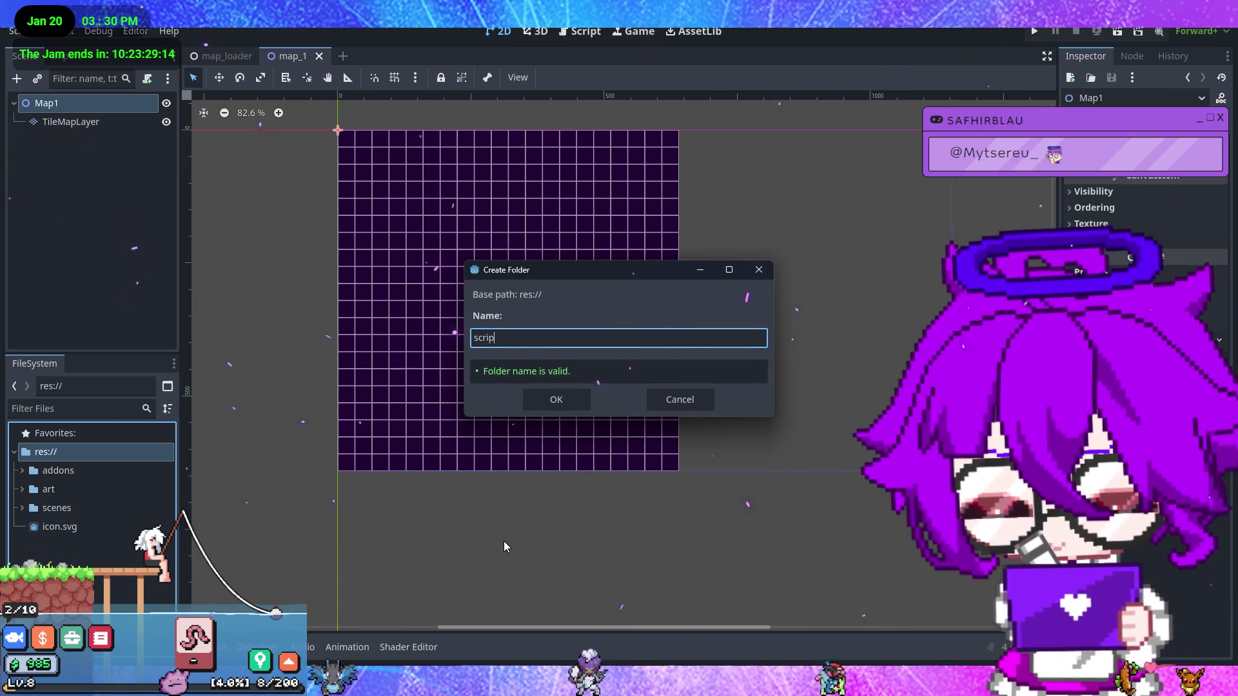
pyautogui.press('Return')
# - Create the classes subfolder inside the scripts folder
pyautogui.click(56, 527)
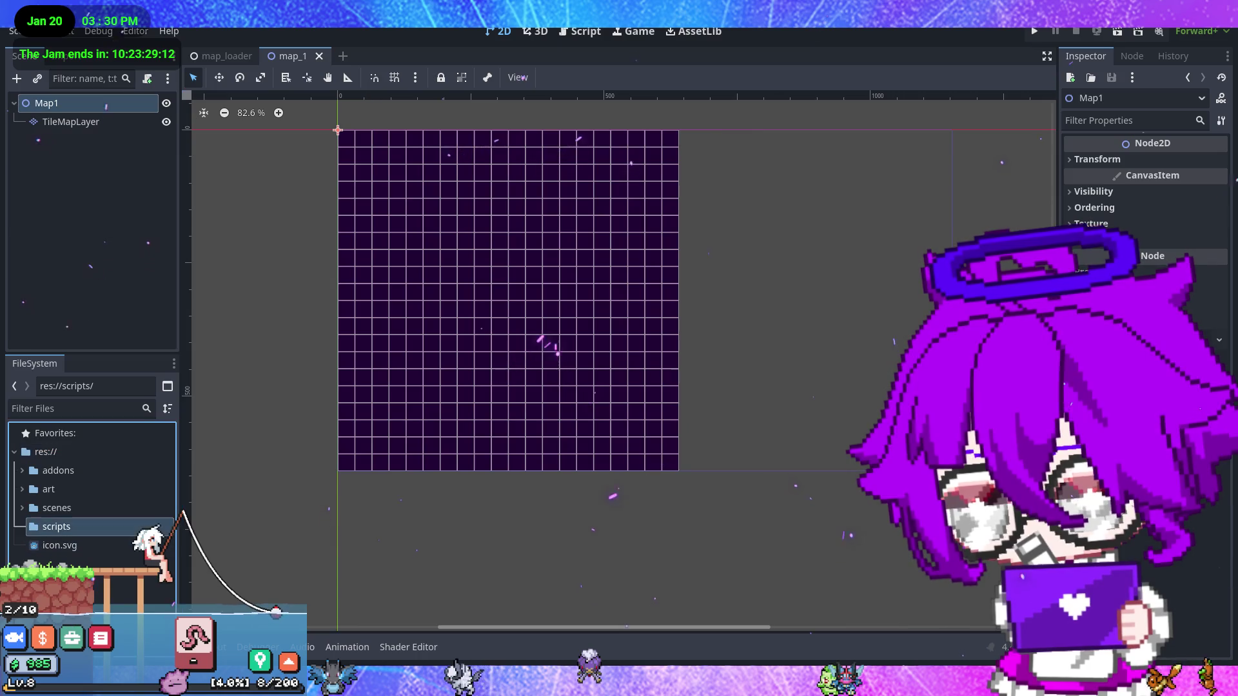
pyautogui.rightClick(56, 527)
pyautogui.moveTo(274, 392)
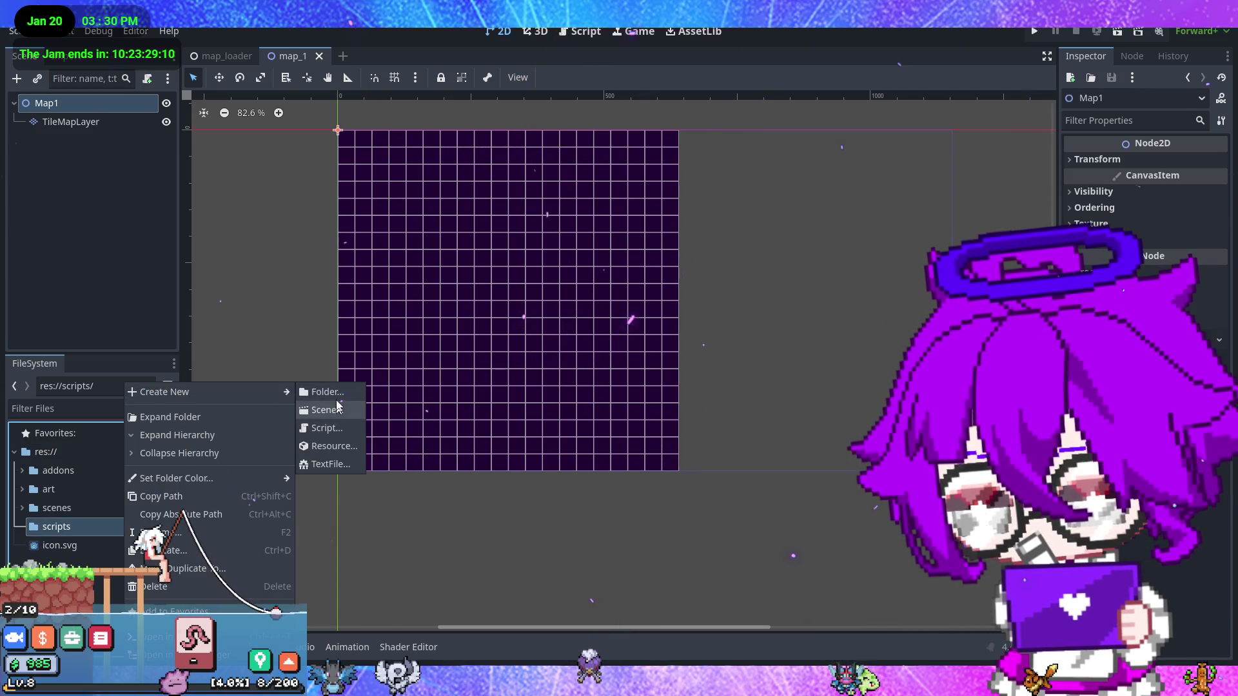
pyautogui.click(316, 392)
pyautogui.write('components')
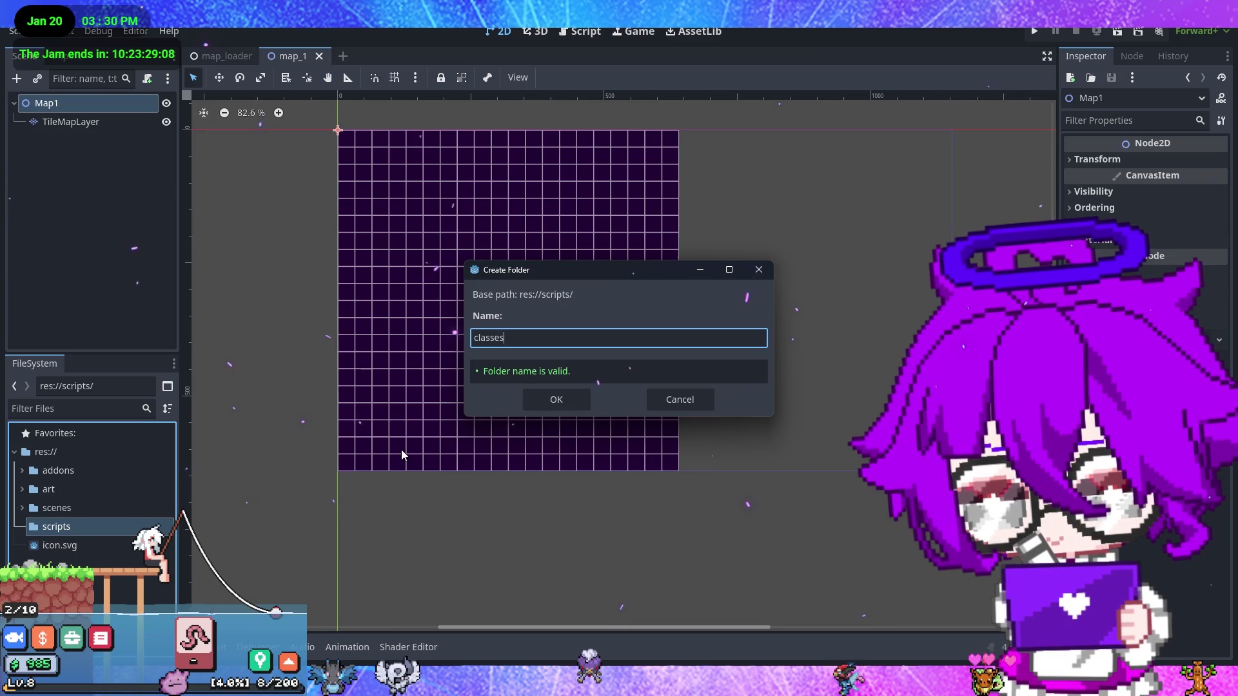
pyautogui.press('Return')
# - Create a maps.gd script in scripts/classes and open it in the script editor
pyautogui.click(22, 526)
pyautogui.click(64, 545)
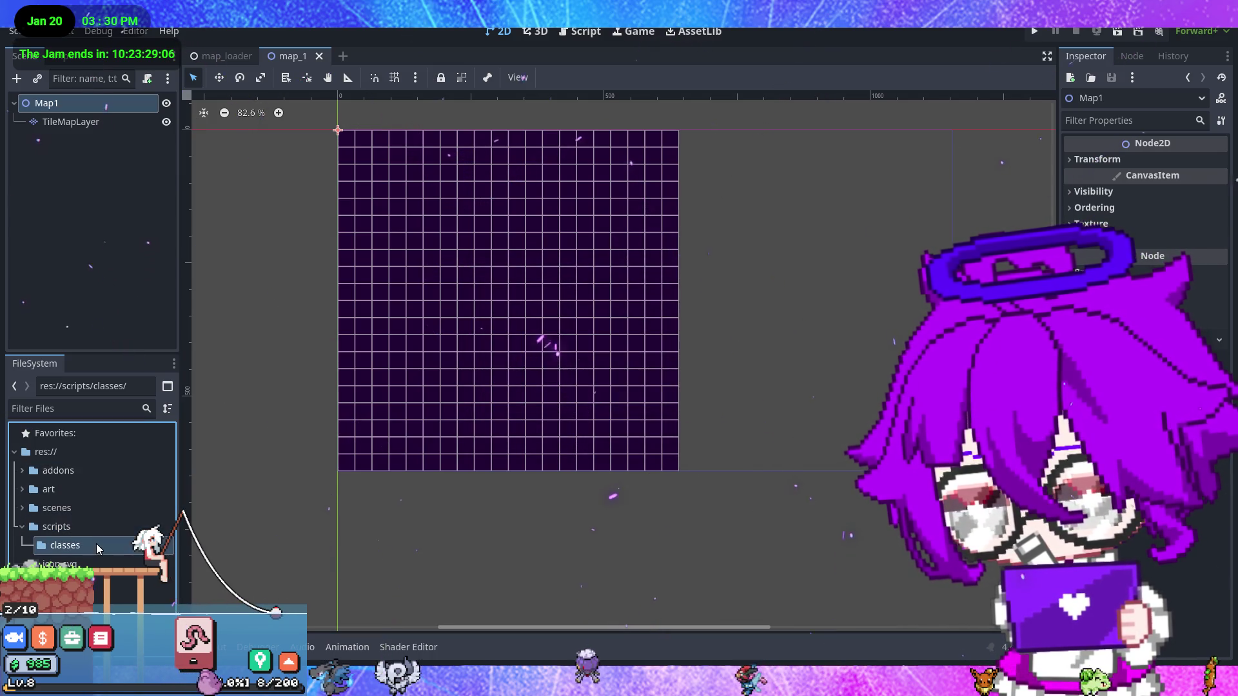
pyautogui.rightClick(94, 545)
pyautogui.moveTo(258, 392)
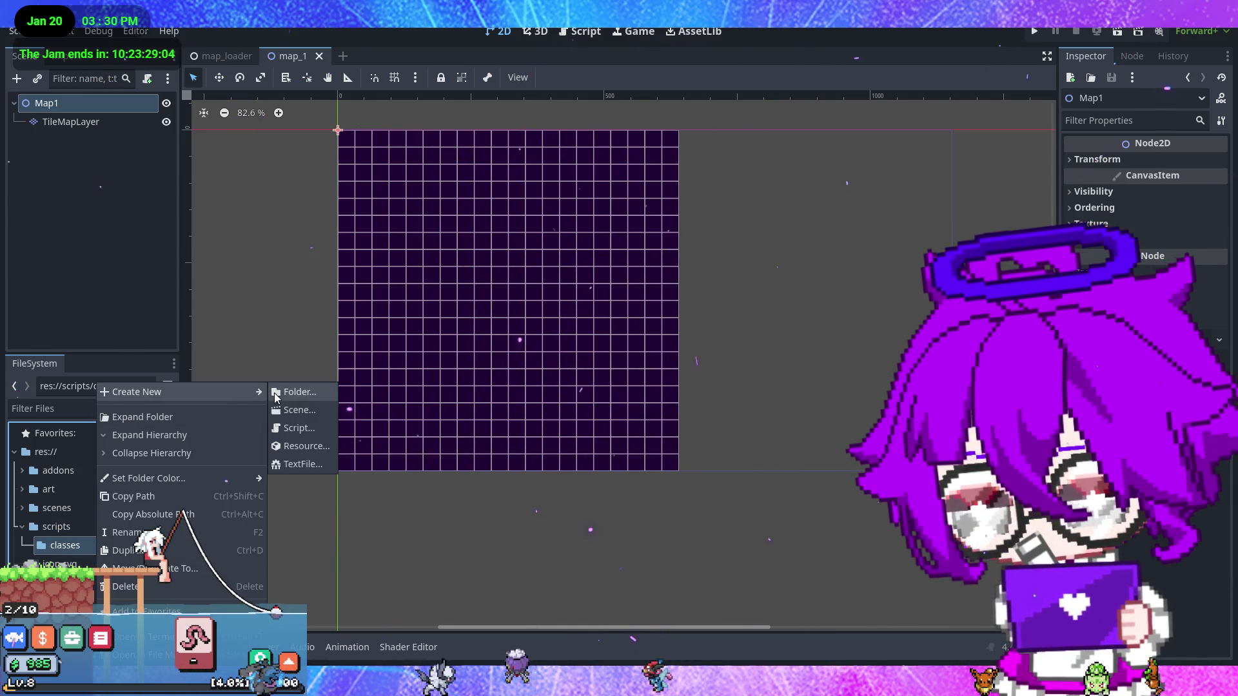
pyautogui.click(314, 426)
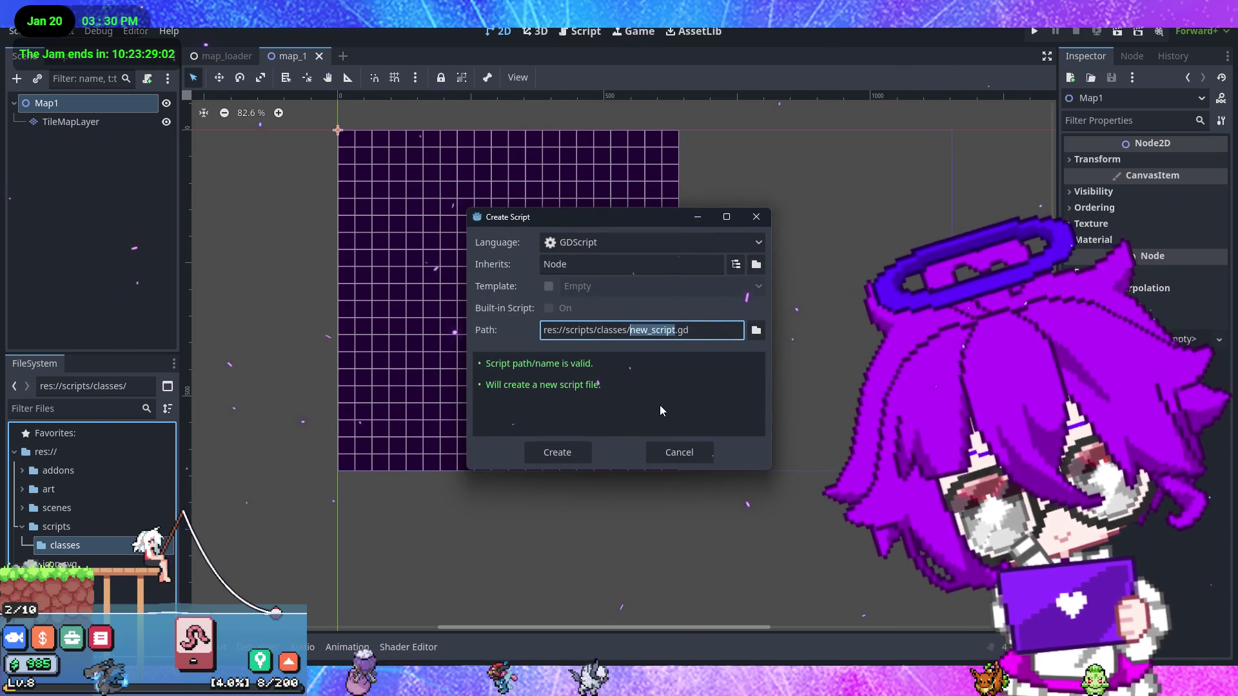
pyautogui.write('maps')
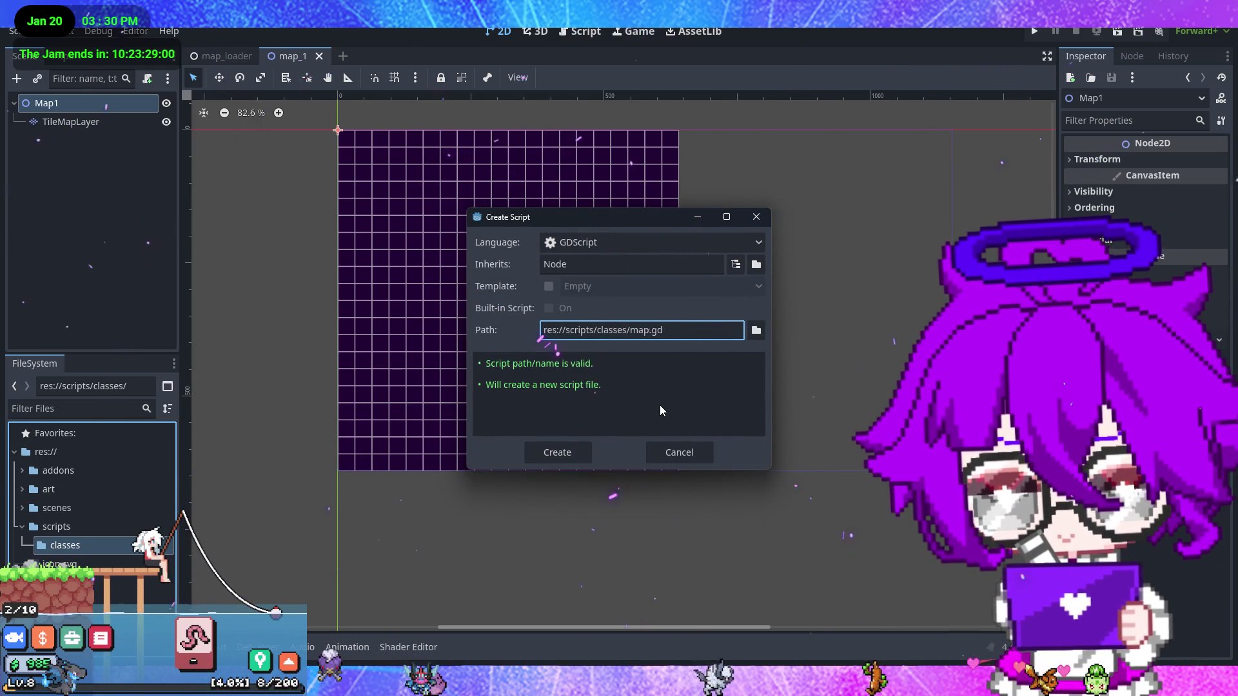
pyautogui.click(571, 456)
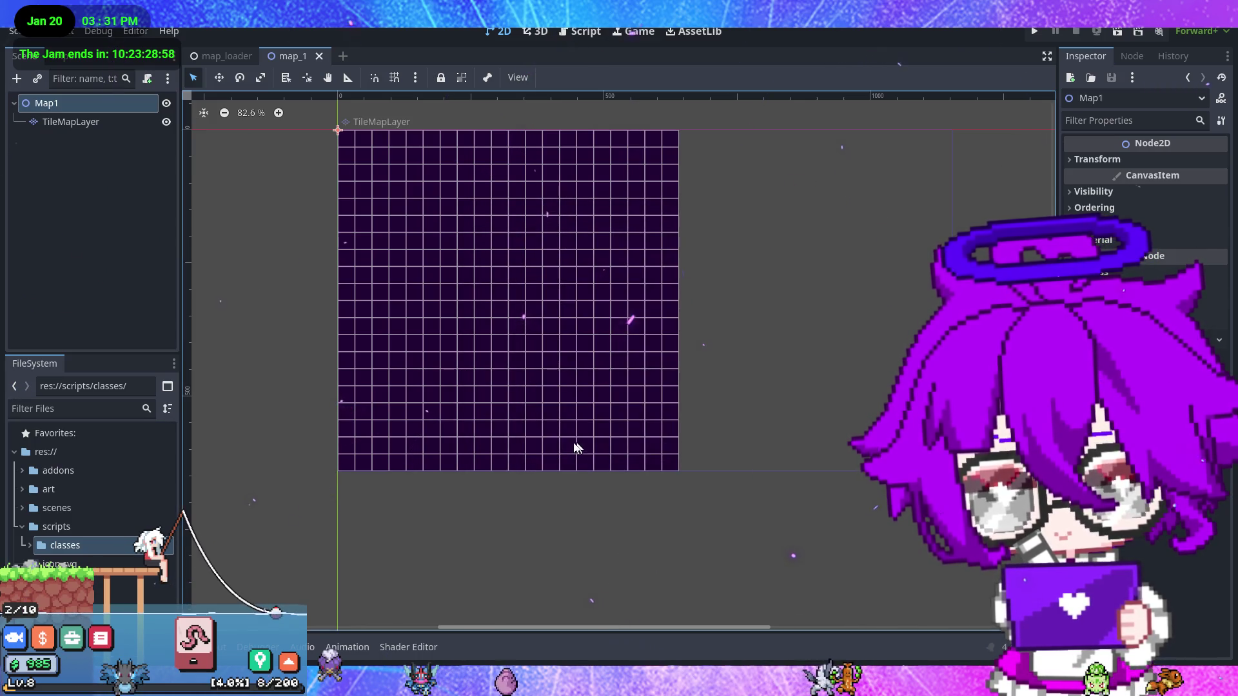
pyautogui.click(34, 551)
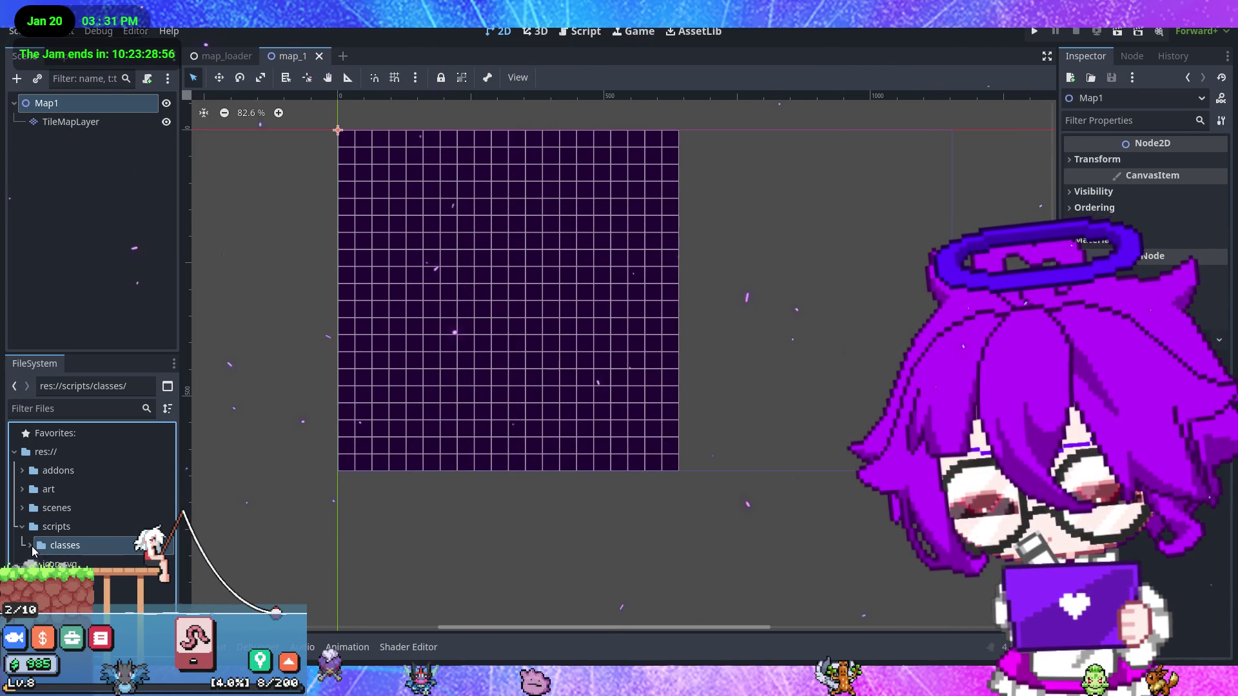
pyautogui.doubleClick(75, 565)
pyautogui.click(458, 124)
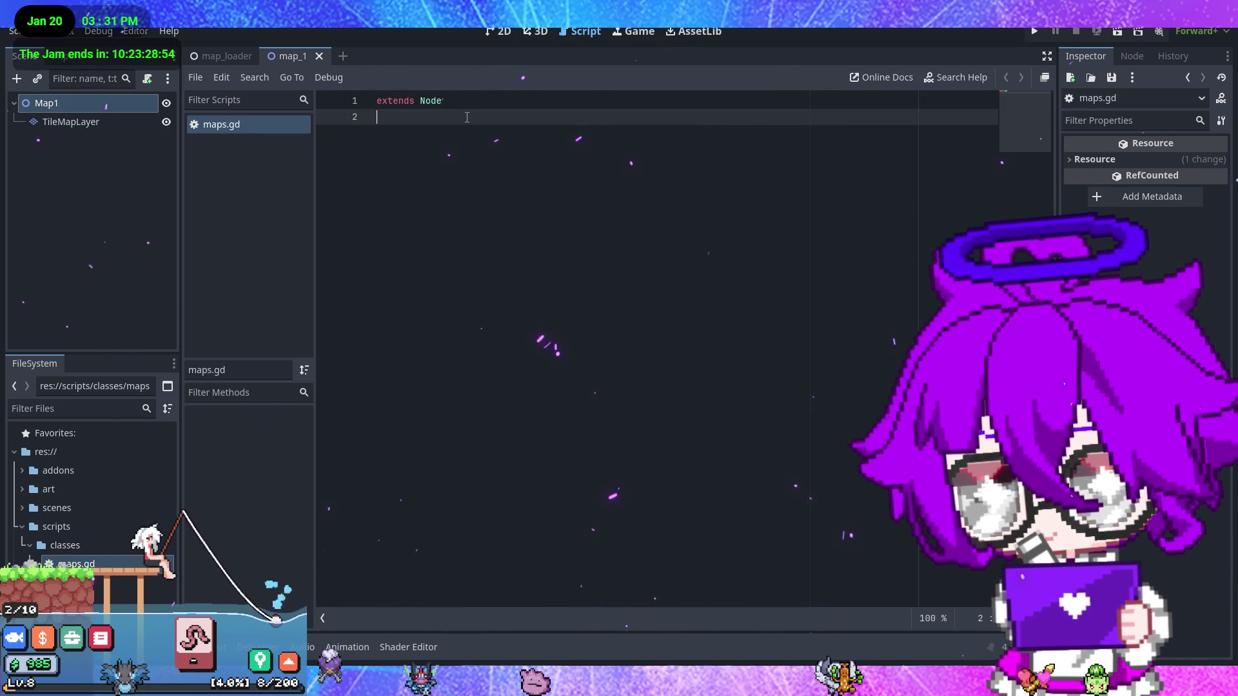
pyautogui.write('ss')
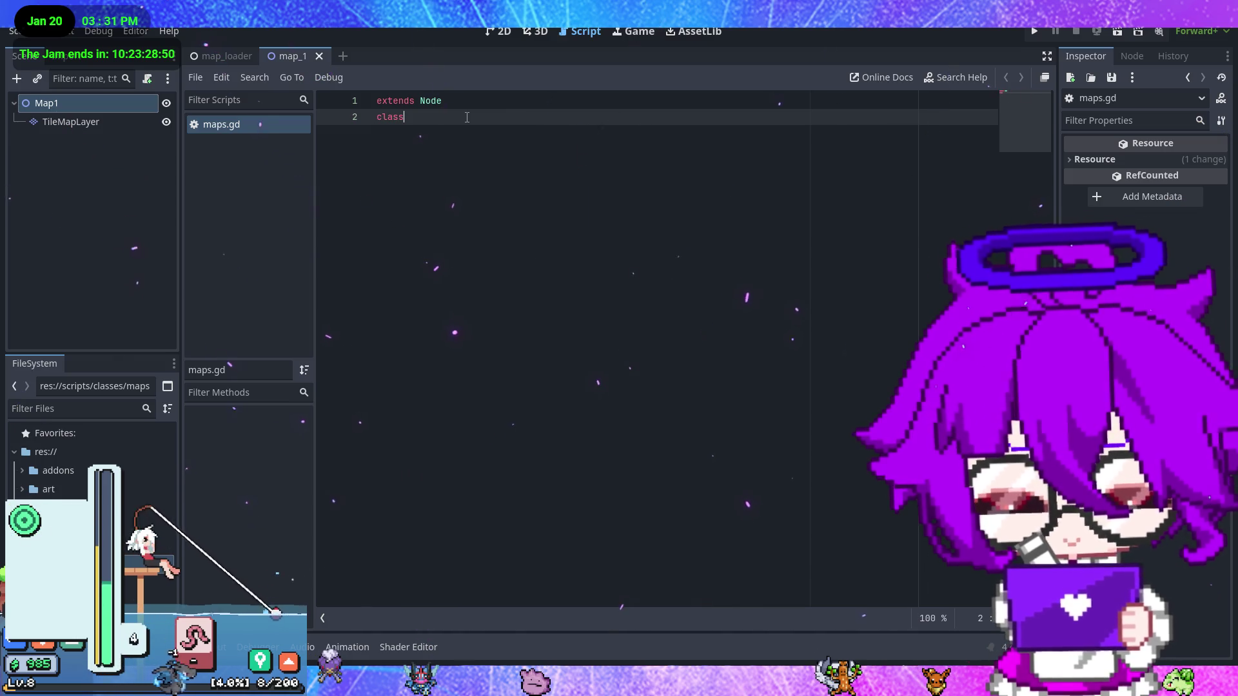
pyautogui.write('_name ')
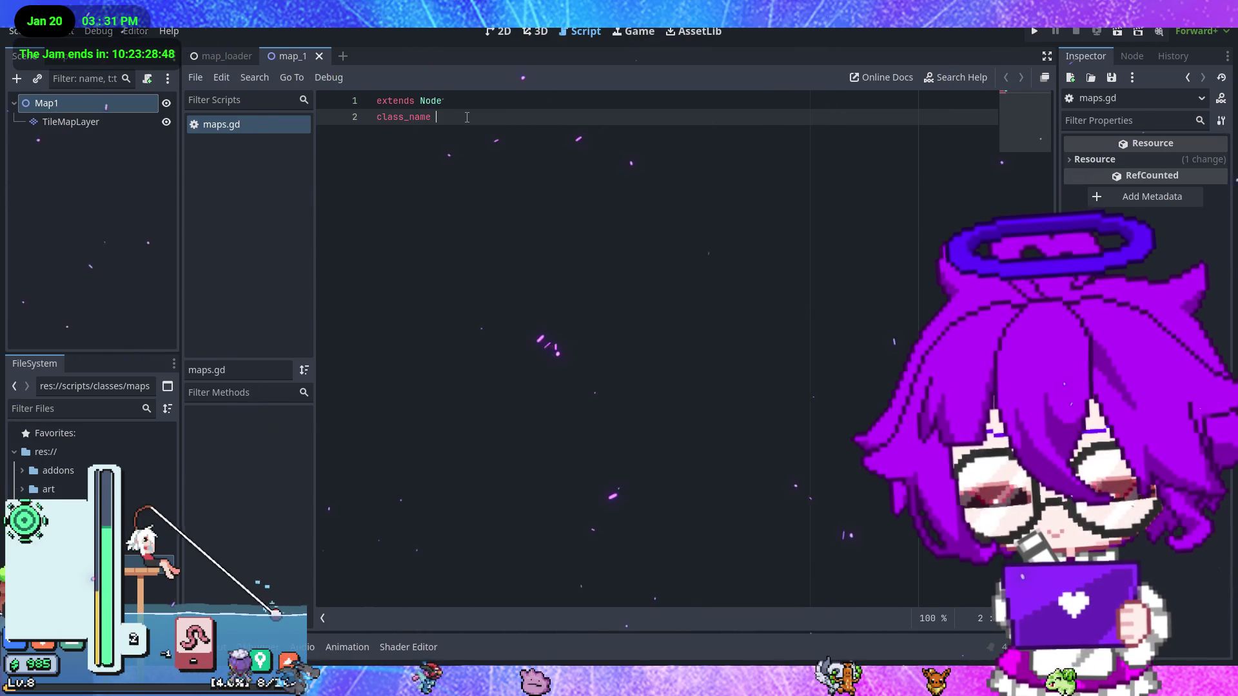
pyautogui.write('Map')
pyautogui.press('Return')
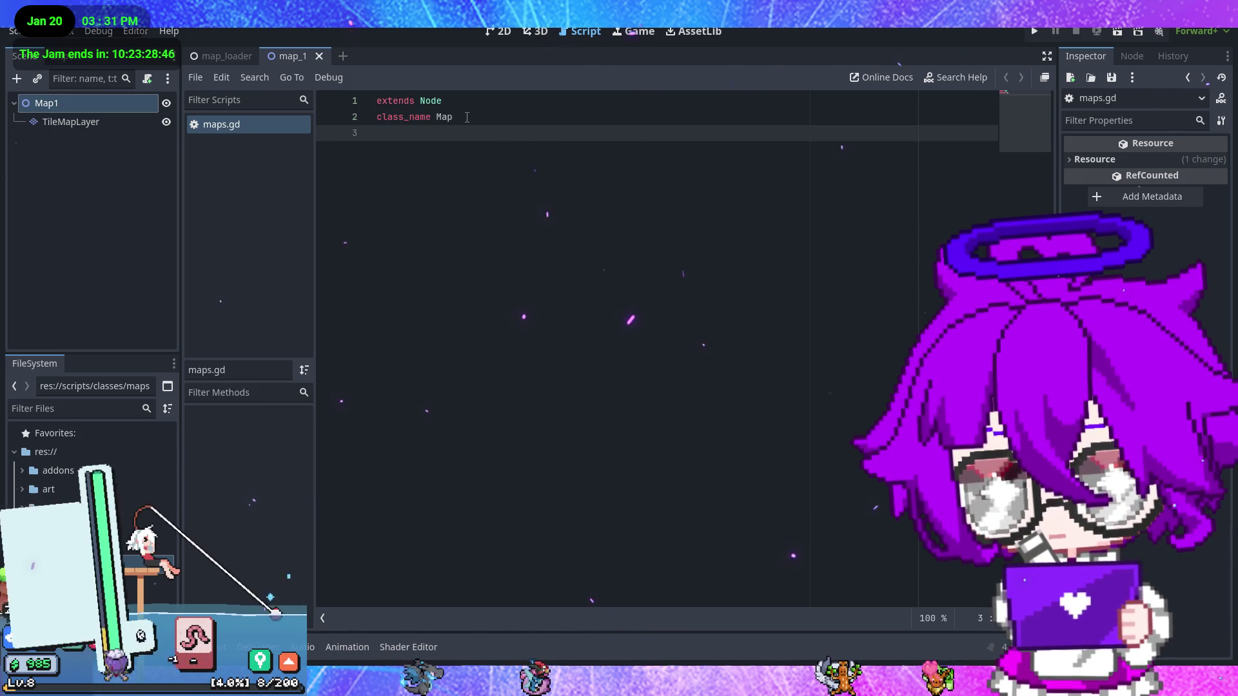
pyautogui.press('Return')
pyautogui.write('@export')
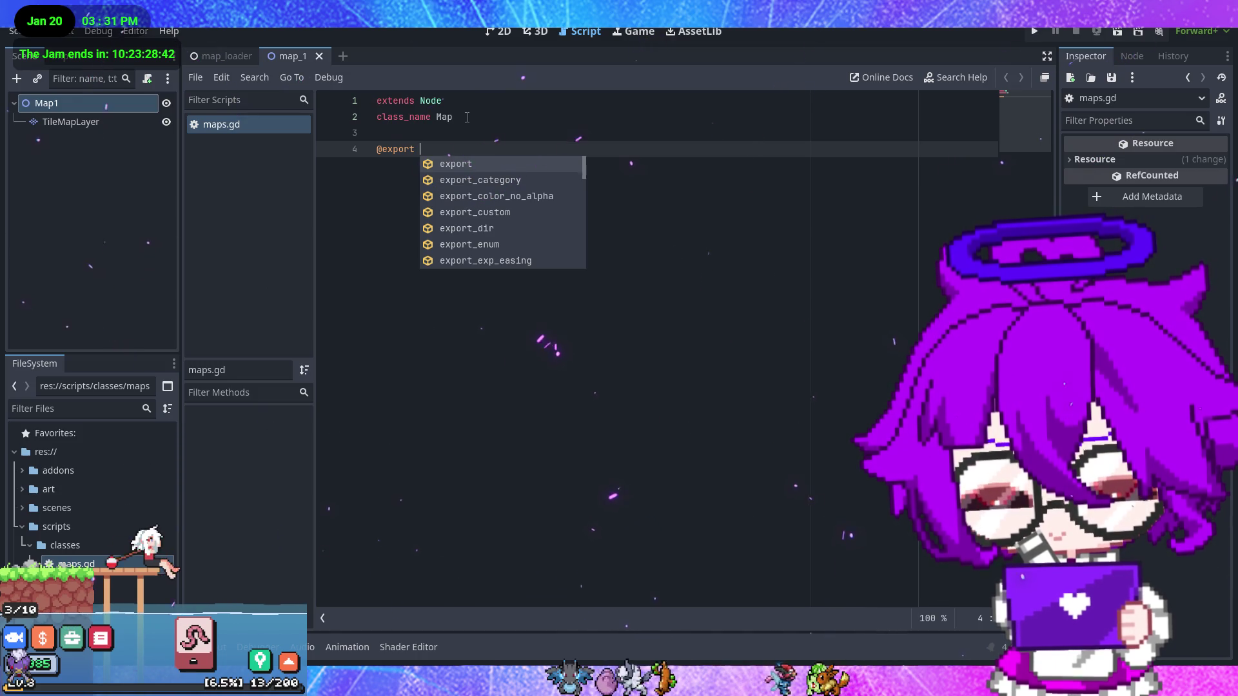
pyautogui.write(' var map_name')
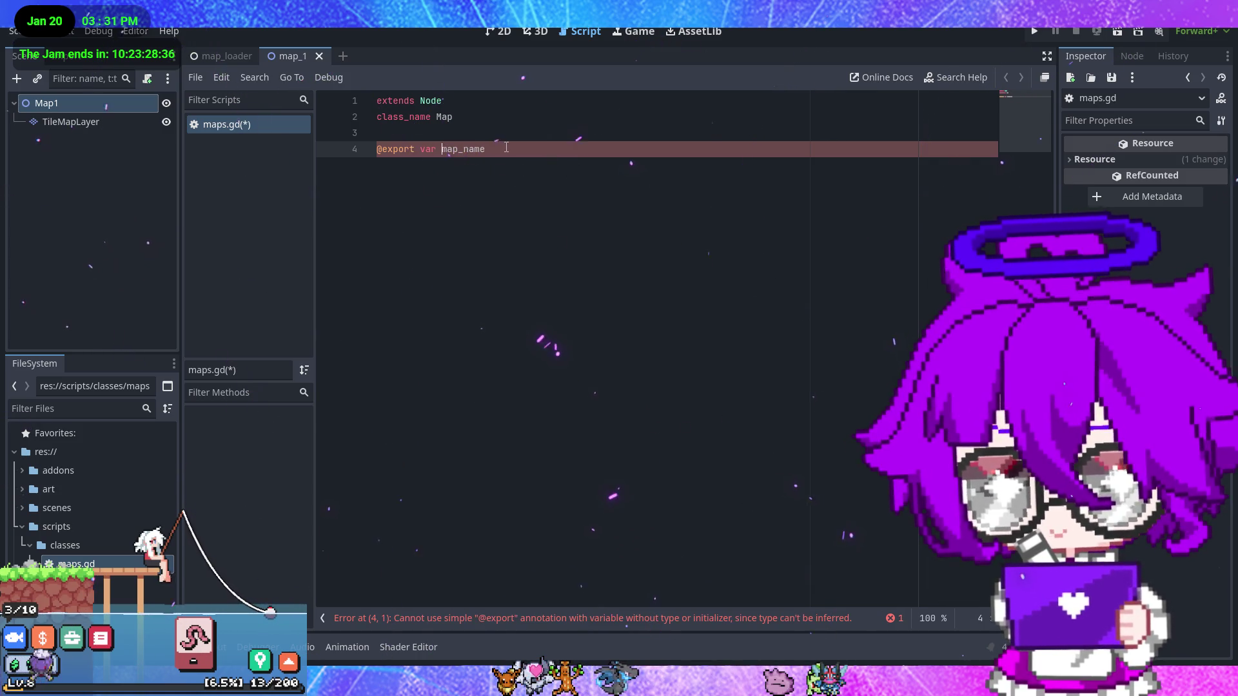
pyautogui.write(': String')
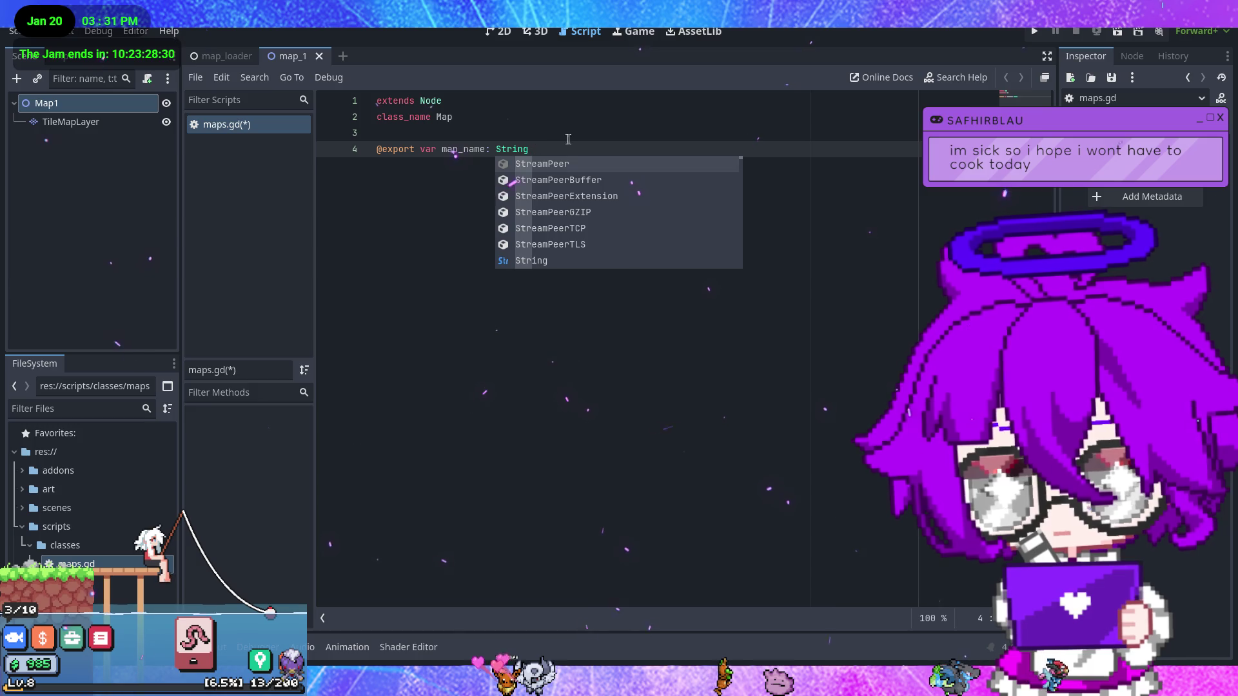
pyautogui.click(581, 147)
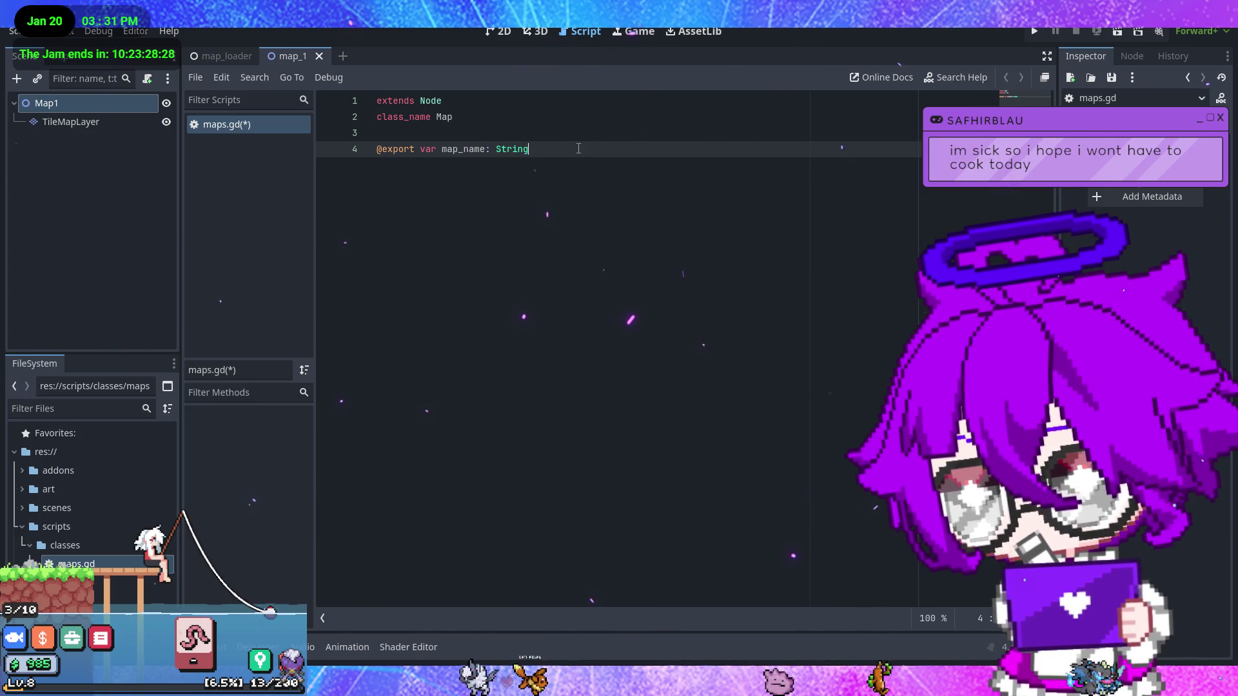
pyautogui.press('Return')
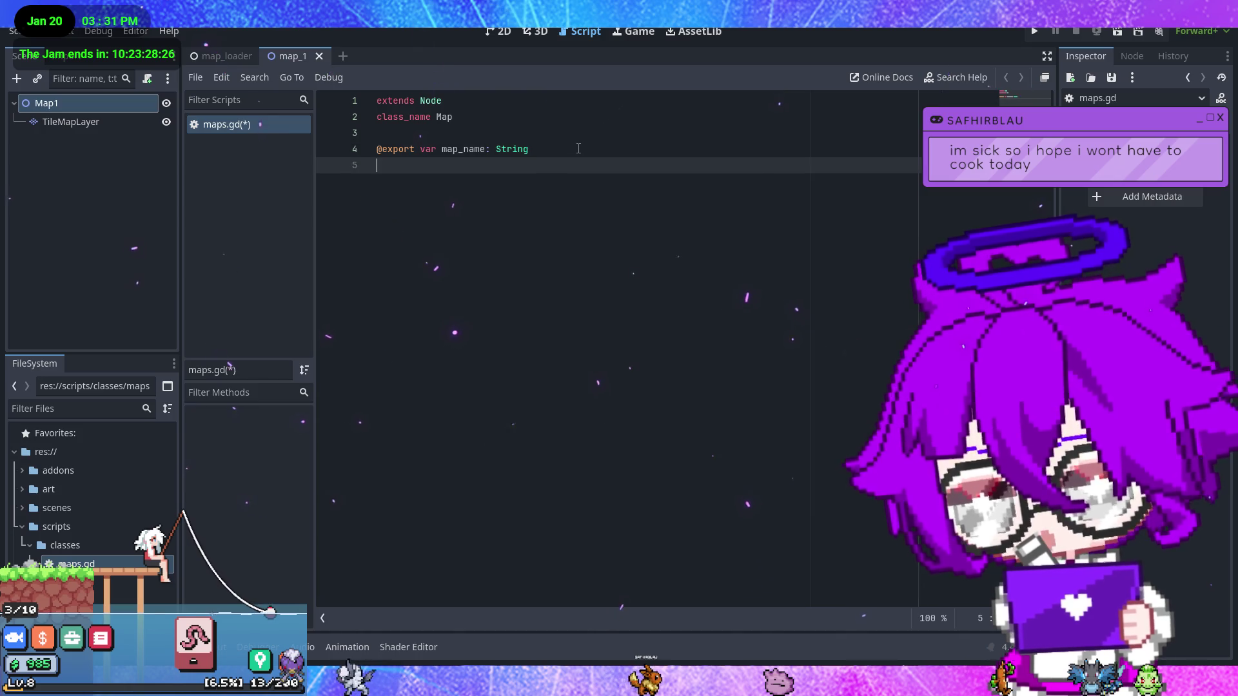
pyautogui.write('@export ')
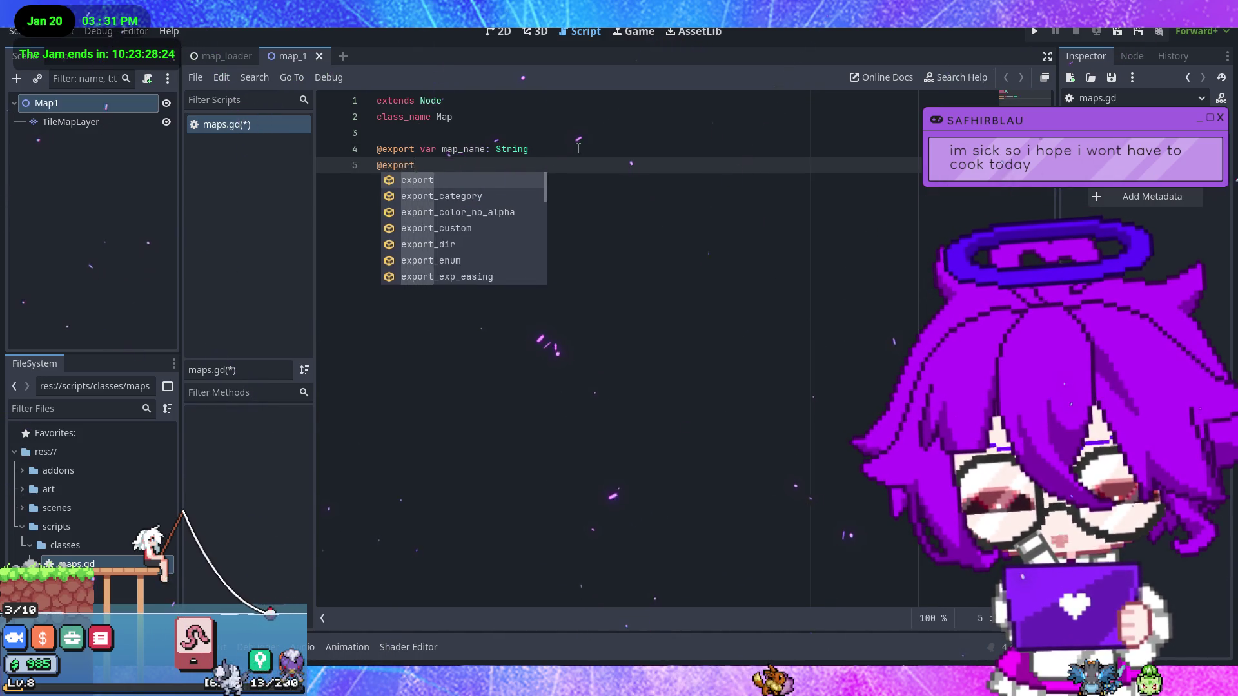
pyautogui.write('var map_number')
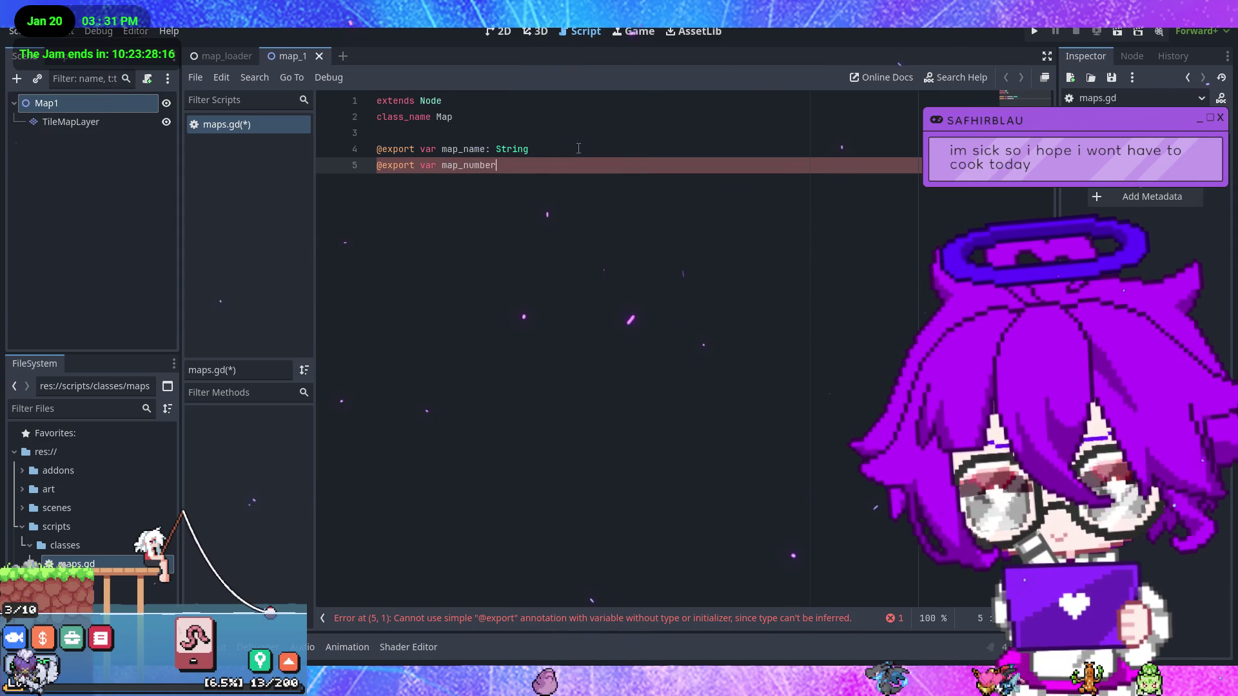
pyautogui.write('nt')
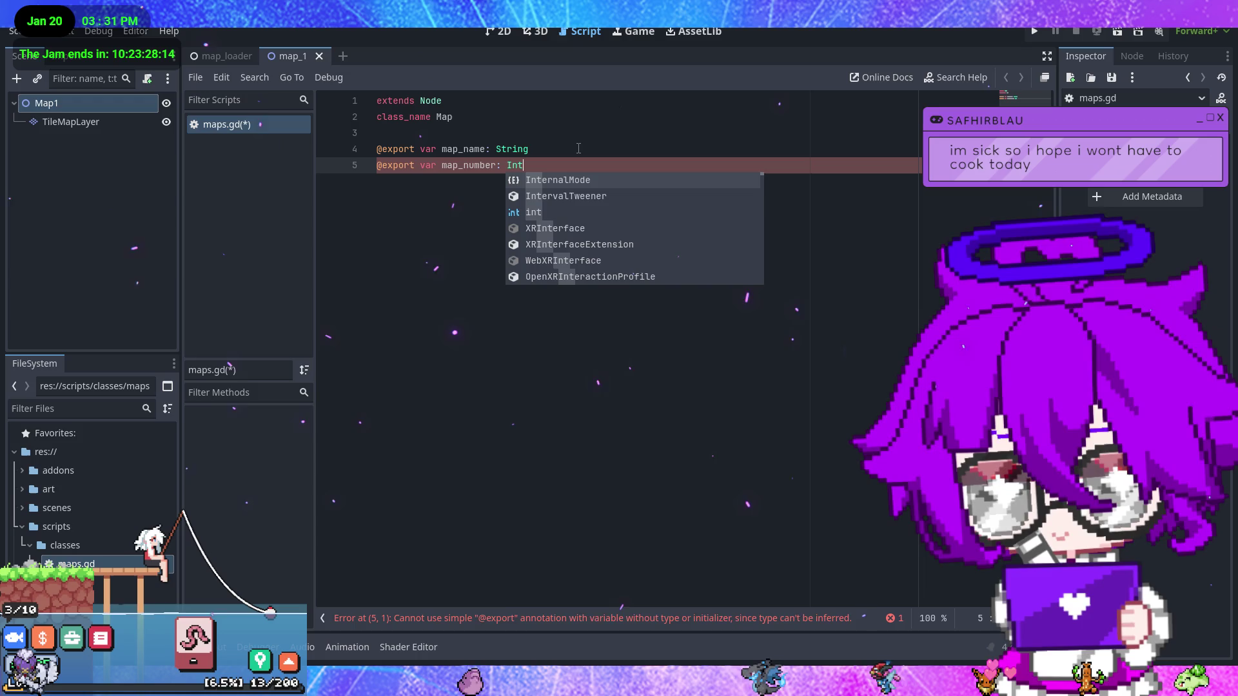
pyautogui.press('Return')
pyautogui.press('BackSpace')
pyautogui.press('BackSpace')
pyautogui.press('BackSpace')
pyautogui.press('BackSpace')
pyautogui.press('BackSpace')
pyautogui.press('BackSpace')
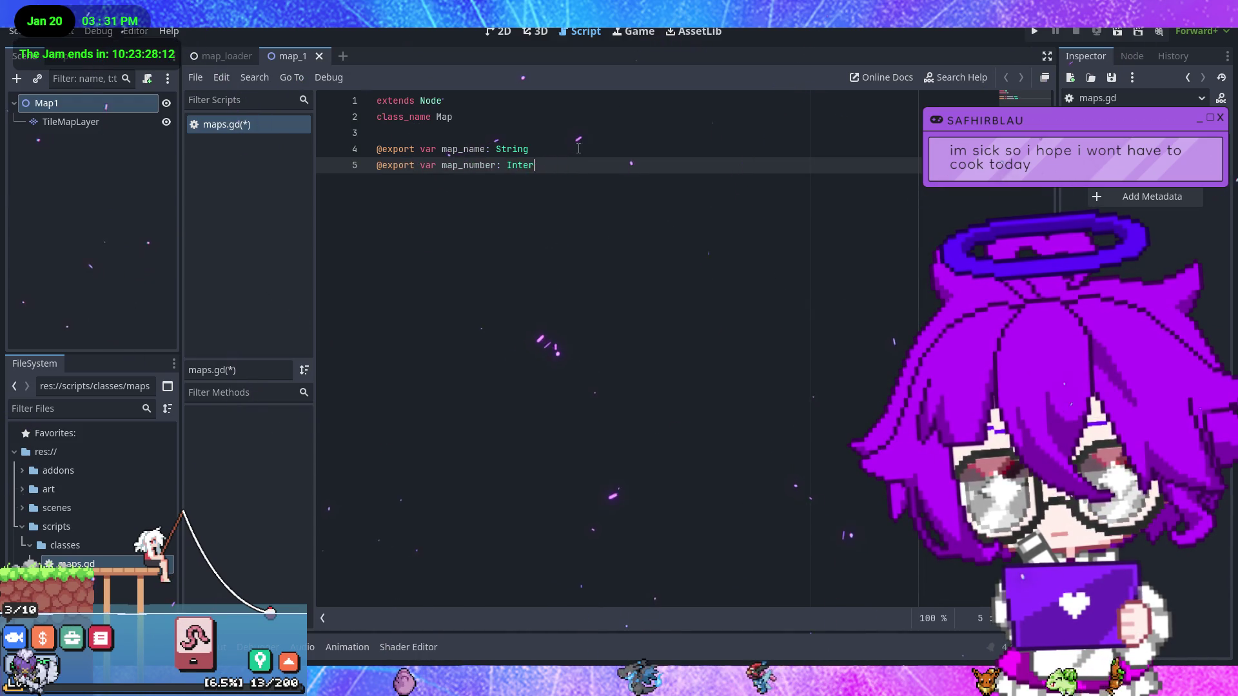
pyautogui.press('Return')
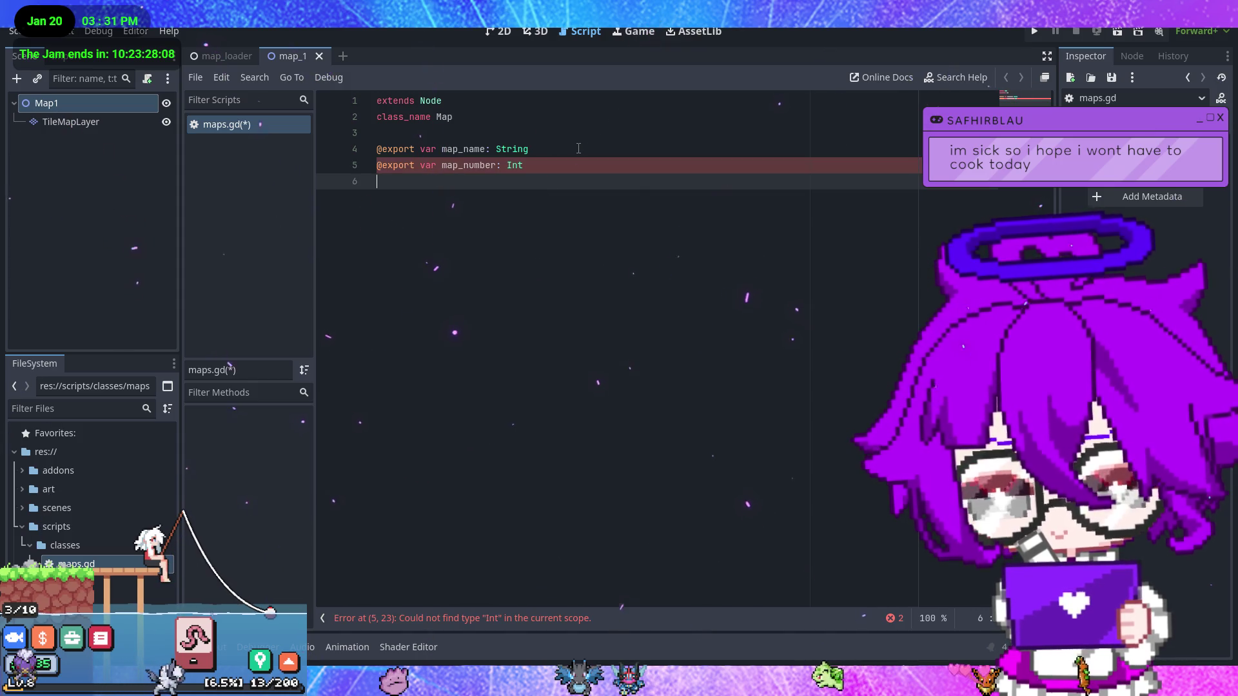
pyautogui.click(509, 165)
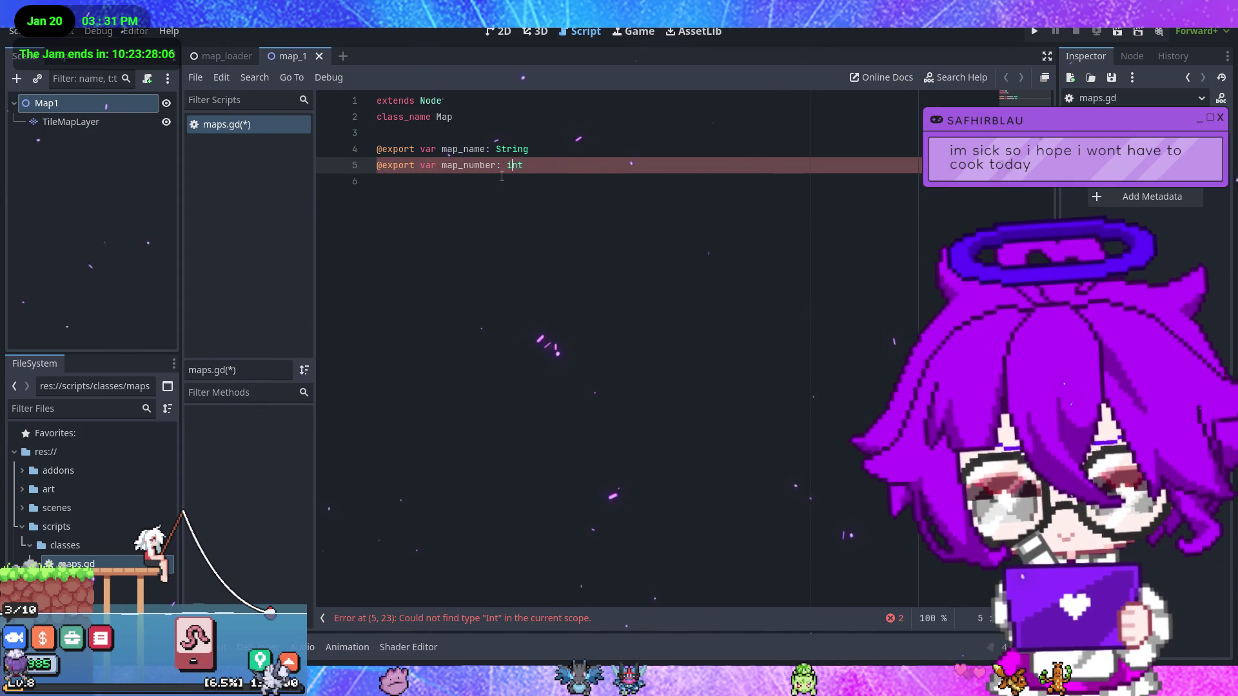
pyautogui.click(505, 184)
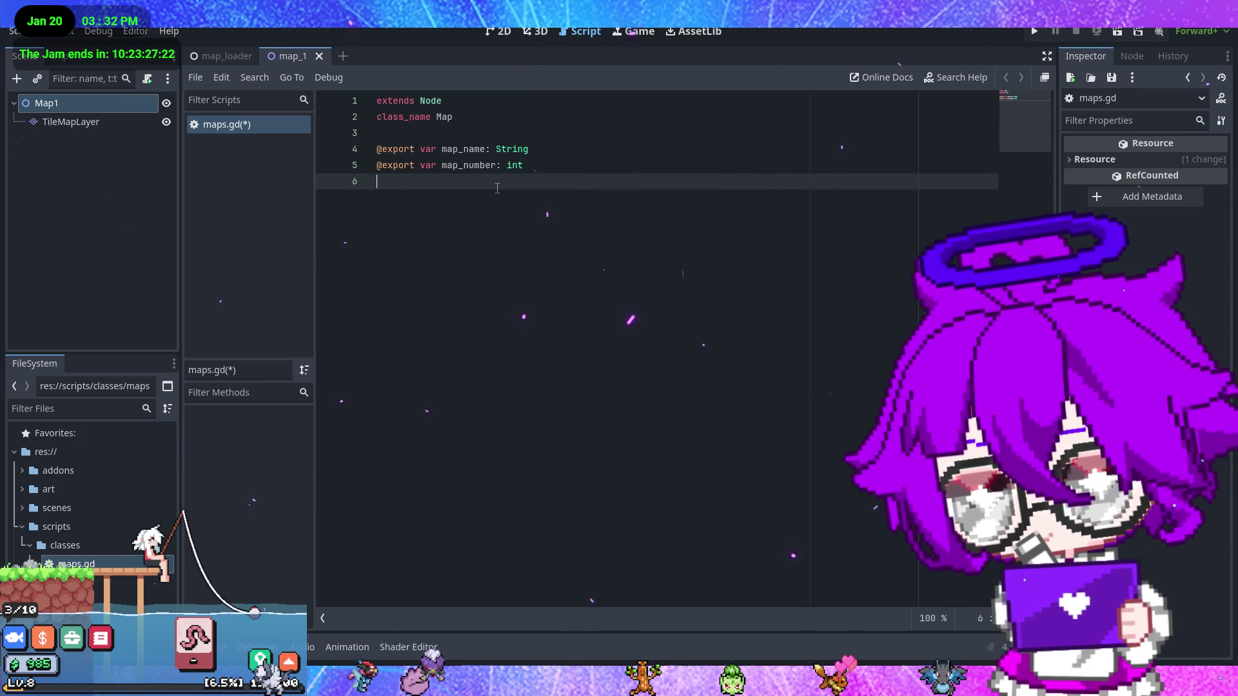
pyautogui.write('@export var ')
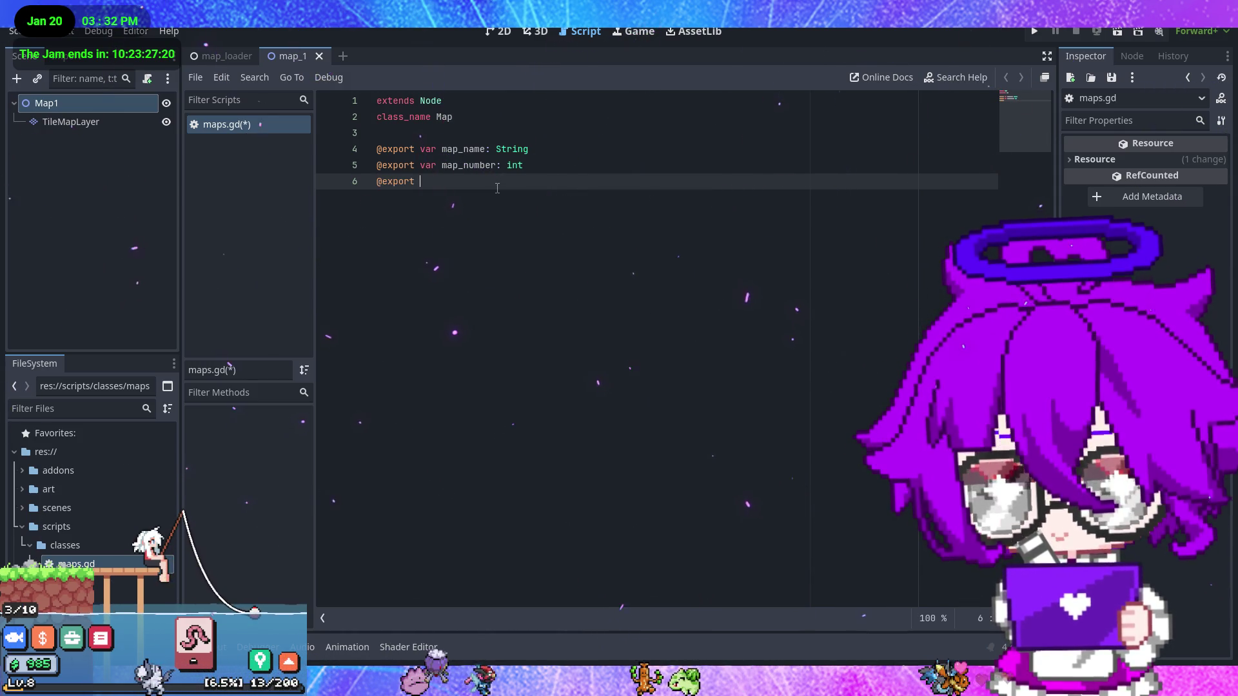
pyautogui.write('map_')
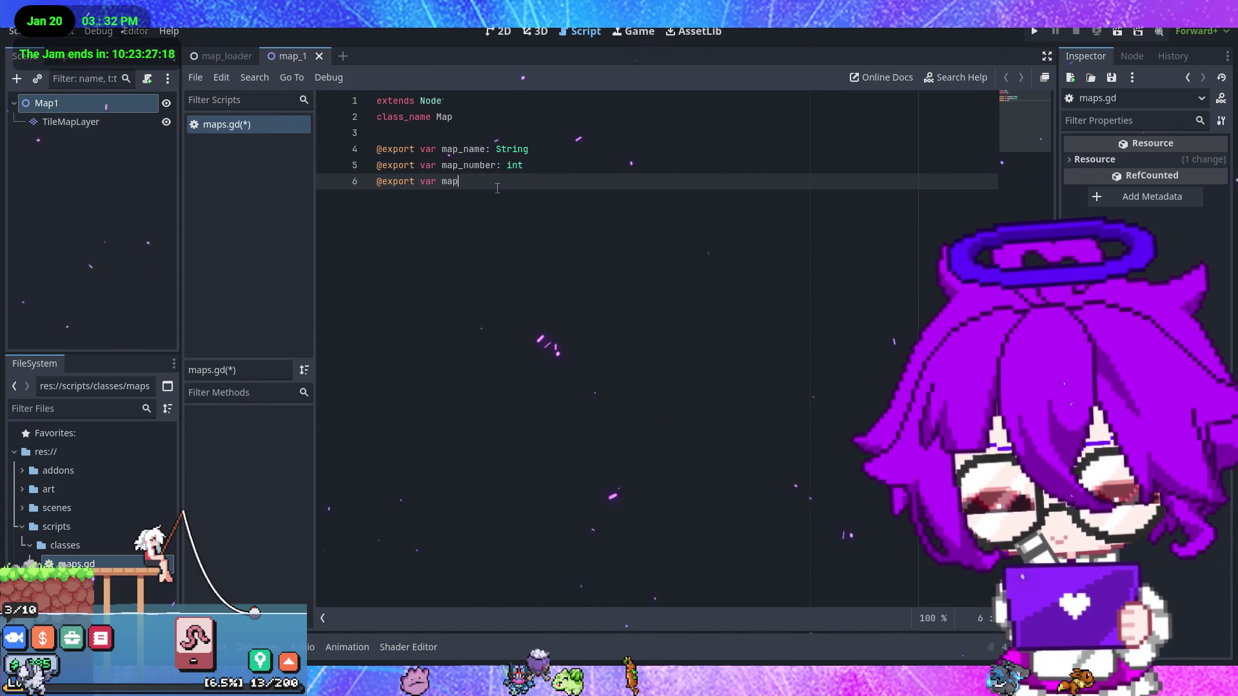
pyautogui.write('diffi')
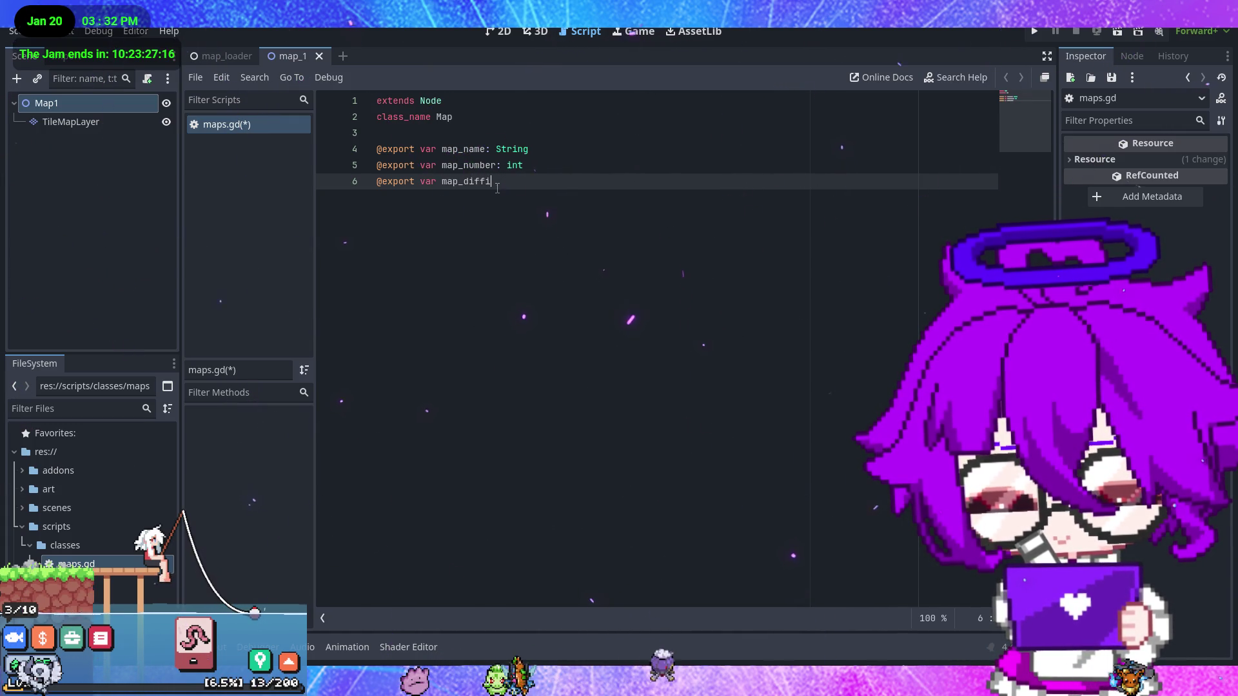
pyautogui.write('lty:')
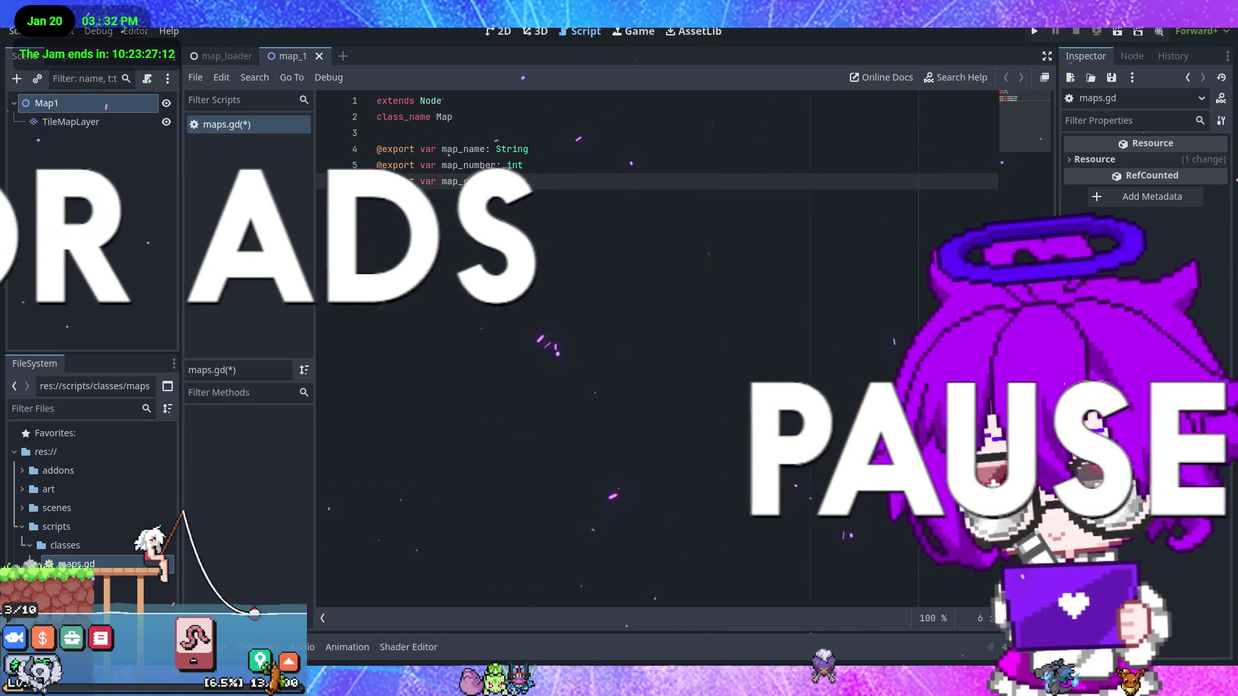
pyautogui.write(' D')
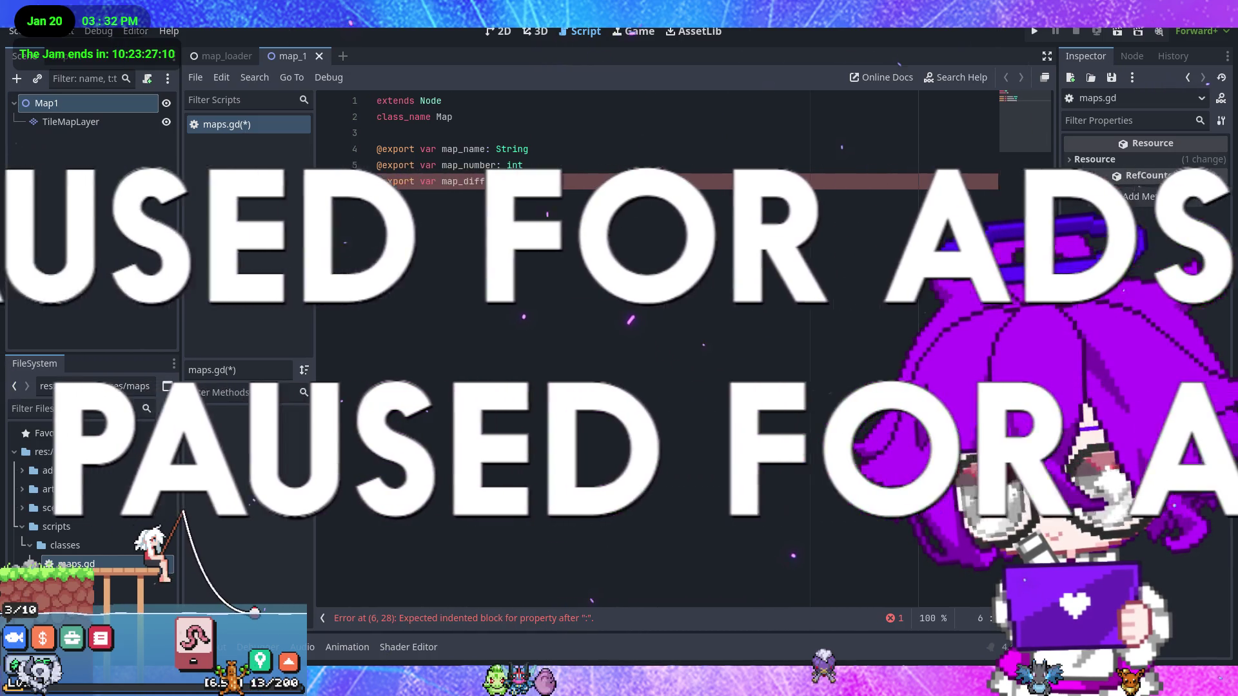
pyautogui.write('nt')
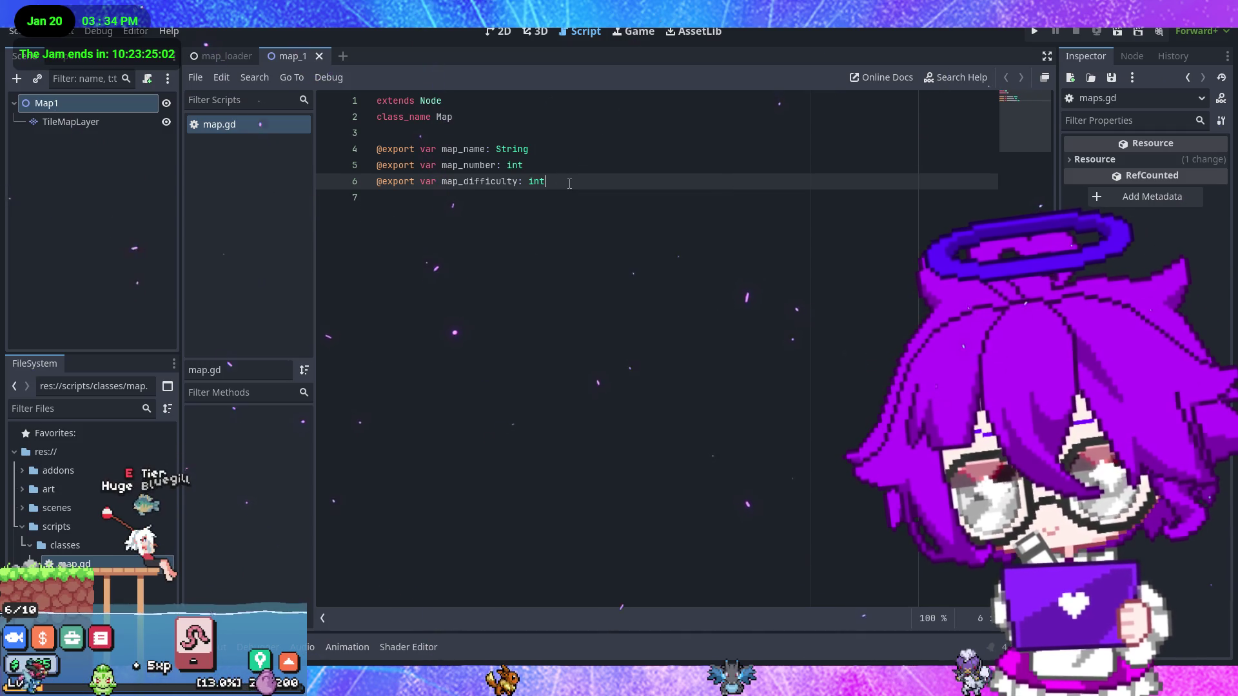
# - Change the script's extends line from Node to Node2D
pyautogui.click(435, 116)
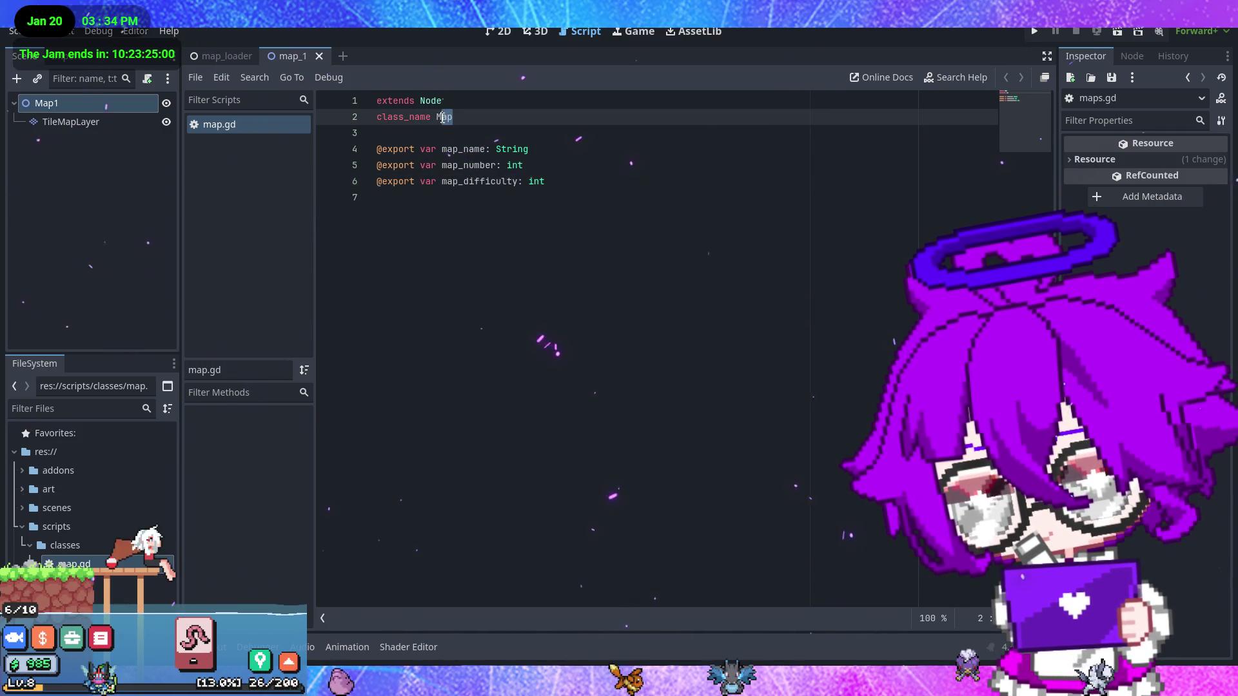
pyautogui.click(452, 102)
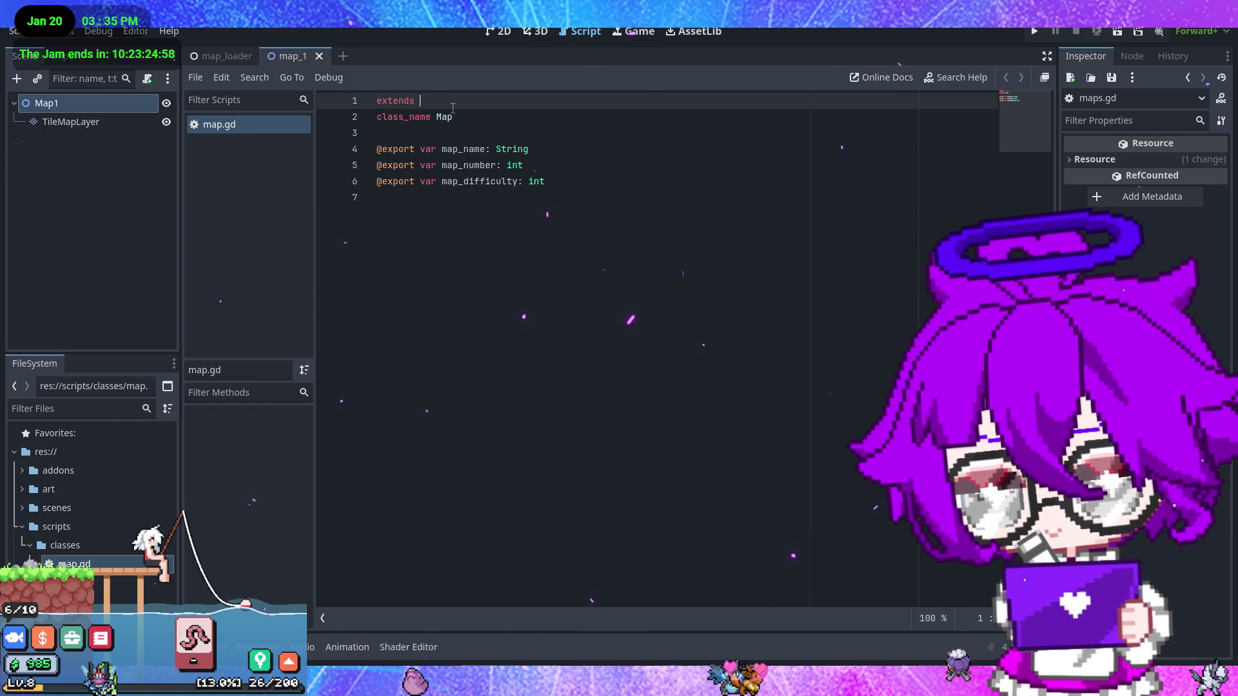
pyautogui.write('Node')
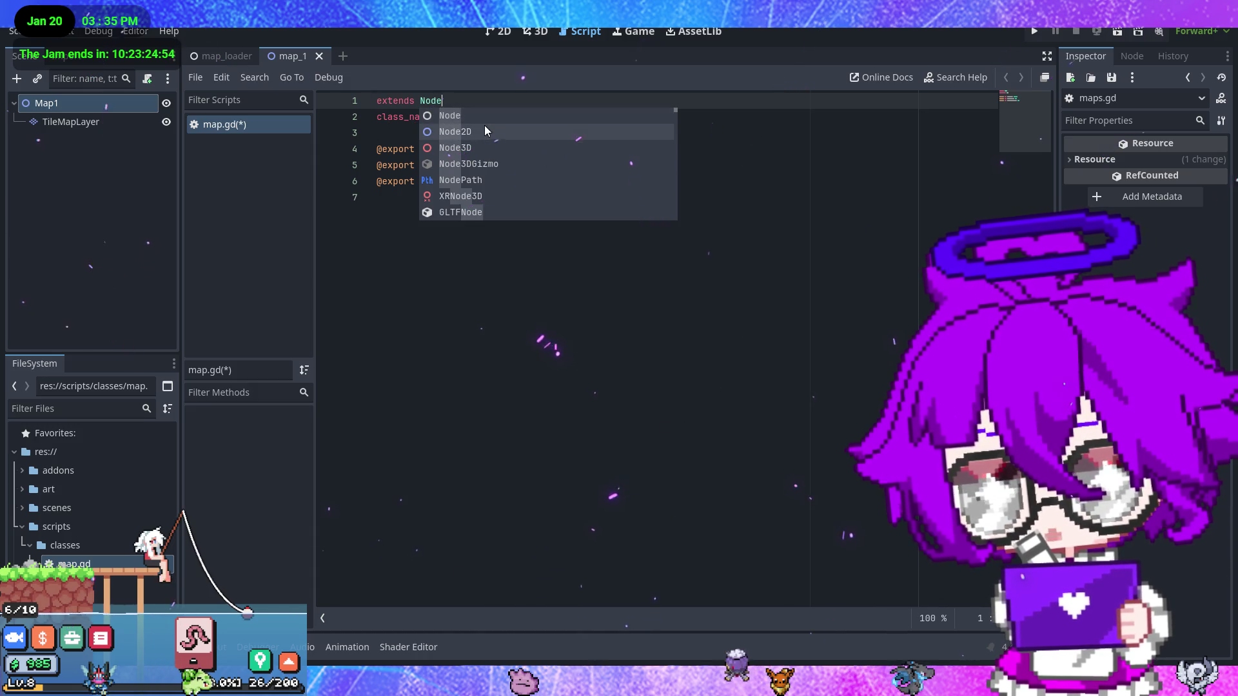
pyautogui.click(491, 131)
pyautogui.click(492, 125)
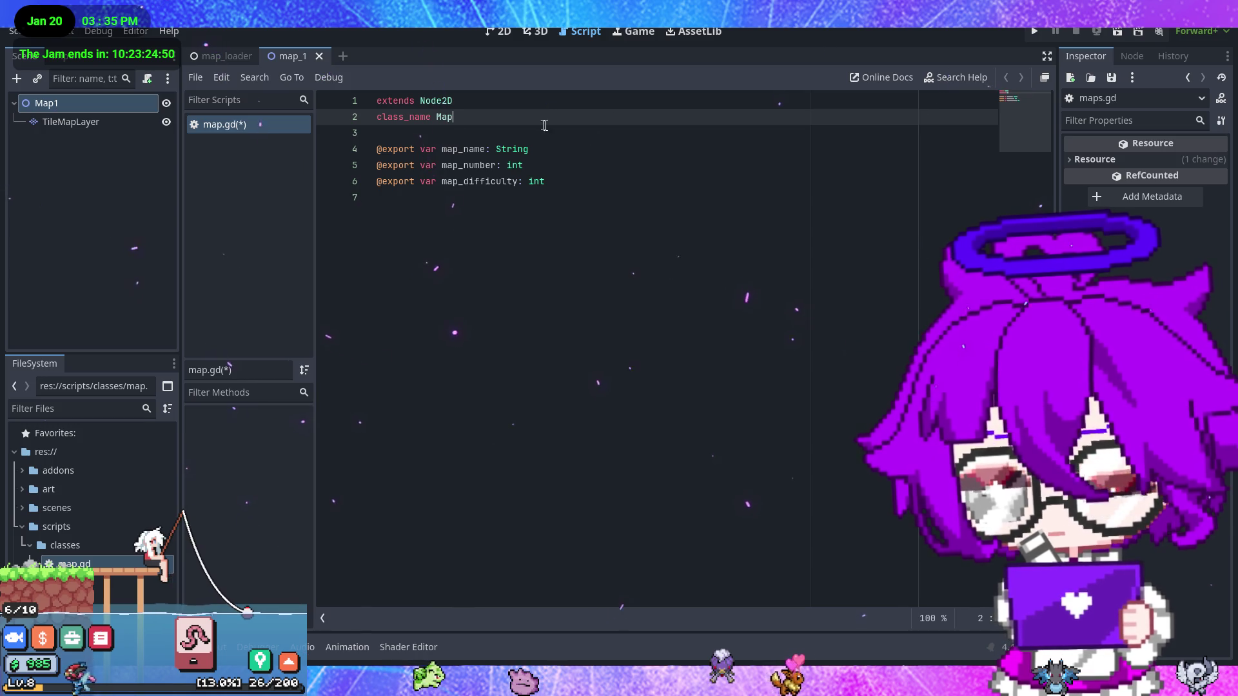
pyautogui.click(582, 154)
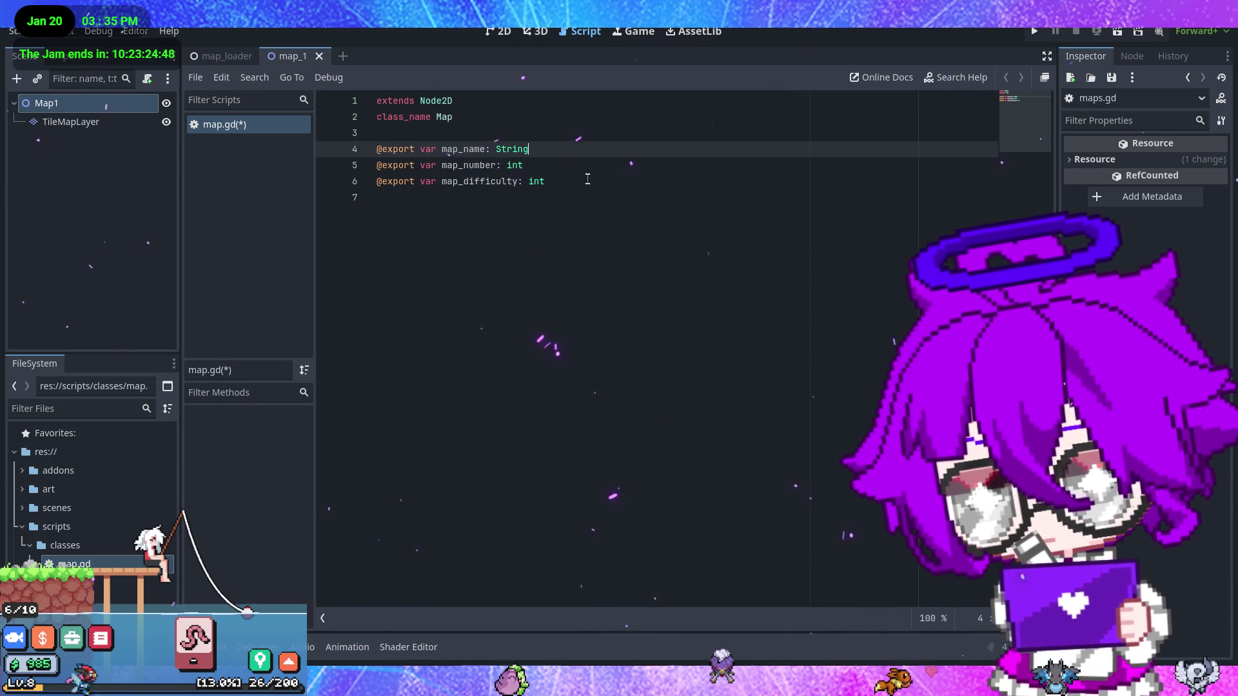
pyautogui.click(588, 181)
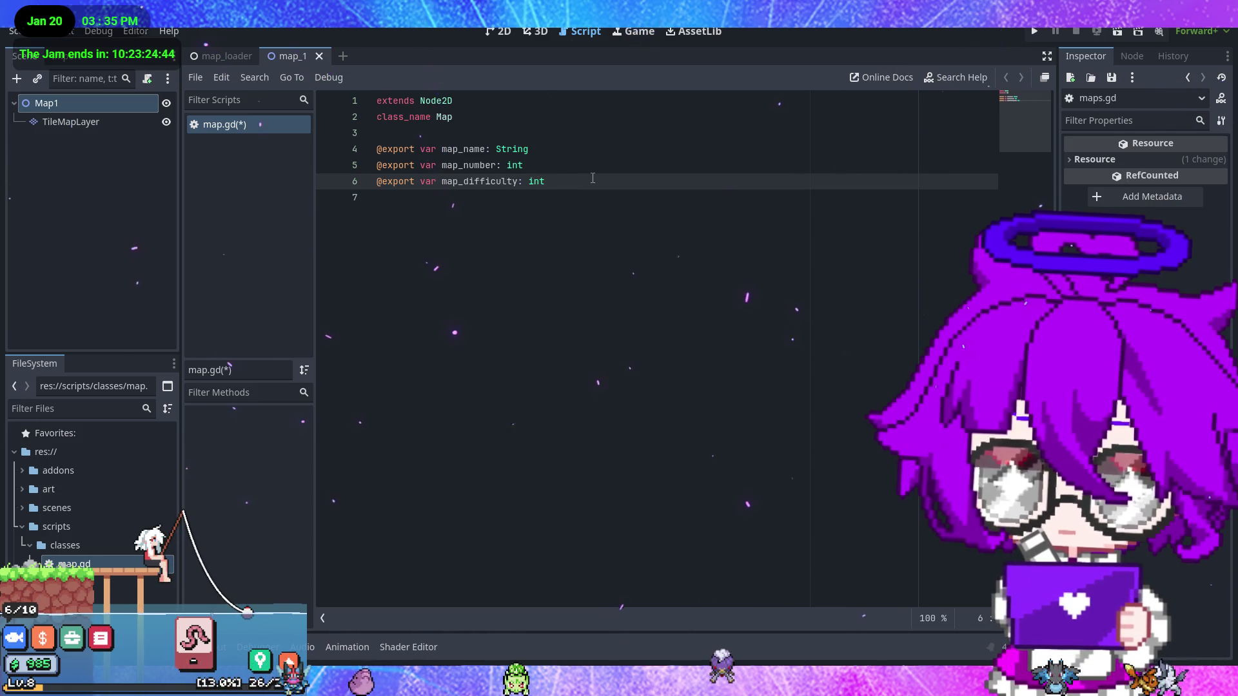
# - Add an exported map_waves int variable
pyautogui.press('Return')
pyautogui.write('expo')
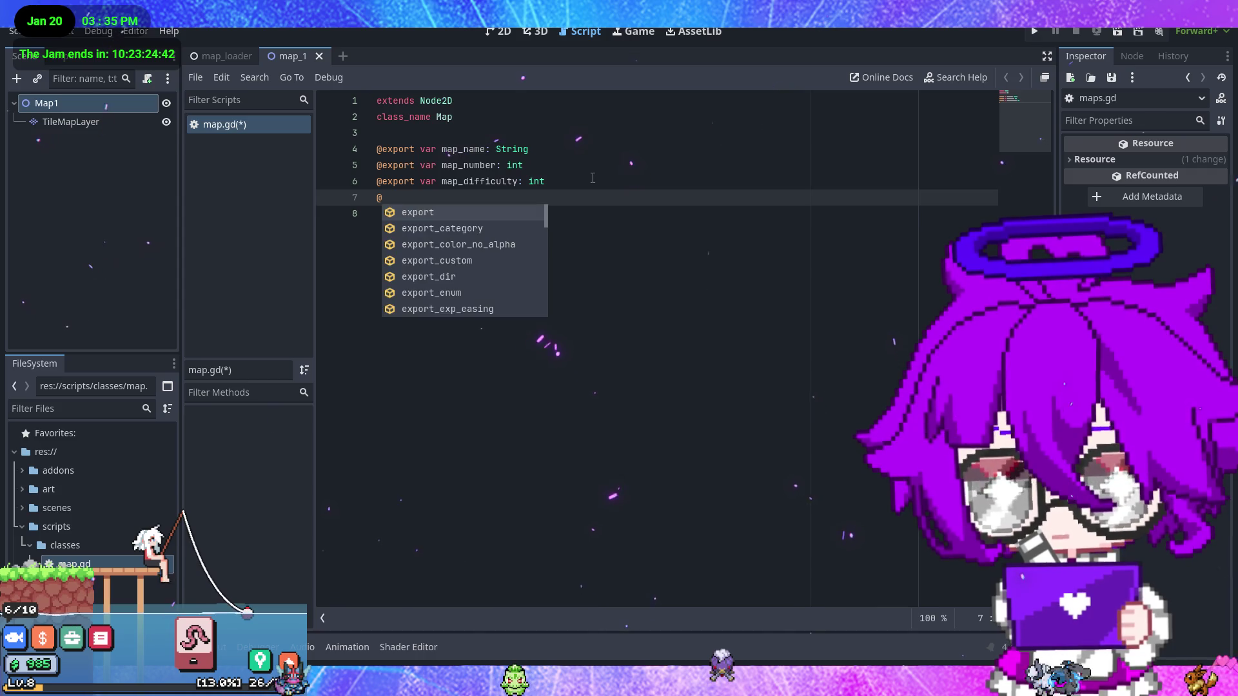
pyautogui.write('rt var m')
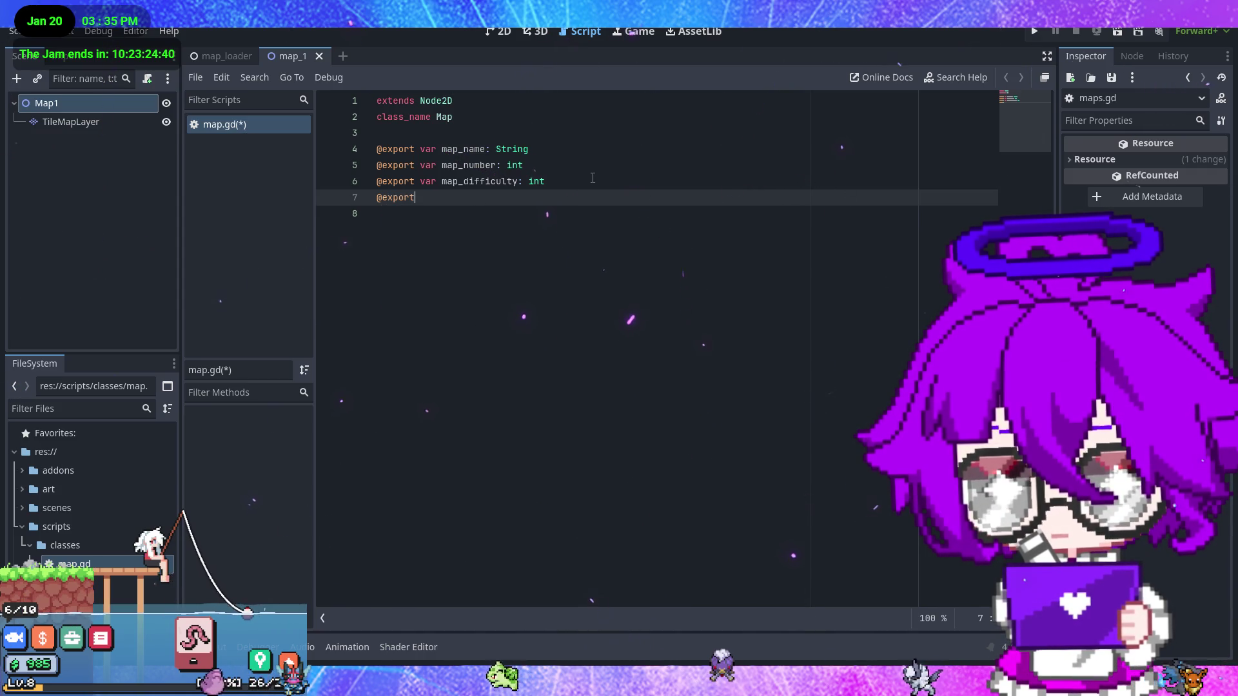
pyautogui.write('ap_waves: int')
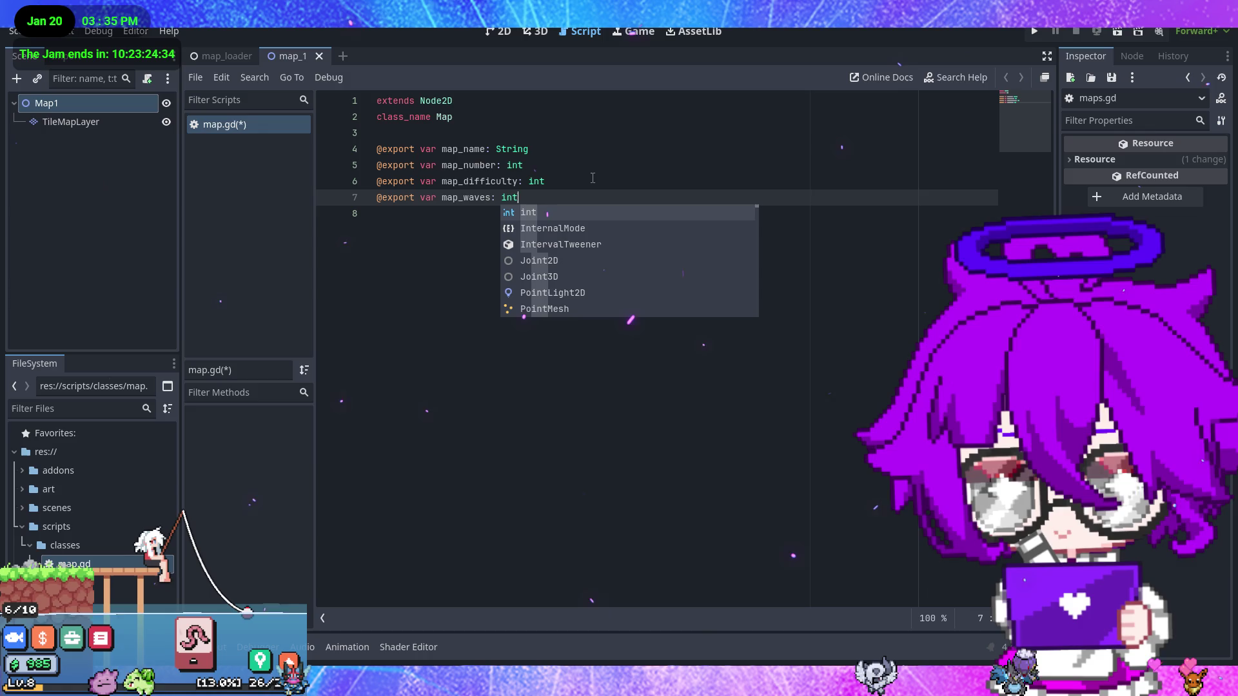
pyautogui.press('Escape')
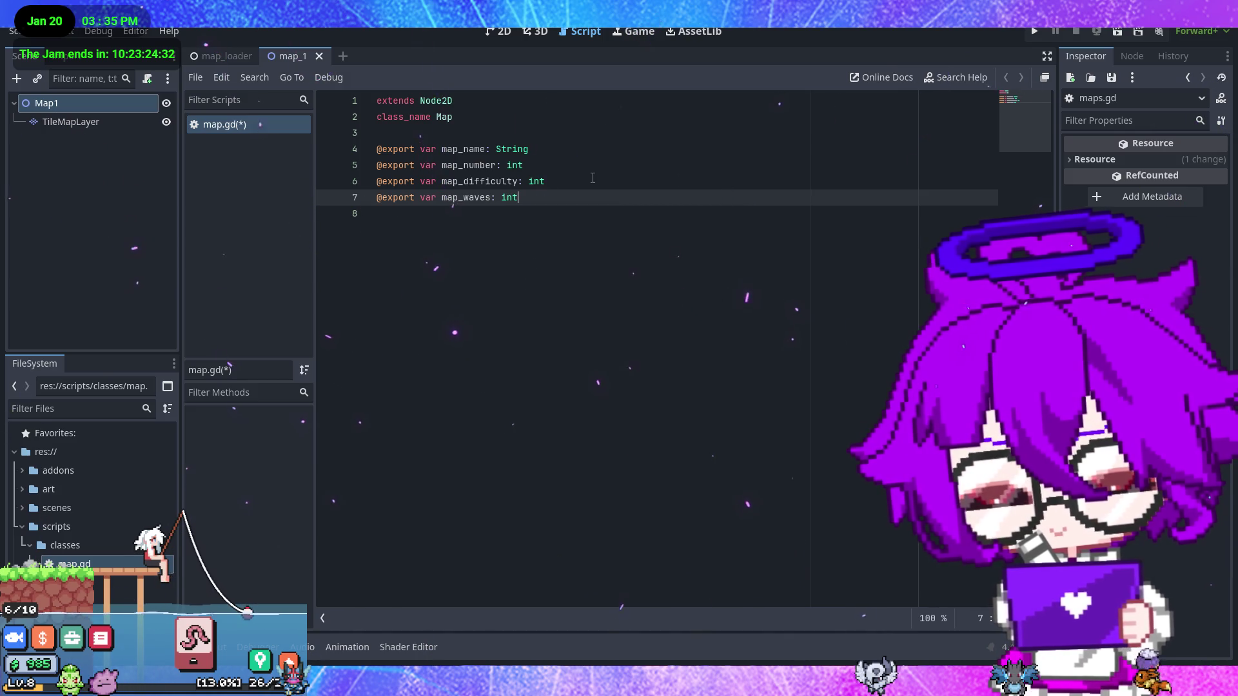
pyautogui.press('Return')
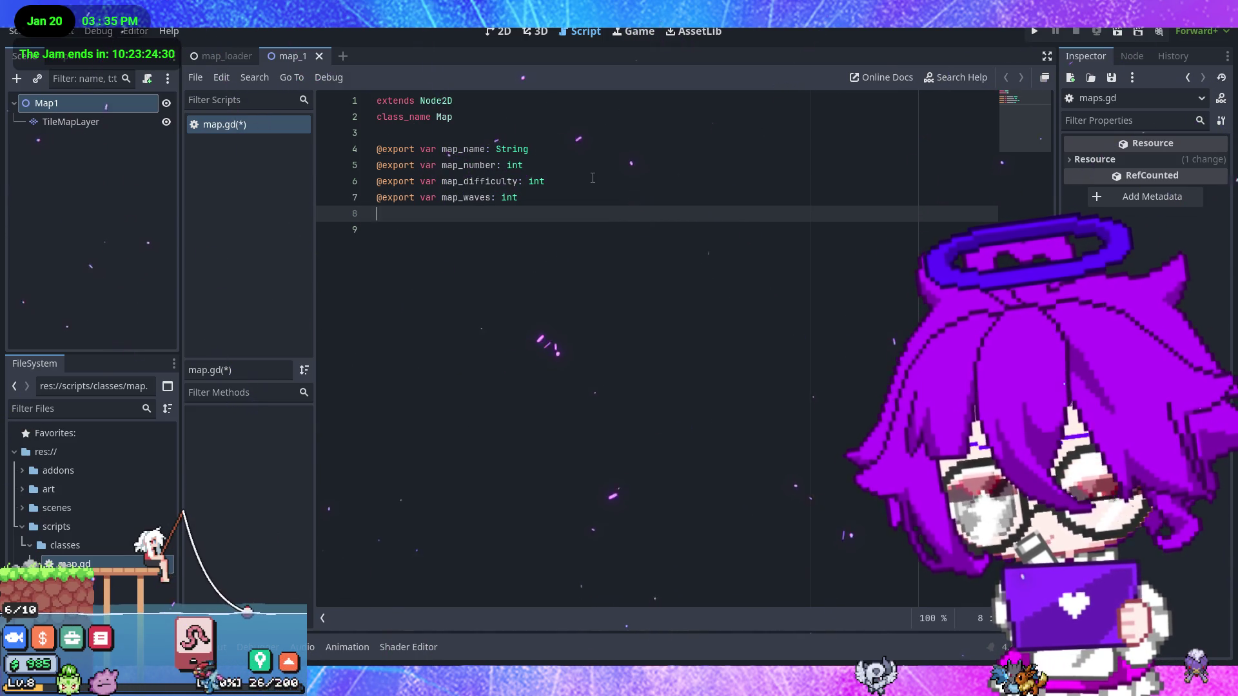
pyautogui.write('@epo')
pyautogui.press('Return')
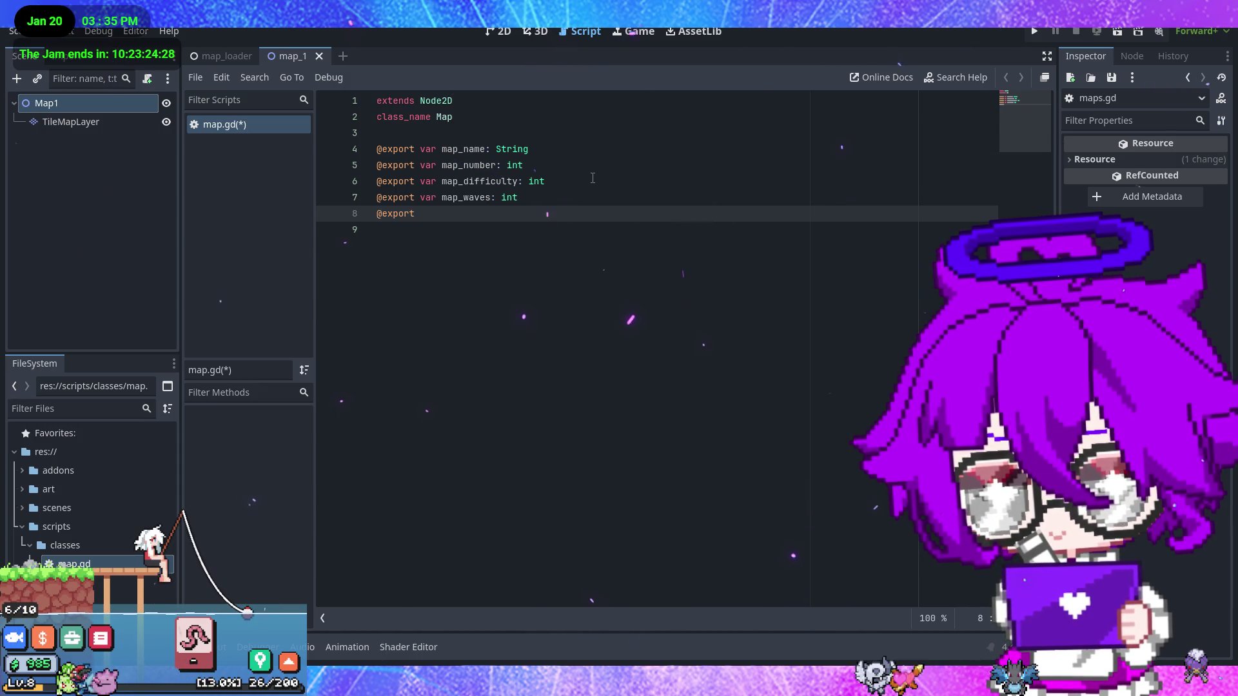
pyautogui.write('var map_en')
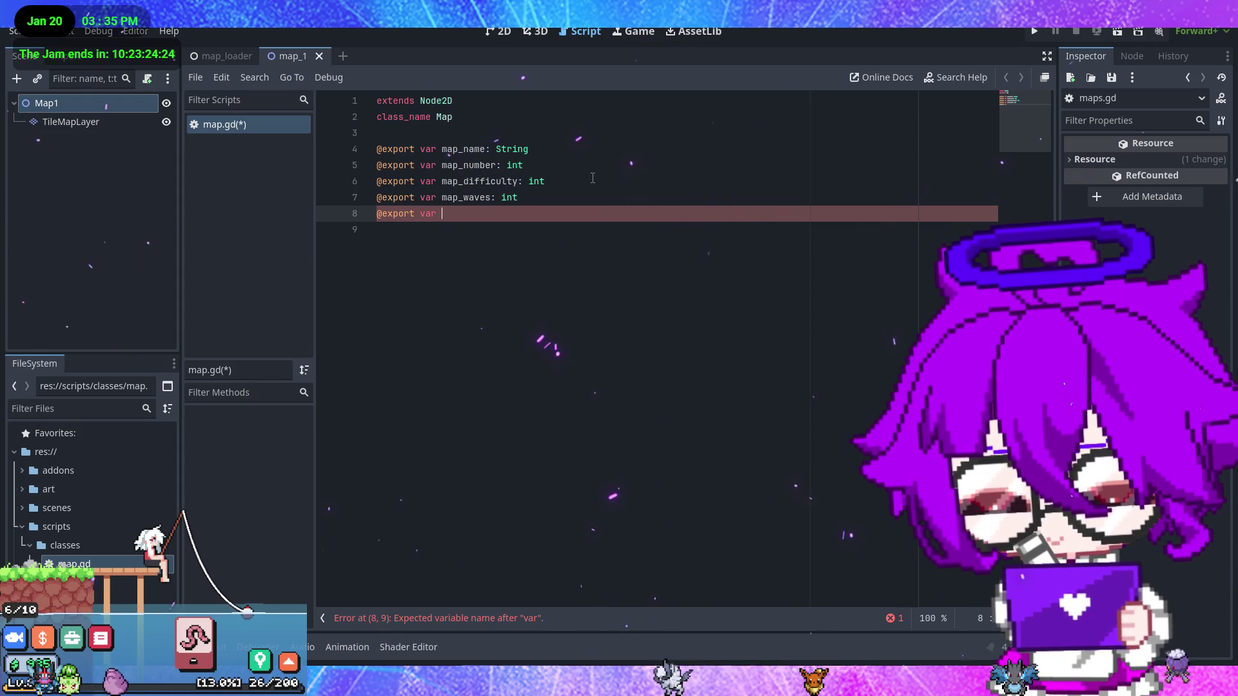
pyautogui.write('counter_')
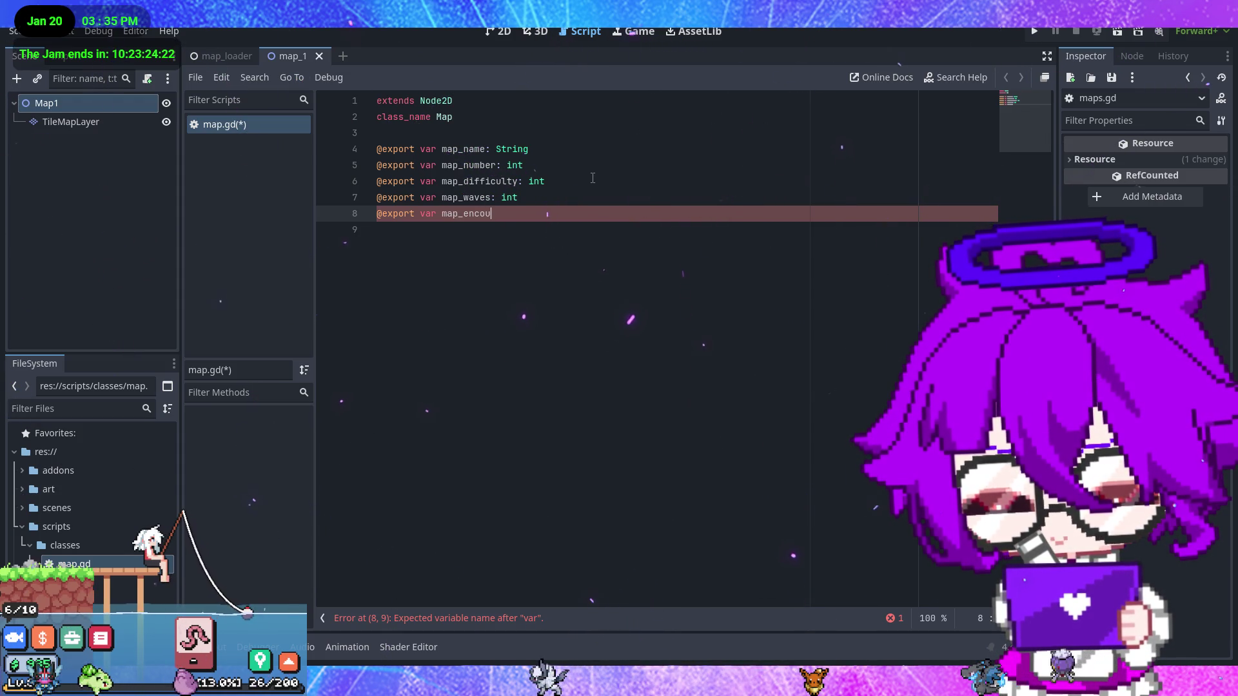
pyautogui.write('table:')
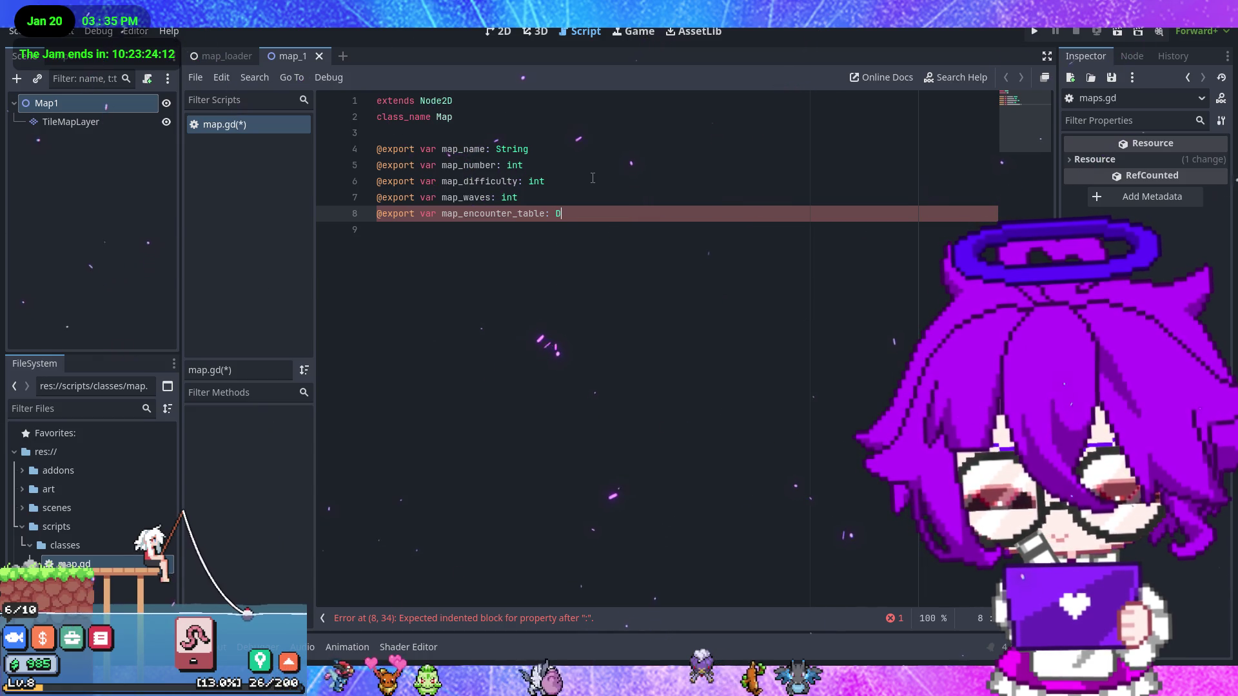
pyautogui.write('Di')
pyautogui.press('Return')
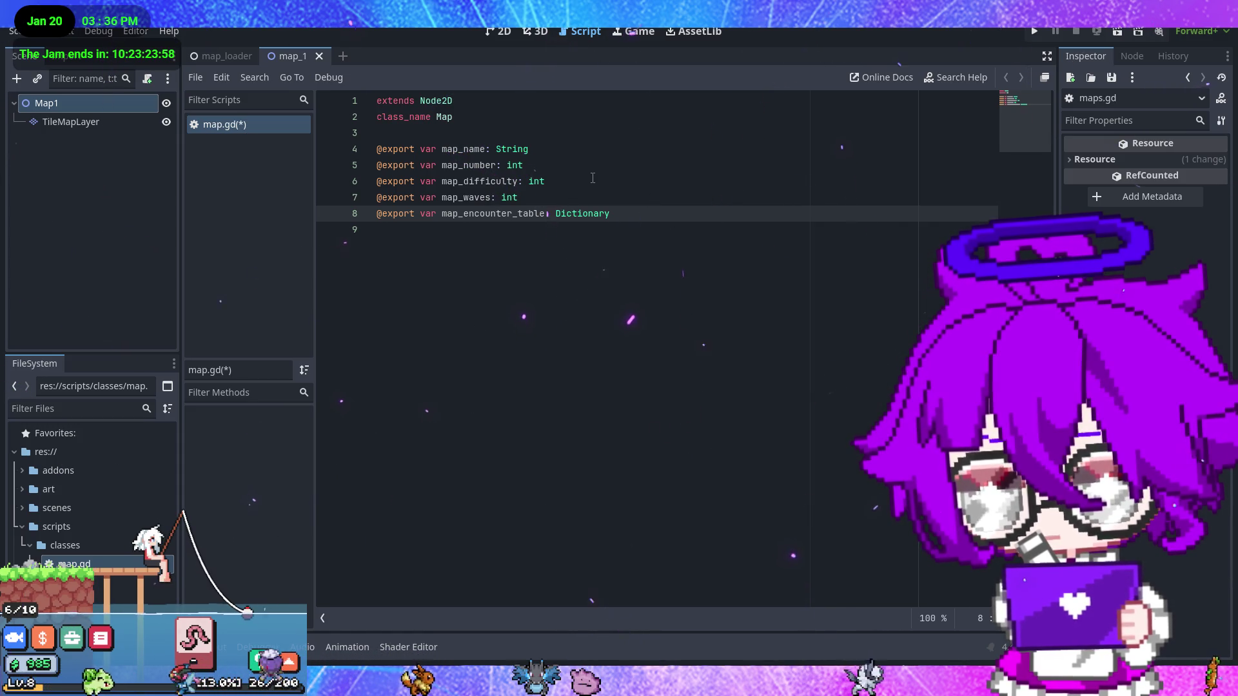
pyautogui.press('Return')
pyautogui.write('@export var')
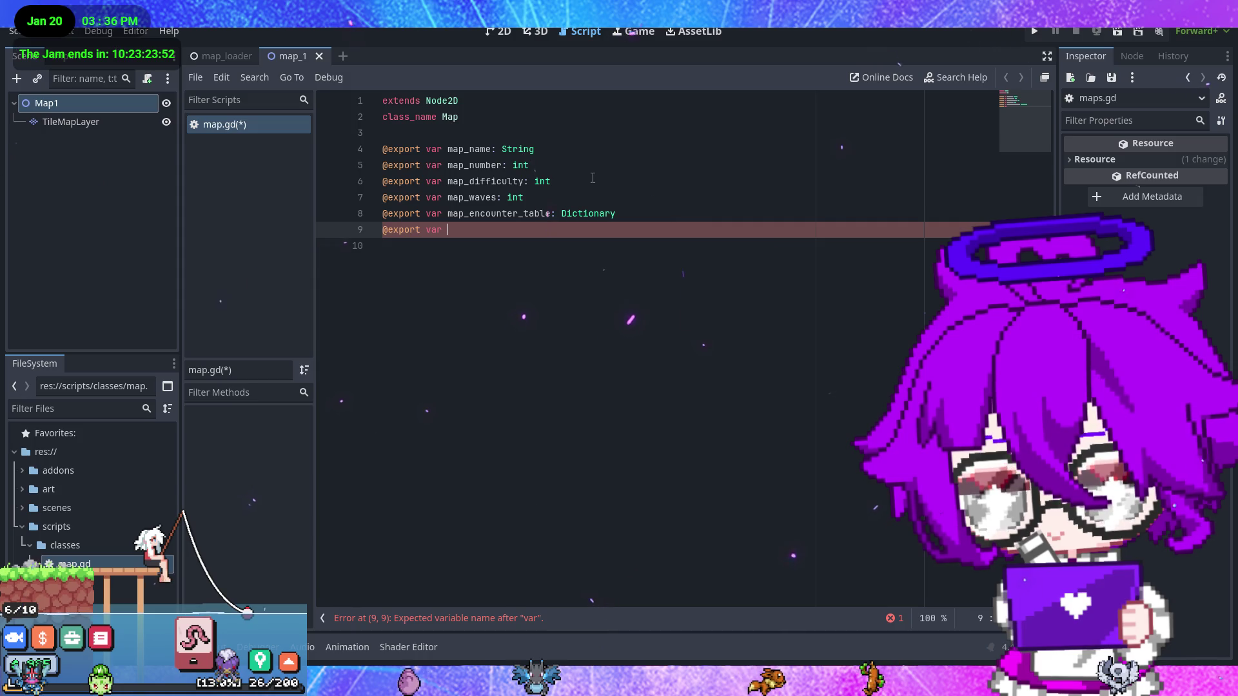
# - Erase the incomplete line-9 export and rename map_waves to map_wave_number on line 7
pyautogui.press('BackSpace')
pyautogui.press('BackSpace')
pyautogui.press('BackSpace')
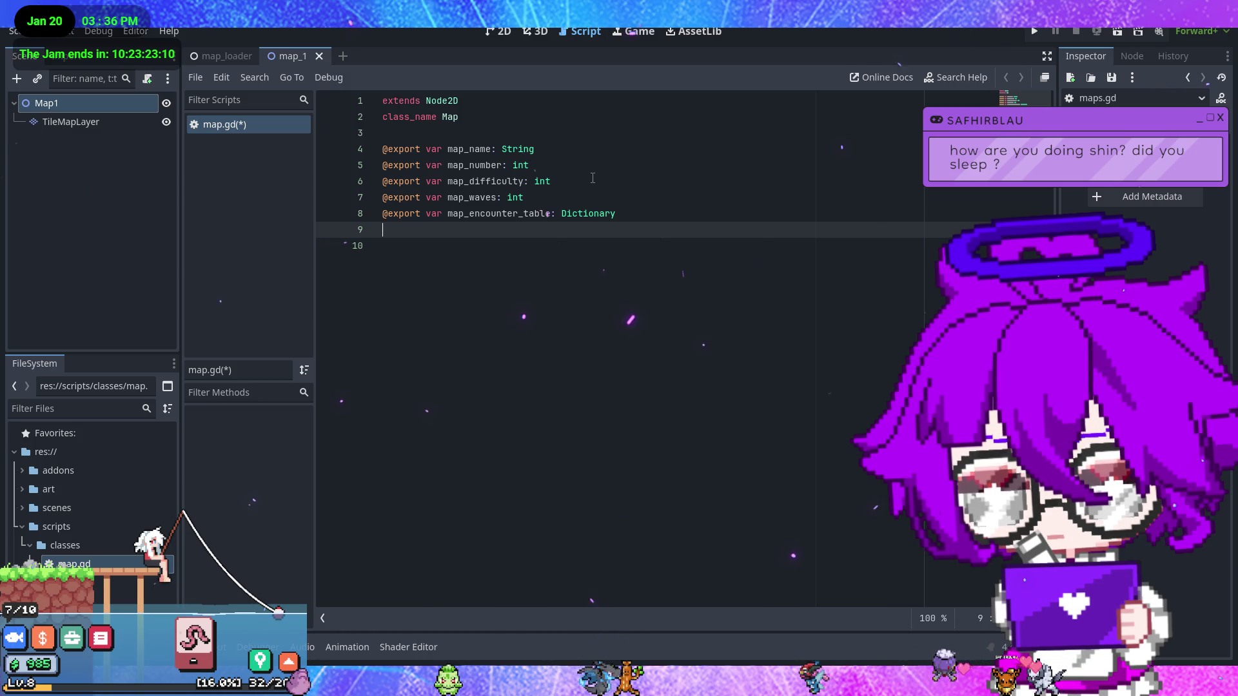
pyautogui.click(497, 198)
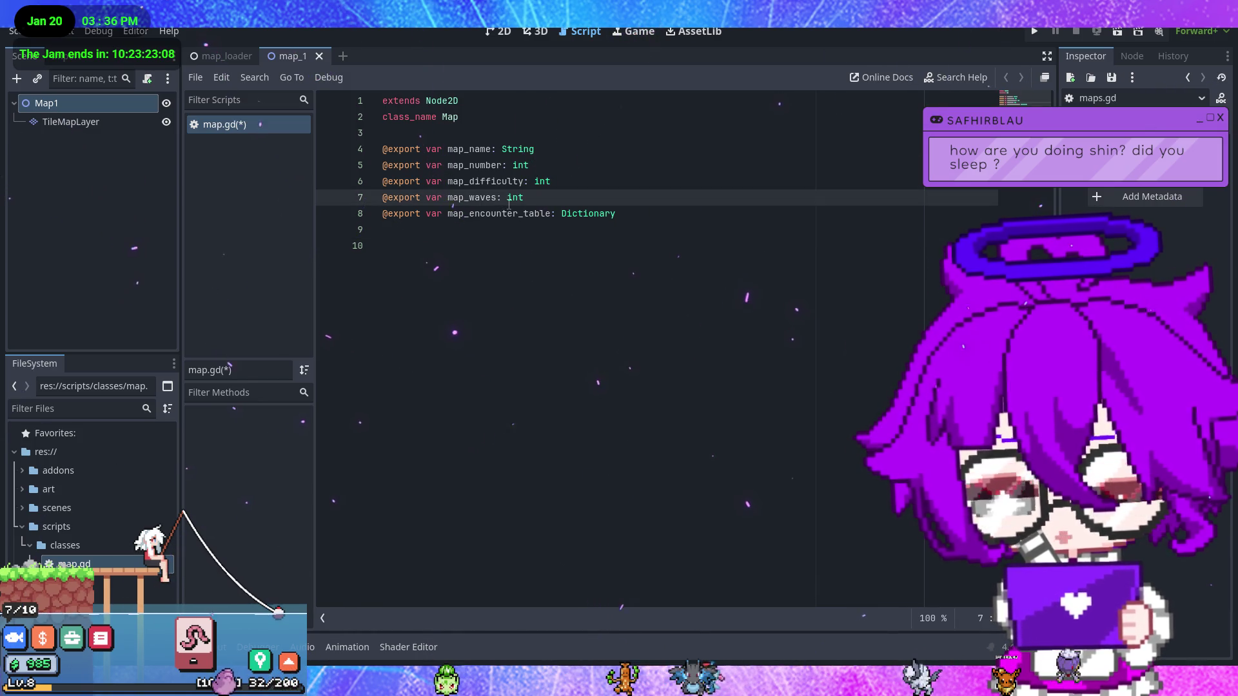
pyautogui.press('BackSpace')
pyautogui.write('_n')
pyautogui.write('umber')
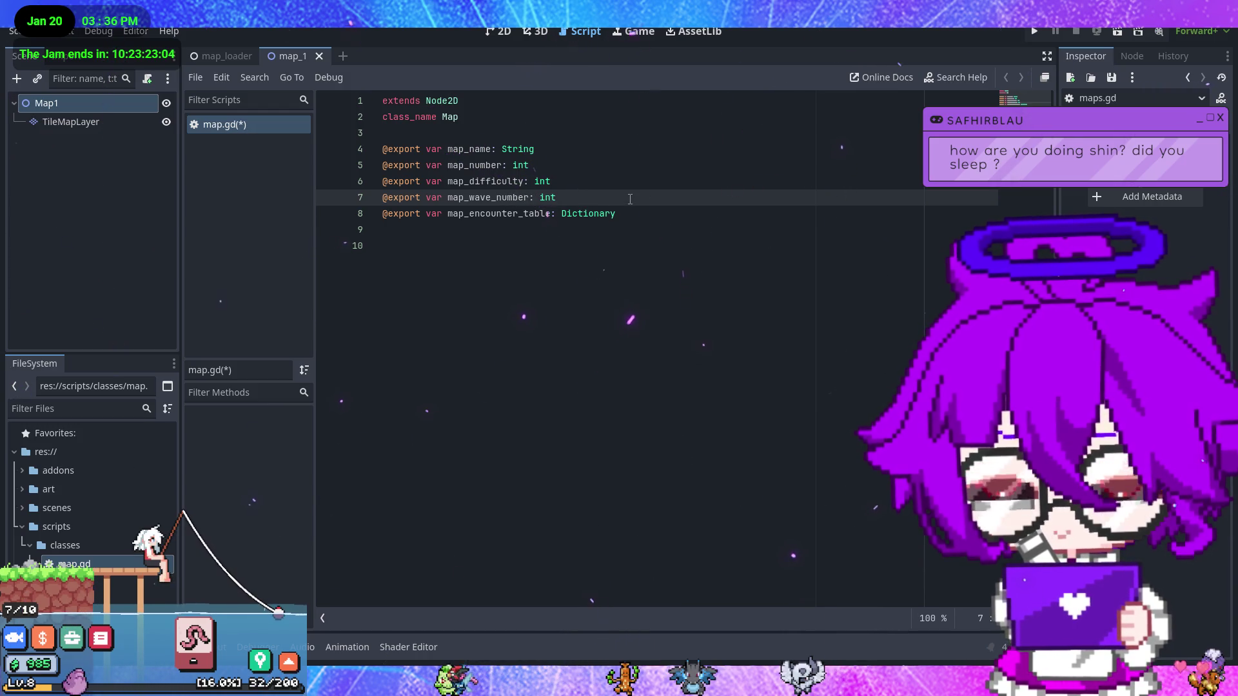
pyautogui.click(654, 219)
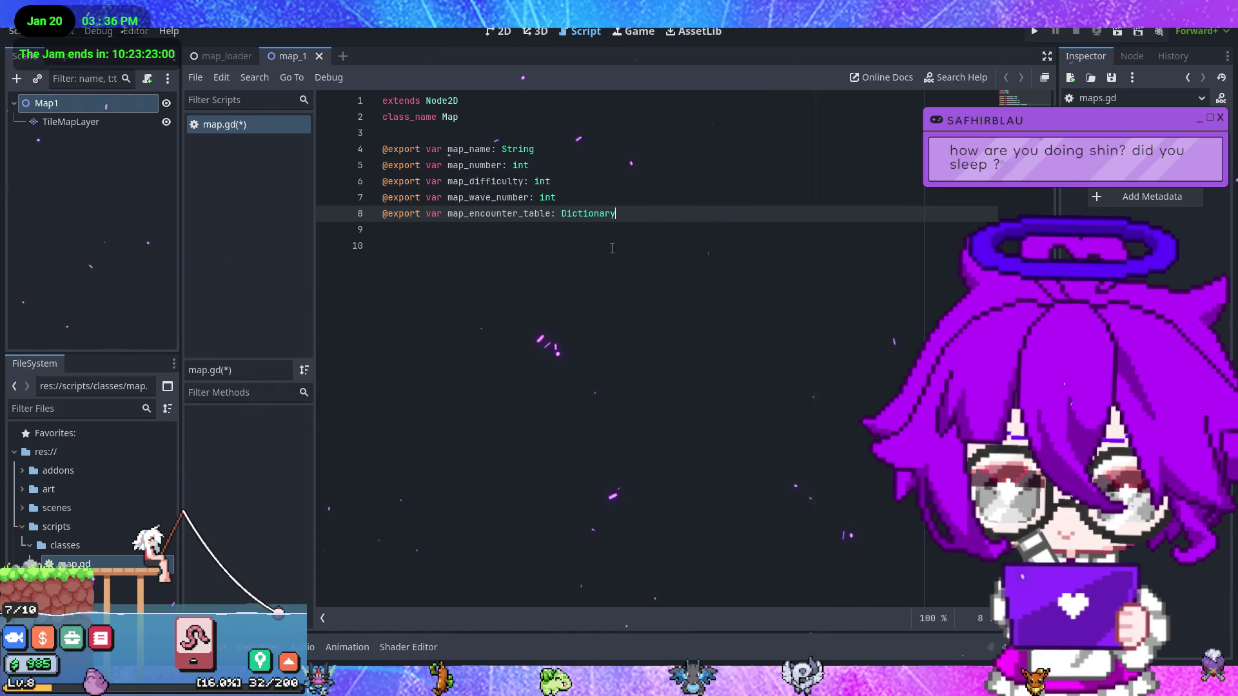
pyautogui.click(612, 248)
pyautogui.click(647, 212)
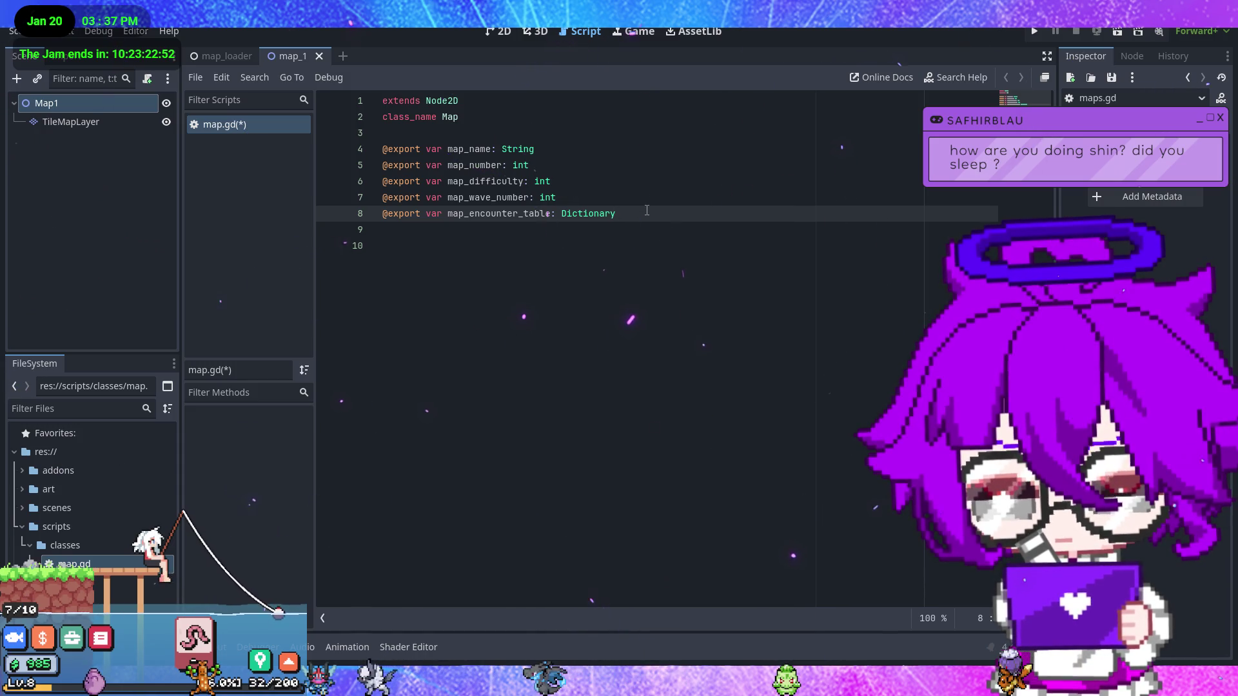
# - Give map_encounter_table a dictionary default with key "0.00" holding {"monster 1": 3}
pyautogui.write('=')
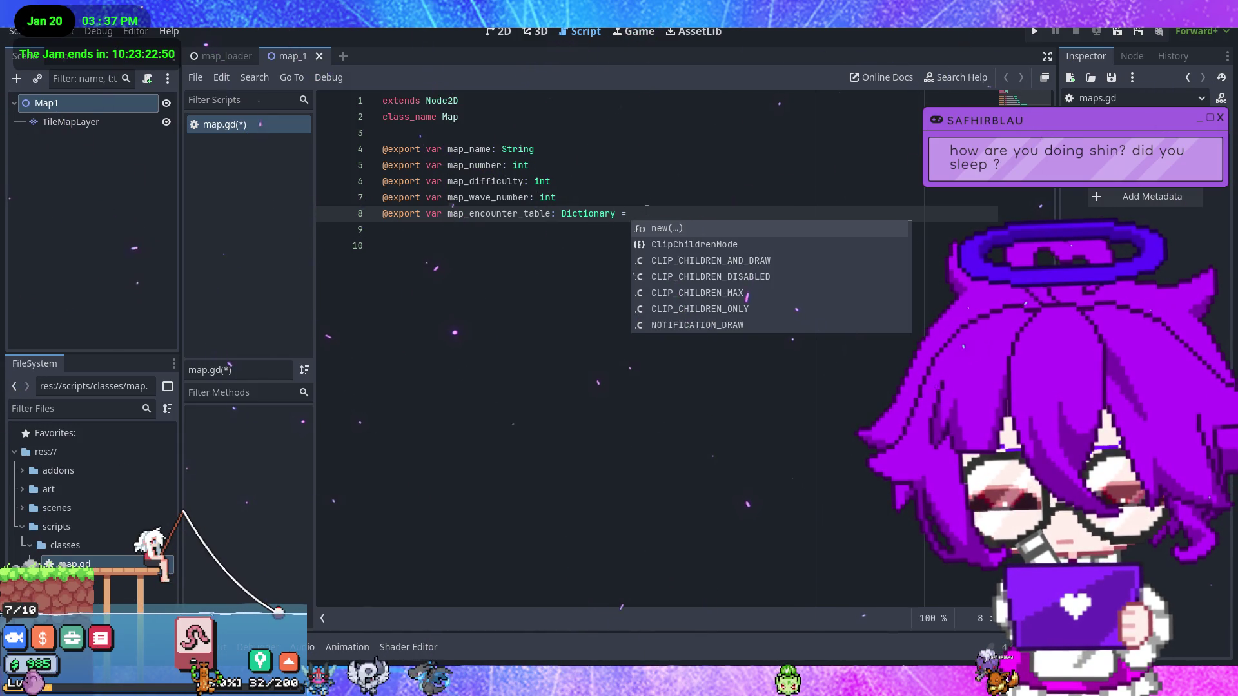
pyautogui.write(' {')
pyautogui.press('Return')
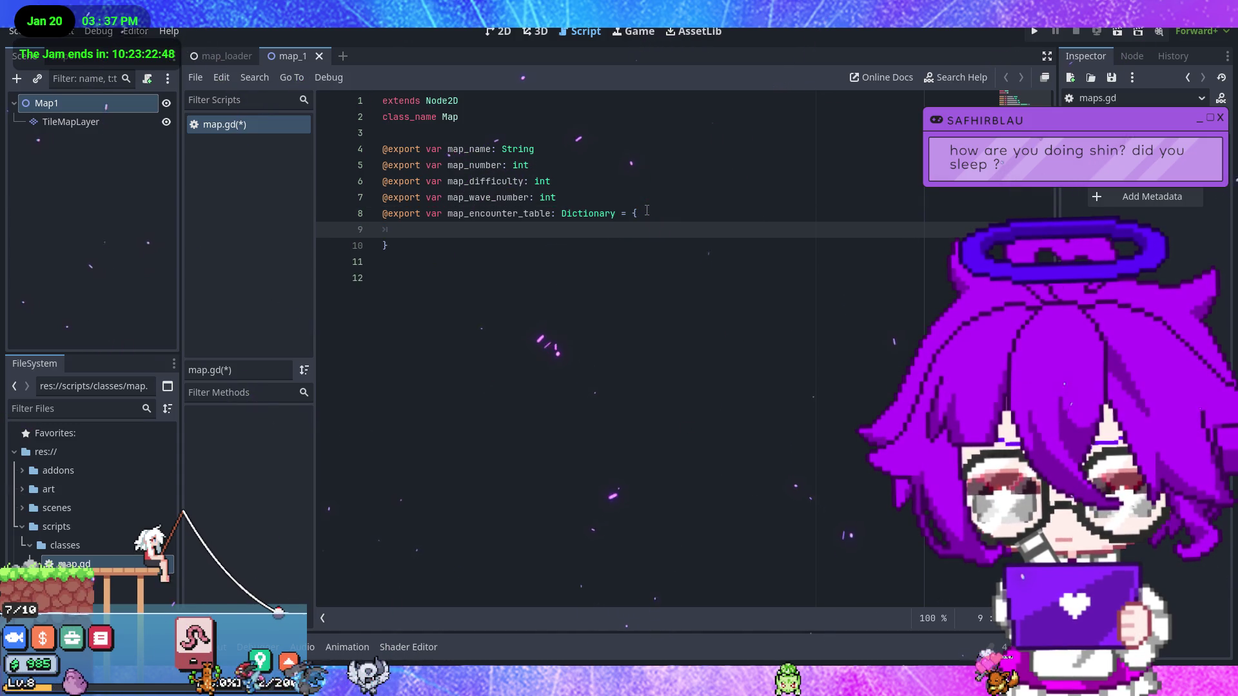
pyautogui.write('0.0')
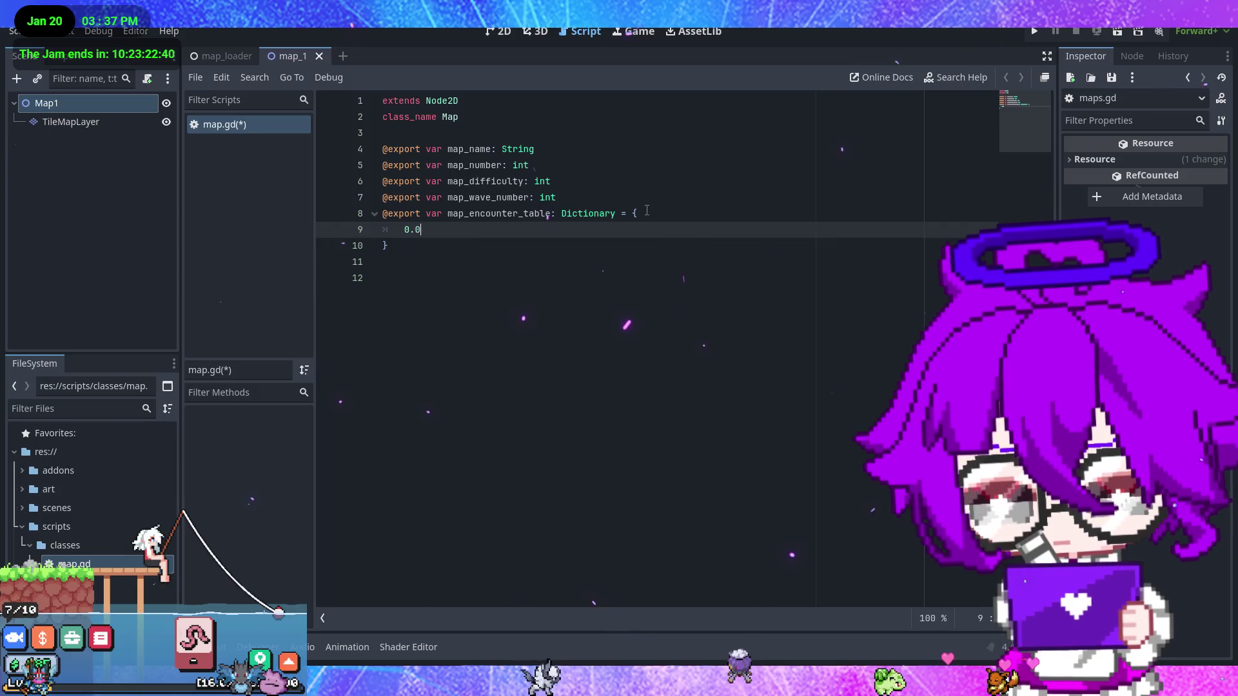
pyautogui.write('0')
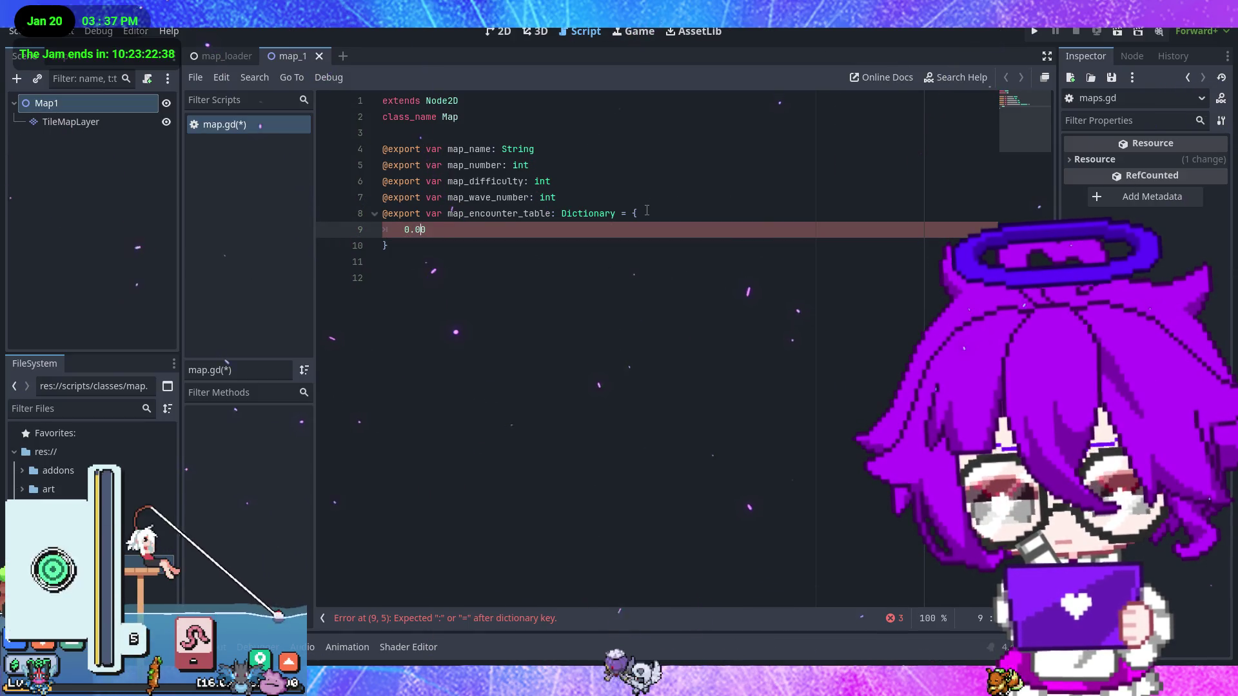
pyautogui.press('End')
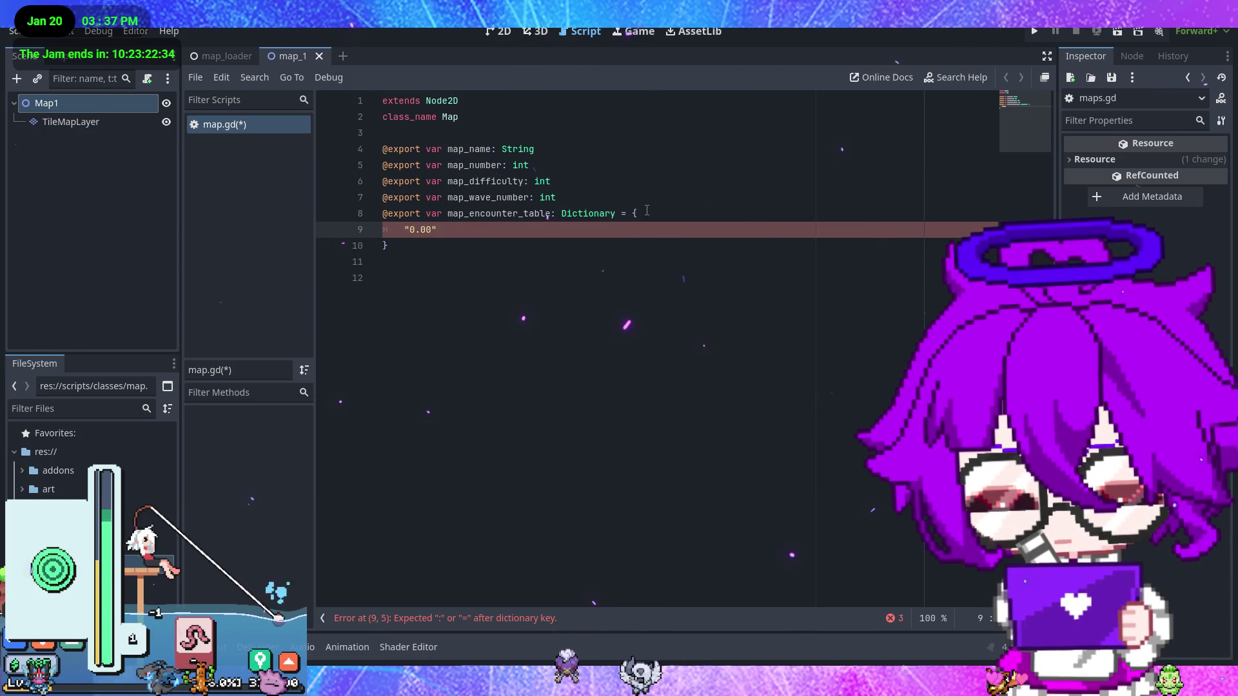
pyautogui.write(':')
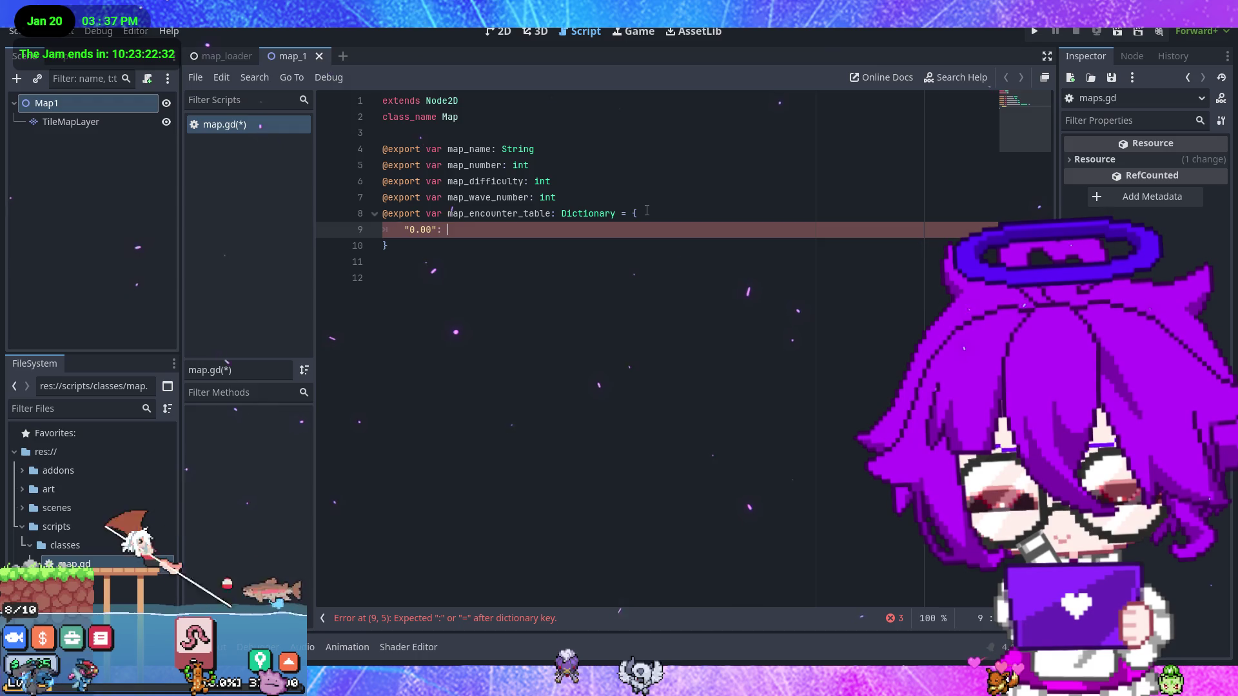
pyautogui.write(' {')
pyautogui.press('Return')
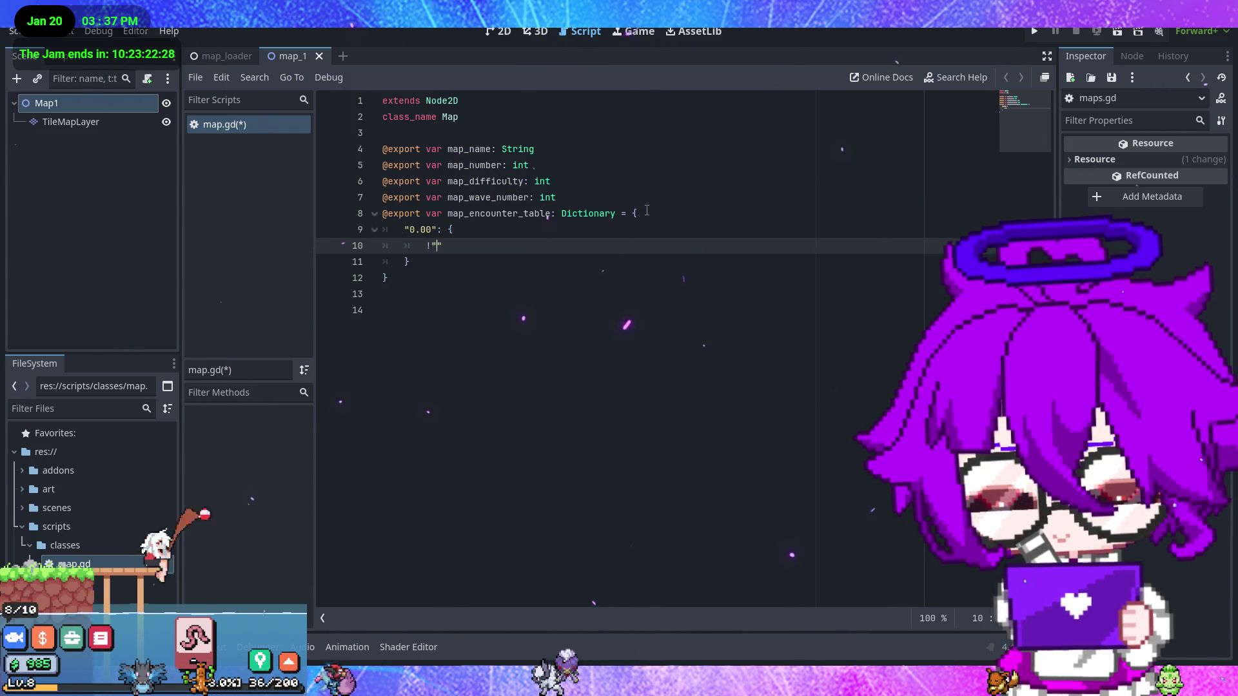
pyautogui.write('mo')
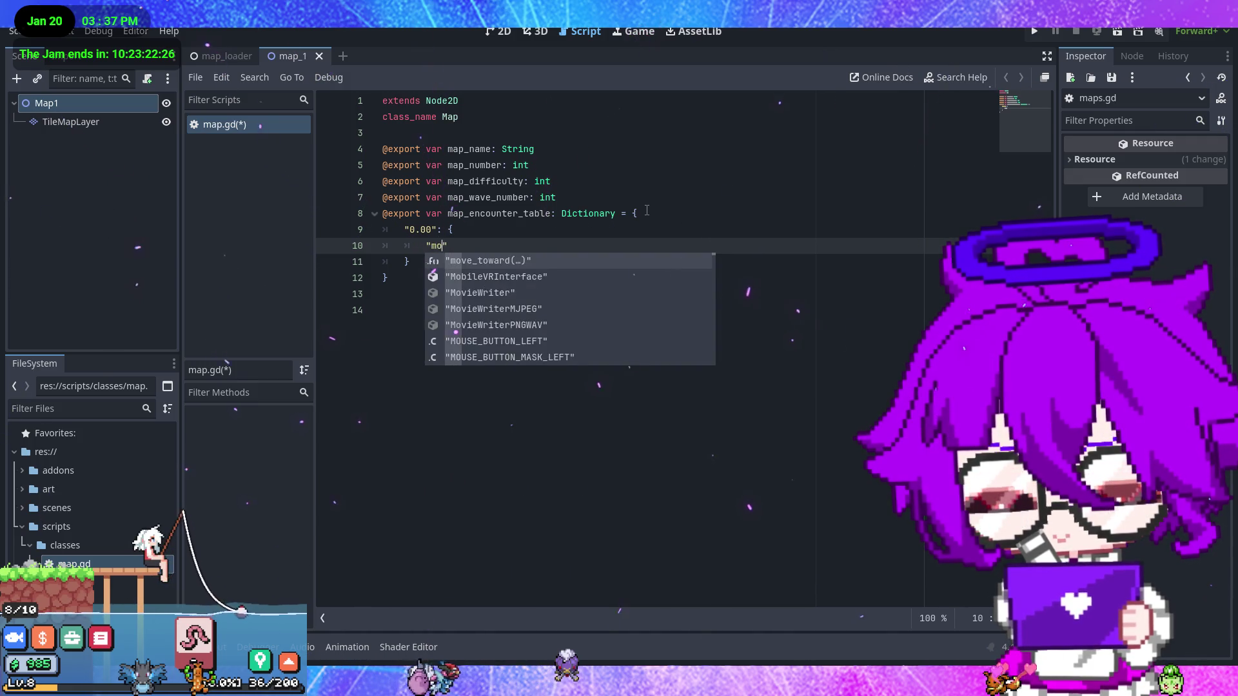
pyautogui.write('nester 1": 3')
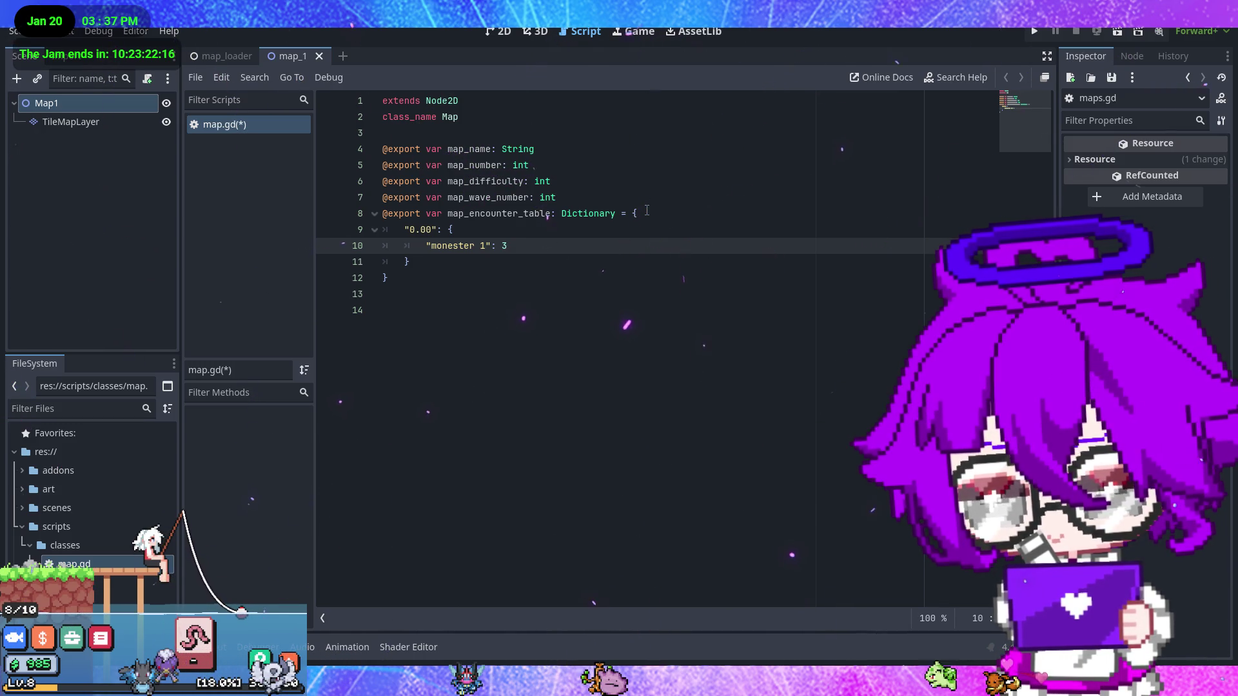
# - Add a new line after the inner dictionary holding an empty quoted key
pyautogui.click(473, 264)
pyautogui.press('Return')
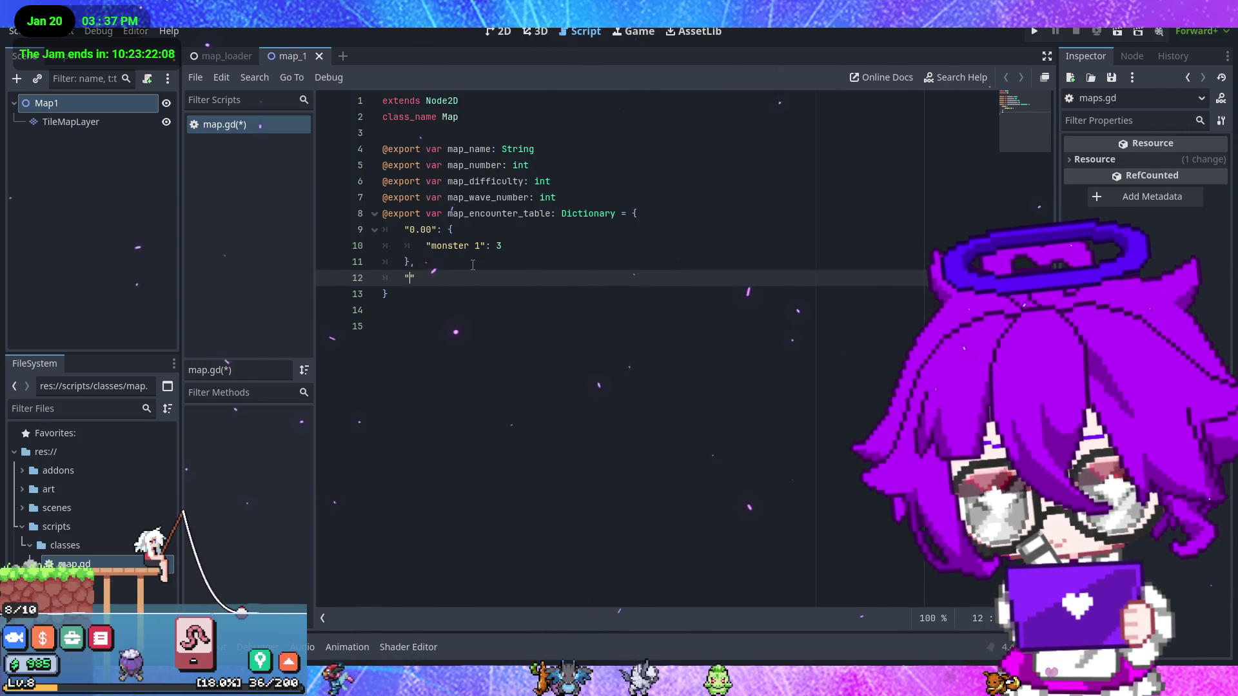
pyautogui.write('"')
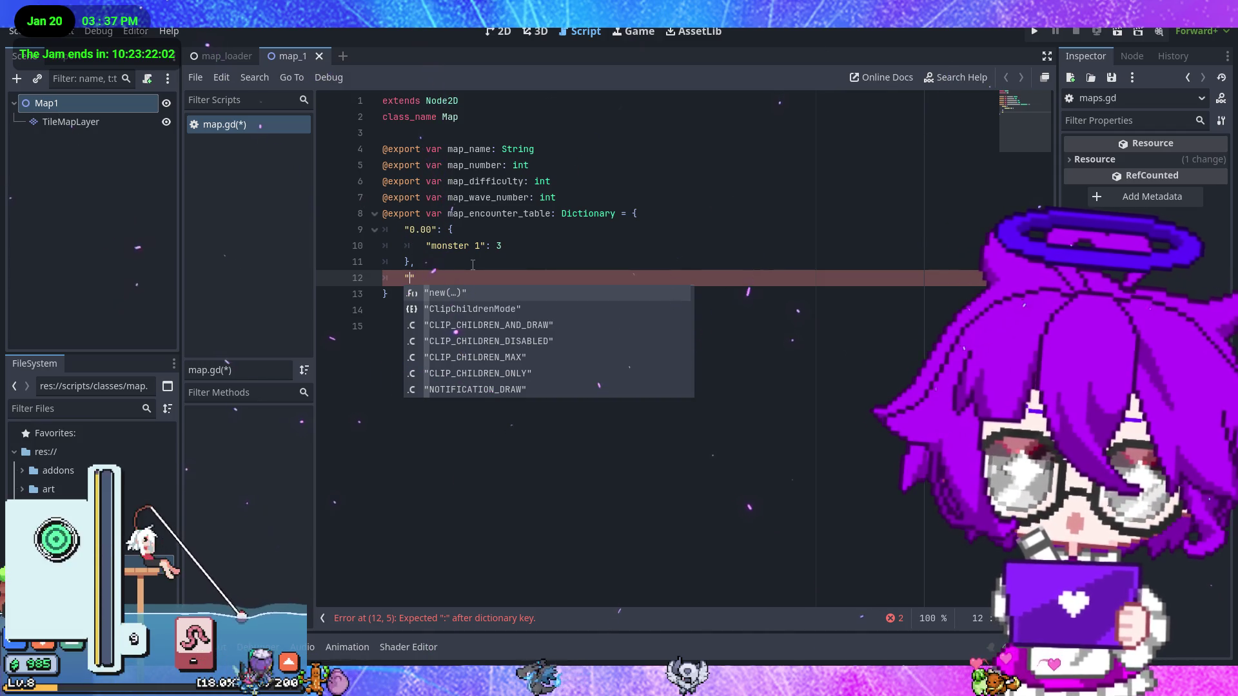
pyautogui.click(473, 264)
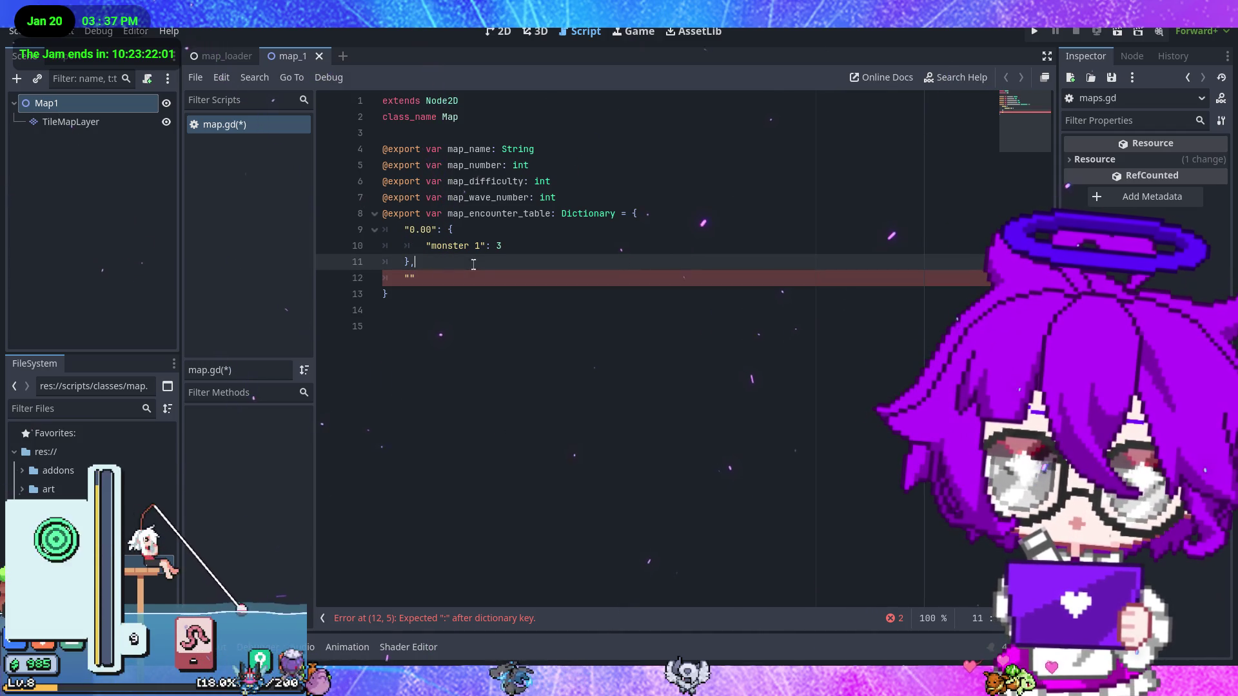
# - Add a top-level key 1: { and indent the 0.00 block under it, removing blank lines
pyautogui.click(688, 214)
pyautogui.press('Return')
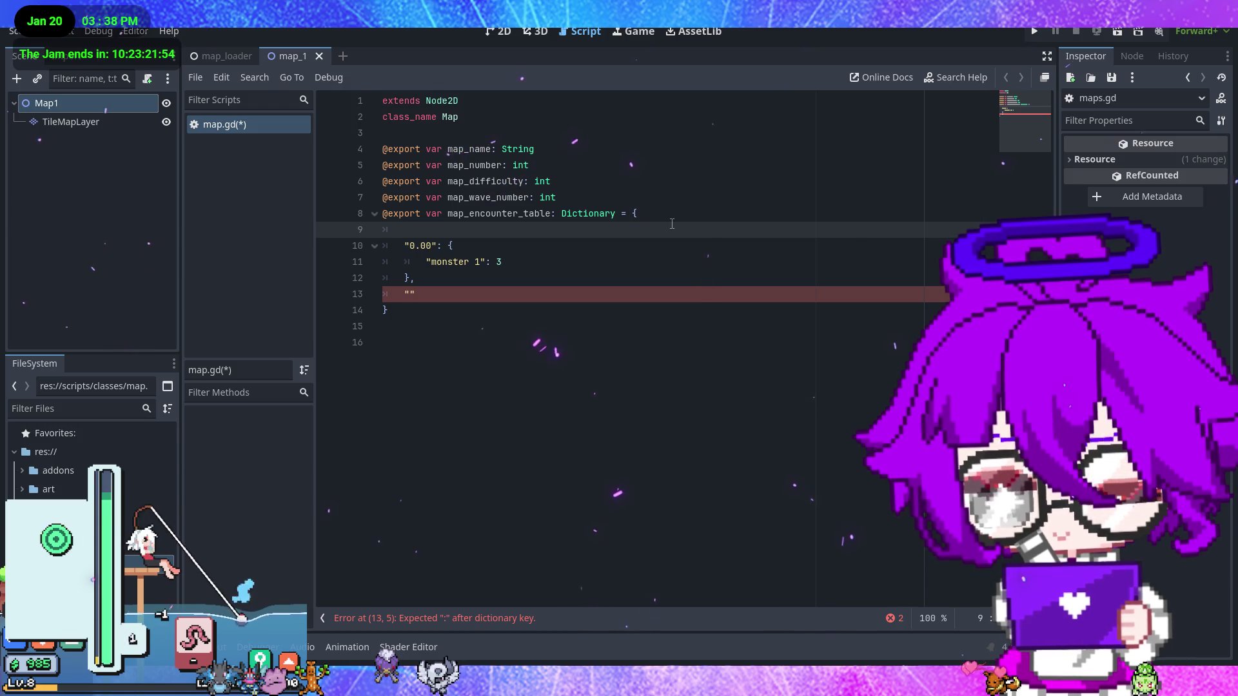
pyautogui.write('1: {')
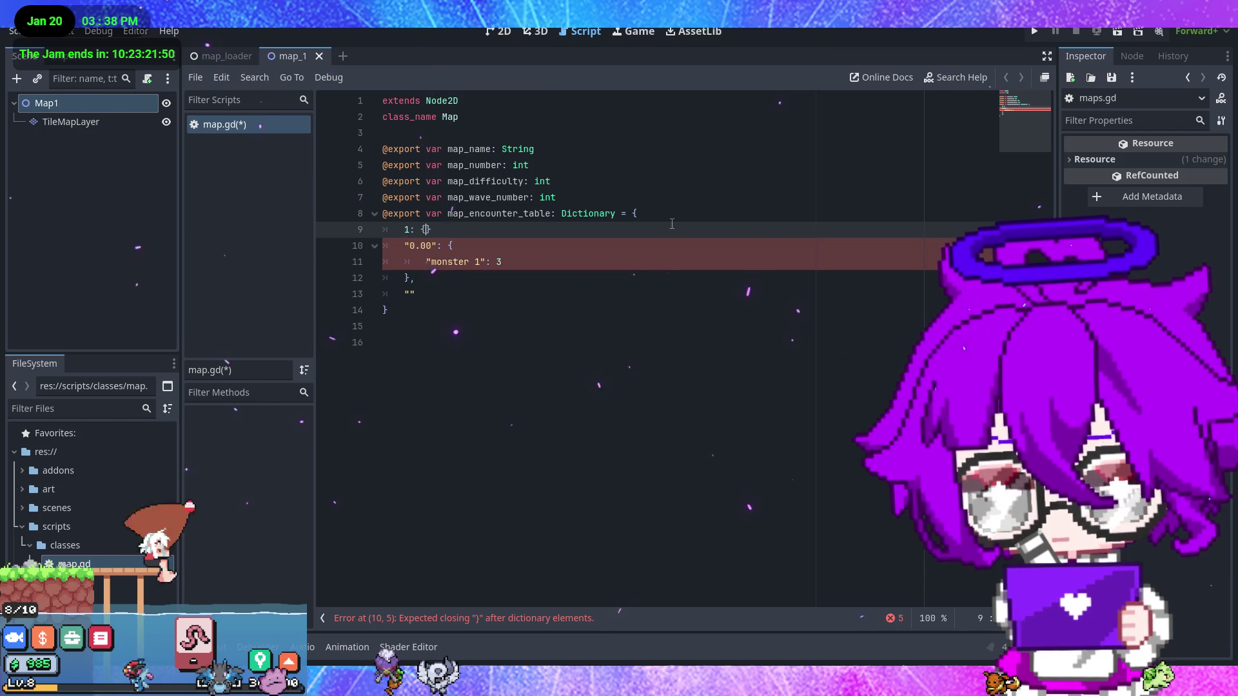
pyautogui.press('Return')
pyautogui.click(406, 264)
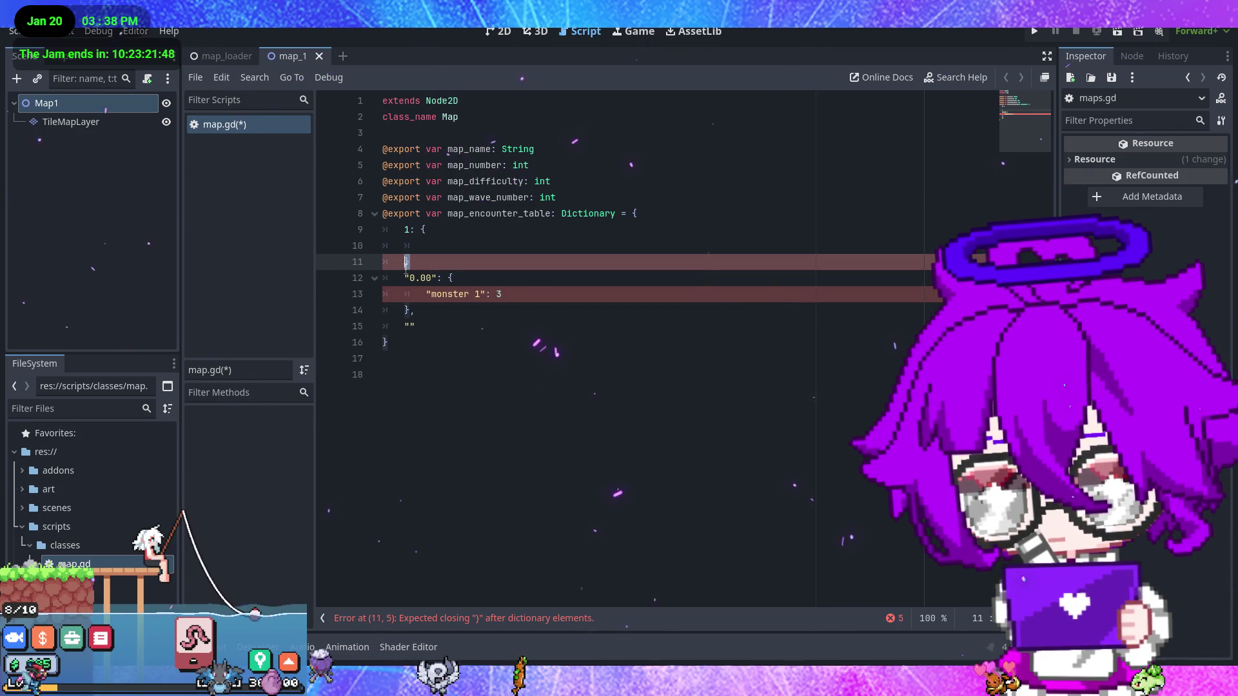
pyautogui.press('Delete')
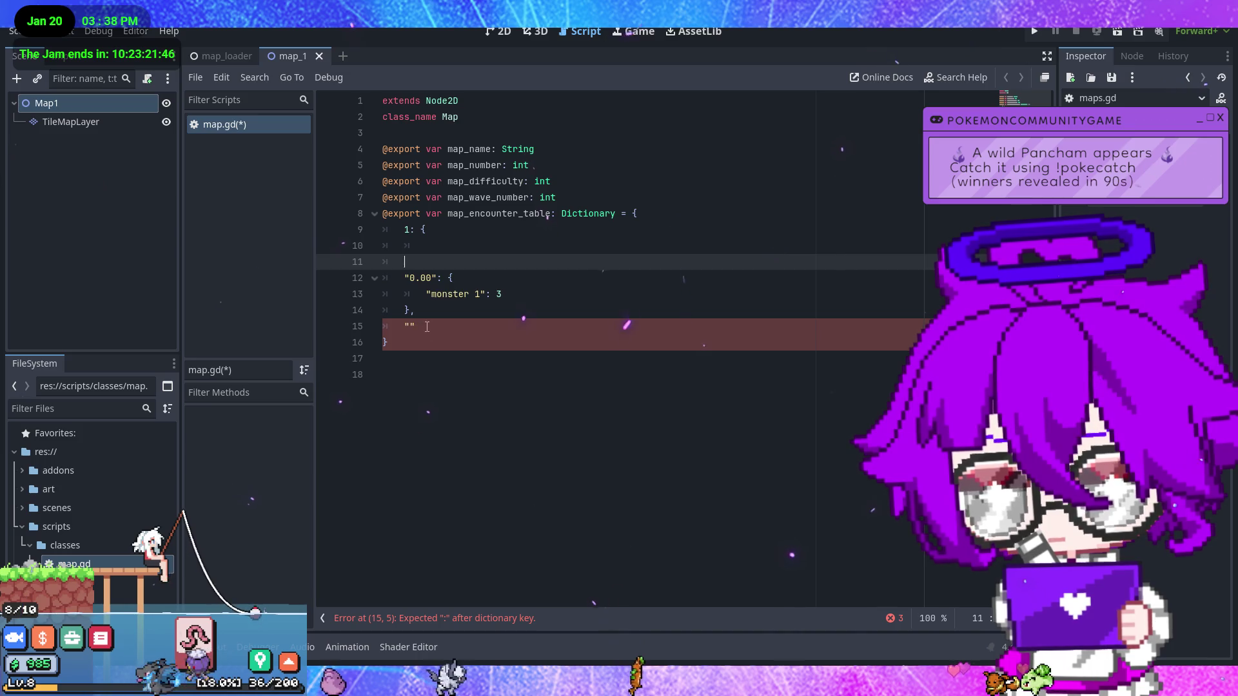
pyautogui.moveTo(427, 326); pyautogui.dragTo(427, 266)
pyautogui.press('Tab')
pyautogui.click(426, 268)
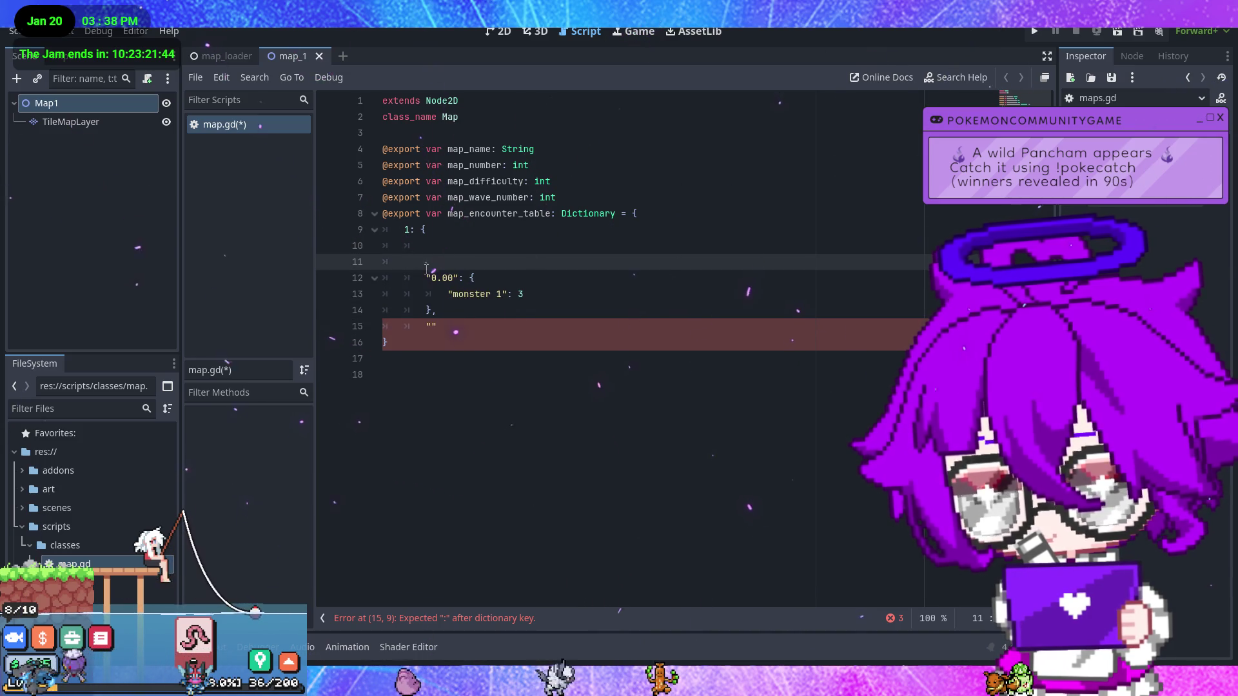
pyautogui.press('BackSpace')
pyautogui.press('BackSpace')
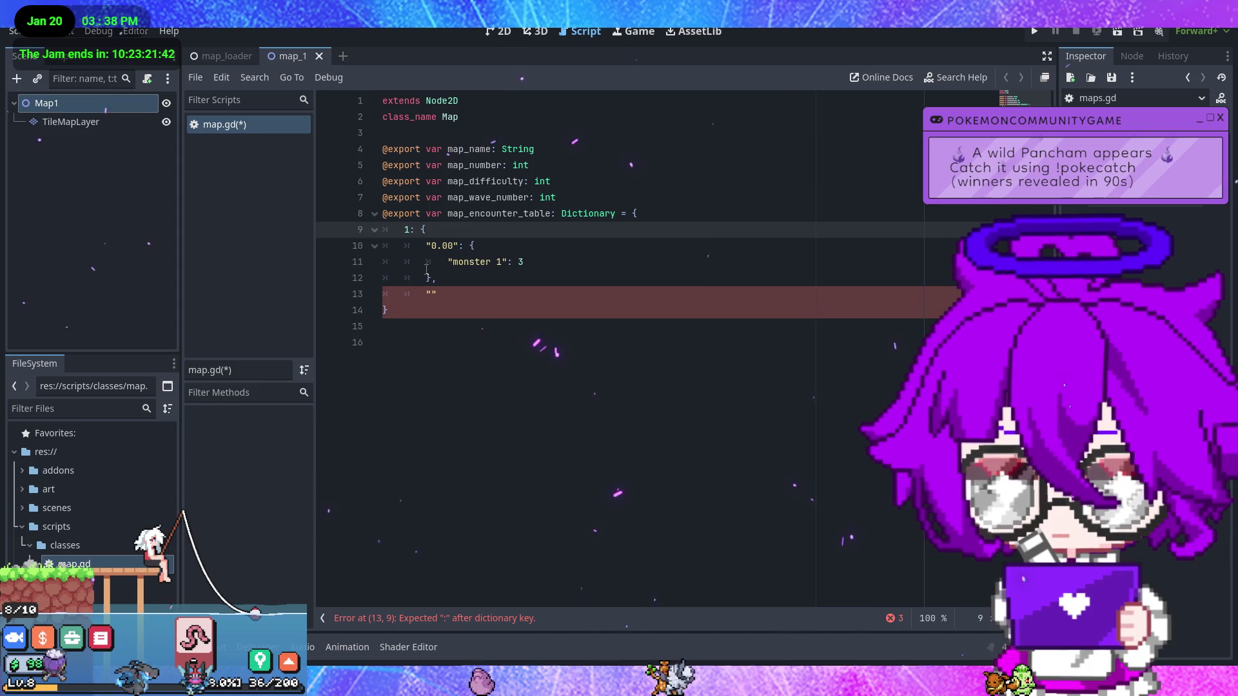
# - Inspect the nested 0.00 key line and its "monster 1" entry
pyautogui.click(474, 284)
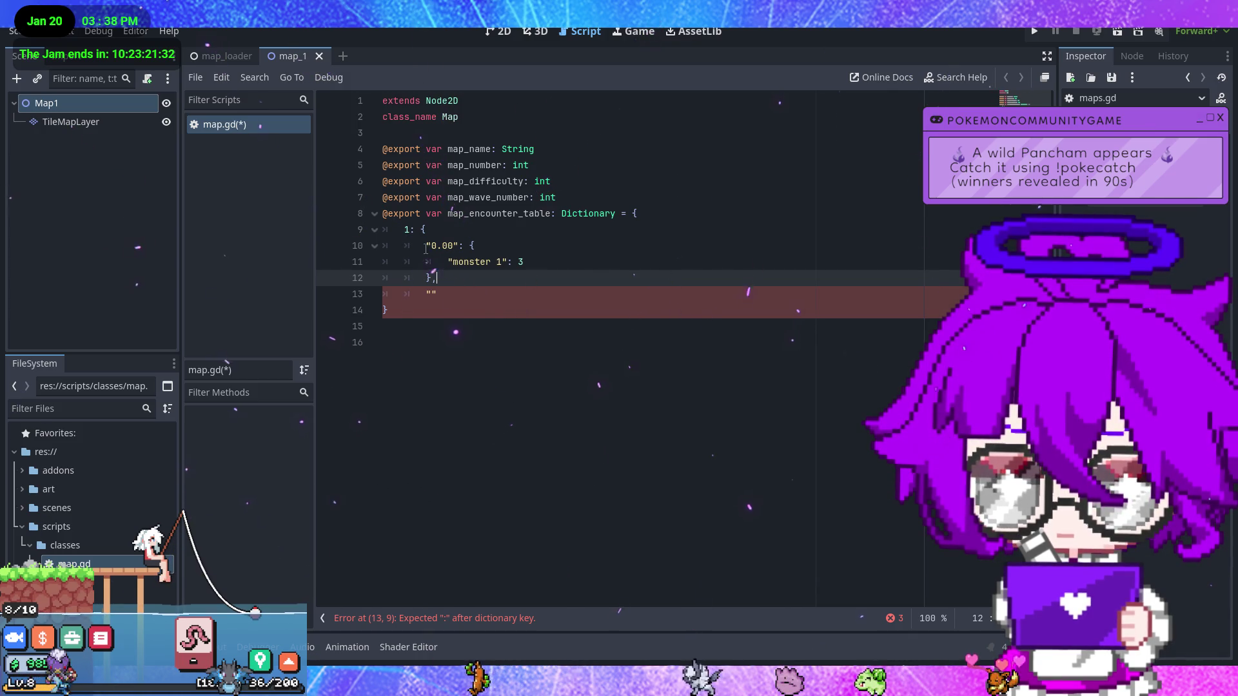
pyautogui.press('Up')
pyautogui.press('Up')
pyautogui.press('End')
pyautogui.hotkey('shift', 'Home')
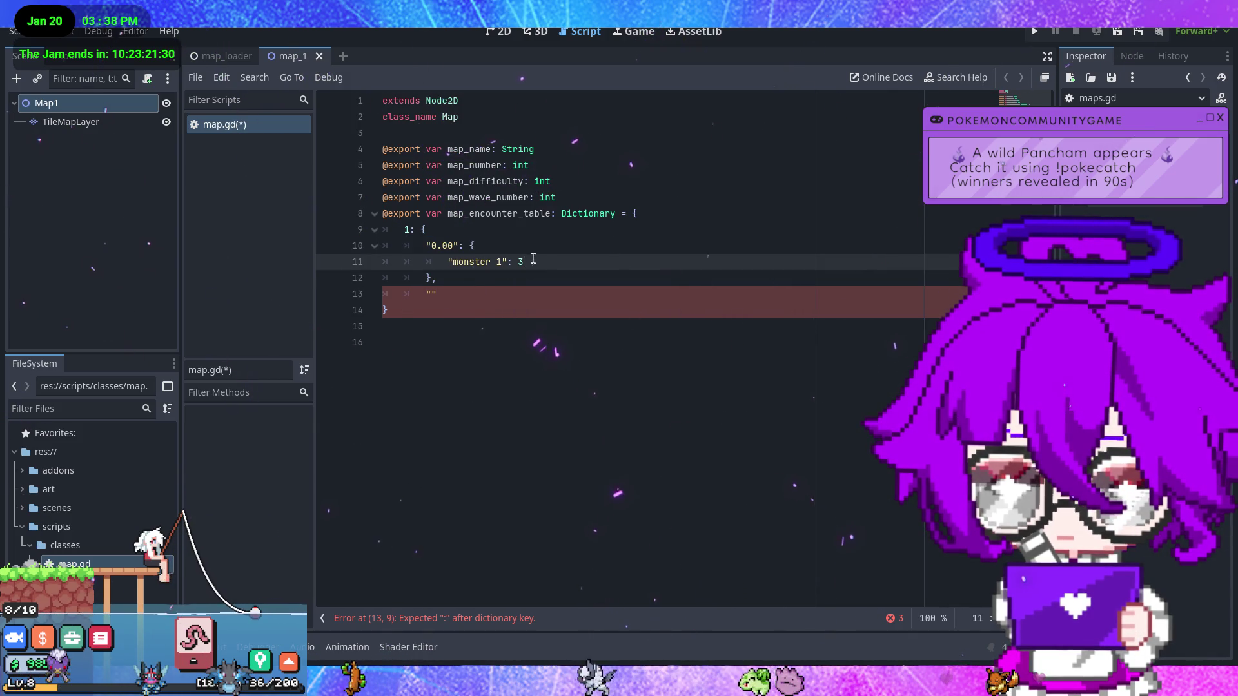
pyautogui.press('Down')
pyautogui.press('End')
pyautogui.doubleClick(454, 262)
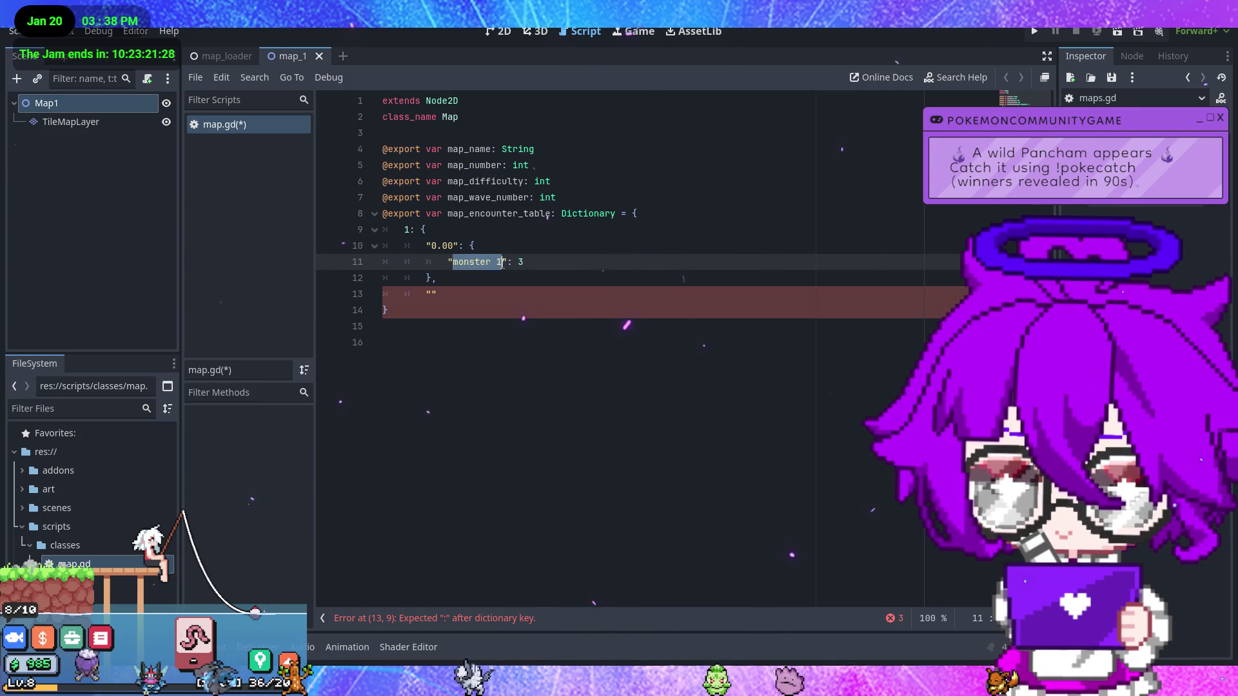
pyautogui.click(520, 262)
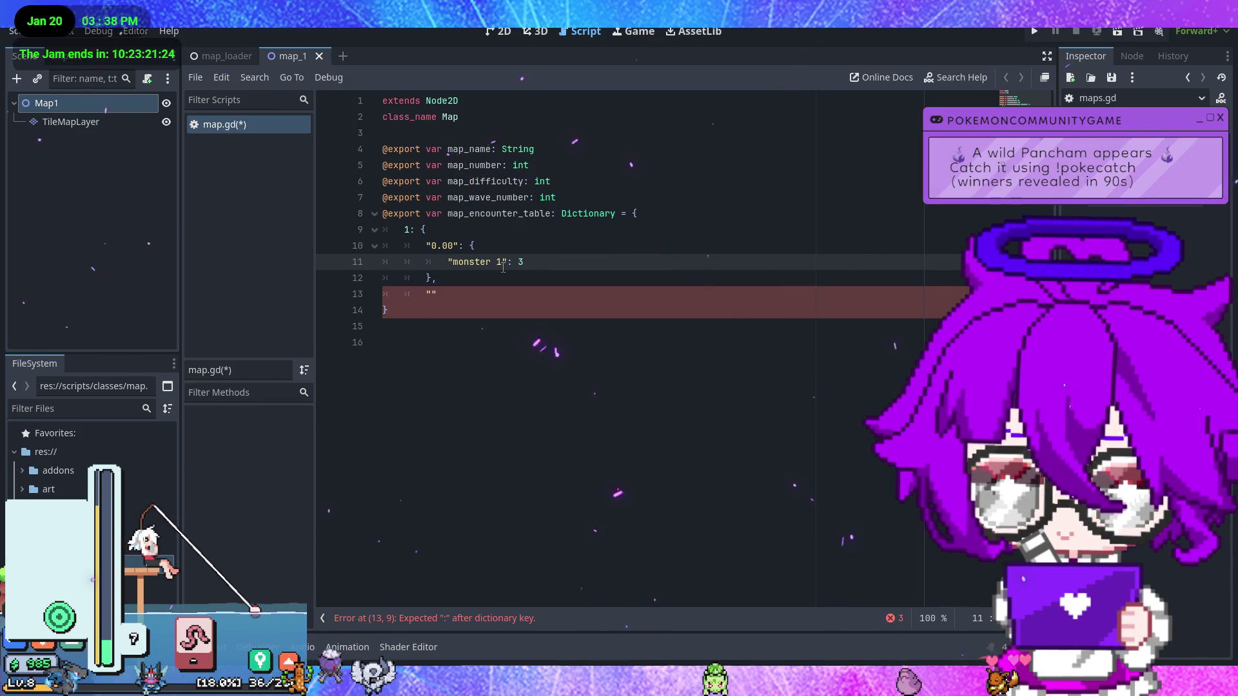
pyautogui.moveTo(481, 260); pyautogui.dragTo(451, 262)
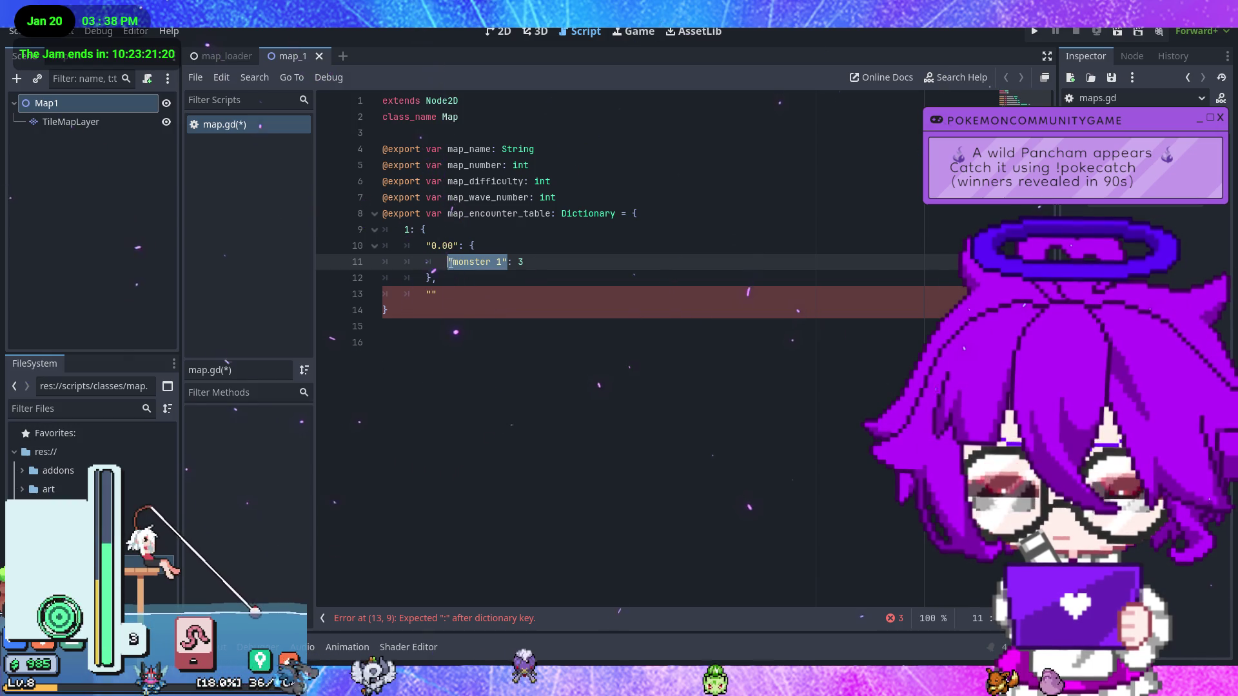
pyautogui.click(558, 263)
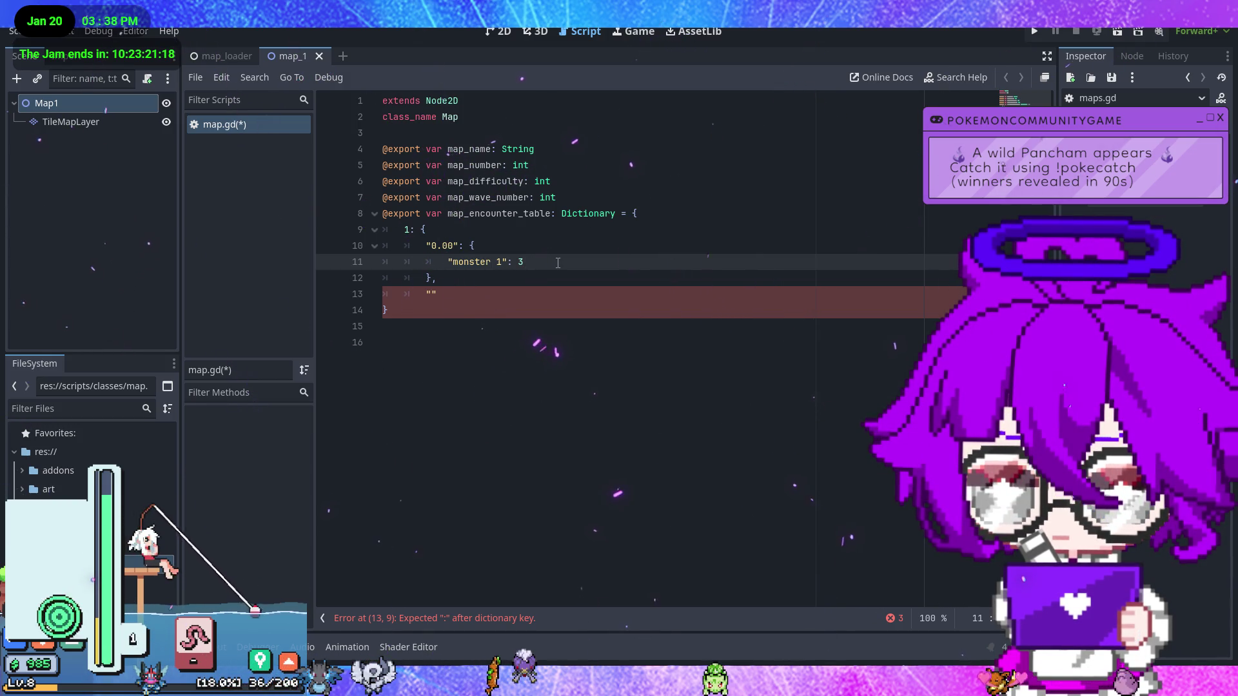
# - Remove the quotes so 0.00 becomes a plain number key
pyautogui.click(432, 294)
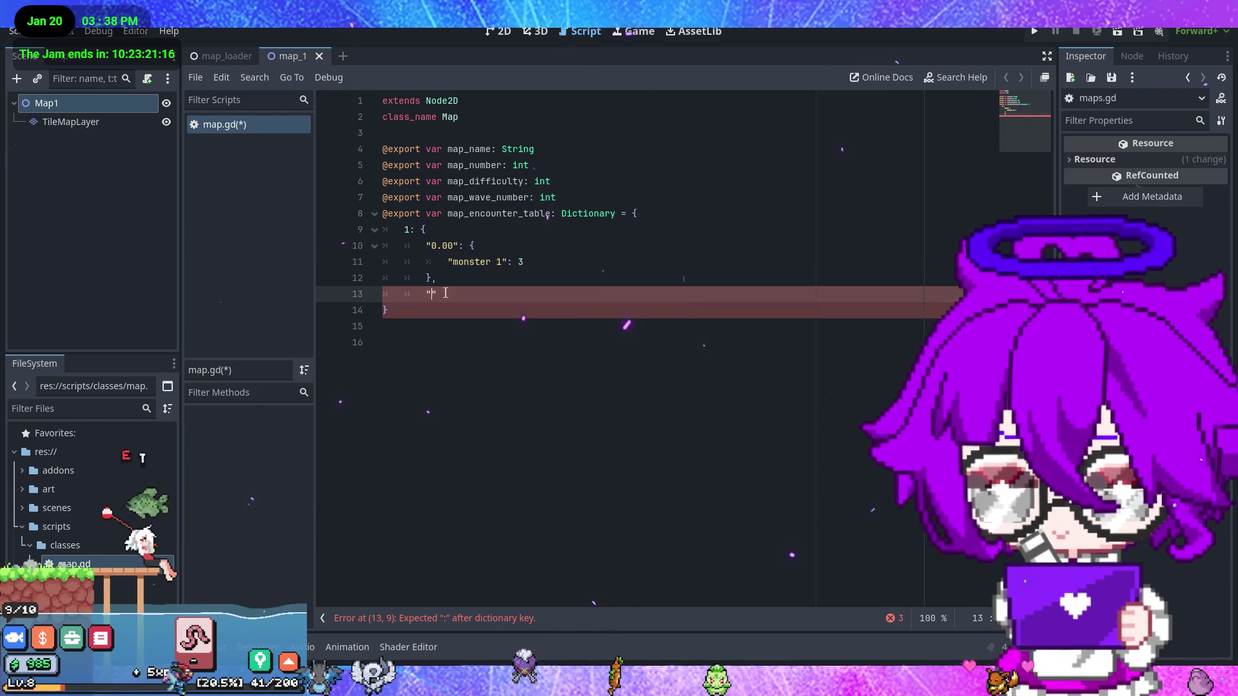
pyautogui.click(432, 245)
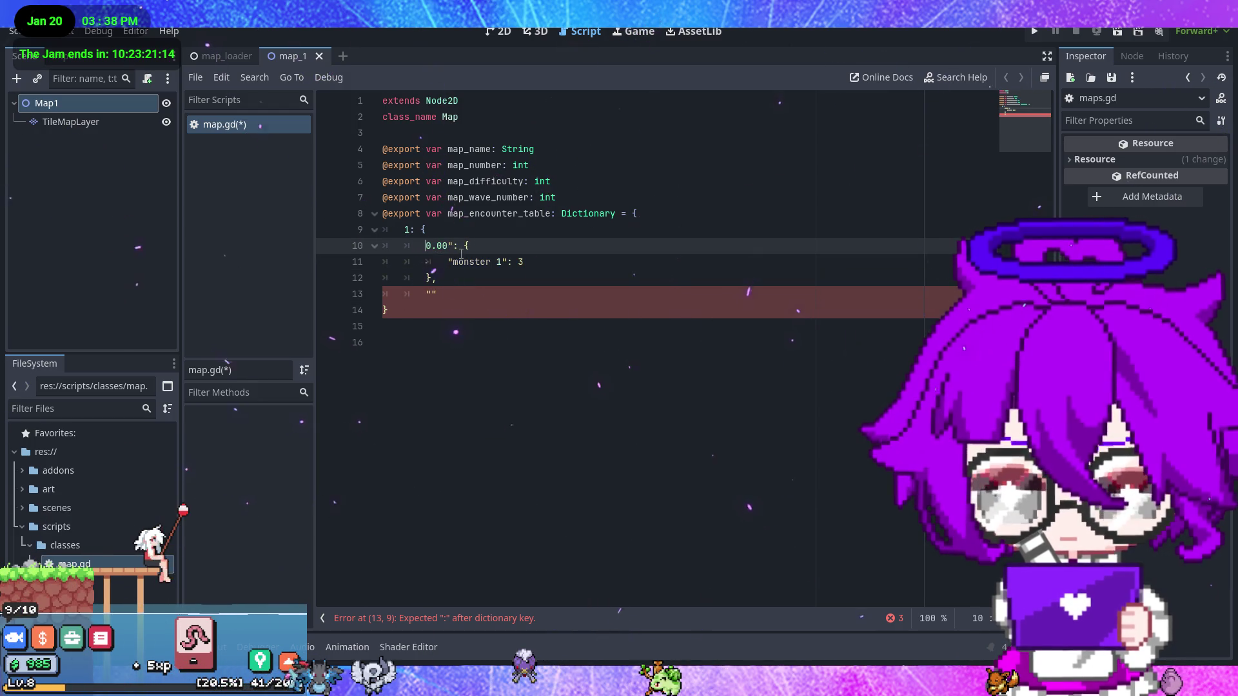
pyautogui.click(455, 247)
pyautogui.press('BackSpace')
# - Replace the empty quotes with a 1.8 key holding "monster 6": 4
pyautogui.click(436, 294)
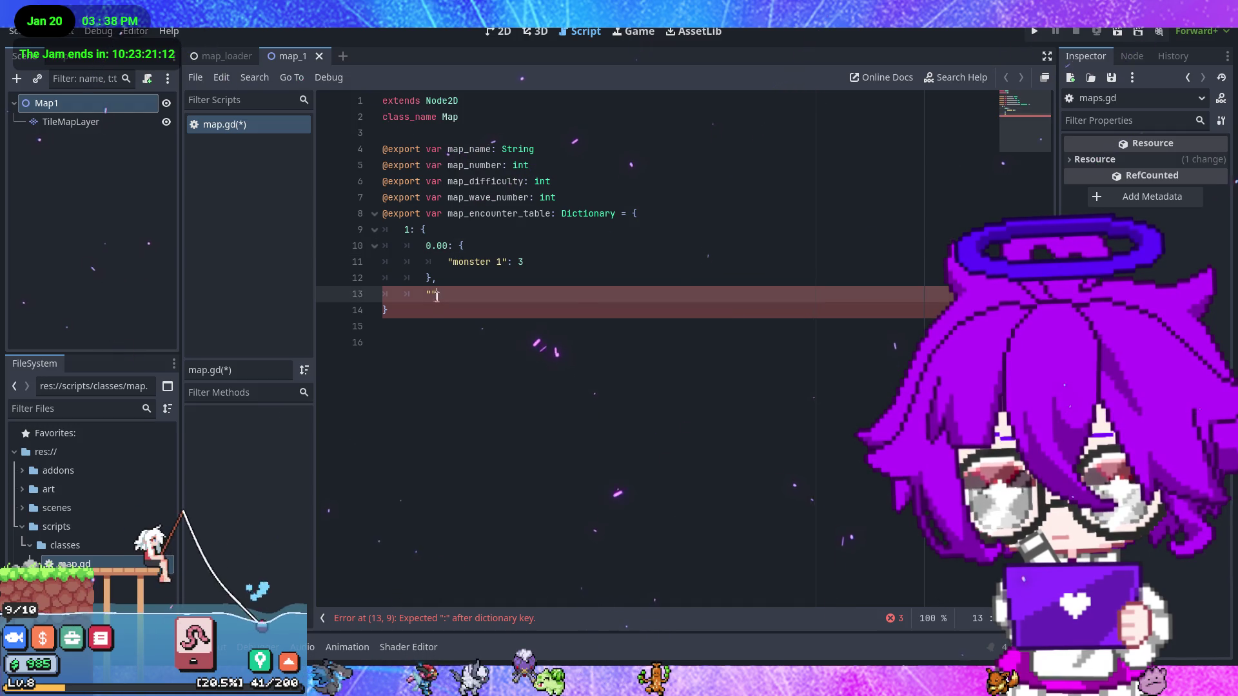
pyautogui.press('BackSpace')
pyautogui.write('0.')
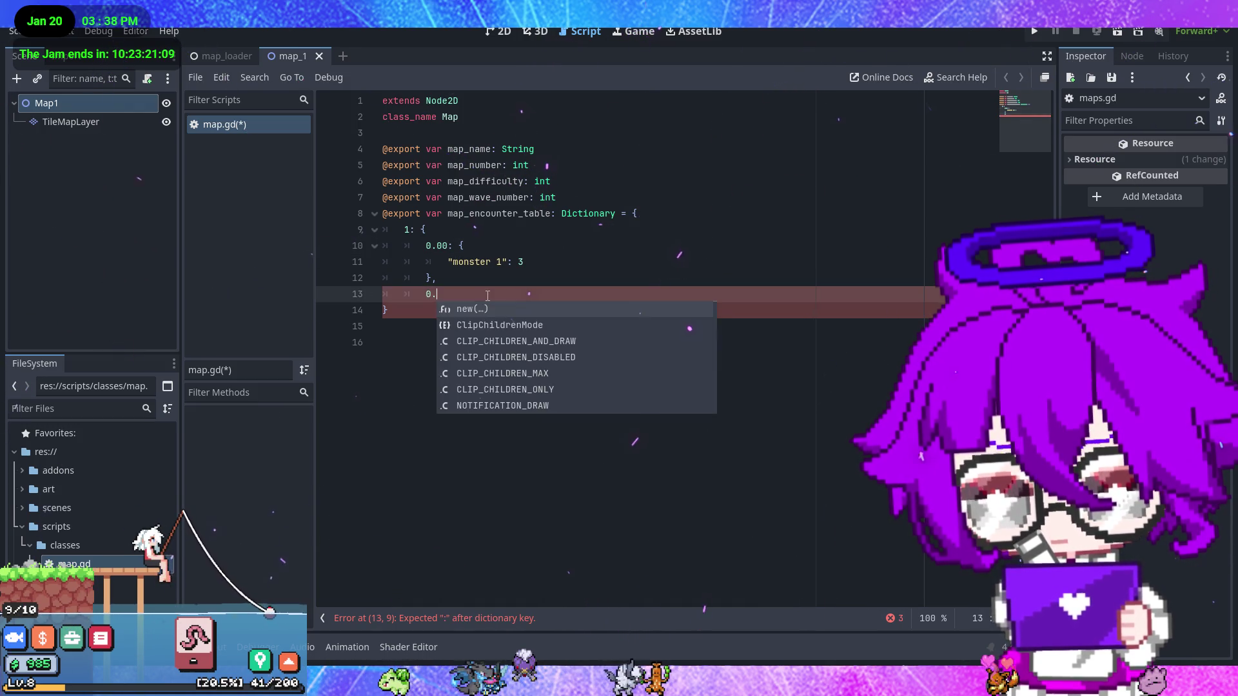
pyautogui.press('BackSpace')
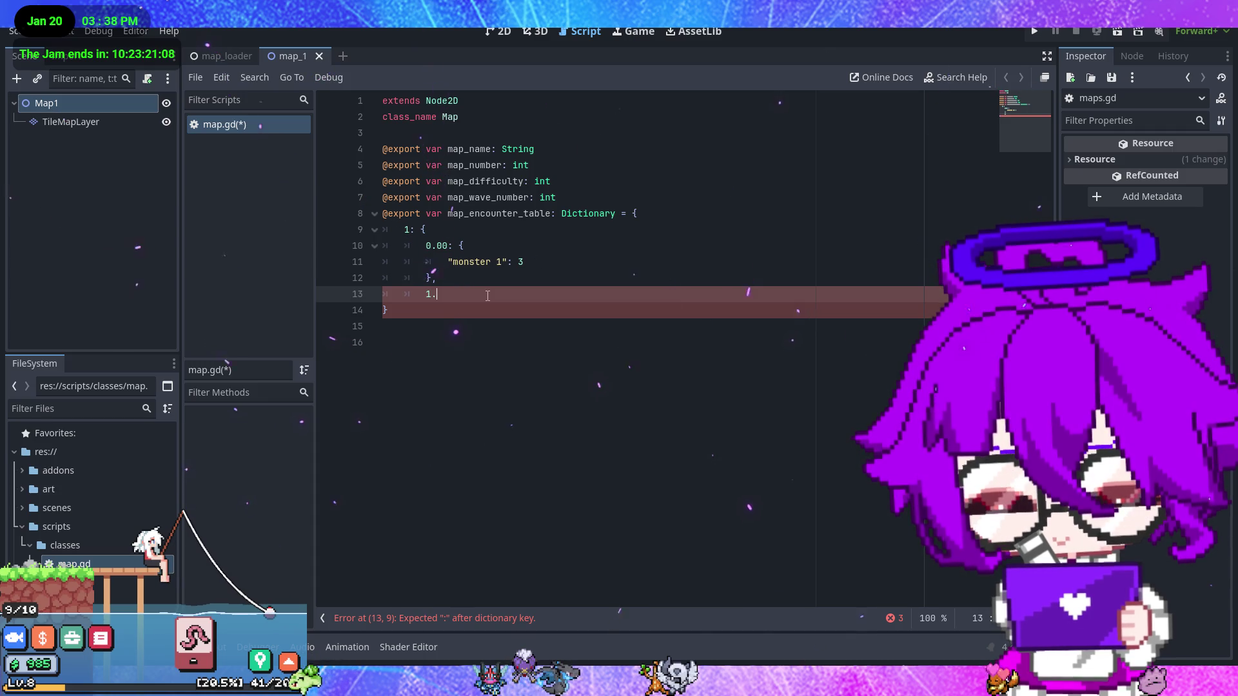
pyautogui.write('.8:')
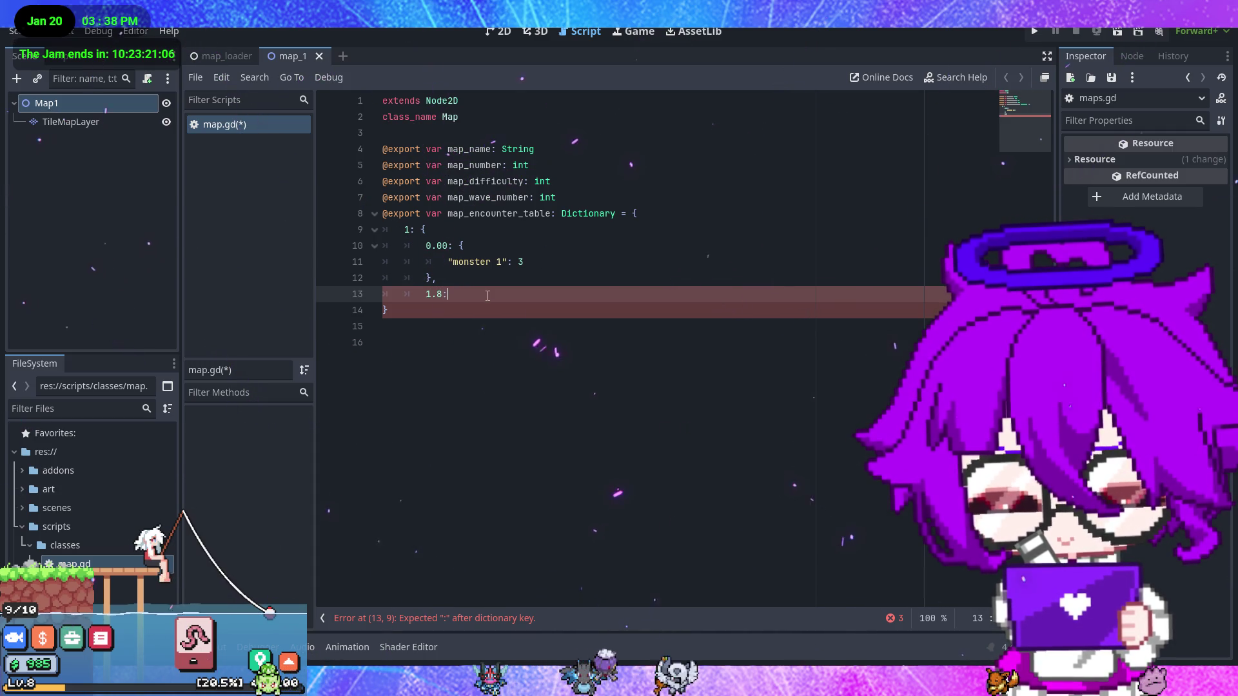
pyautogui.write('{')
pyautogui.press('Return')
pyautogui.write('monster ')
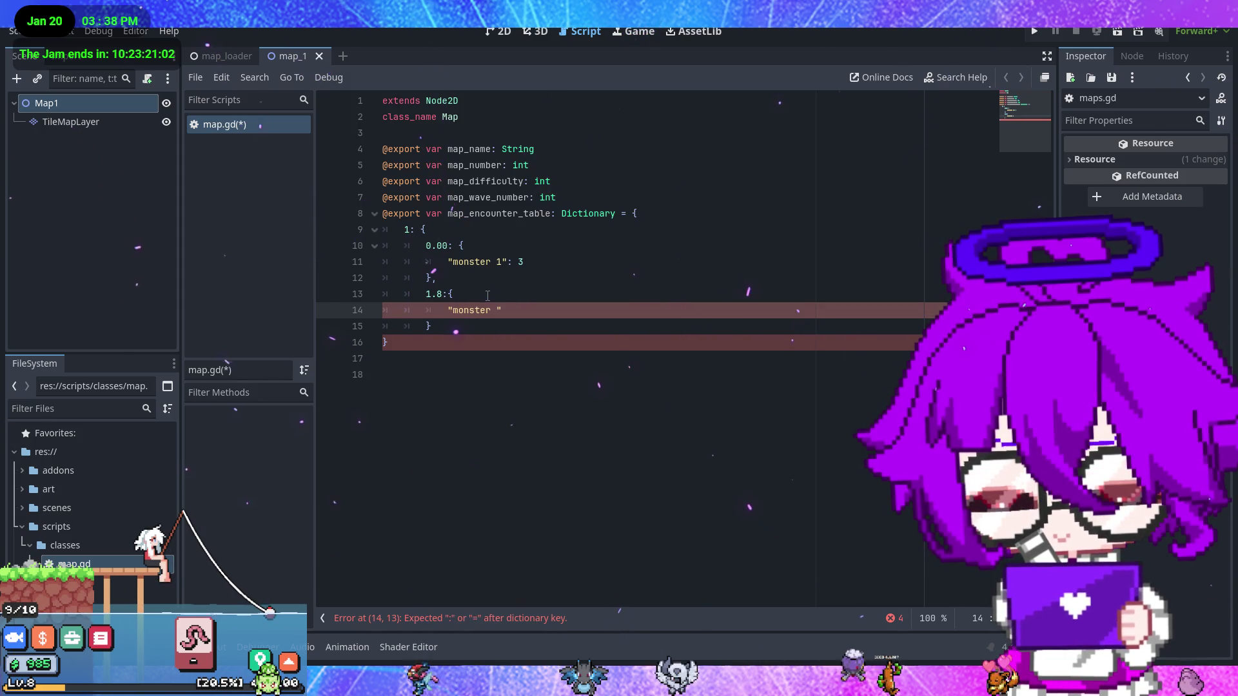
pyautogui.write('6": 4')
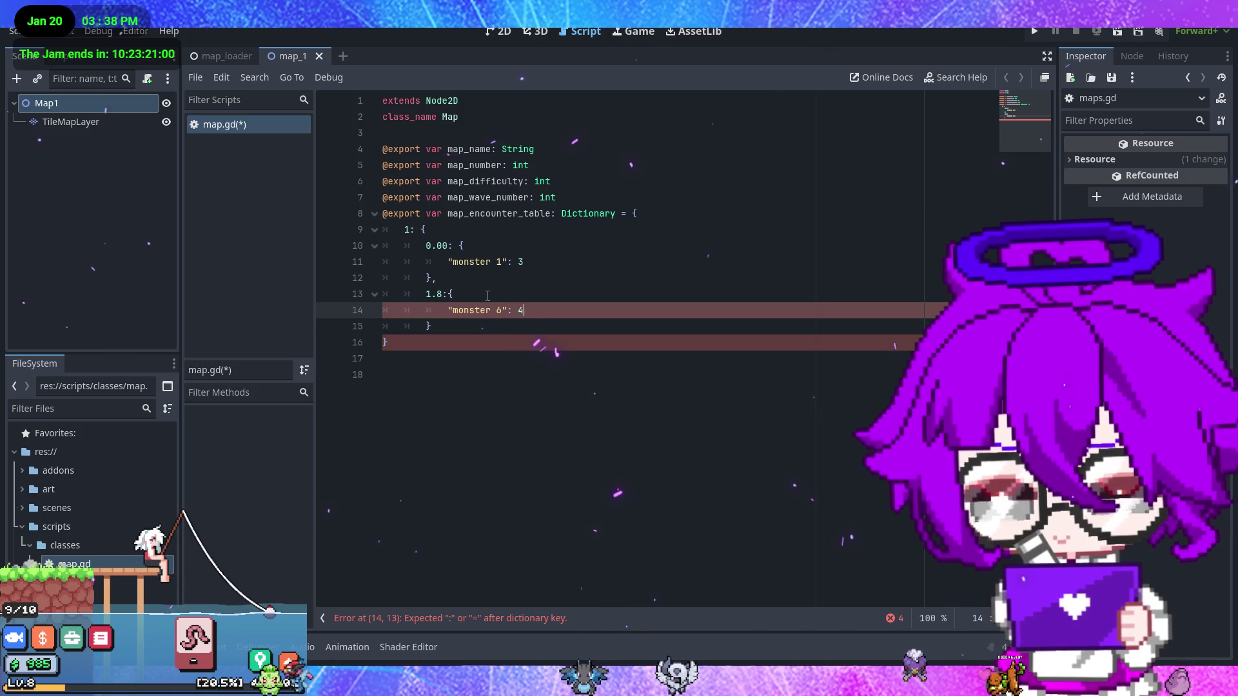
# - Re-indent the last closing brace one level under the 1.8 block
pyautogui.click(488, 348)
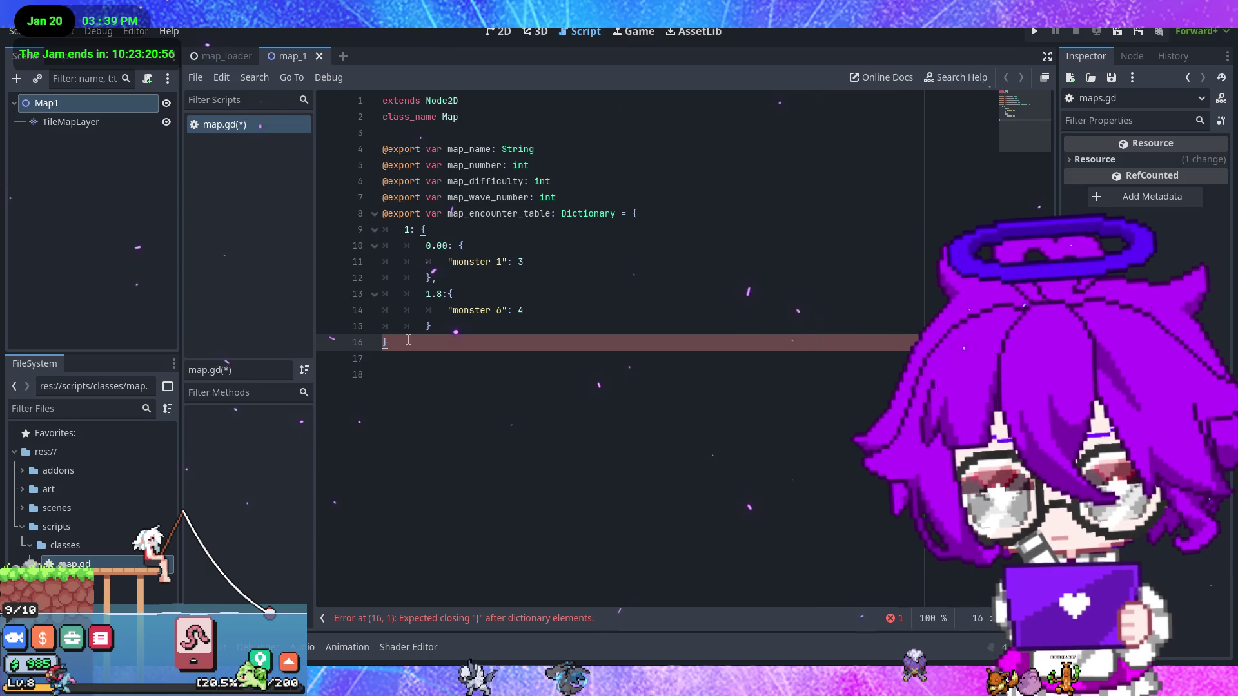
pyautogui.press('BackSpace')
pyautogui.press('BackSpace')
pyautogui.press('Tab')
pyautogui.write('}')
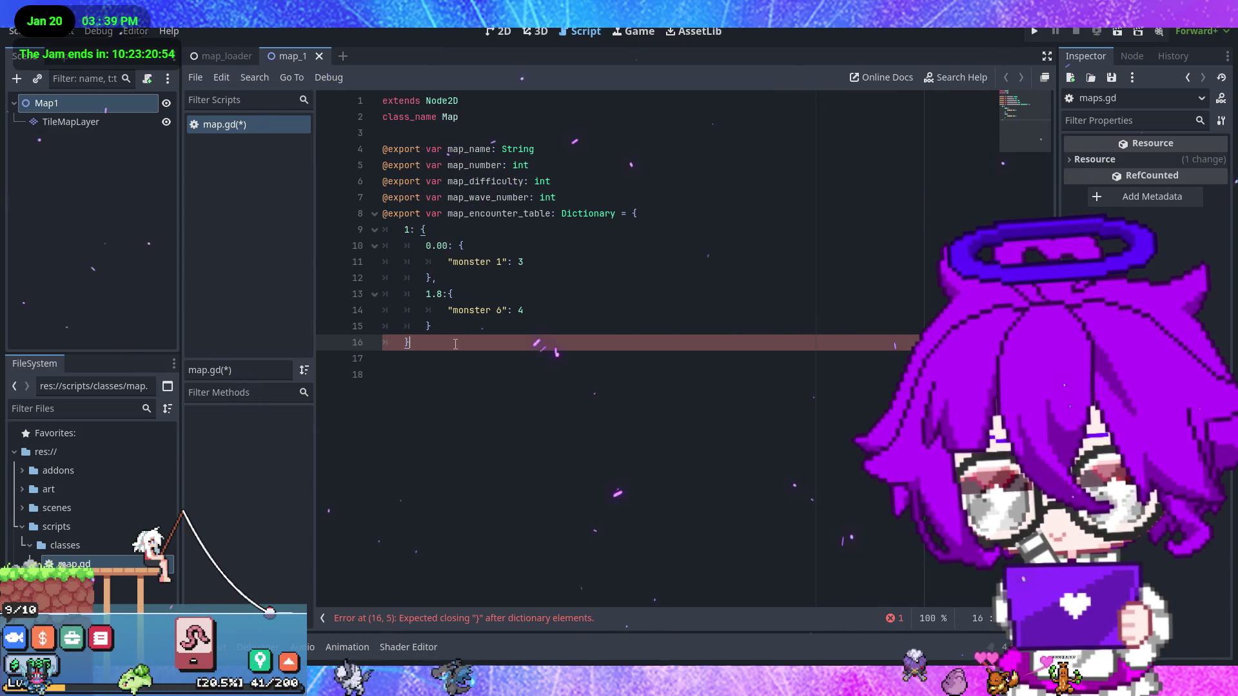
pyautogui.click(432, 329)
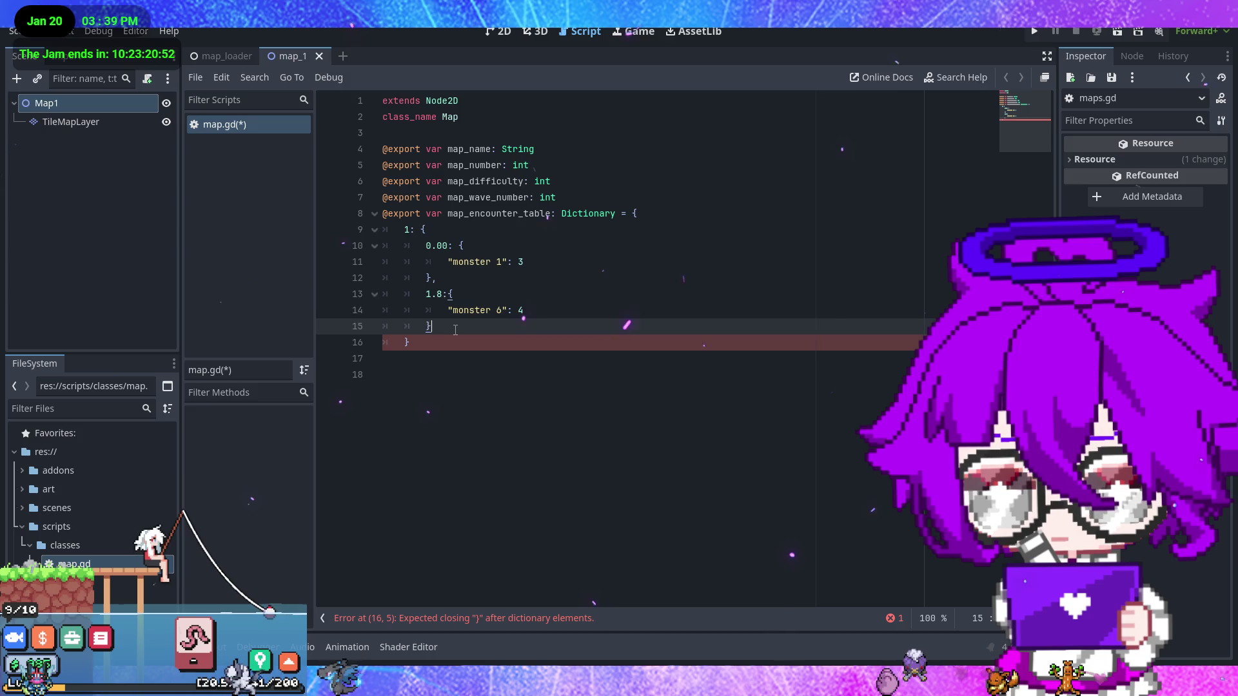
pyautogui.press('Down')
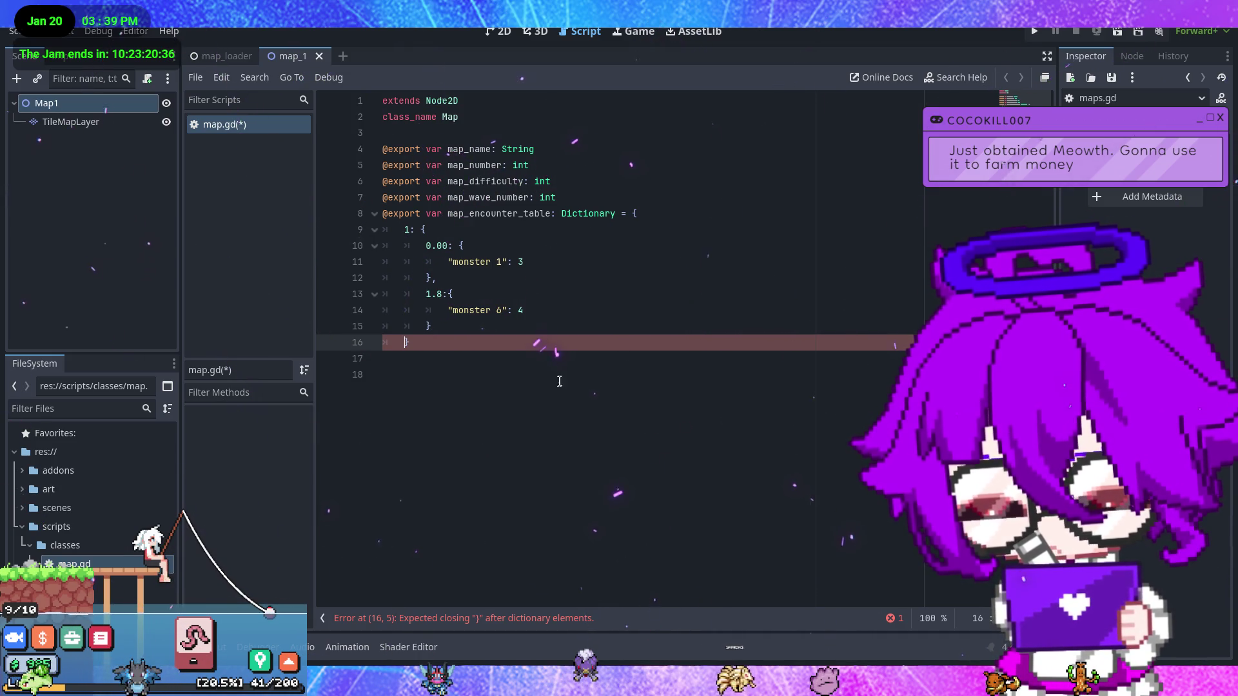
pyautogui.click(574, 344)
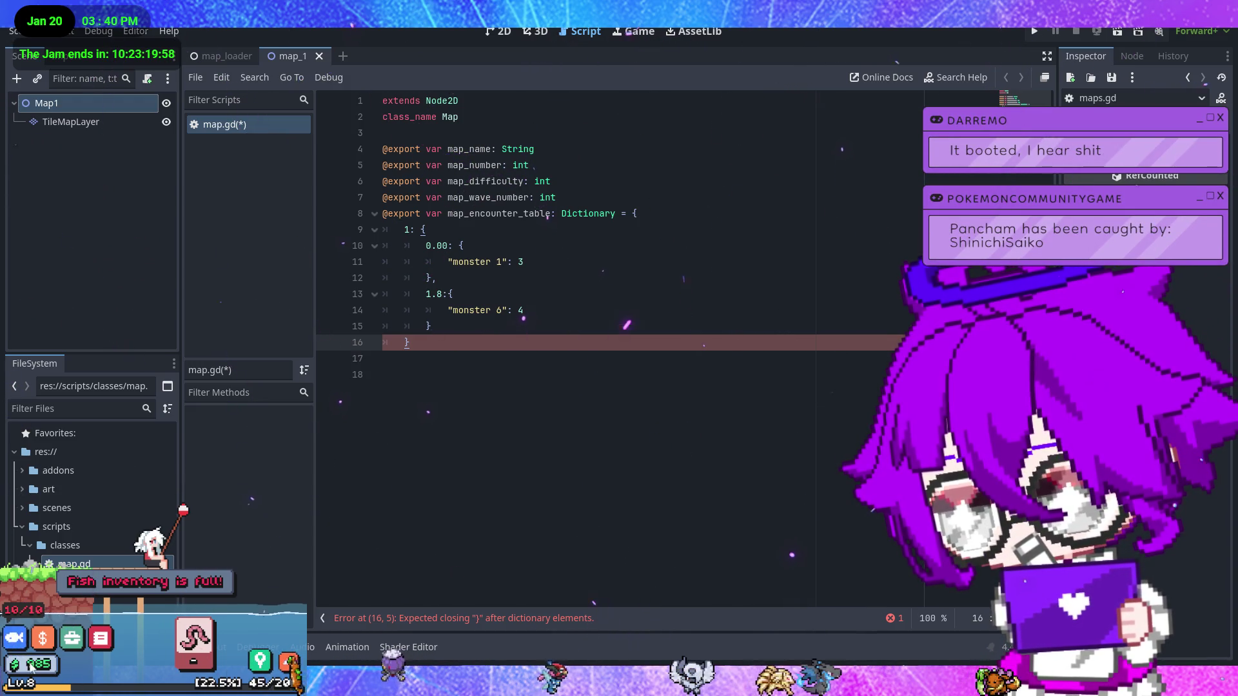
pyautogui.click(17, 645)
pyautogui.click(225, 514)
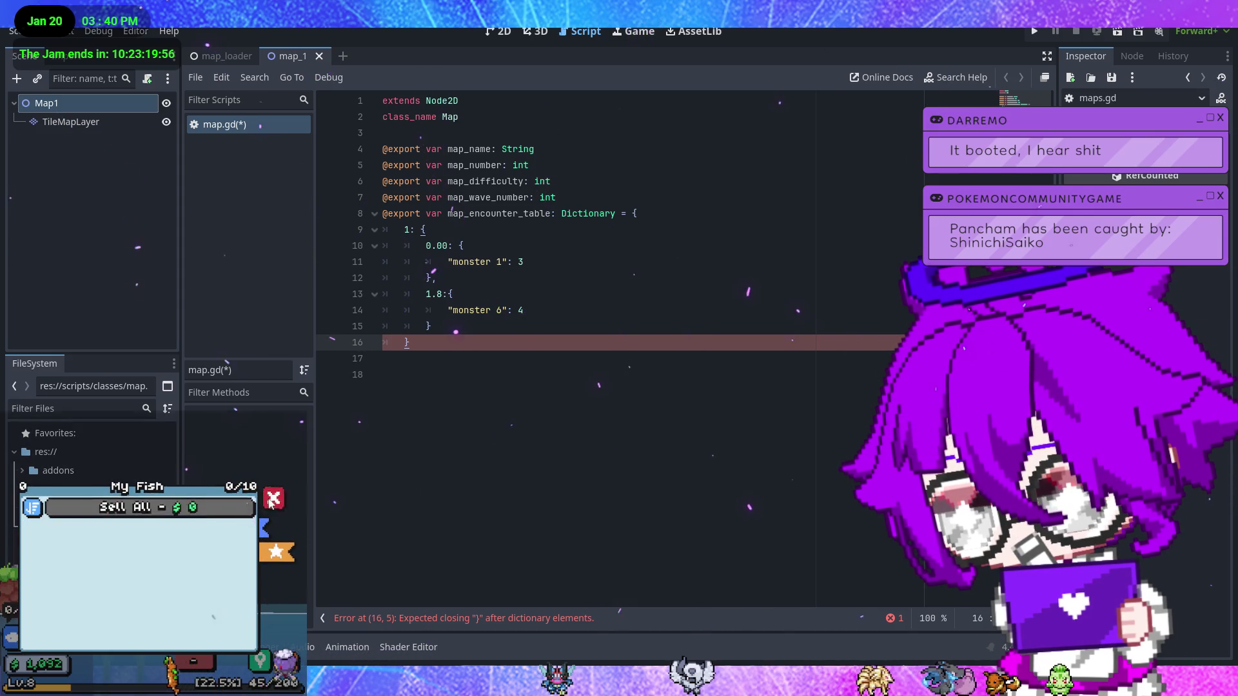
pyautogui.click(274, 497)
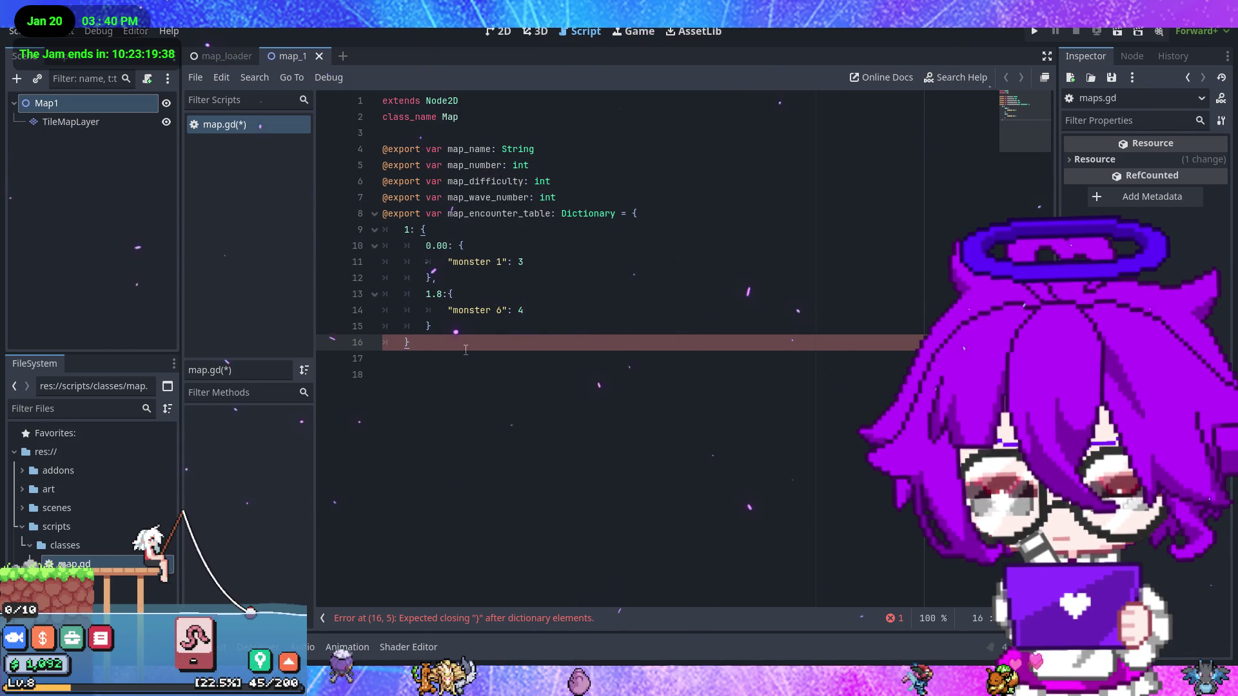
# - Close the outer dictionary with a brace and add a comma after entry 1
pyautogui.press('Return')
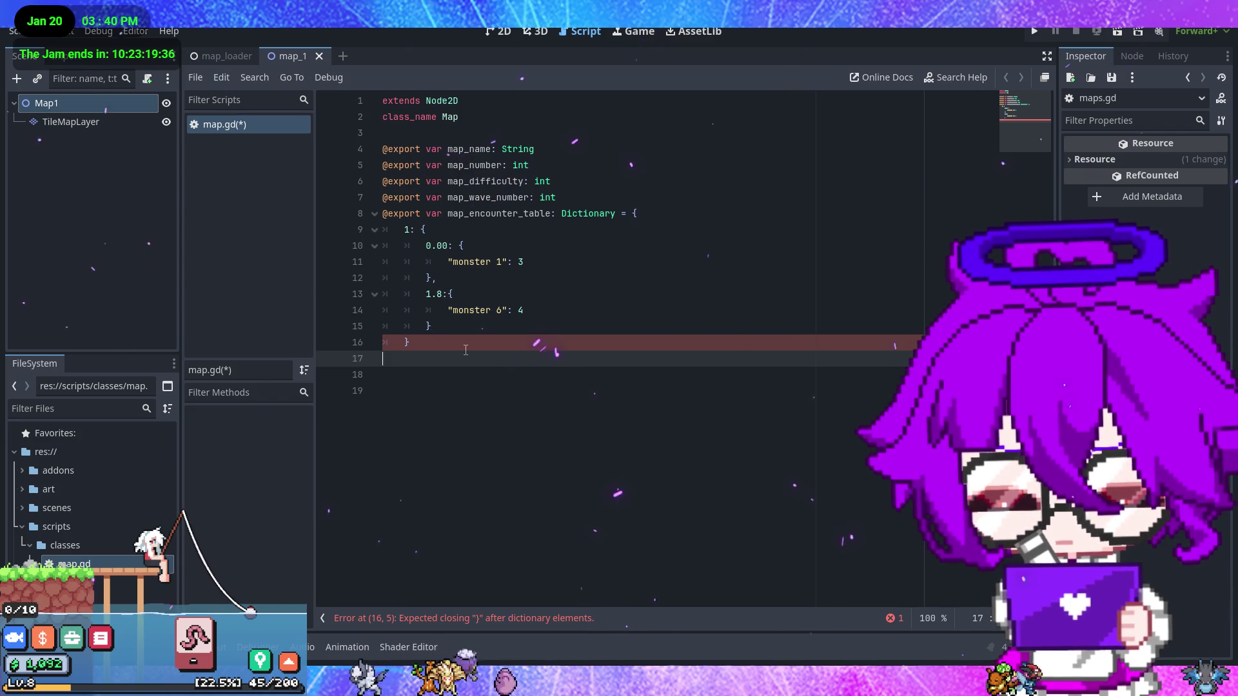
pyautogui.write('}')
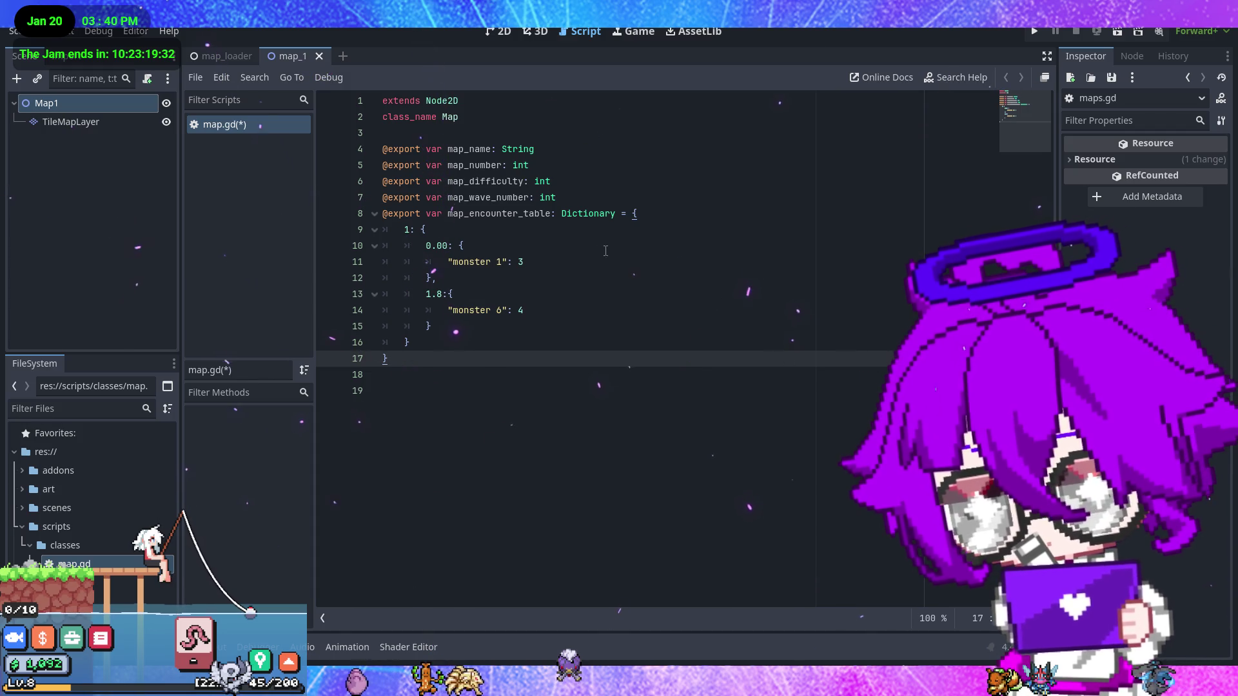
pyautogui.moveTo(412, 342); pyautogui.dragTo(410, 230)
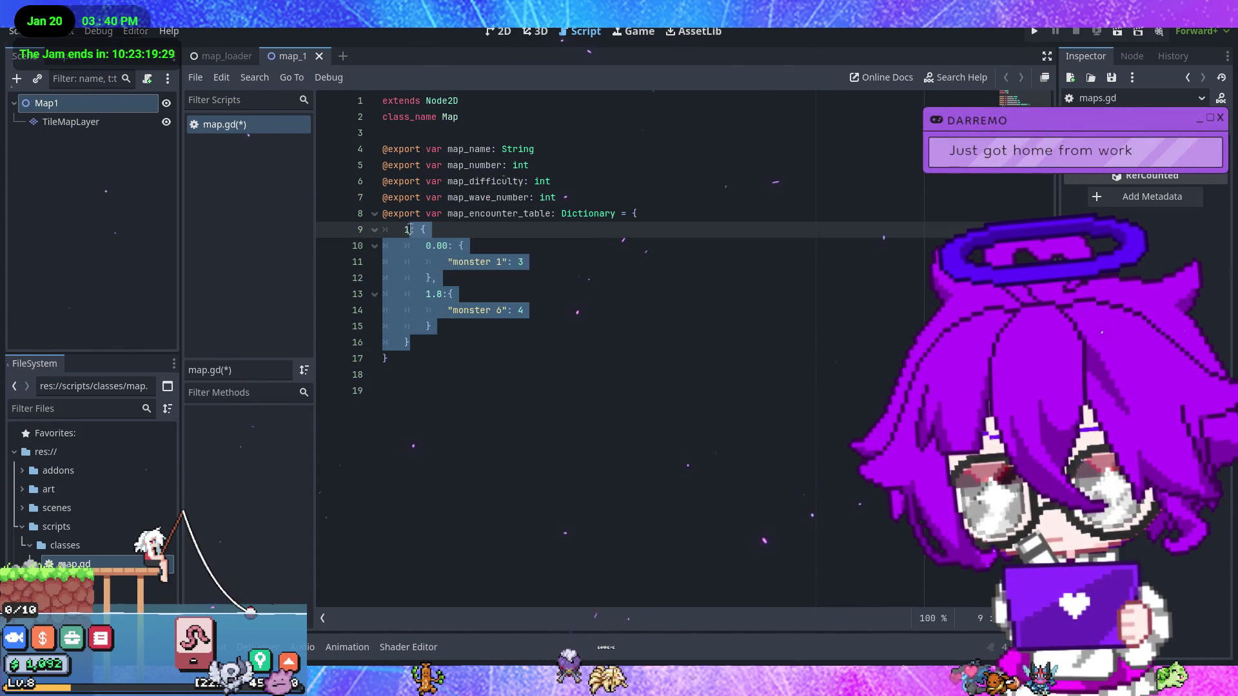
pyautogui.click(458, 343)
pyautogui.write(',')
# - Paste a copy of entry 1 below it and renumber its key to 2
pyautogui.press('Return')
pyautogui.write('1: { \t\t0.00: { \t\t\t"monster 1": 3 \t\t}, \t\t1.8:{ \t\t\t"monster 6": 4 \t\t} \t}')
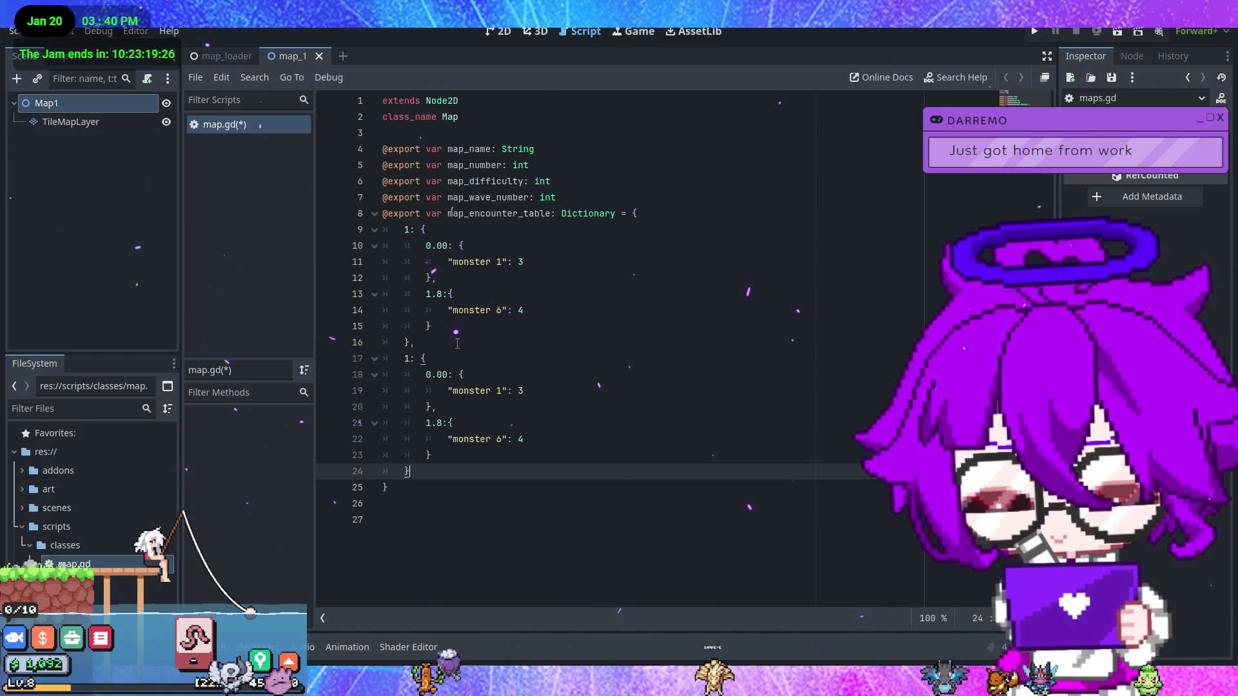
pyautogui.doubleClick(409, 359)
pyautogui.write('2')
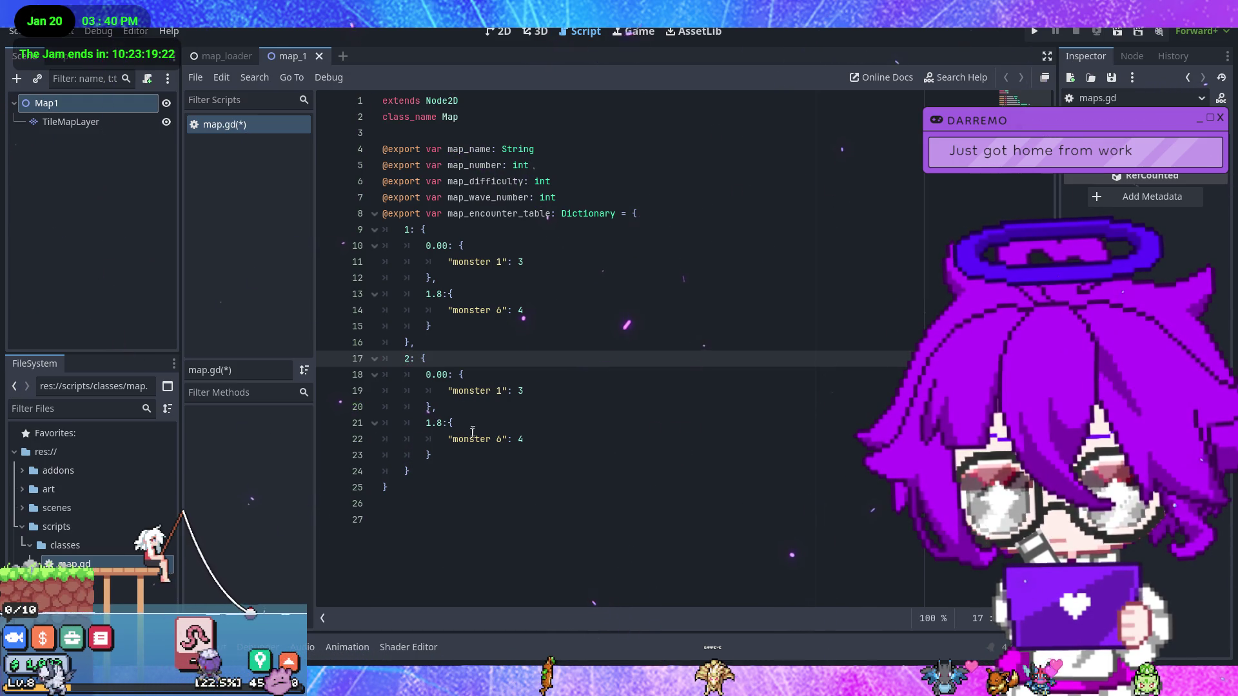
pyautogui.click(519, 452)
pyautogui.click(513, 468)
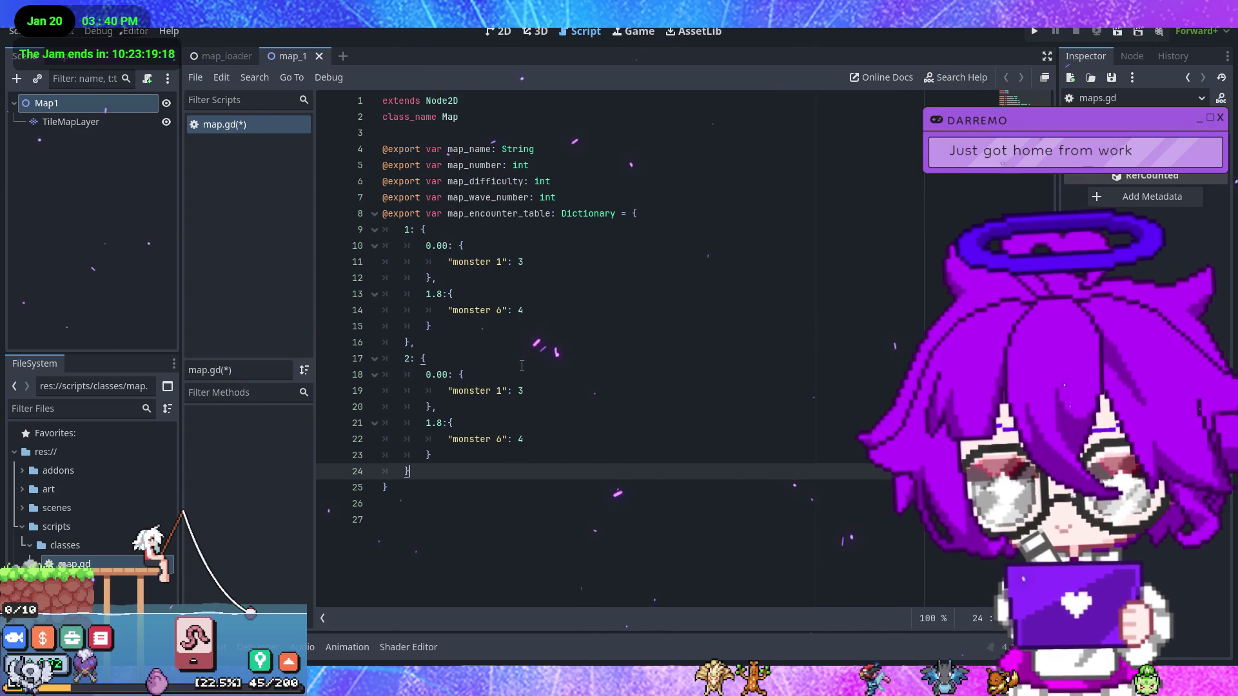
# - Review entry 2's key and its 0.00 tier values
pyautogui.click(575, 199)
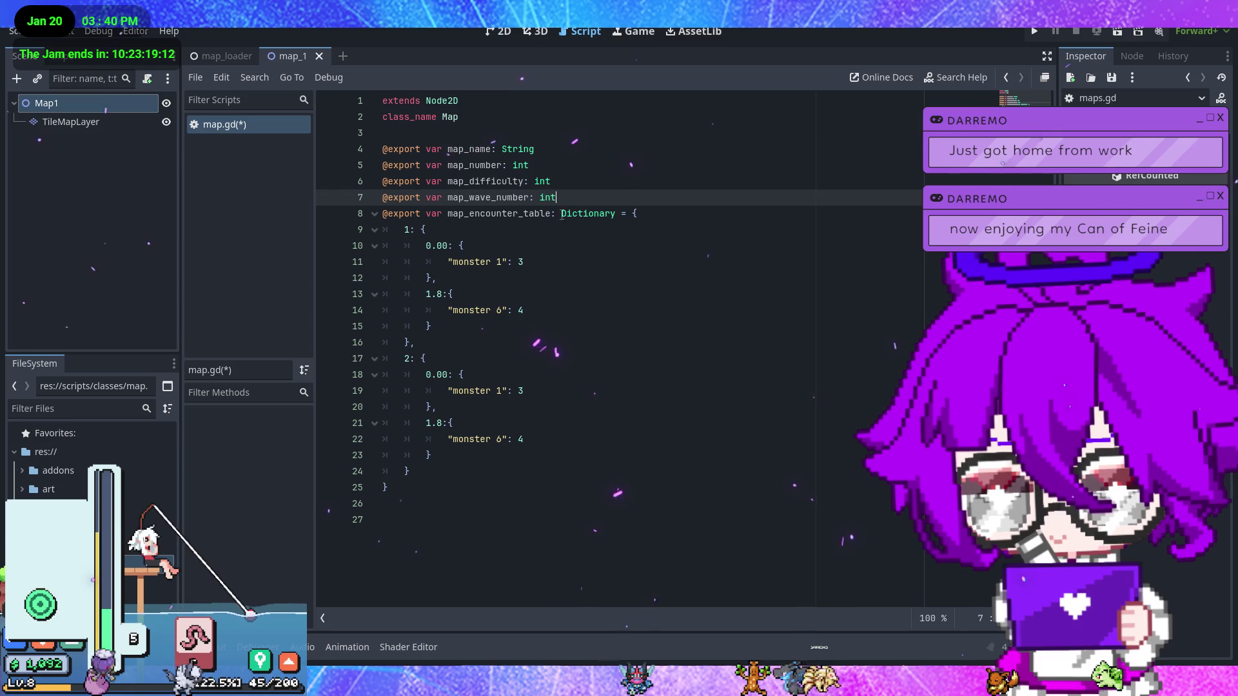
pyautogui.doubleClick(407, 359)
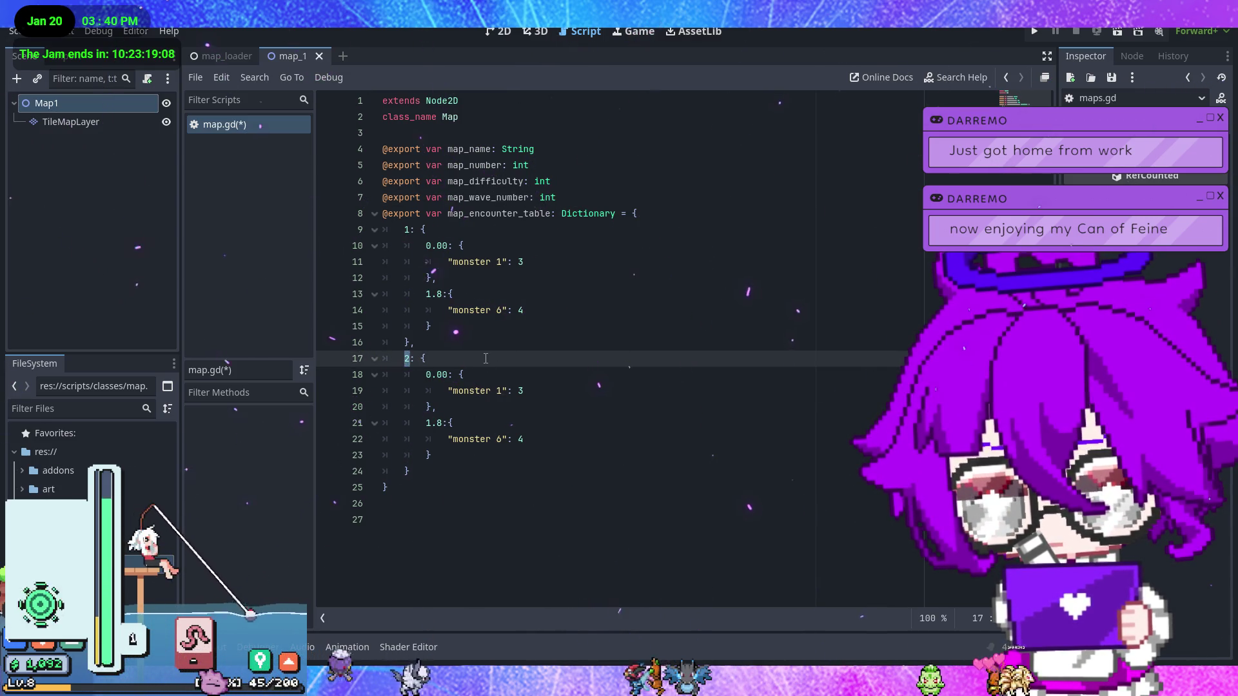
pyautogui.moveTo(426, 374); pyautogui.dragTo(449, 377)
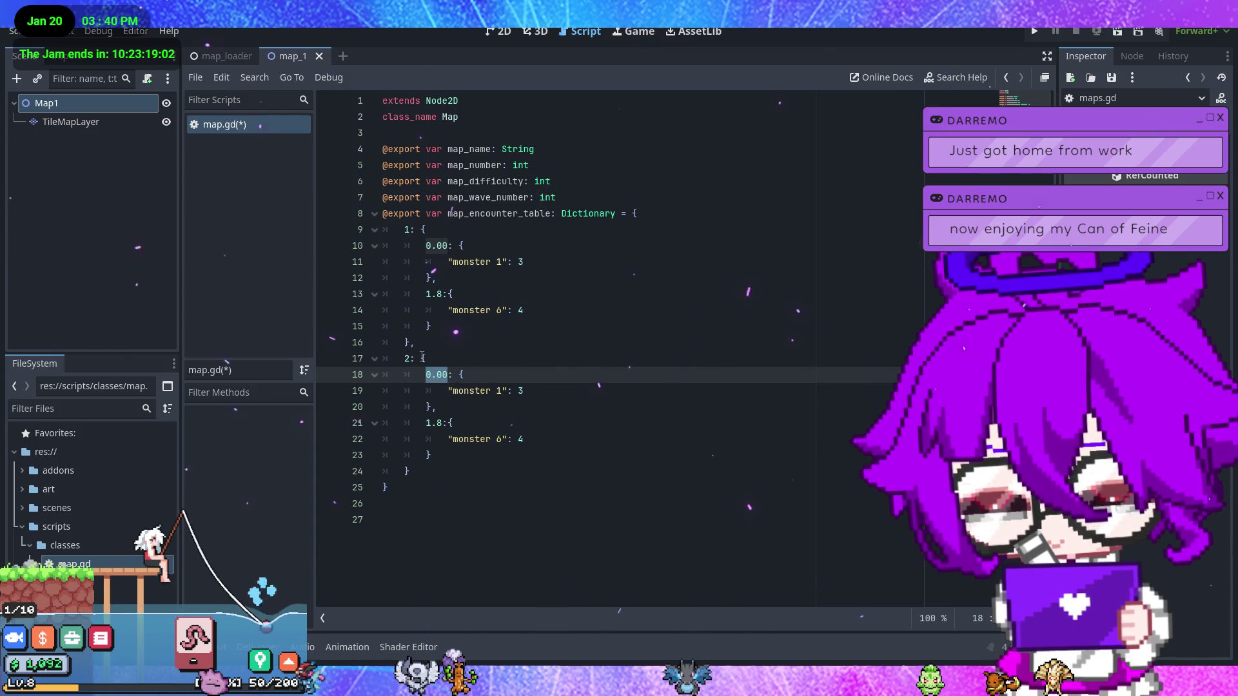
pyautogui.moveTo(427, 375); pyautogui.dragTo(450, 374)
pyautogui.click(448, 378)
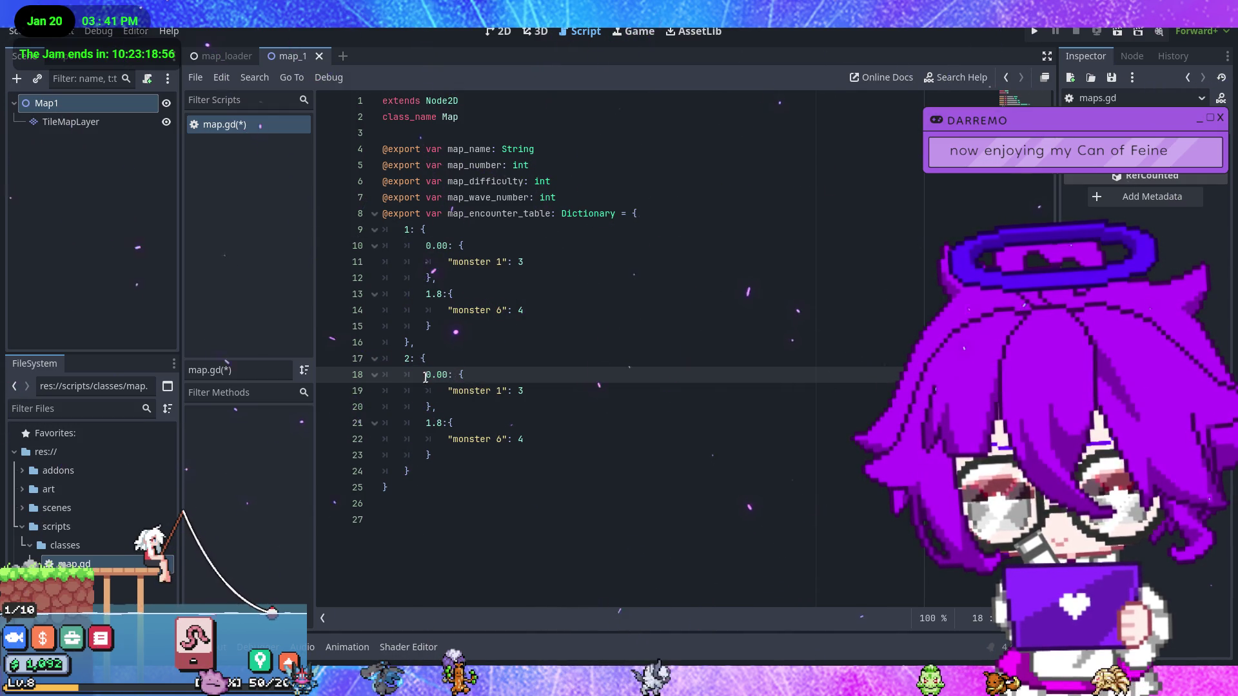
pyautogui.moveTo(426, 374); pyautogui.dragTo(524, 391)
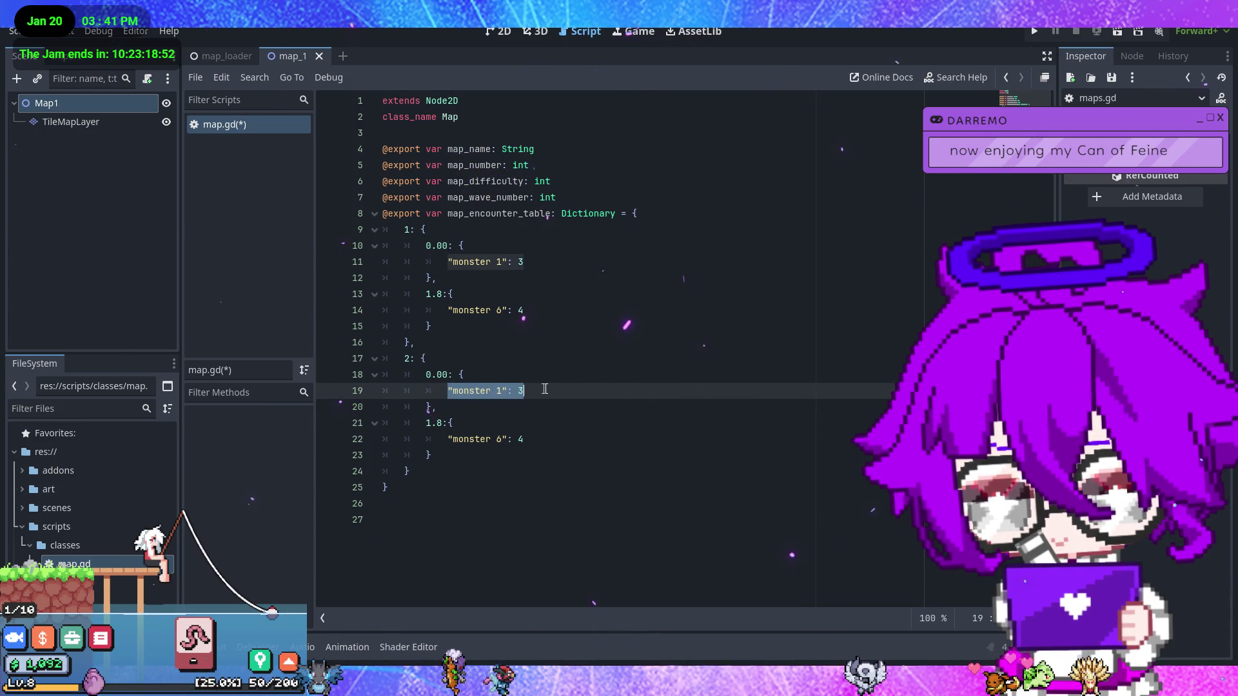
pyautogui.click(550, 391)
pyautogui.keyDown('shift'); pyautogui.click(448, 391); pyautogui.keyUp('shift')
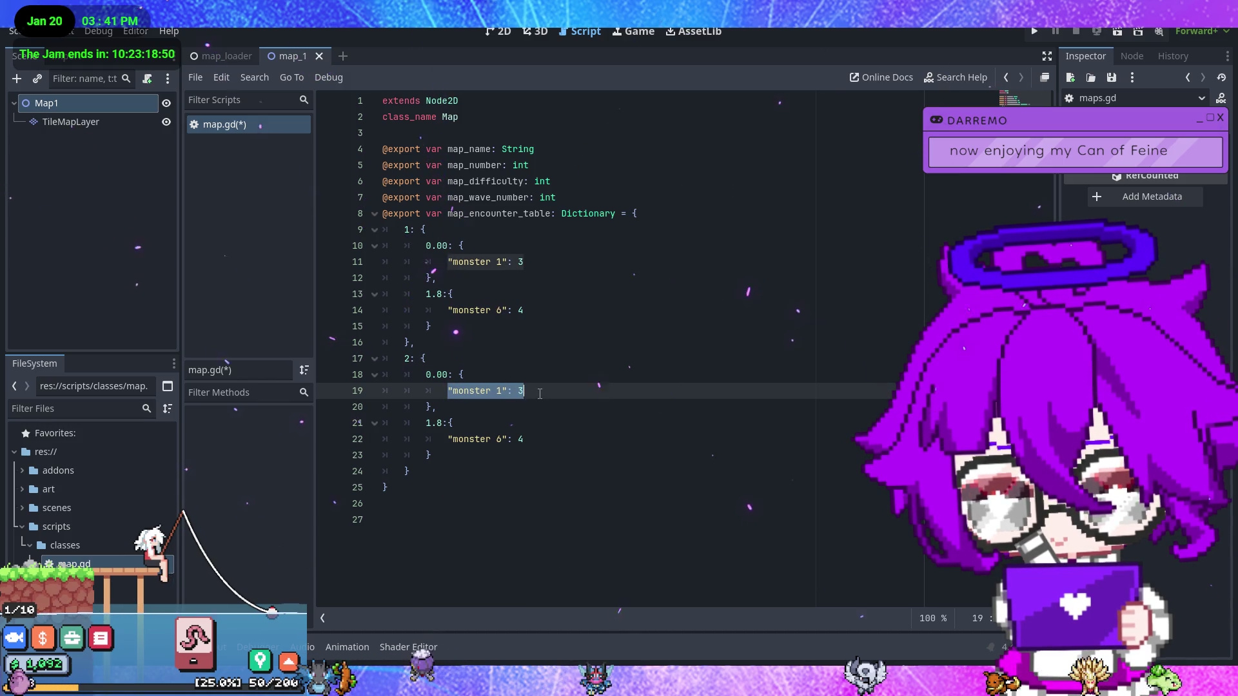
pyautogui.click(449, 393)
pyautogui.moveTo(450, 391); pyautogui.dragTo(561, 392)
pyautogui.click(575, 394)
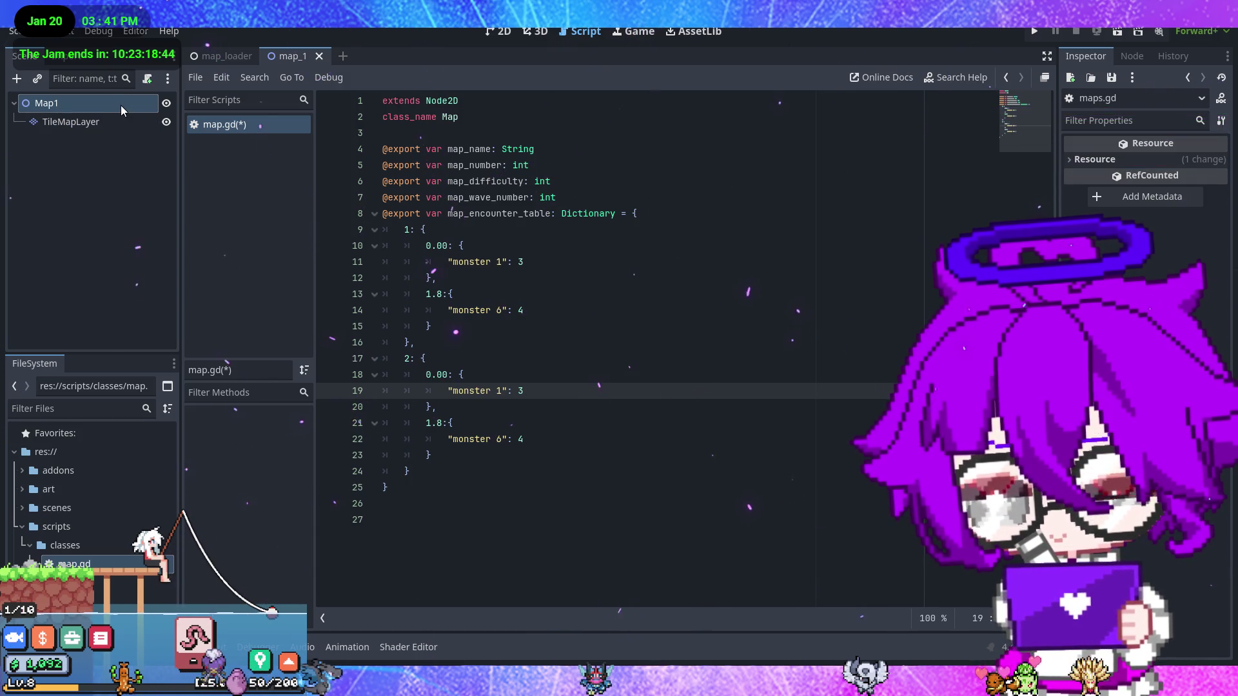
# - Check entry 2's monster 1 count and 1.8 tier, then save map.gd
pyautogui.tripleClick(450, 391)
pyautogui.click(549, 394)
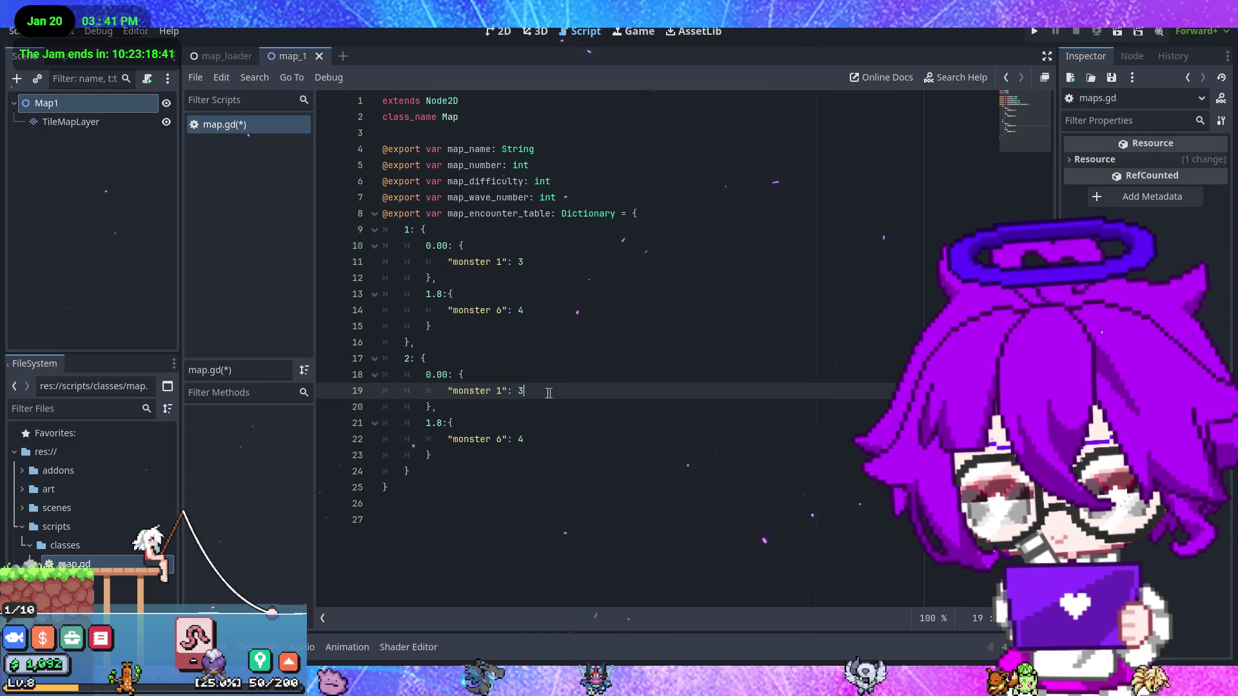
pyautogui.tripleClick(457, 392)
pyautogui.click(553, 391)
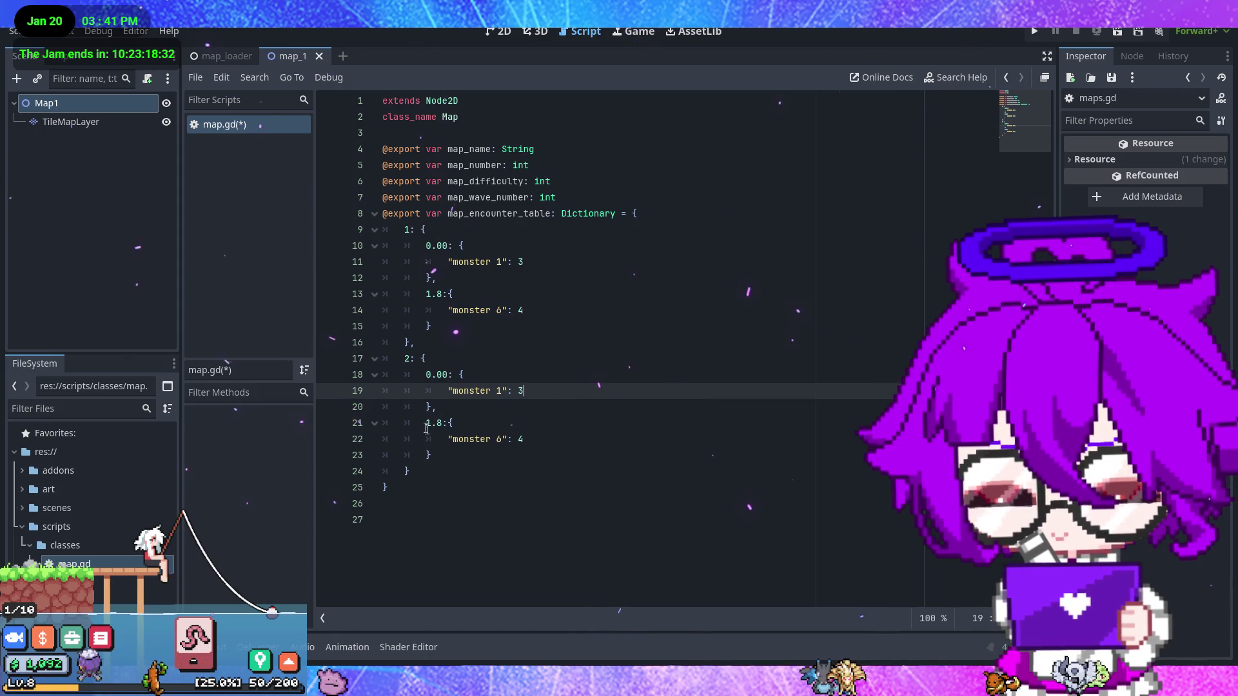
pyautogui.doubleClick(426, 423)
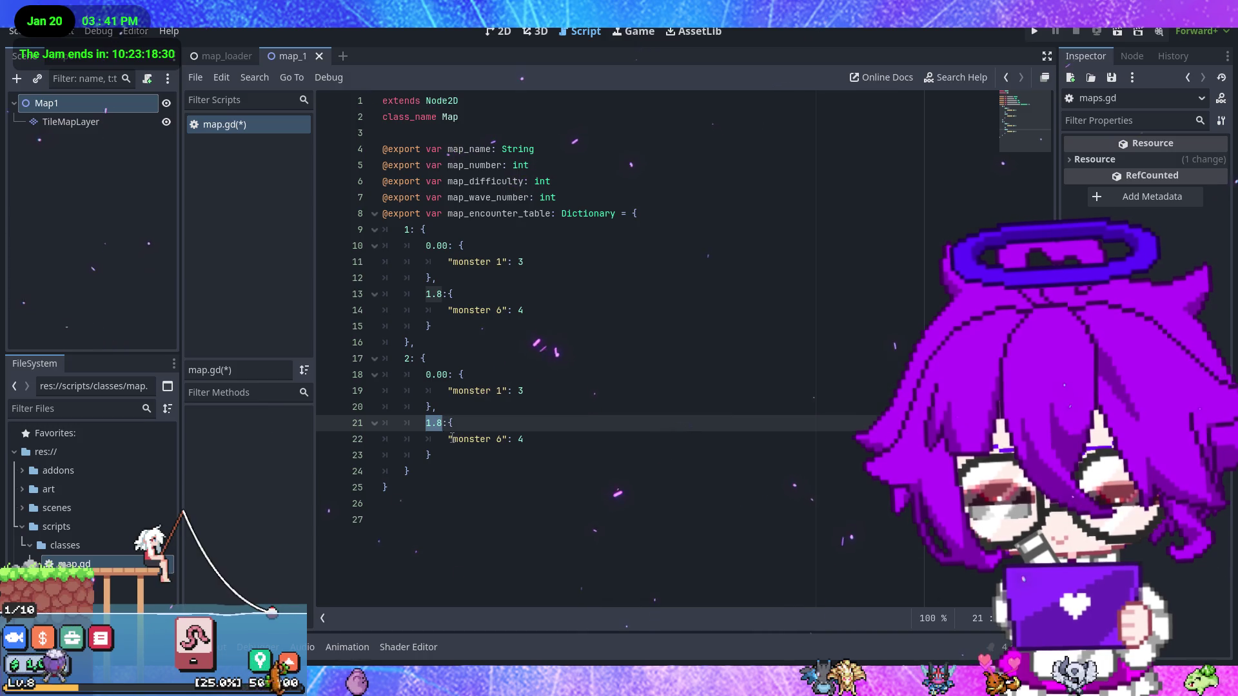
pyautogui.doubleClick(450, 439)
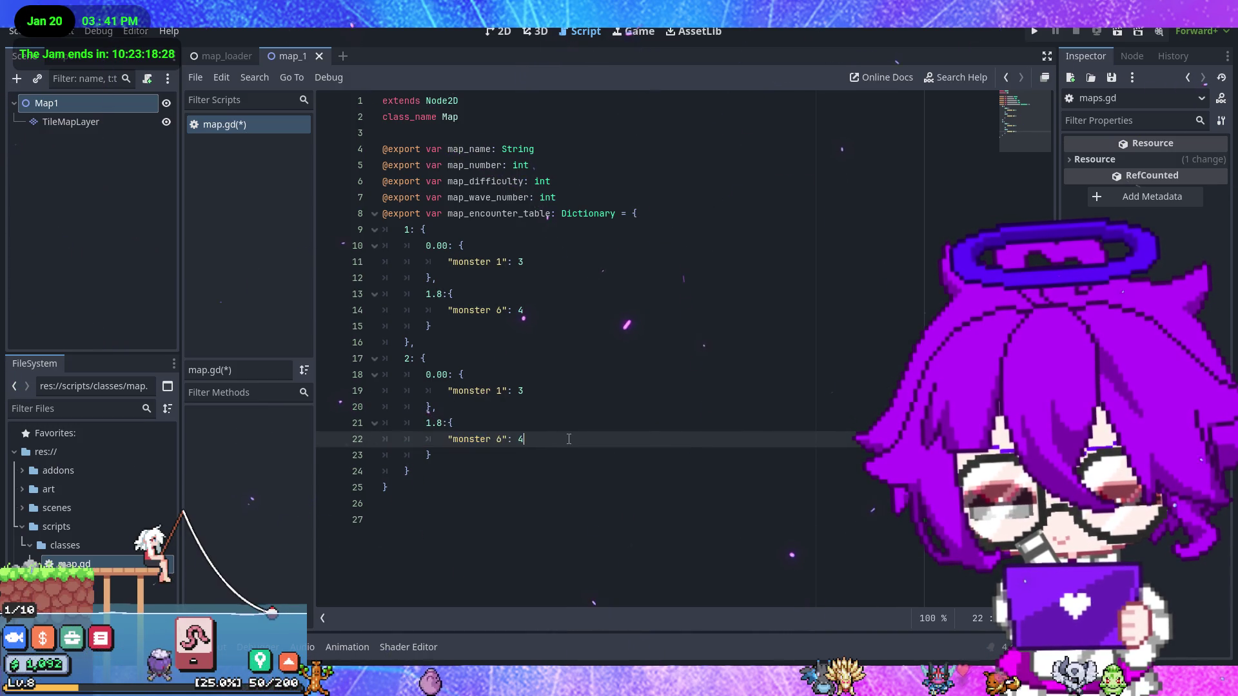
pyautogui.click(550, 453)
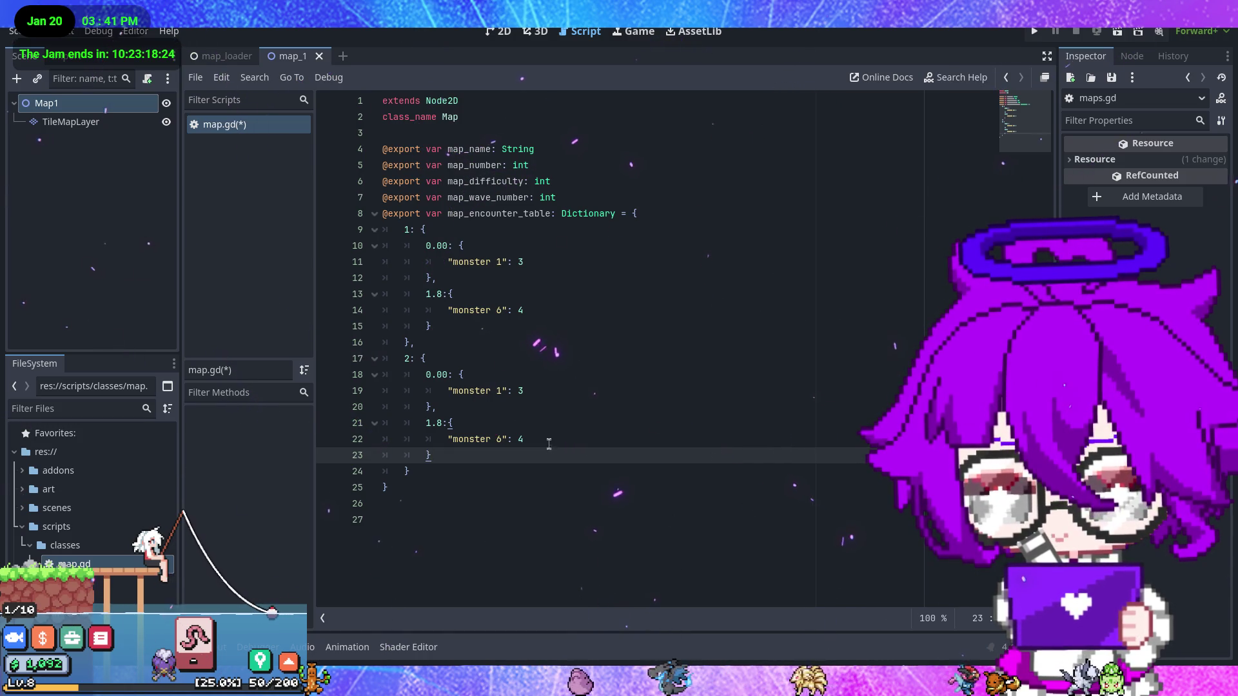
pyautogui.click(526, 391)
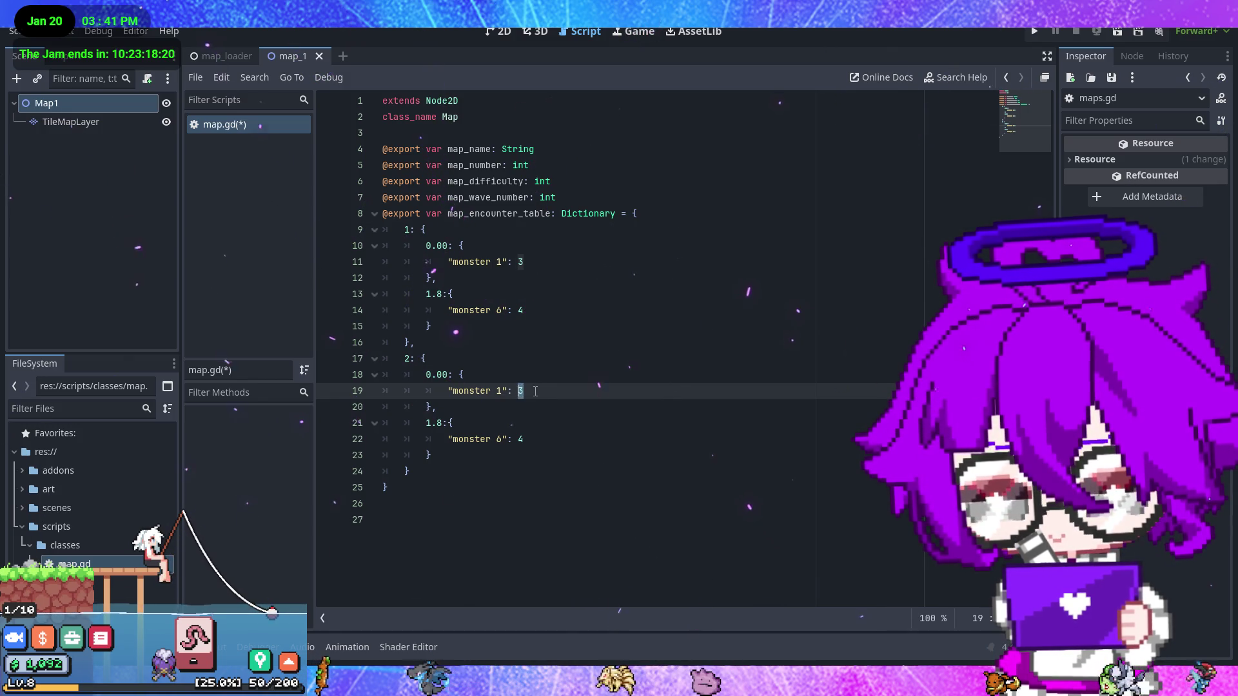
pyautogui.click(464, 405)
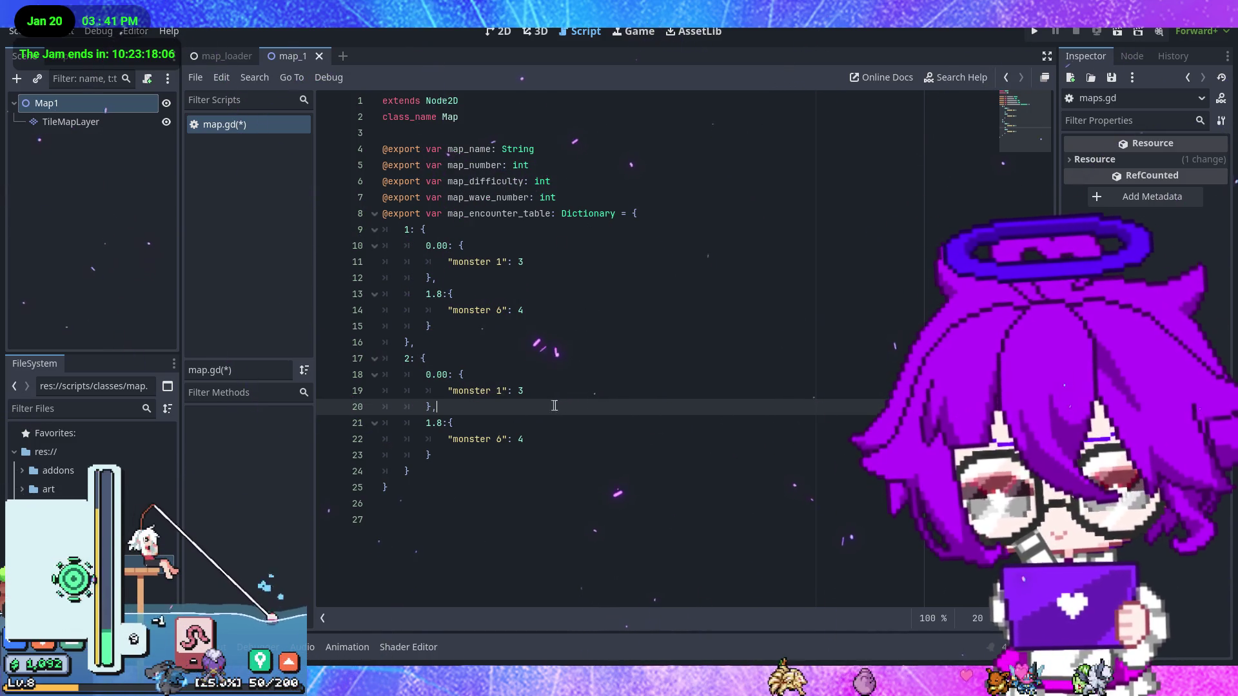
pyautogui.hotkey('ctrl', 's')
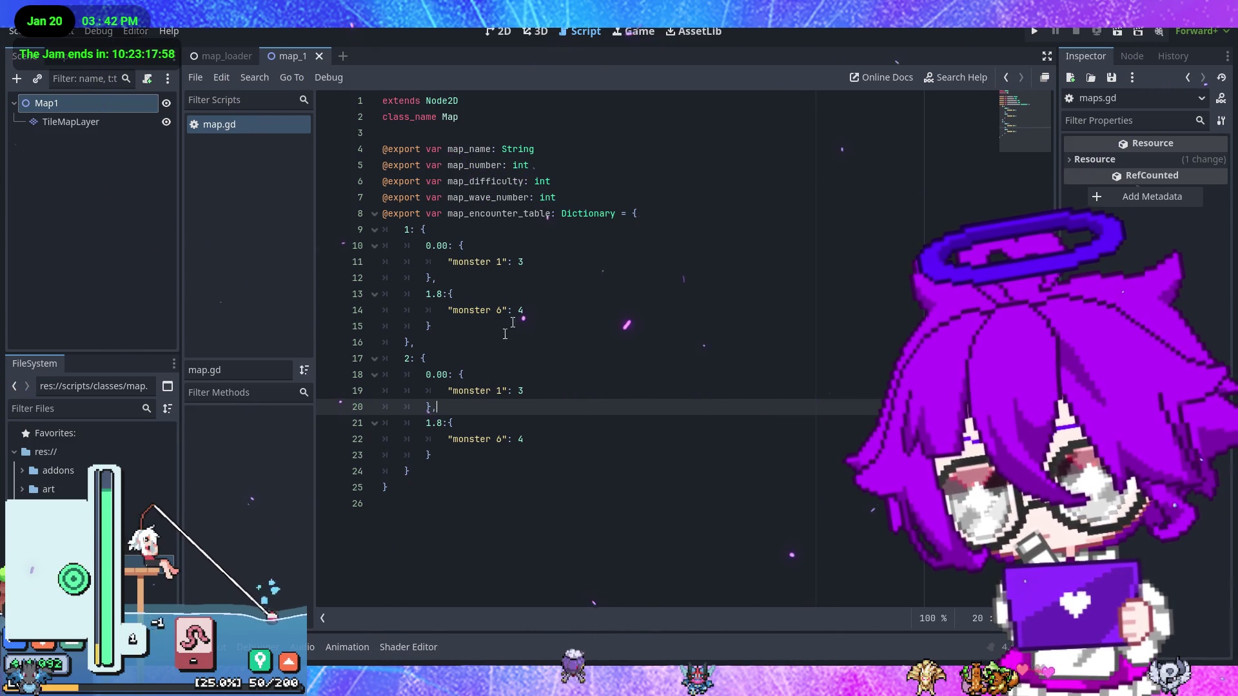
pyautogui.moveTo(434, 474)
pyautogui.mouseDown()
pyautogui.moveTo(452, 361)
pyautogui.moveTo(505, 231)
pyautogui.mouseUp()
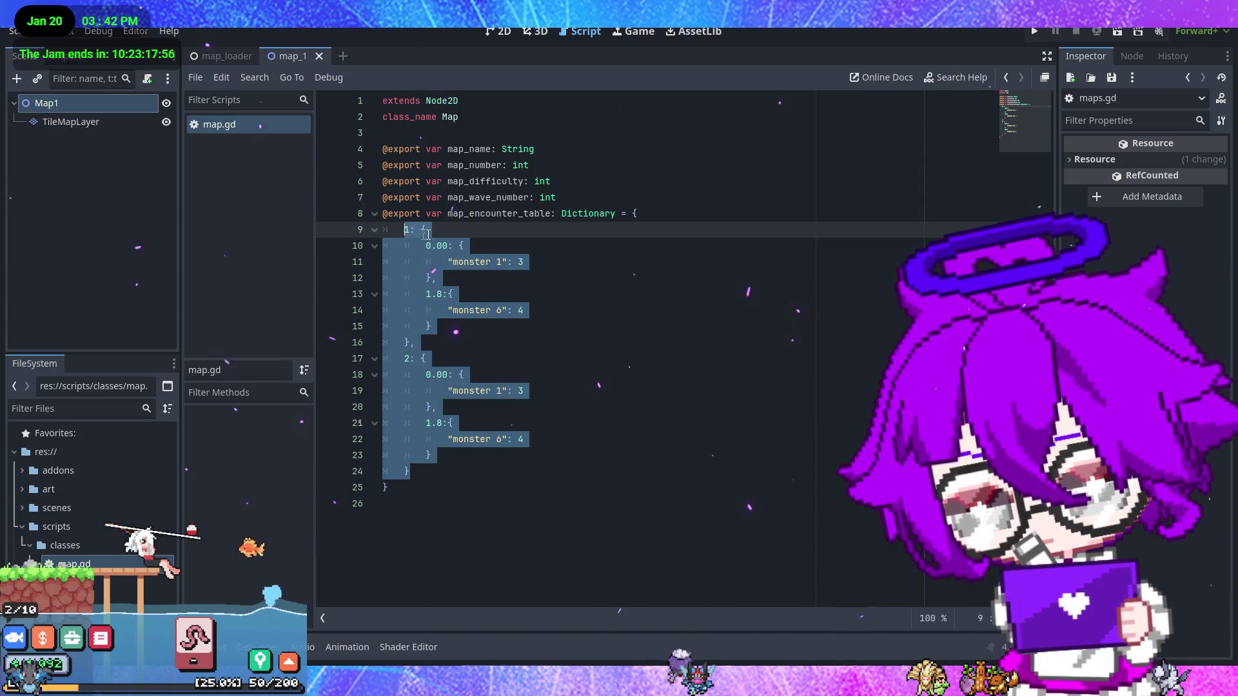
pyautogui.click(505, 231)
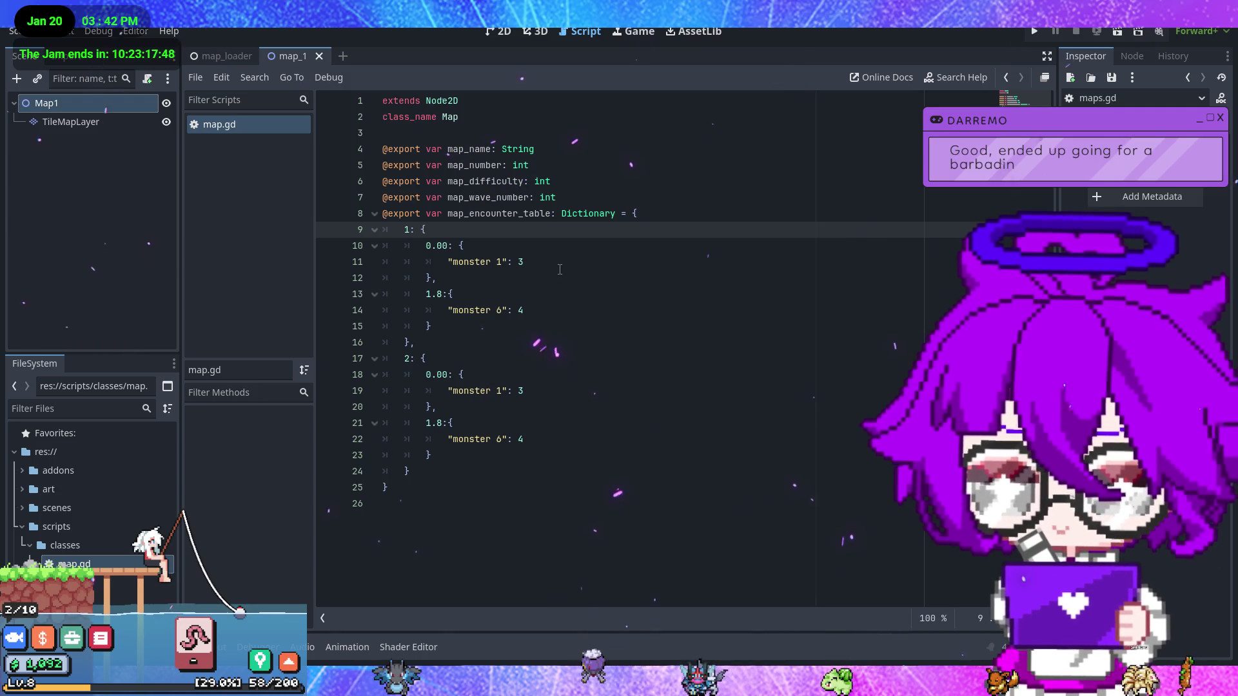
pyautogui.click(566, 149)
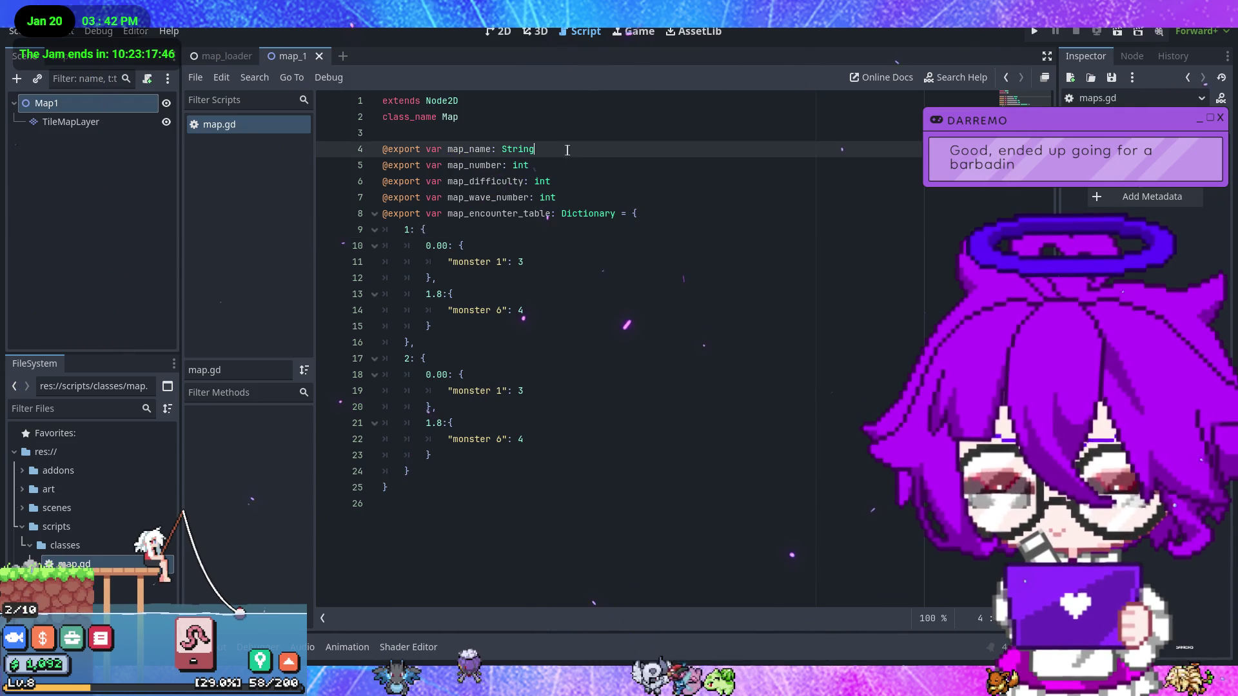
pyautogui.click(553, 165)
pyautogui.click(594, 182)
pyautogui.click(599, 197)
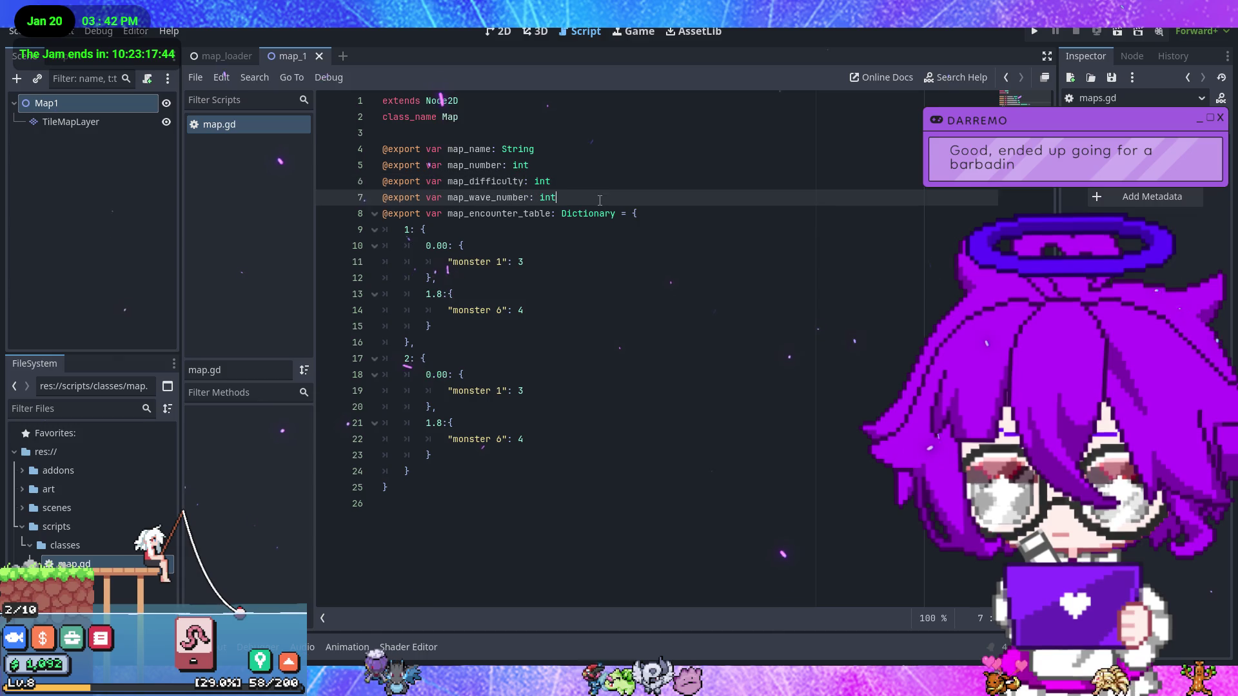
pyautogui.click(651, 216)
pyautogui.click(445, 515)
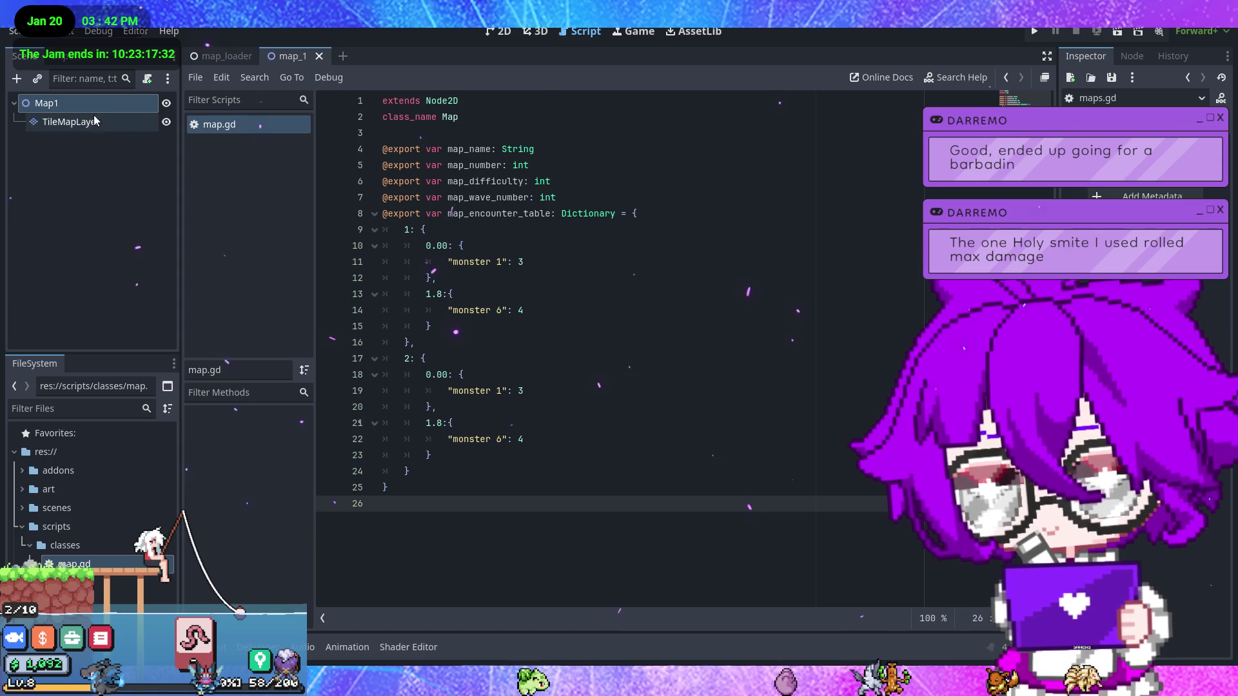
pyautogui.click(131, 107)
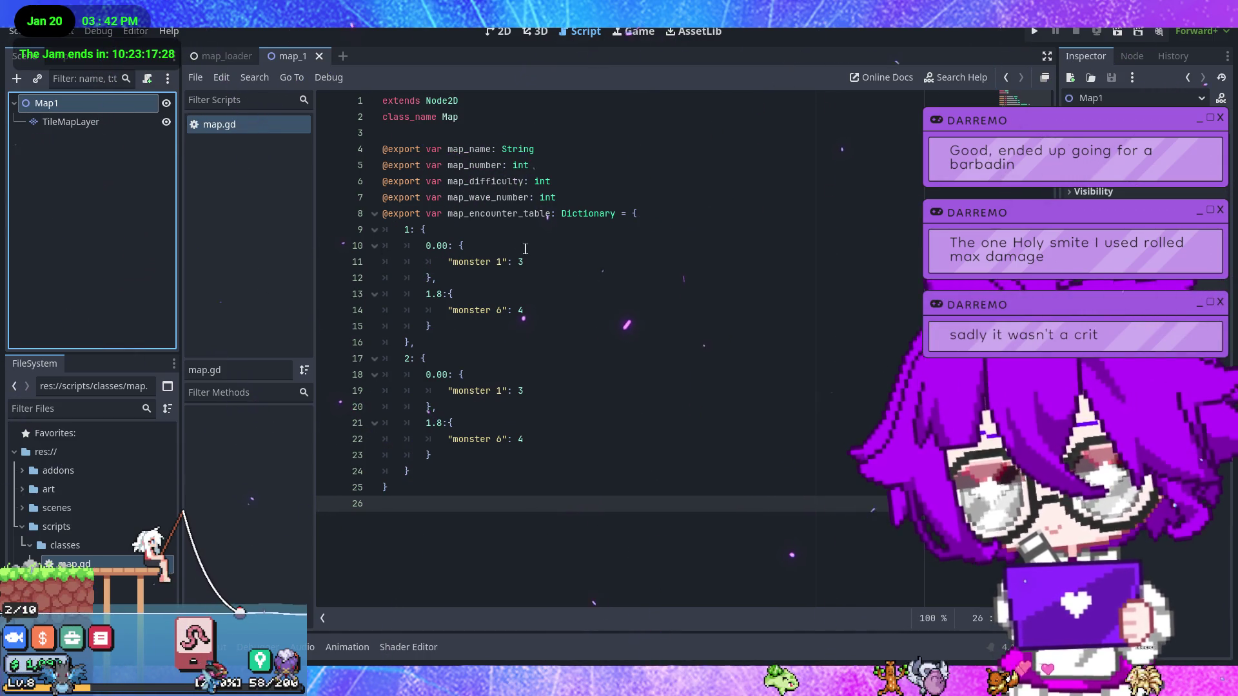
pyautogui.click(98, 579)
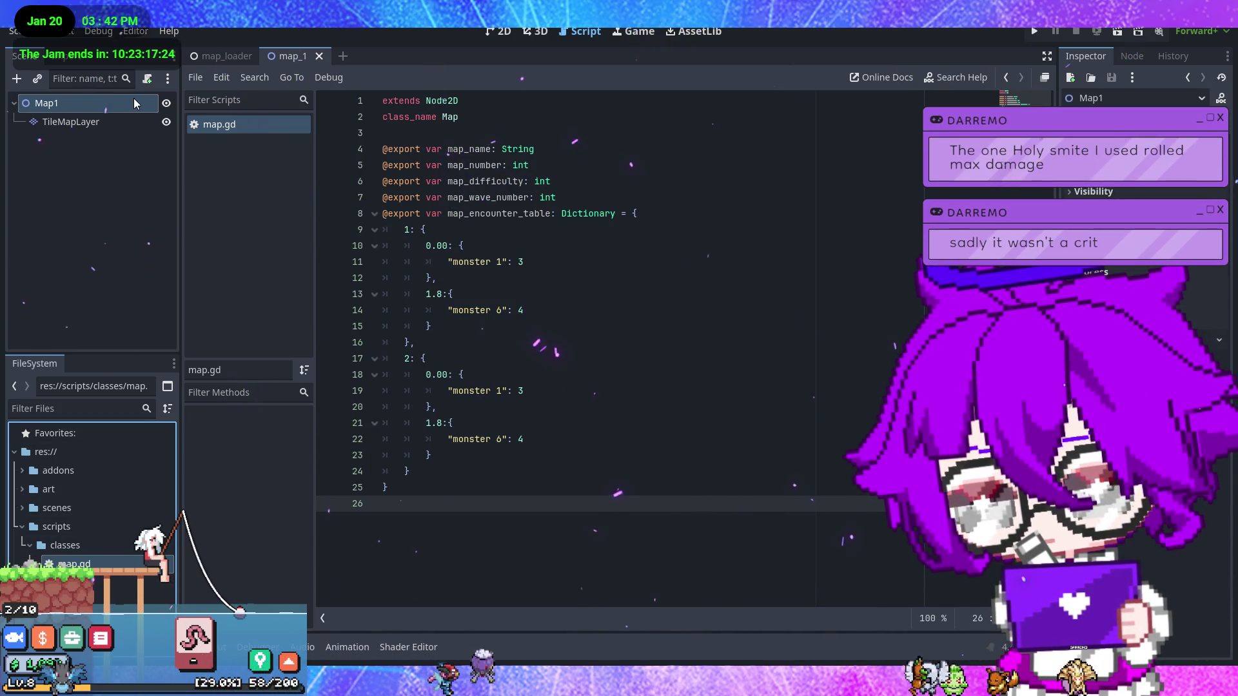
pyautogui.click(138, 101)
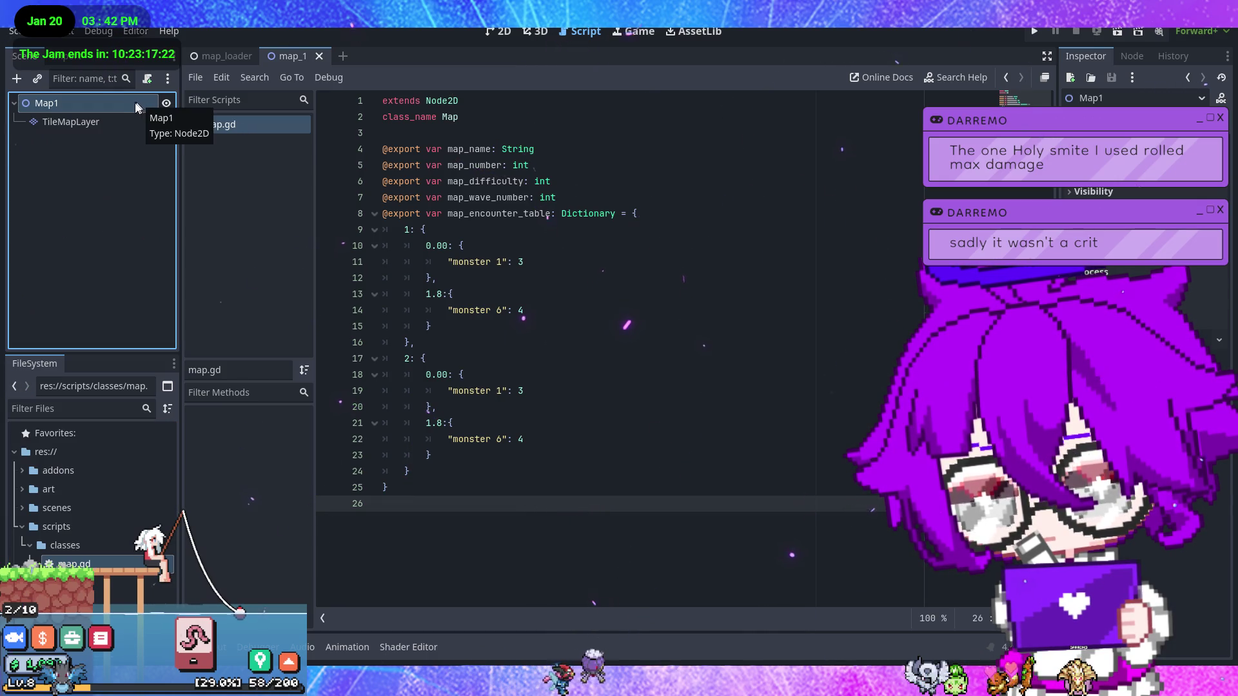
pyautogui.click(683, 213)
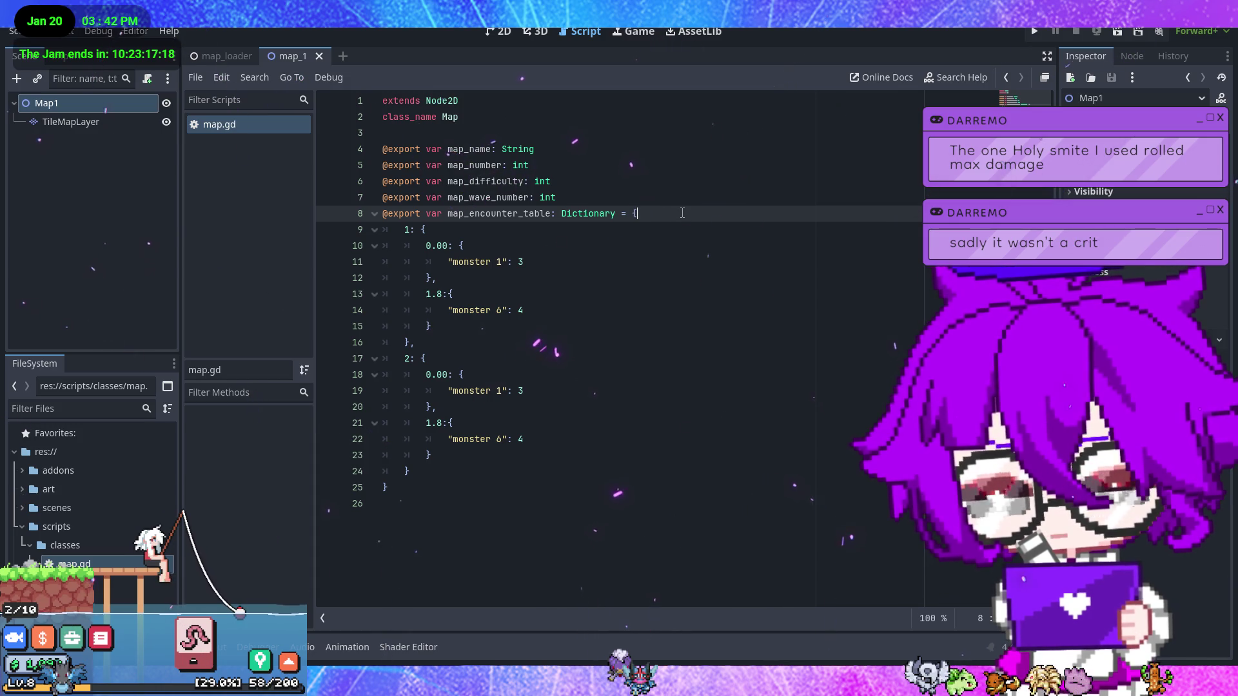
pyautogui.click(148, 78)
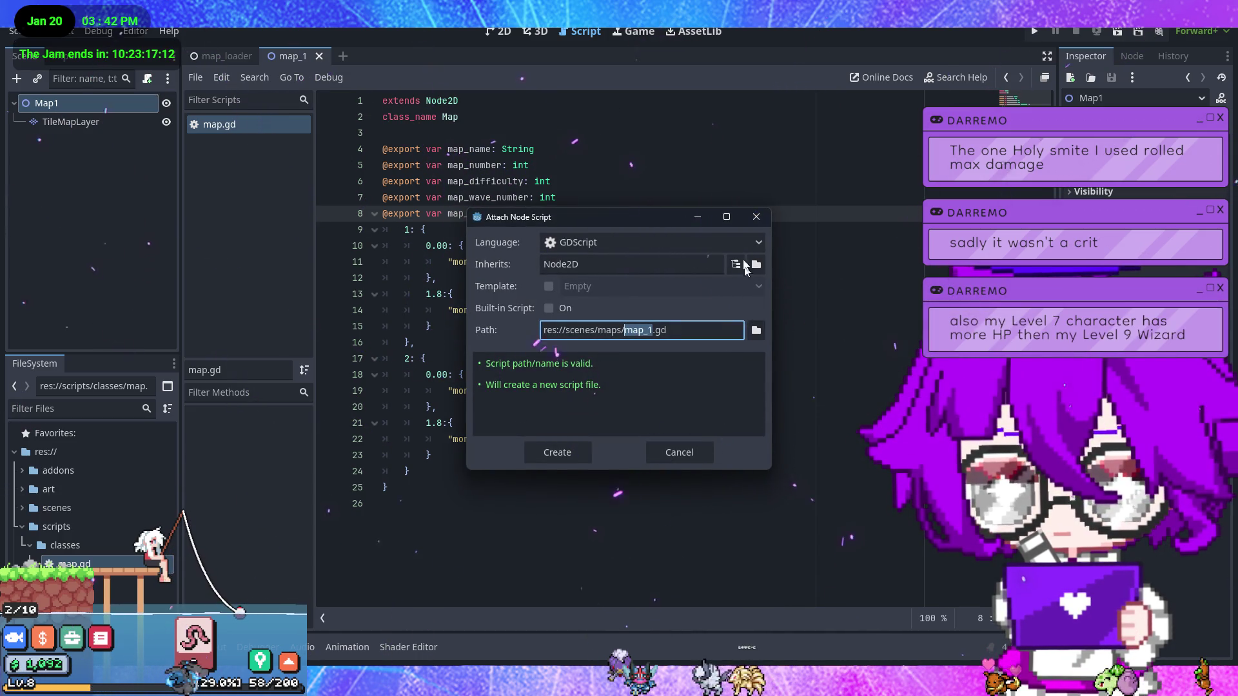
pyautogui.click(756, 217)
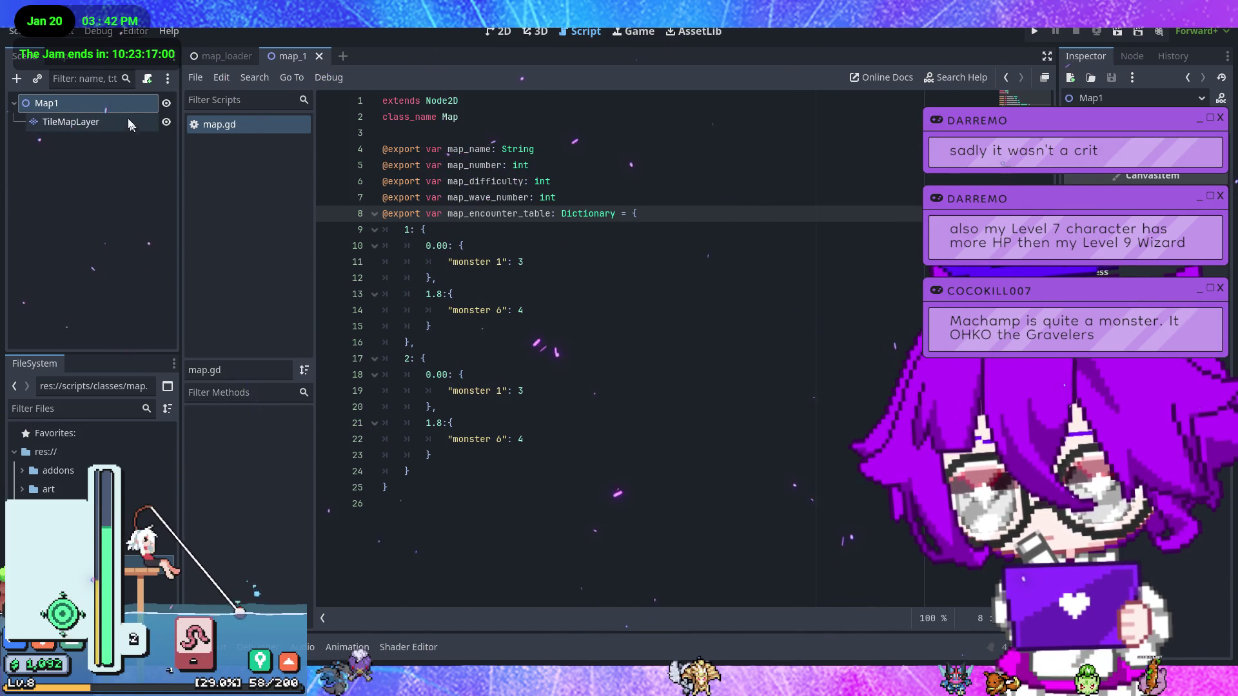
pyautogui.click(556, 125)
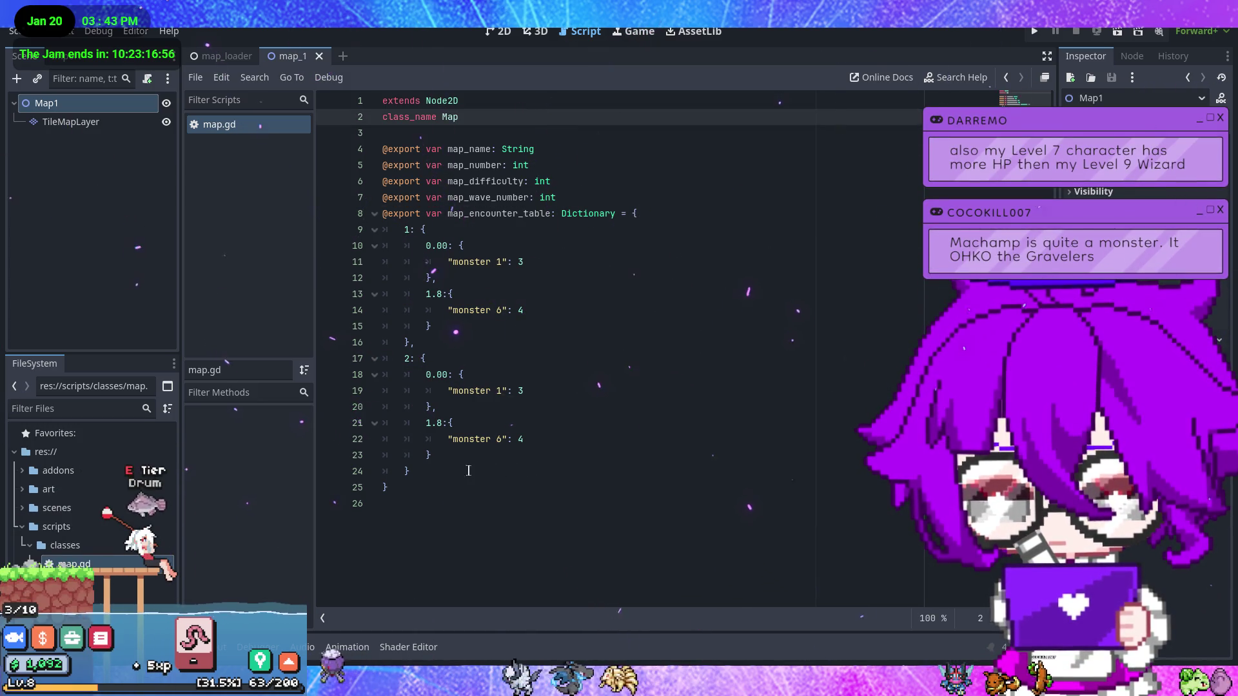
pyautogui.click(438, 473)
# - Comment out the encounter-table entries on lines 9–24 with Ctrl+K and save map.gd
pyautogui.moveTo(438, 473)
pyautogui.mouseDown()
pyautogui.moveTo(413, 463)
pyautogui.moveTo(407, 230)
pyautogui.mouseUp()
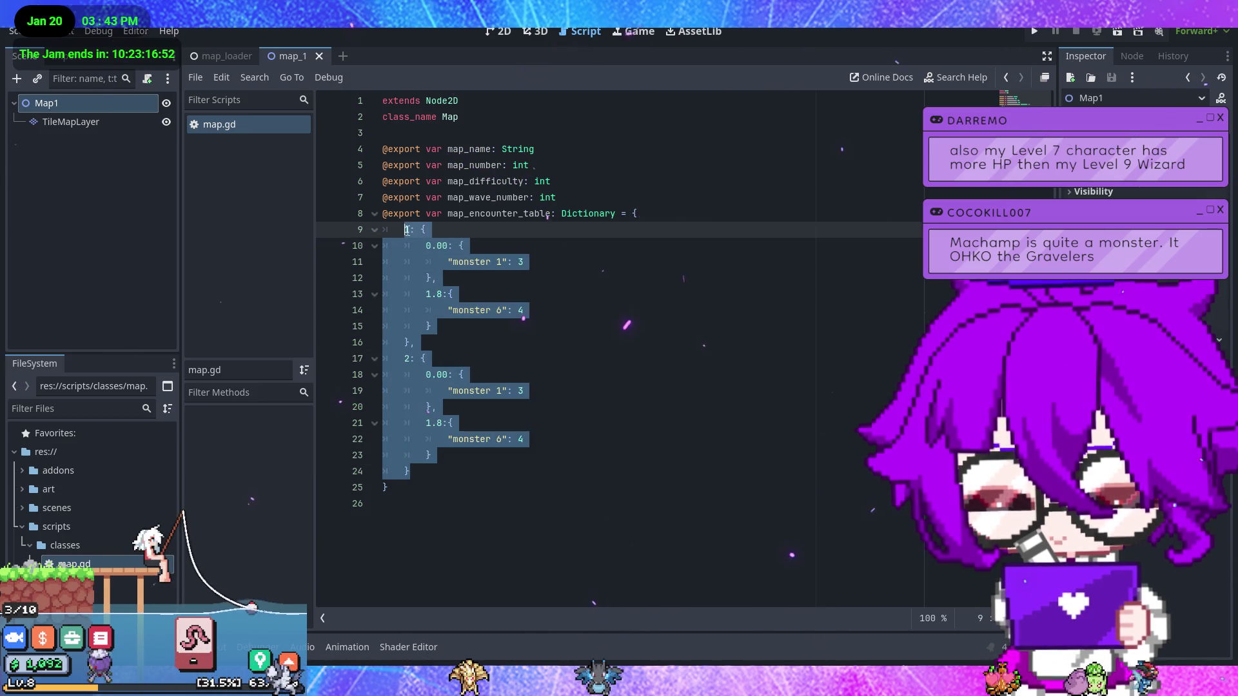
pyautogui.hotkey('ctrl', 'k')
pyautogui.click(490, 375)
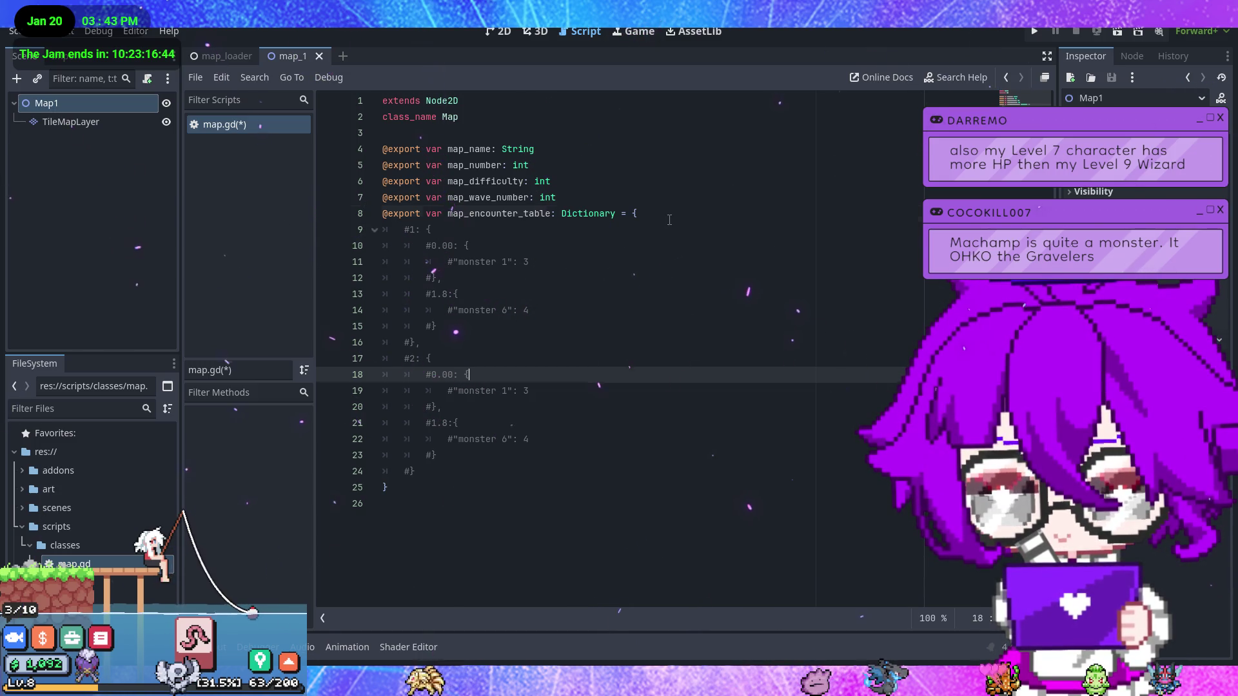
pyautogui.click(601, 217)
pyautogui.click(545, 118)
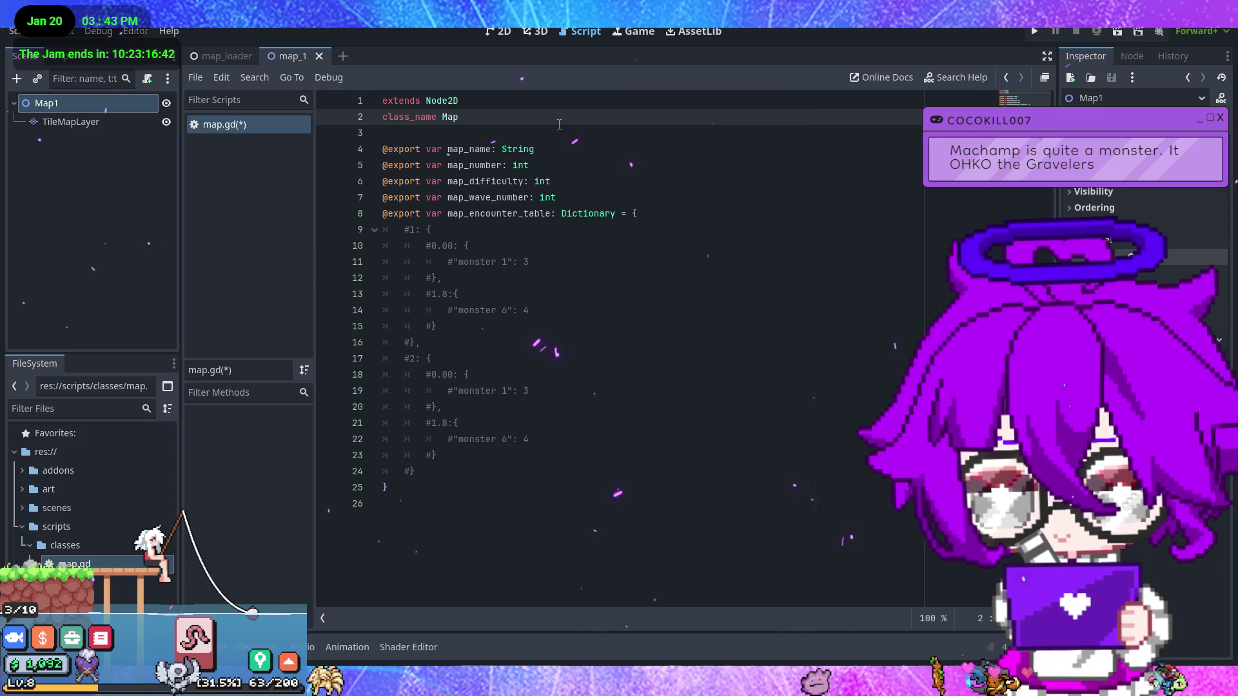
pyautogui.click(141, 184)
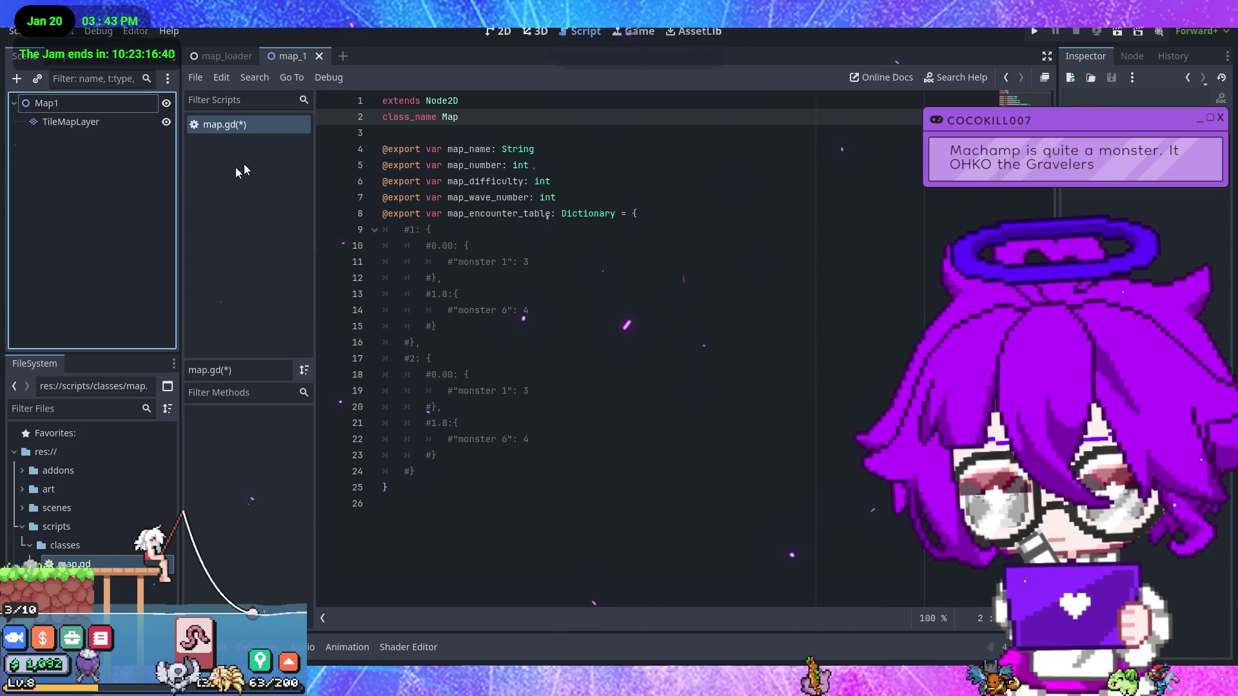
pyautogui.click(588, 153)
pyautogui.hotkey('ctrl', 's')
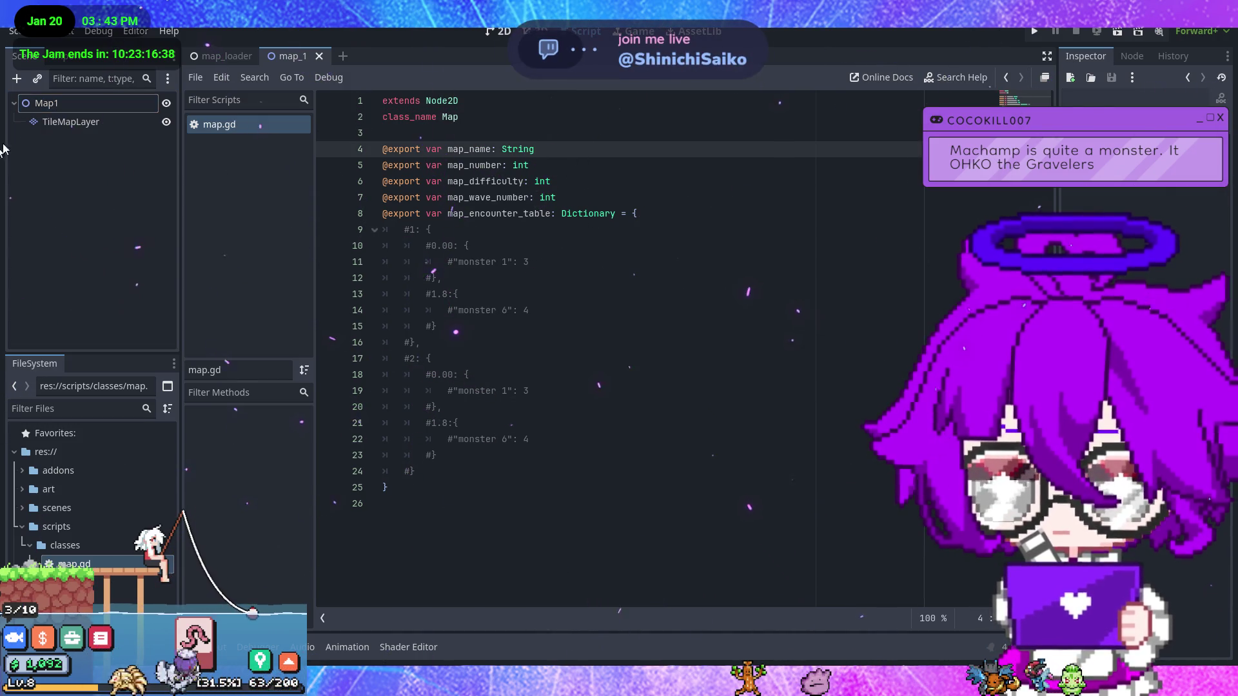
# - Start attaching a new script to Map1 and browse to res://scripts
pyautogui.click(97, 103)
pyautogui.click(147, 79)
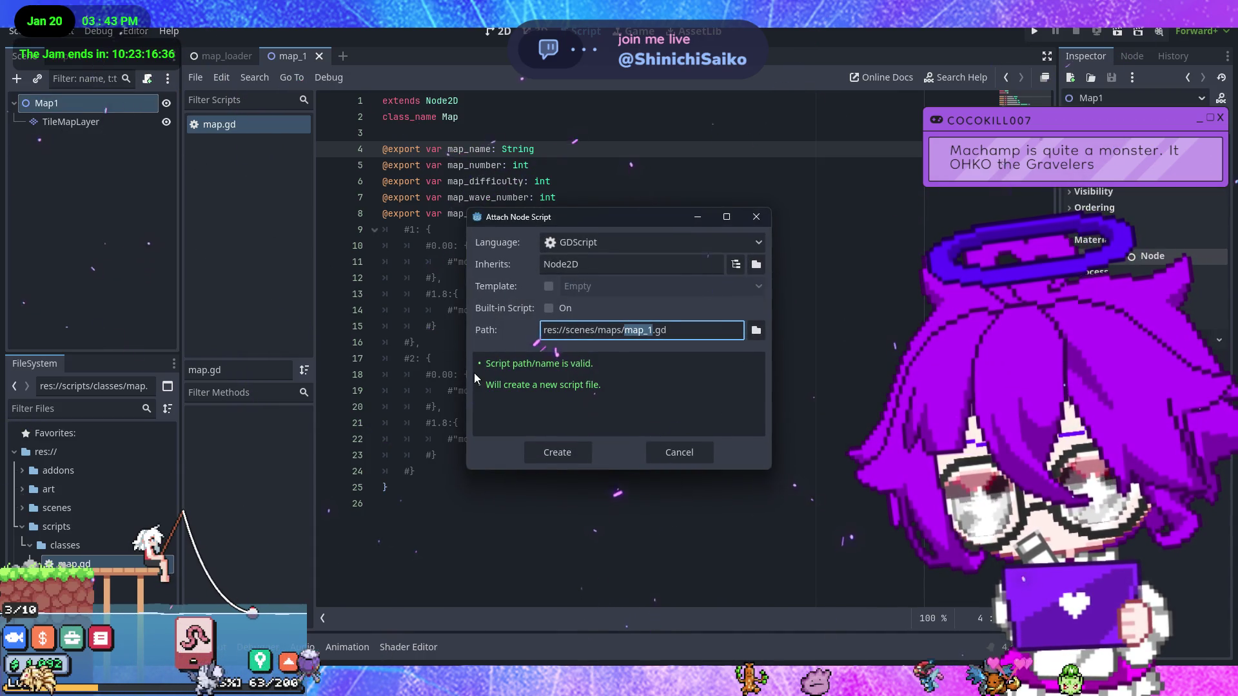
pyautogui.click(757, 330)
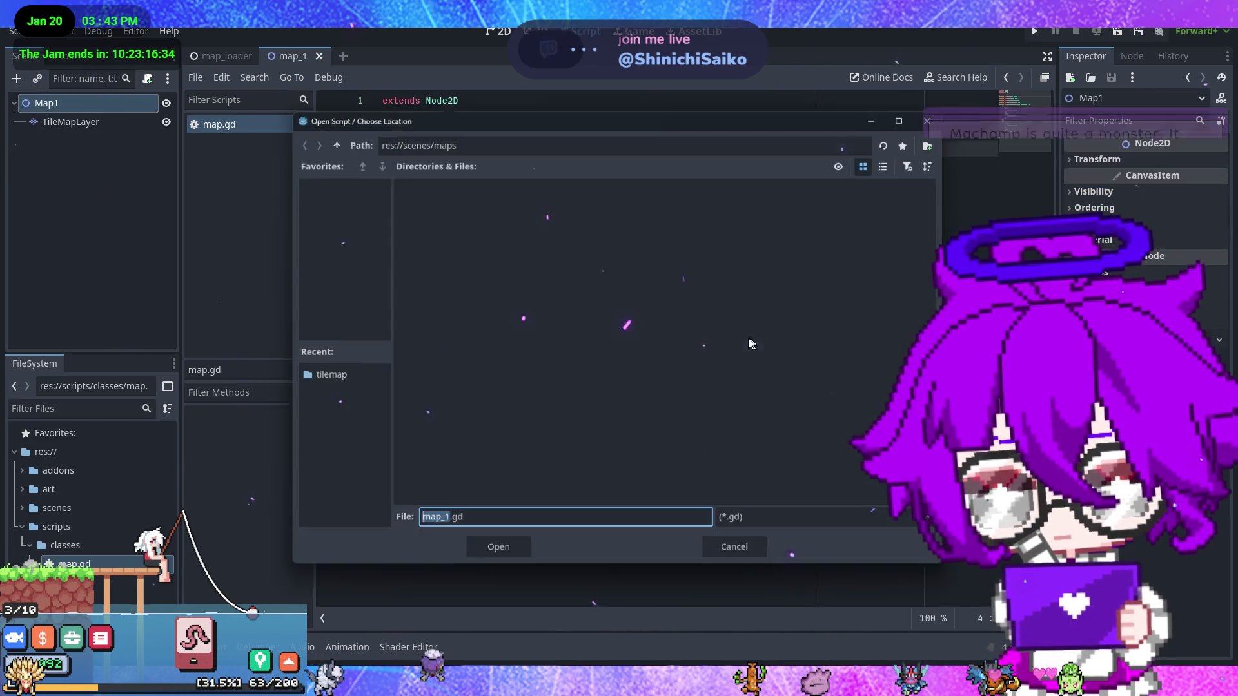
pyautogui.doubleClick(327, 138)
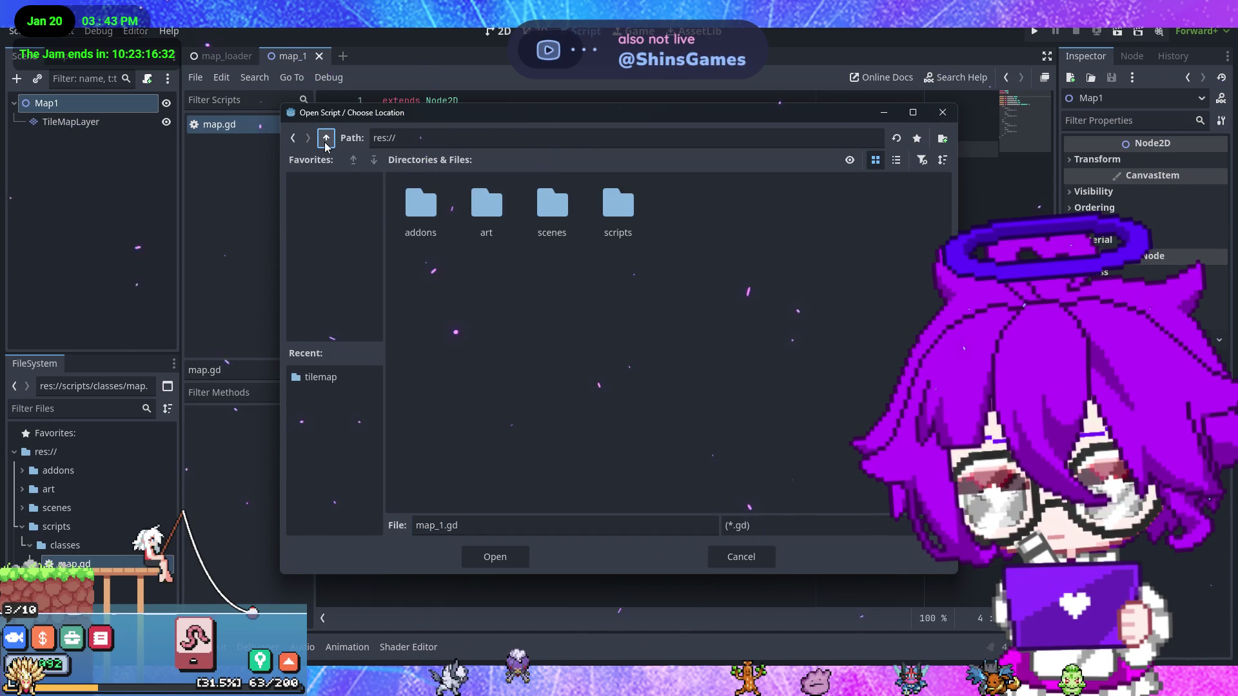
pyautogui.doubleClick(618, 205)
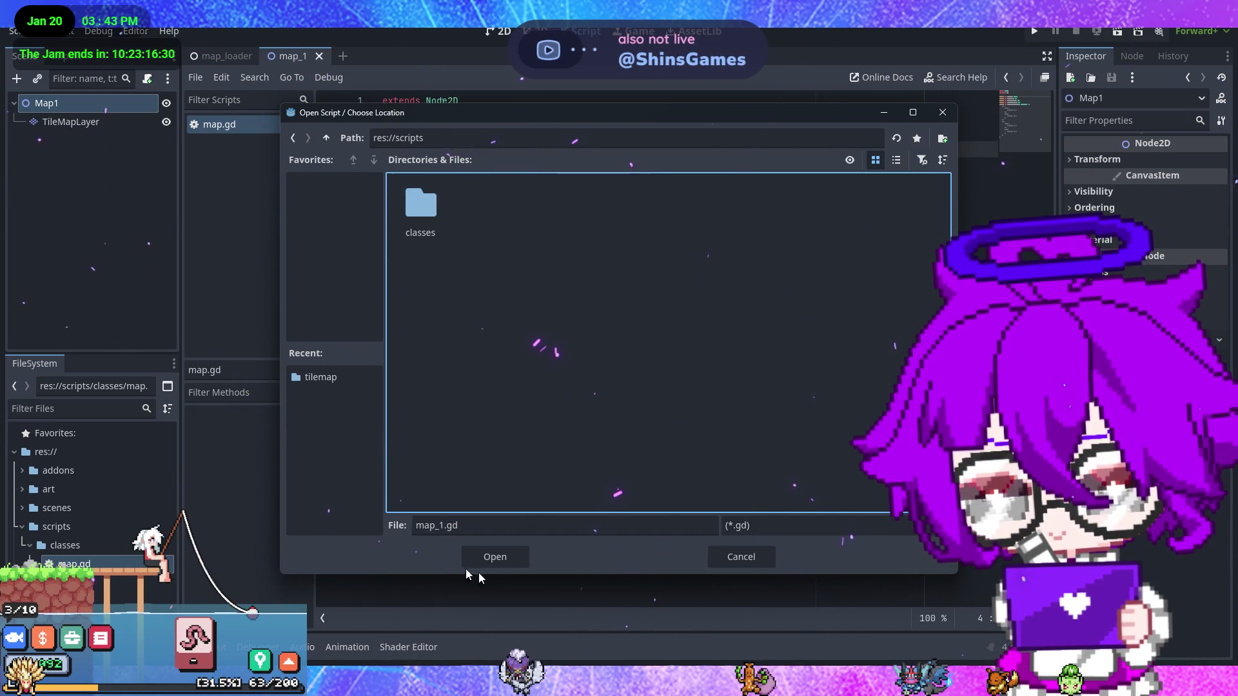
# - Make a 'maps' folder there and create map_1.gd in it
pyautogui.rightClick(544, 276)
pyautogui.click(645, 285)
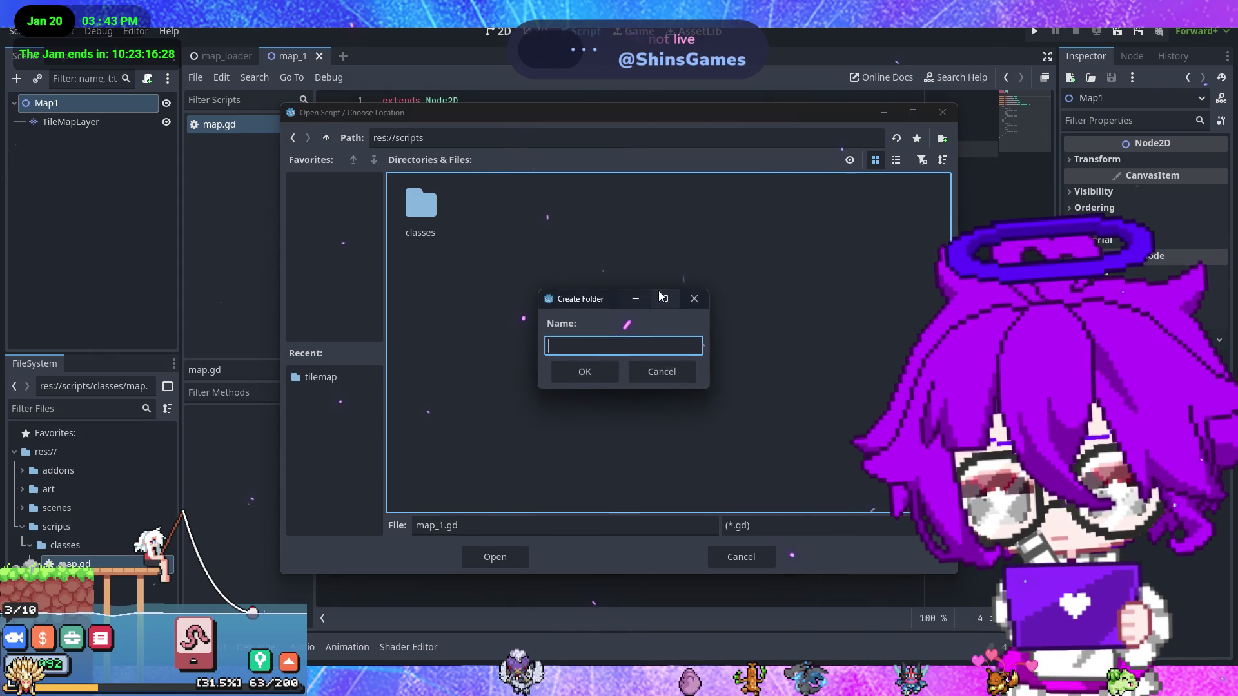
pyautogui.write('maps')
pyautogui.press('Return')
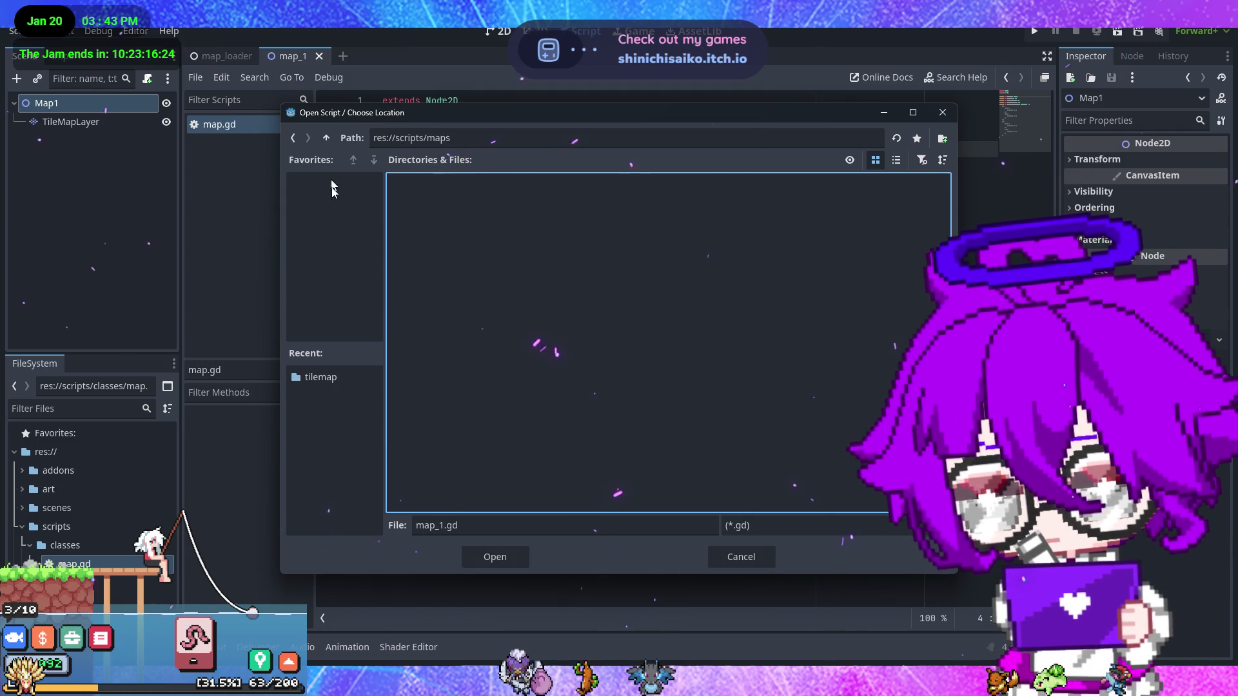
pyautogui.click(501, 559)
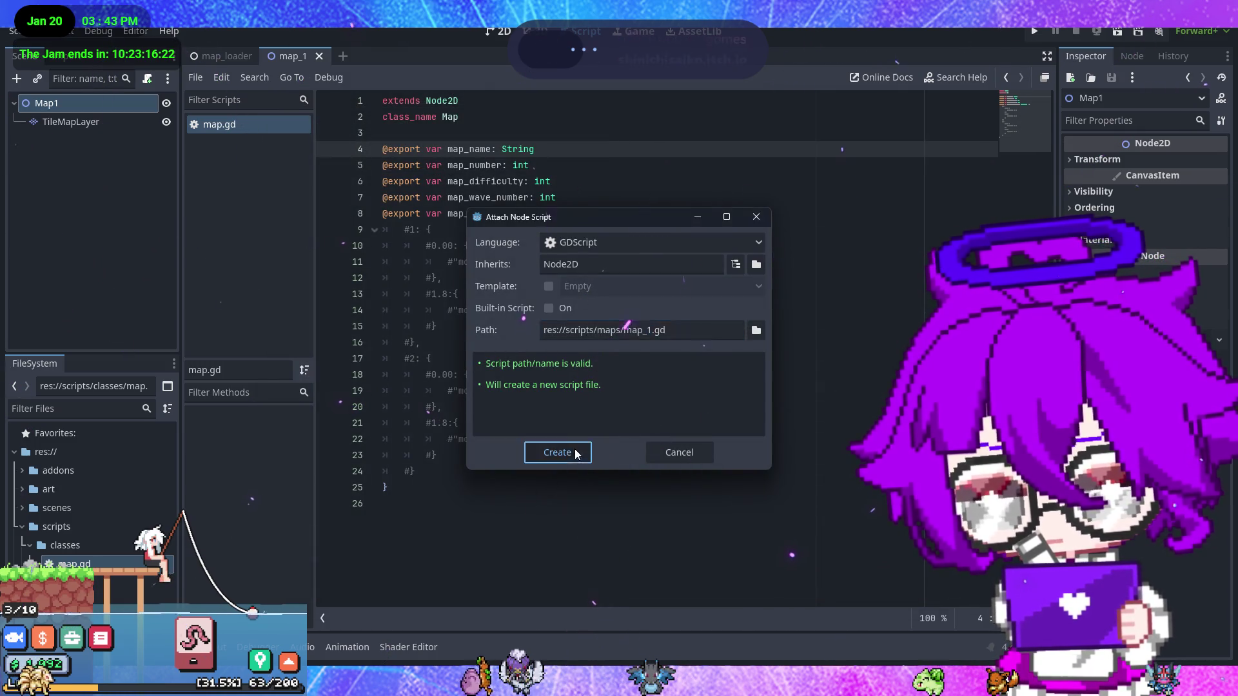
pyautogui.click(572, 451)
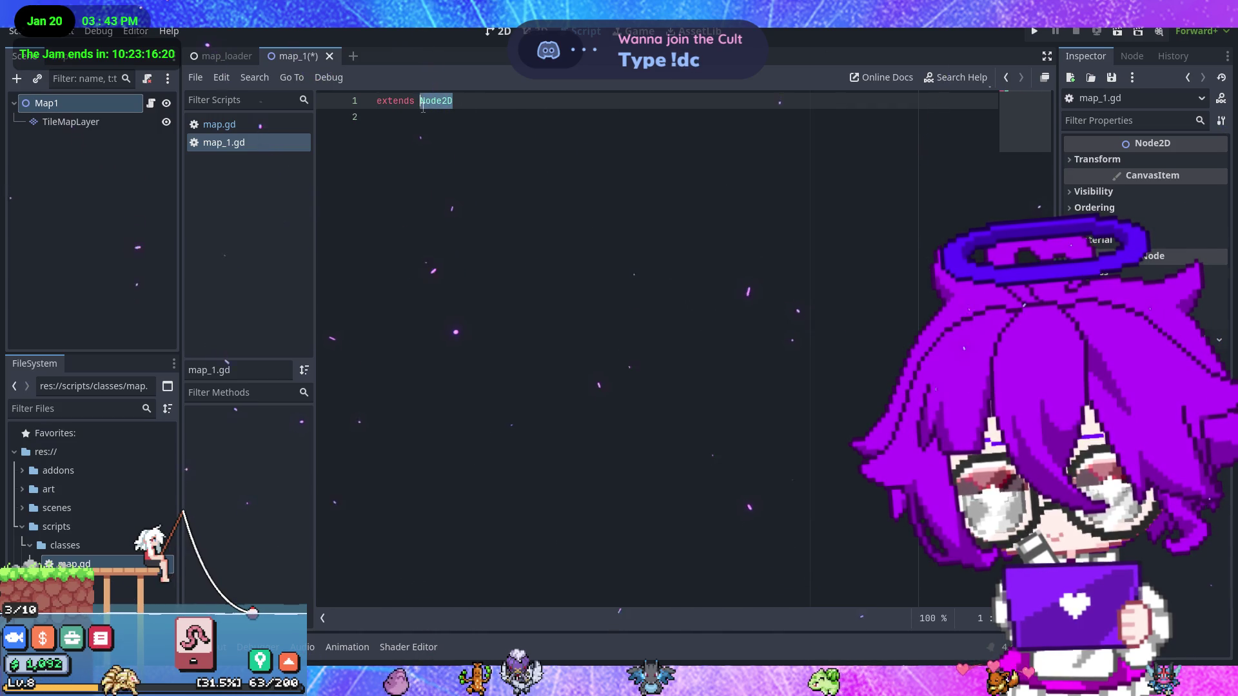
# - Change map_1.gd's first line to 'extends Map' and save it
pyautogui.write('ap')
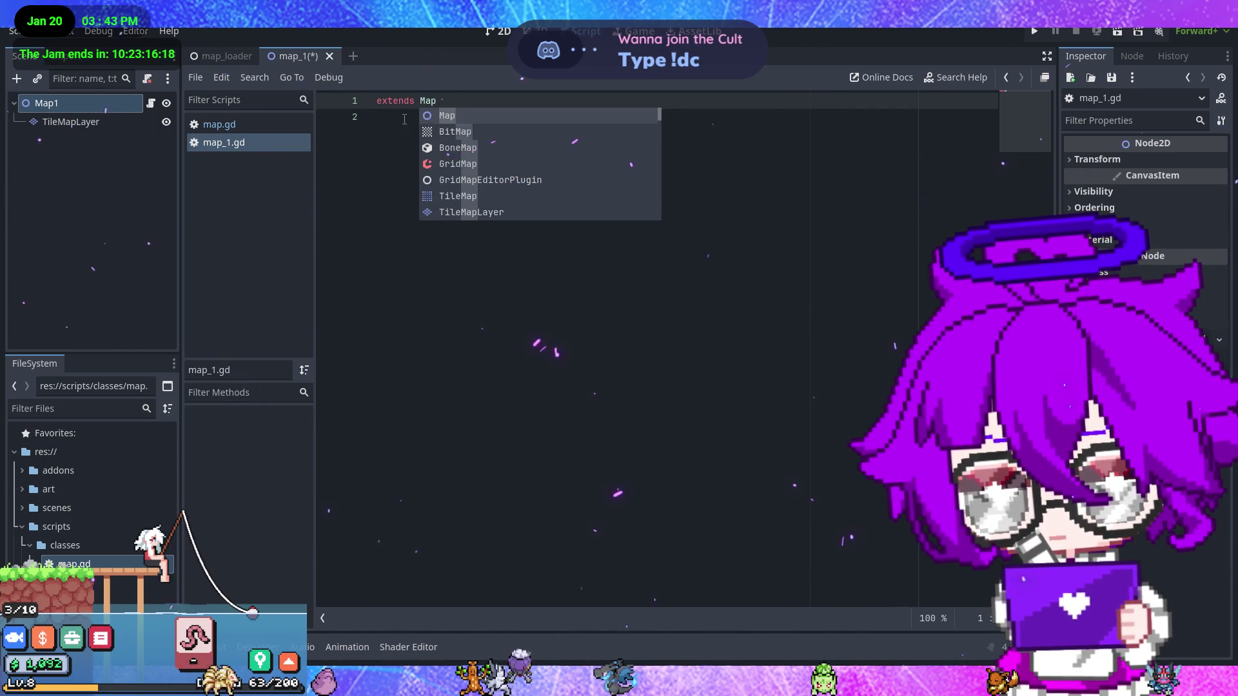
pyautogui.click(462, 118)
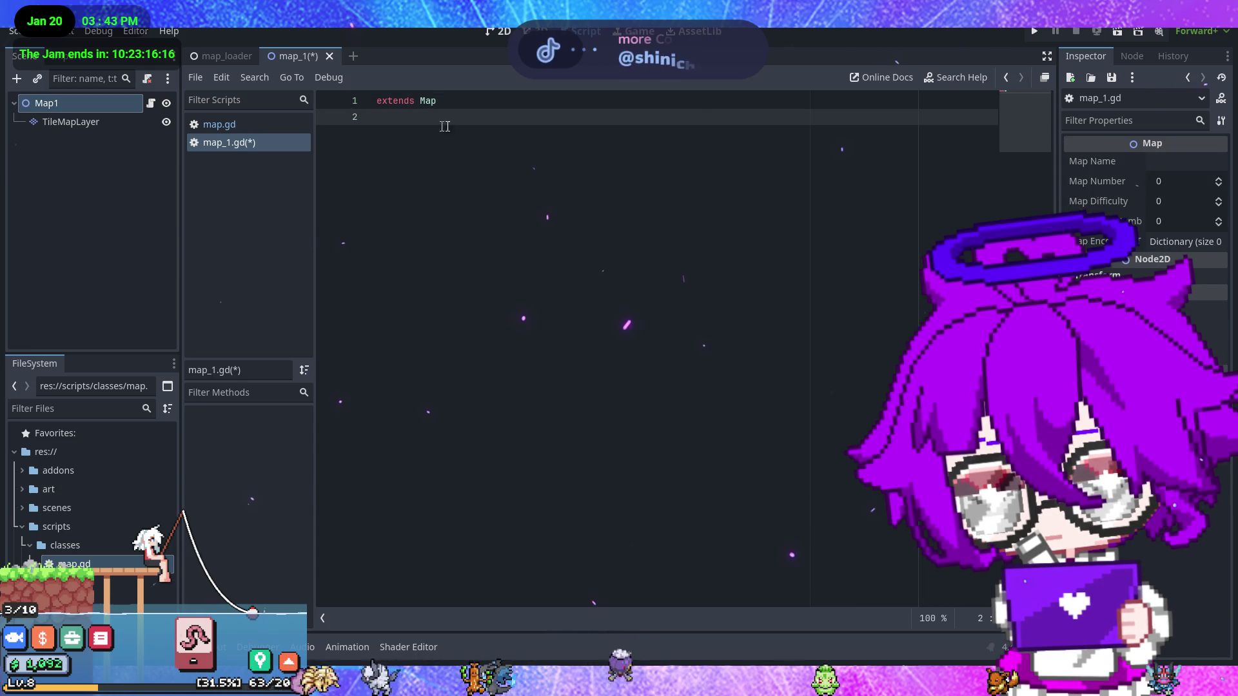
pyautogui.press('Return')
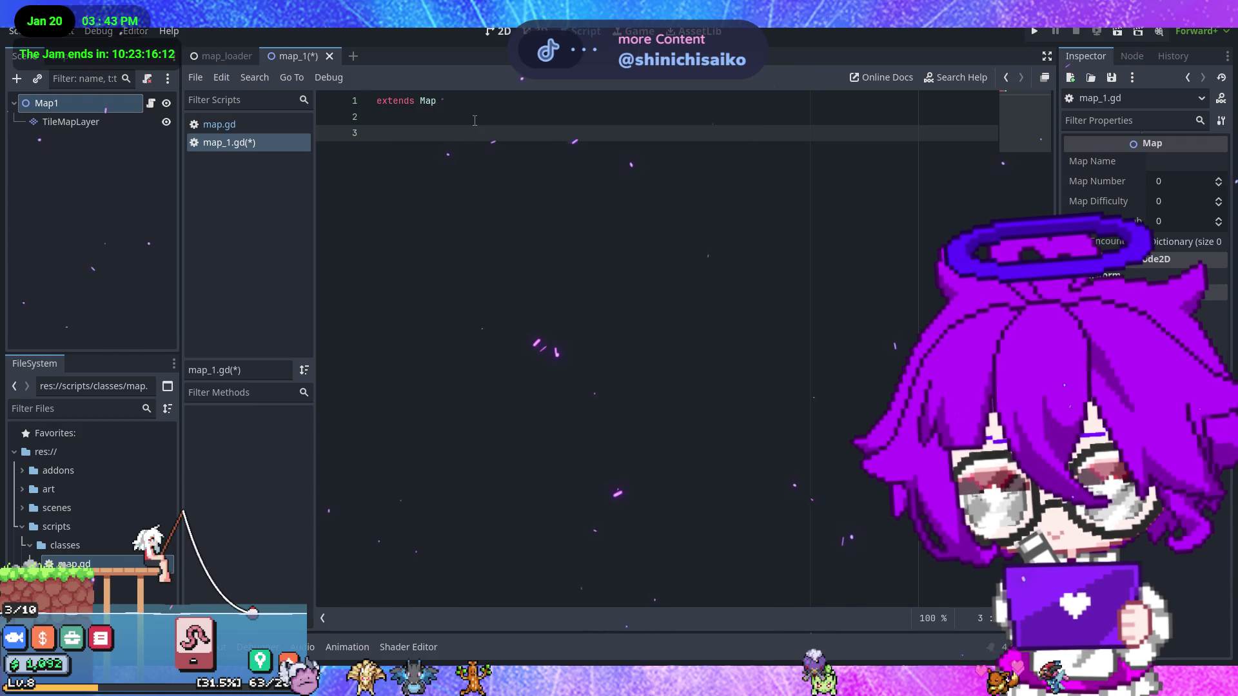
pyautogui.hotkey('ctrl', 's')
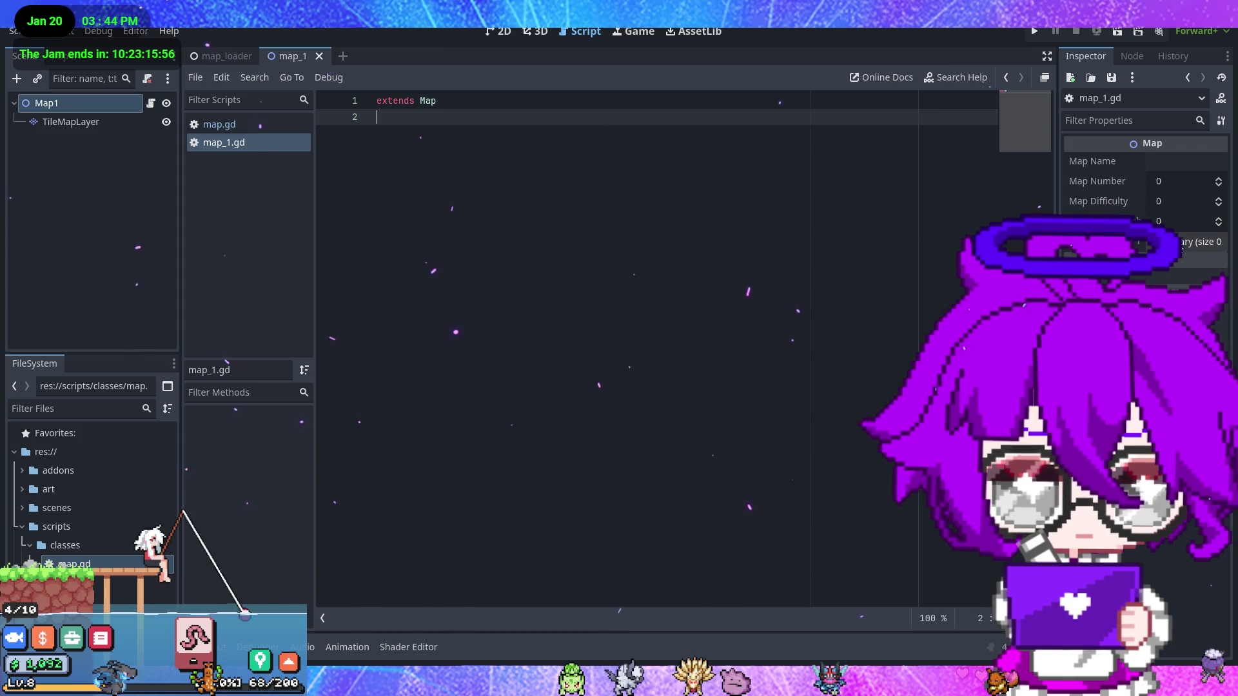
# - In map.gd, comment out '= {' on line 8 and the closing brace on line 25, then save
pyautogui.click(769, 221)
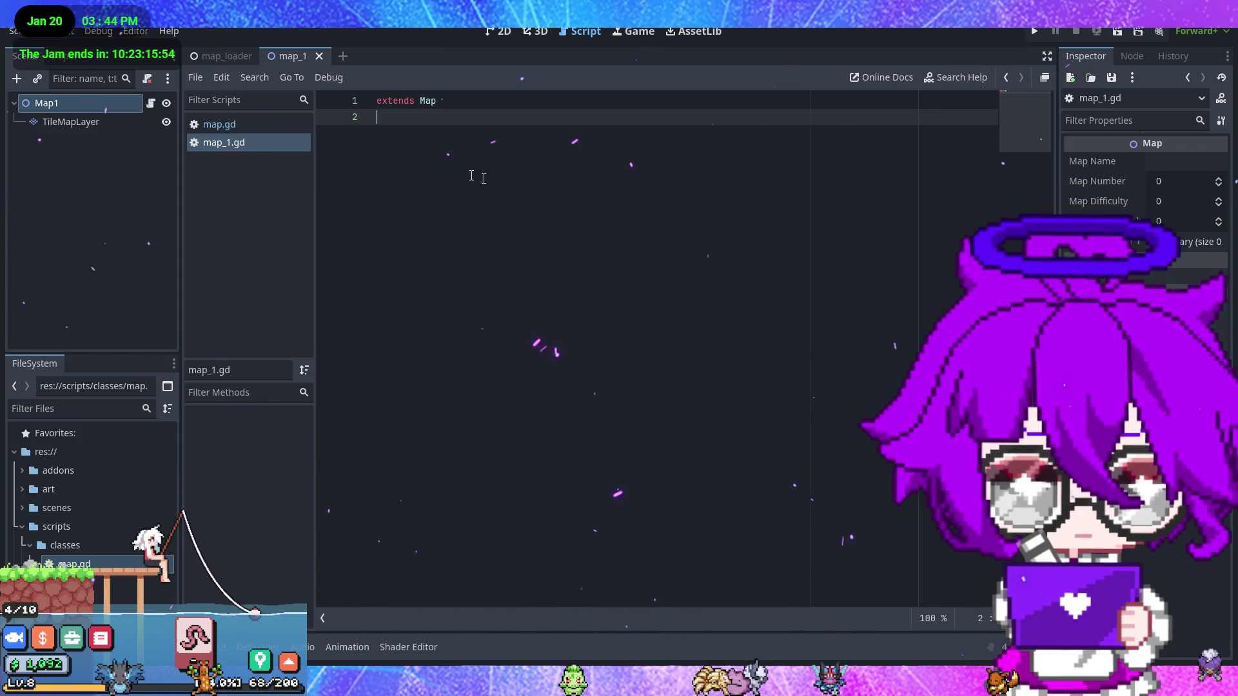
pyautogui.click(235, 125)
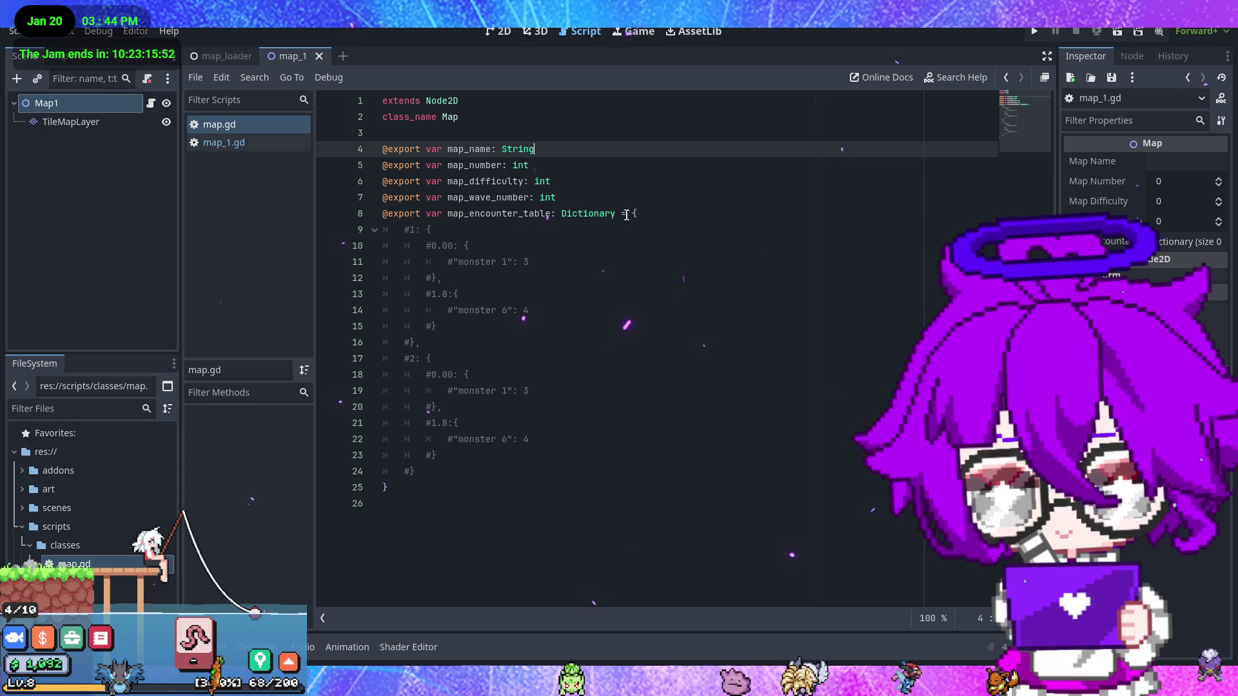
pyautogui.click(620, 213)
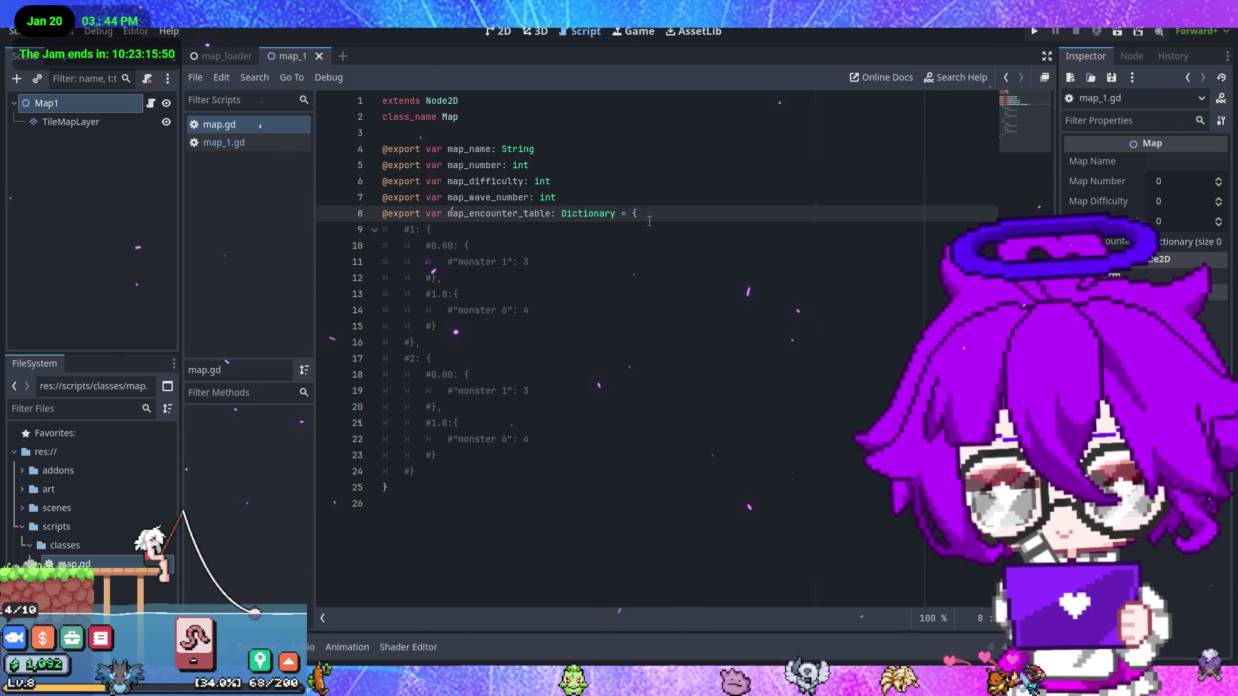
pyautogui.click(384, 489)
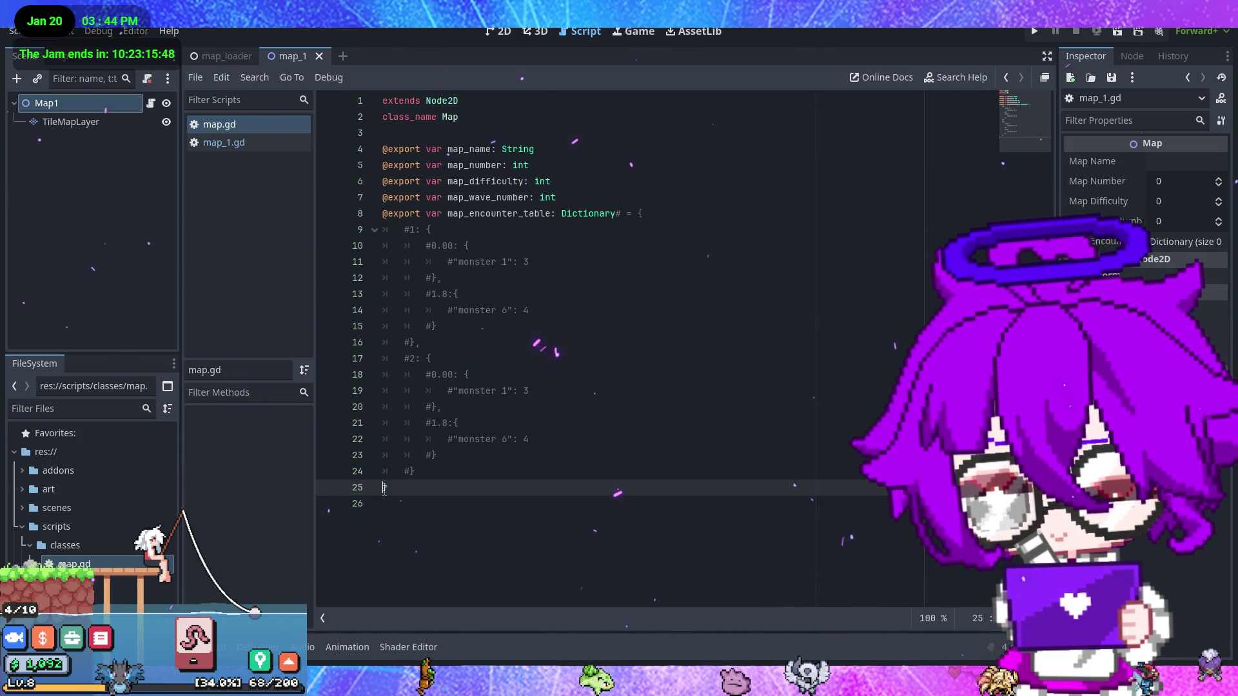
pyautogui.hotkey('ctrl', 's')
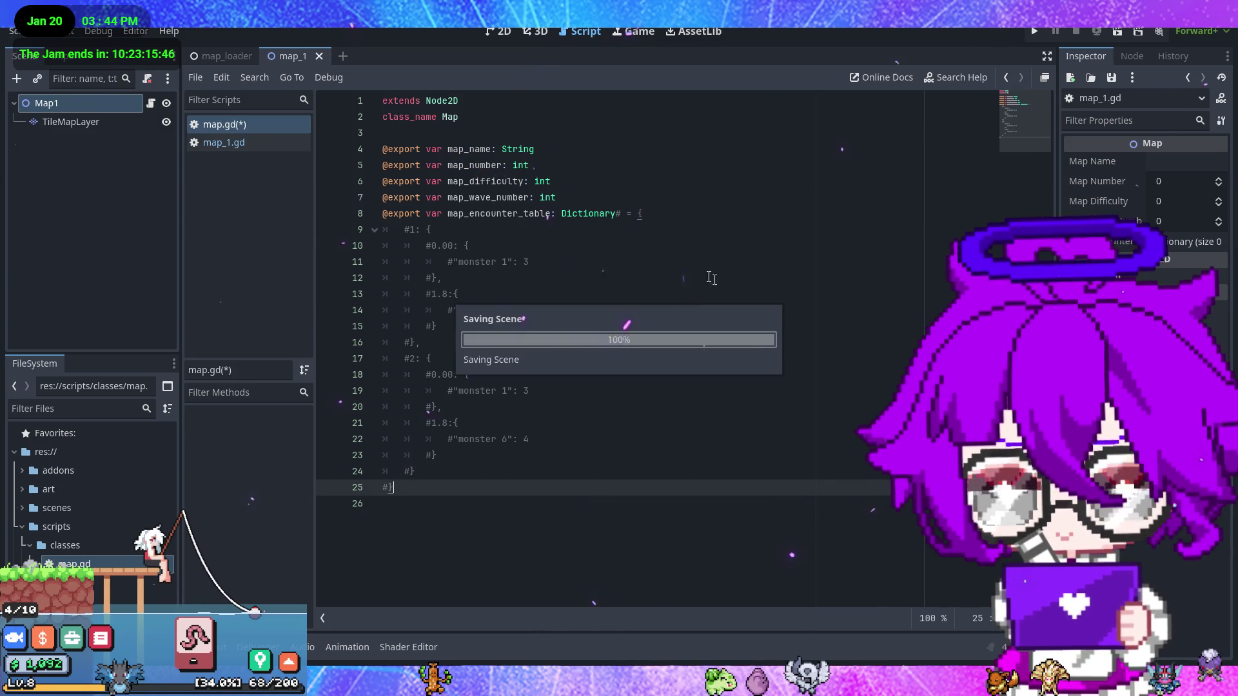
pyautogui.click(103, 105)
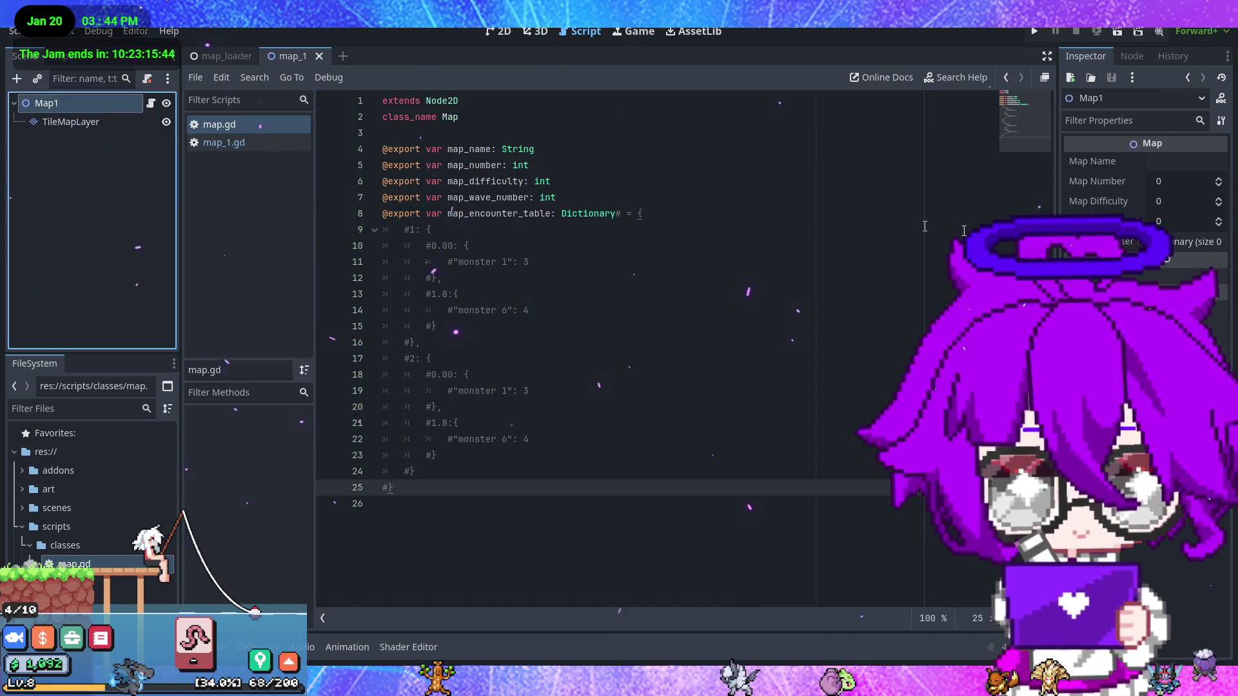
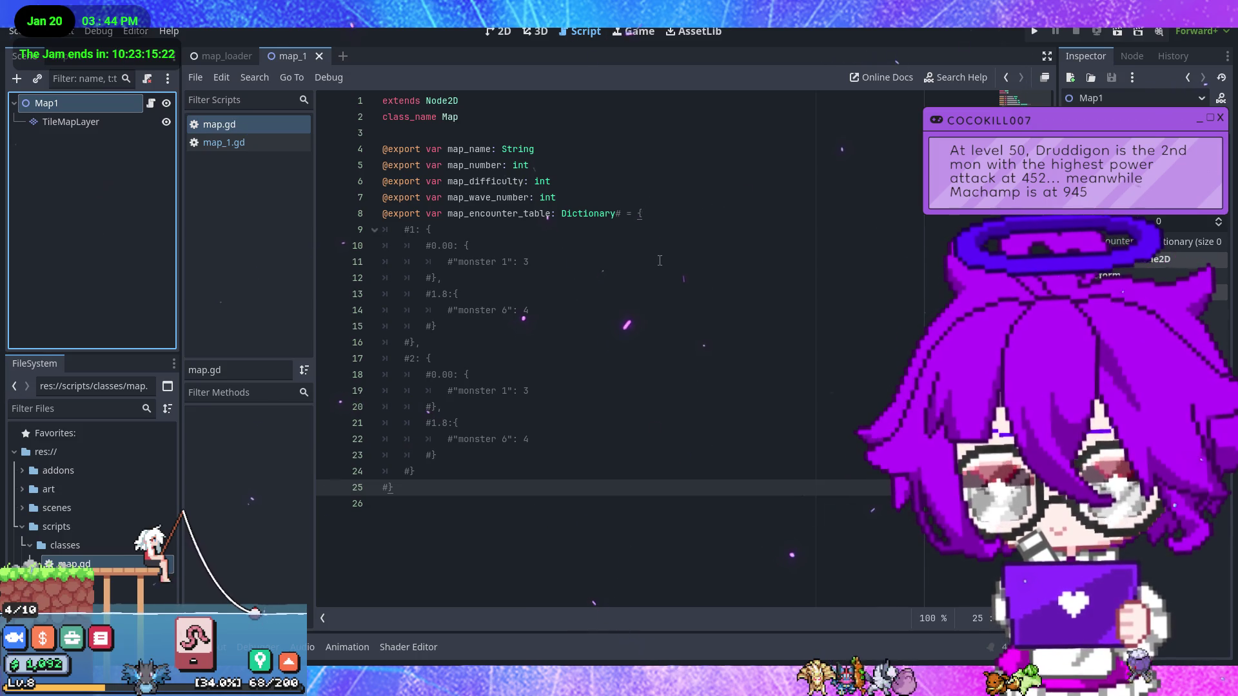
# - Open map_1.gd and insert an empty line below 'extends Map'
pyautogui.click(242, 145)
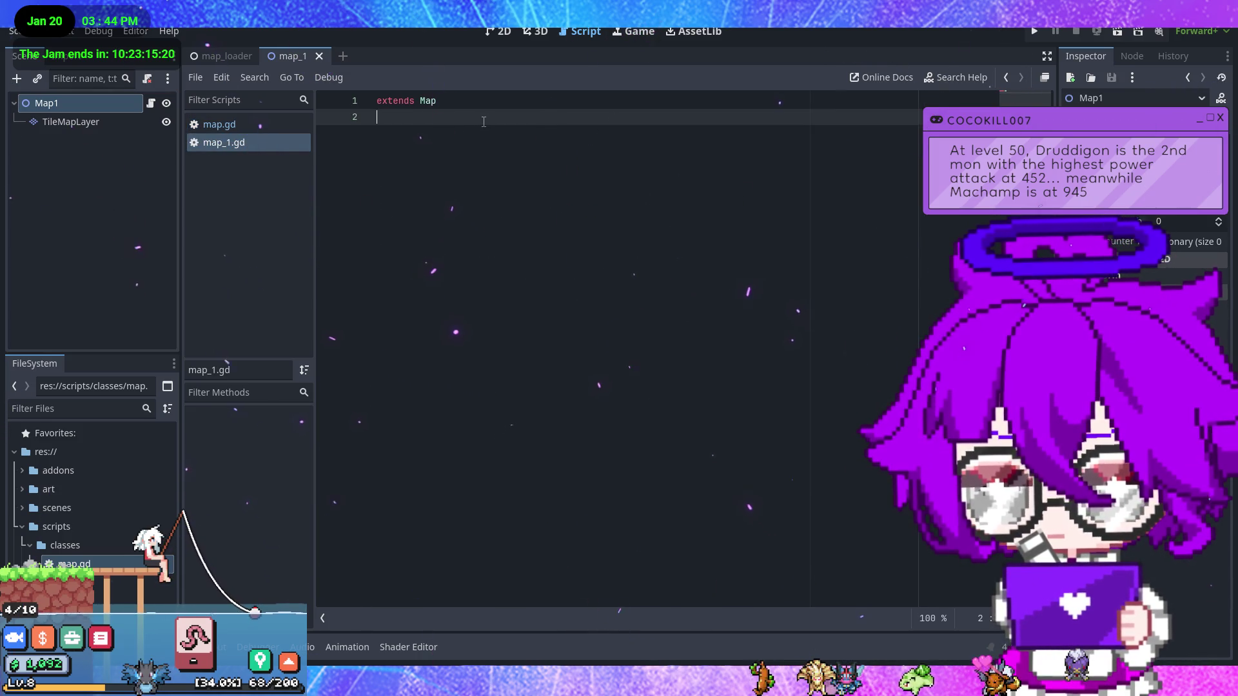
pyautogui.press('Return')
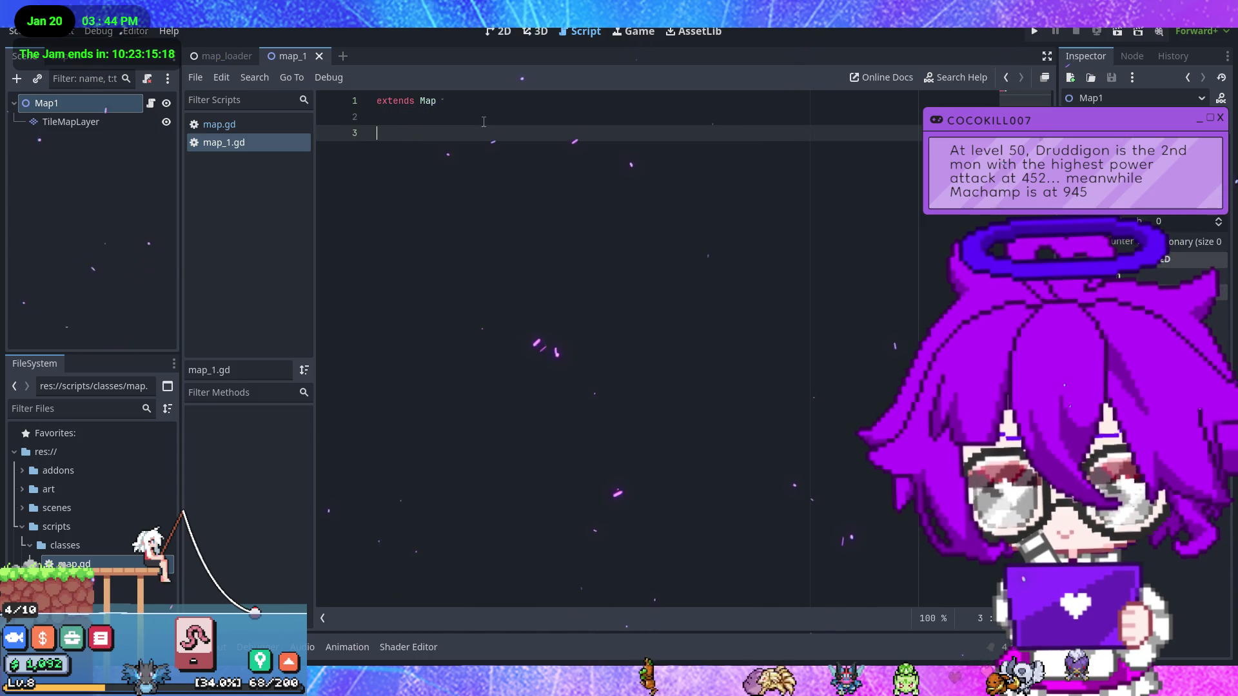
pyautogui.hotkey('ctrl', 'space')
pyautogui.press('Escape')
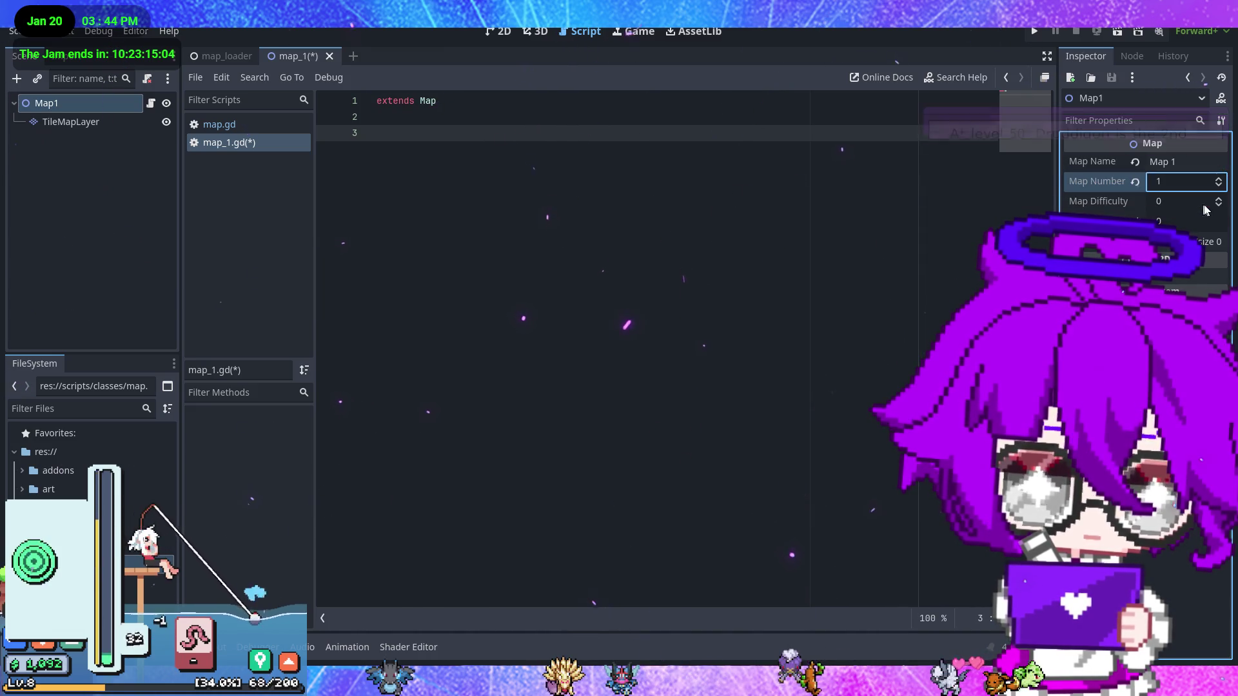
# - Give Map1 difficulty 1 and wave number 10, save map_1.gd, and show the 2D view
pyautogui.click(1186, 202)
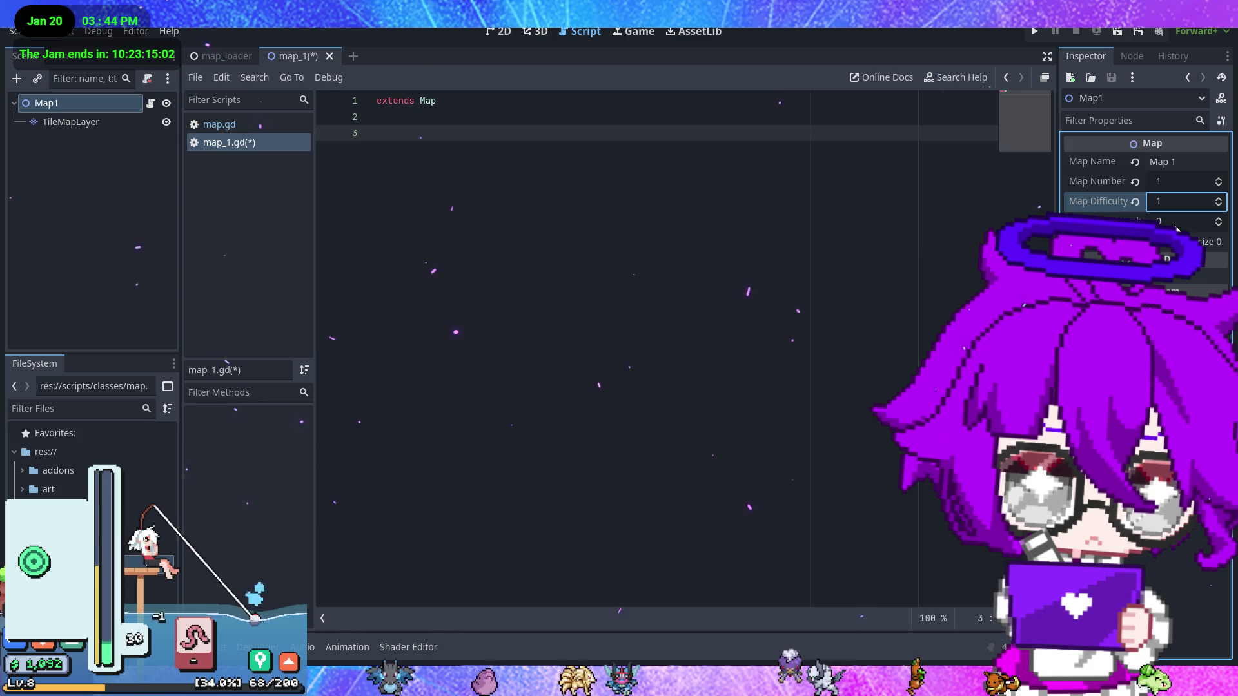
pyautogui.click(1196, 220)
pyautogui.write('10')
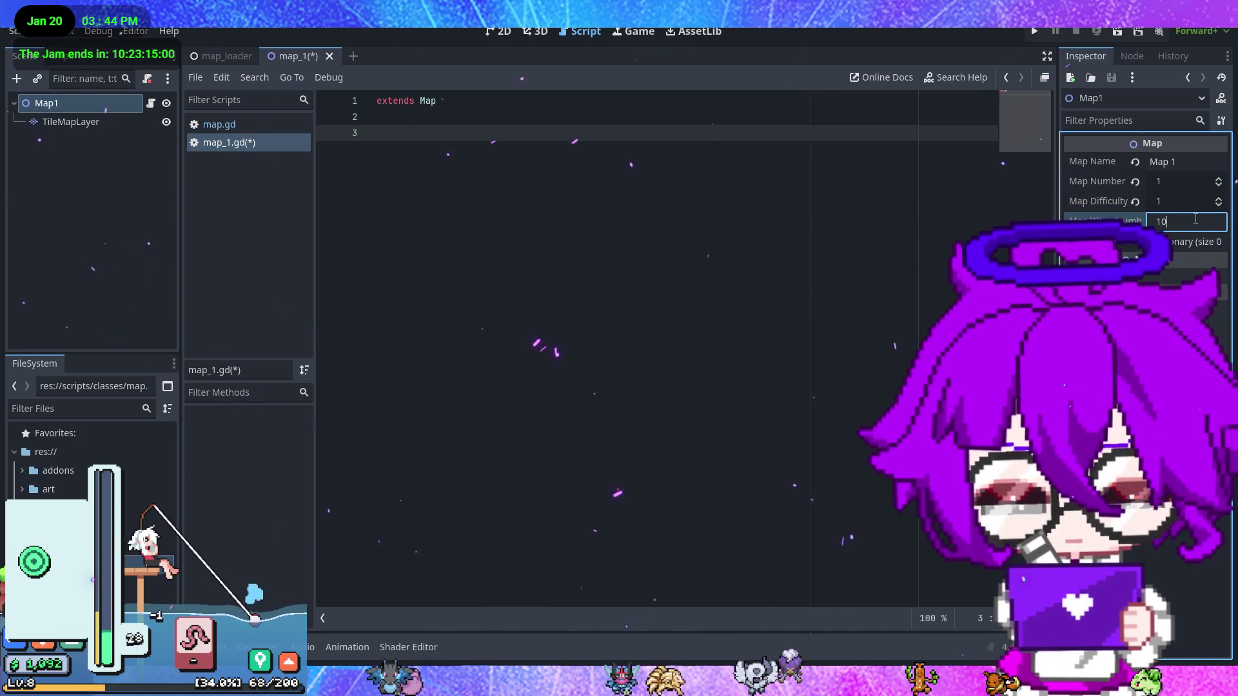
pyautogui.press('Return')
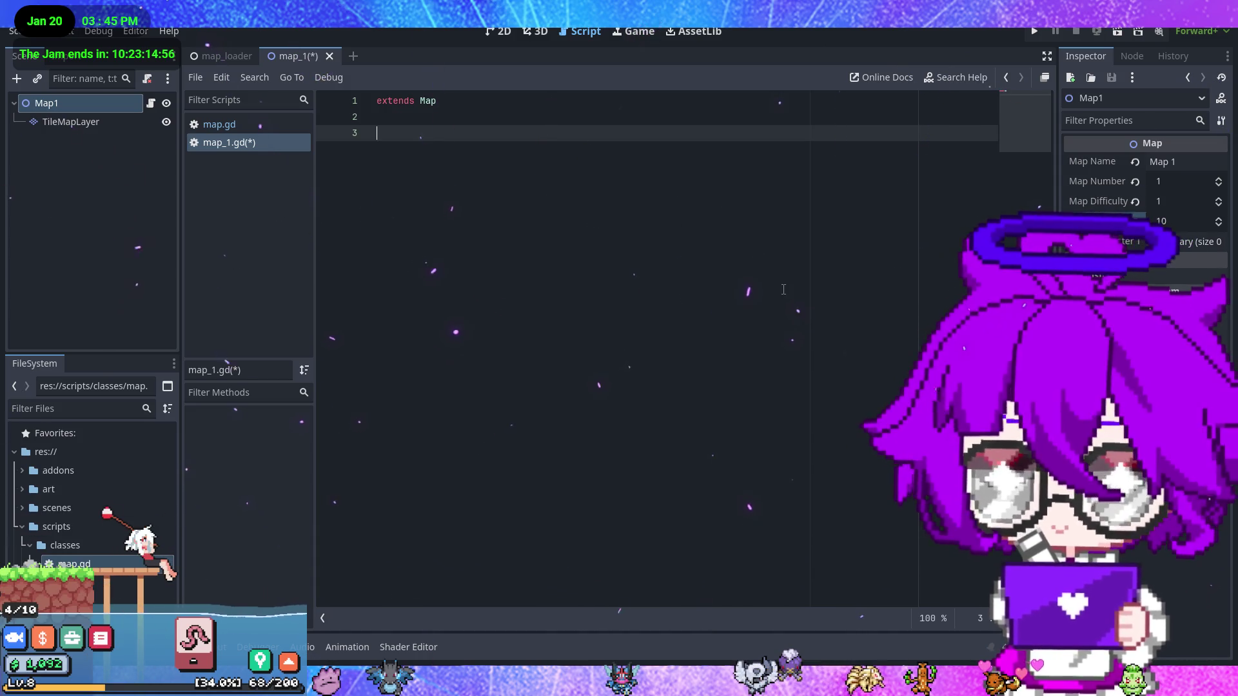
pyautogui.hotkey('ctrl', 's')
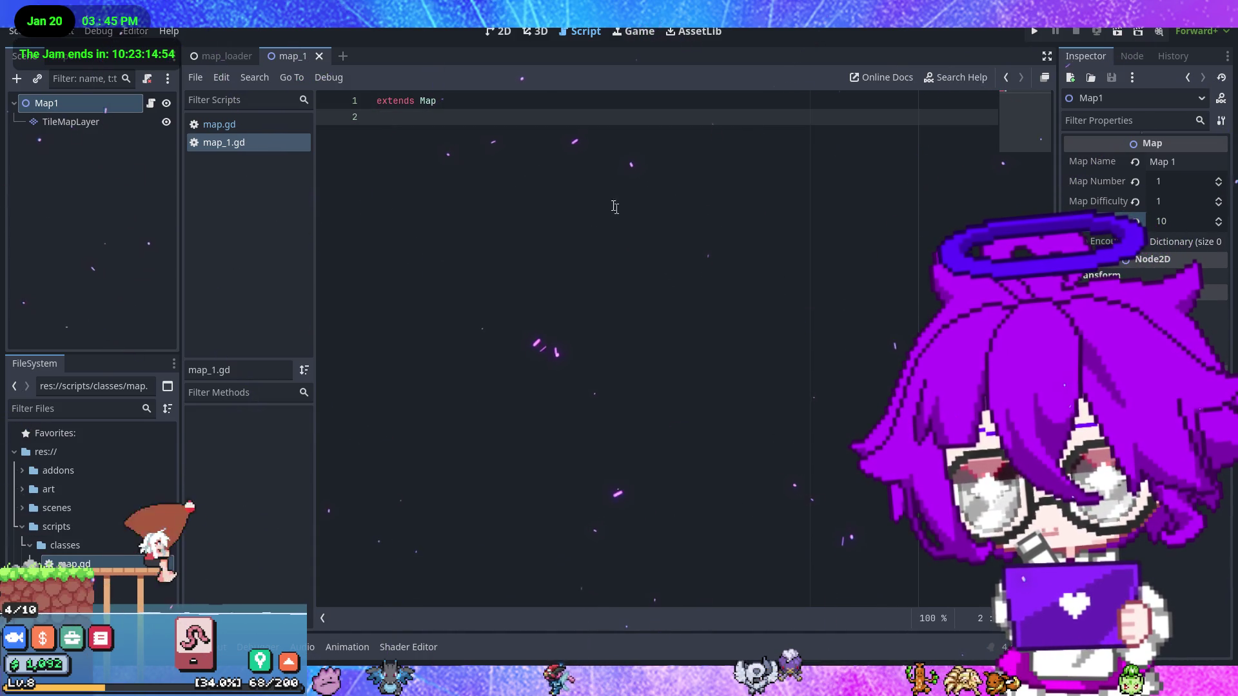
pyautogui.click(499, 32)
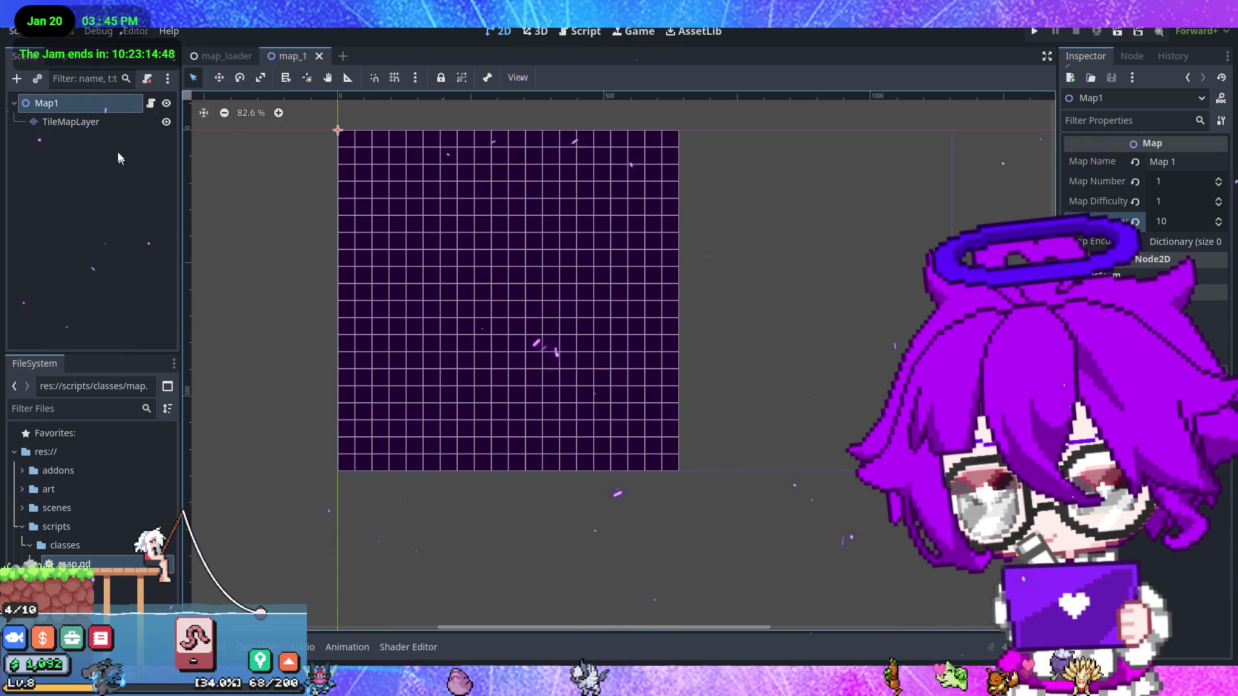
pyautogui.click(116, 123)
pyautogui.click(1177, 183)
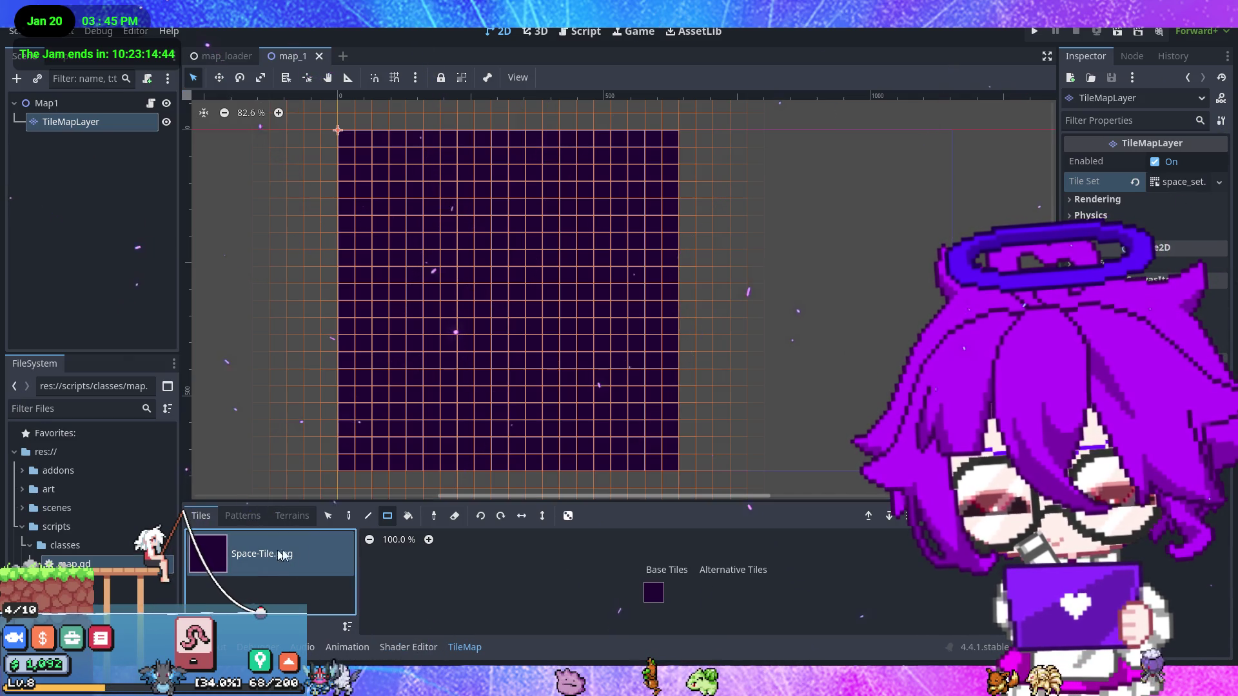
pyautogui.click(1182, 186)
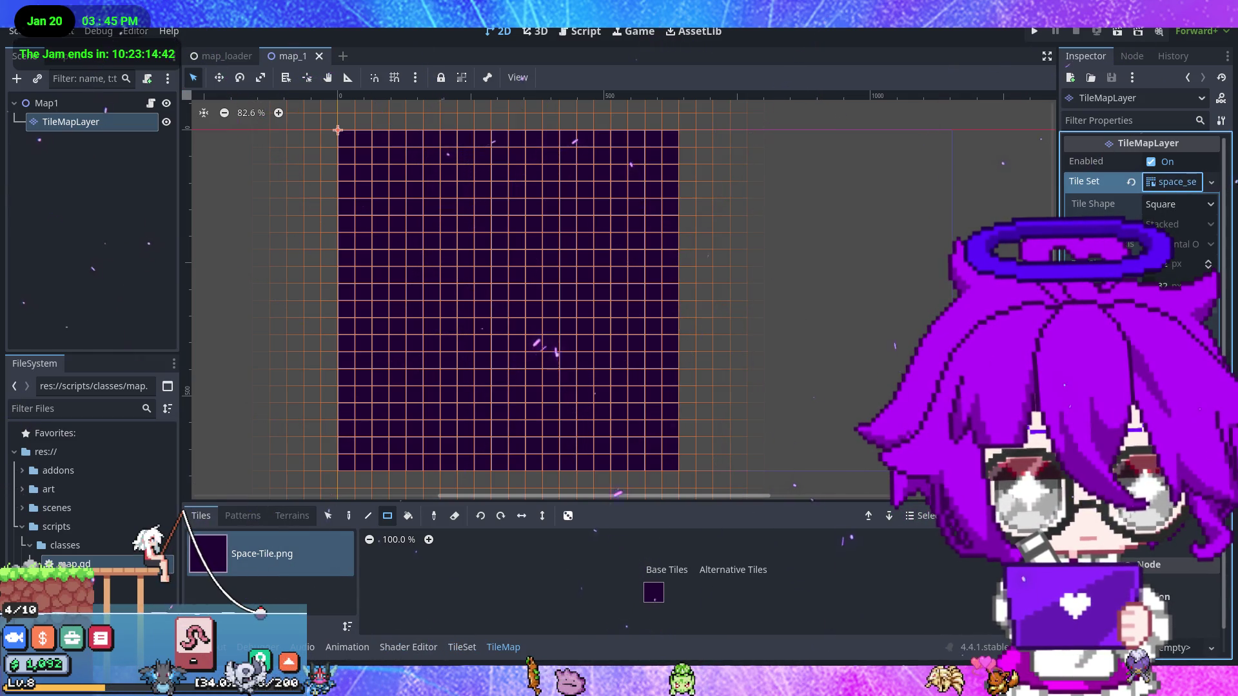
pyautogui.click(474, 650)
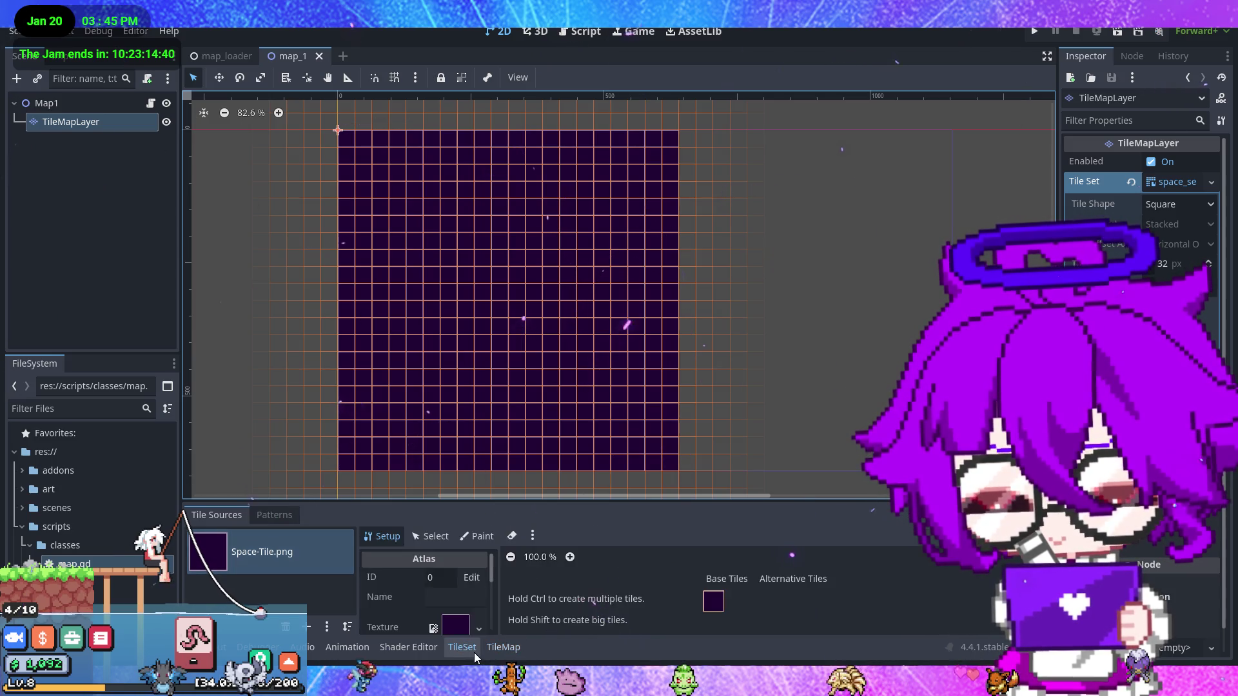
pyautogui.scroll(-5, 401, 601)
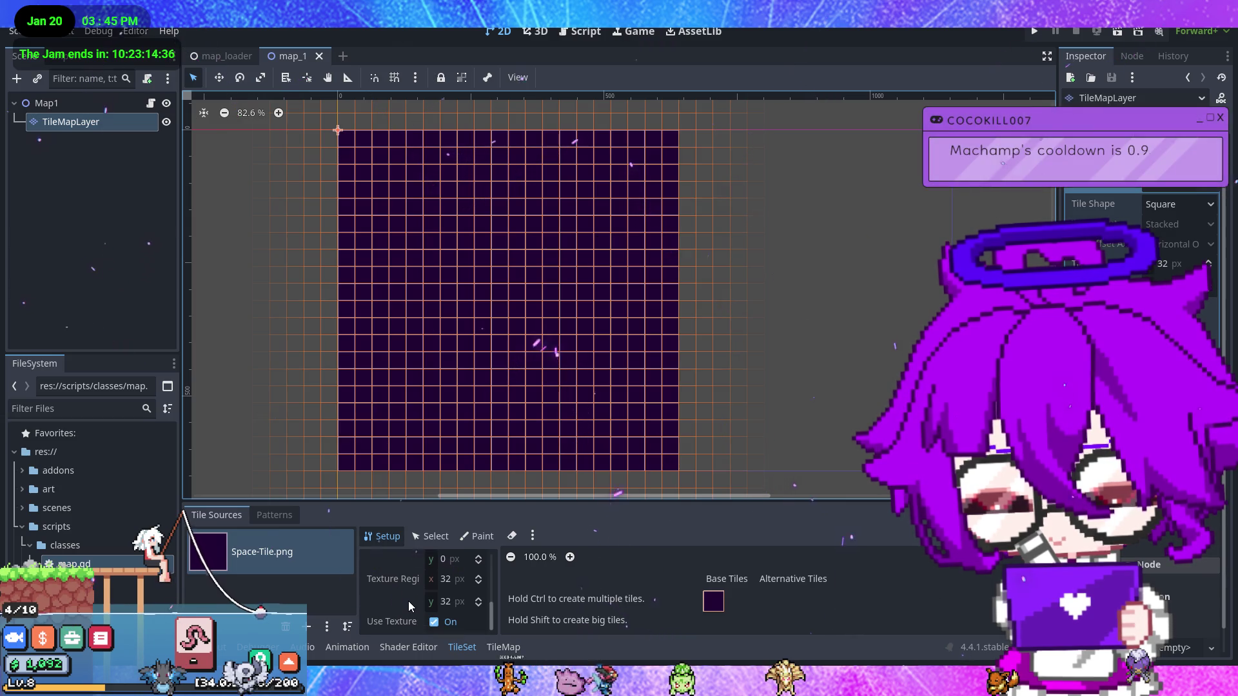
pyautogui.click(425, 536)
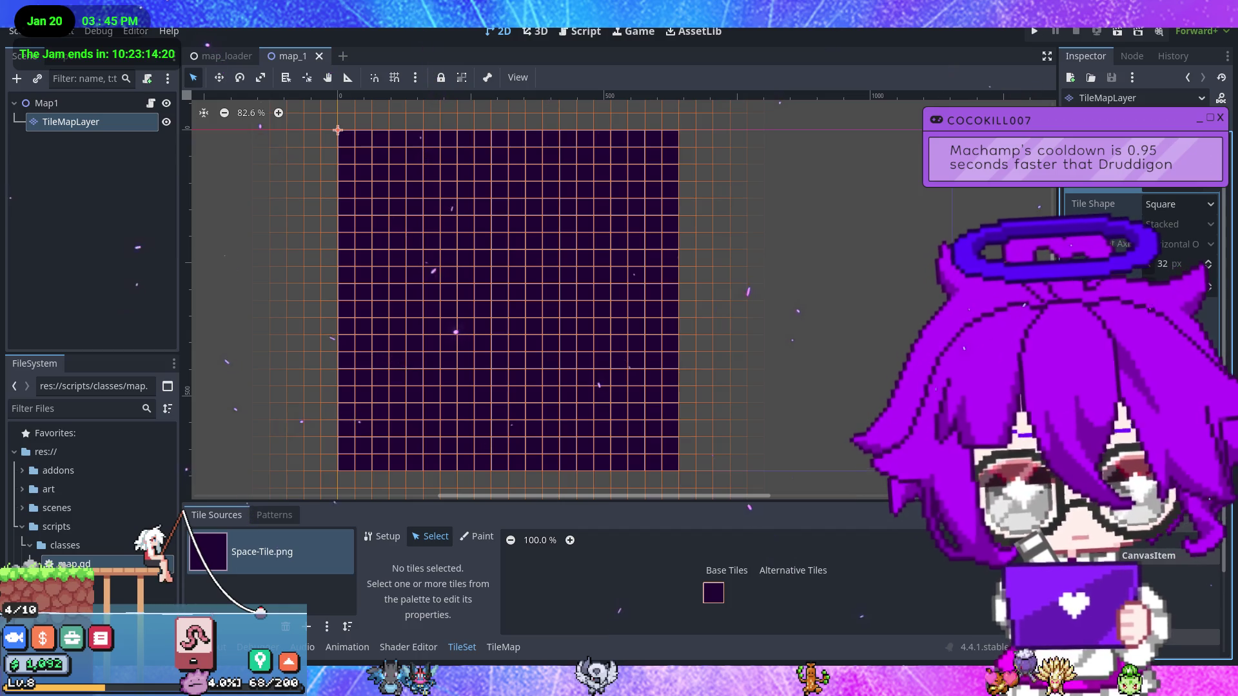
pyautogui.click(1128, 323)
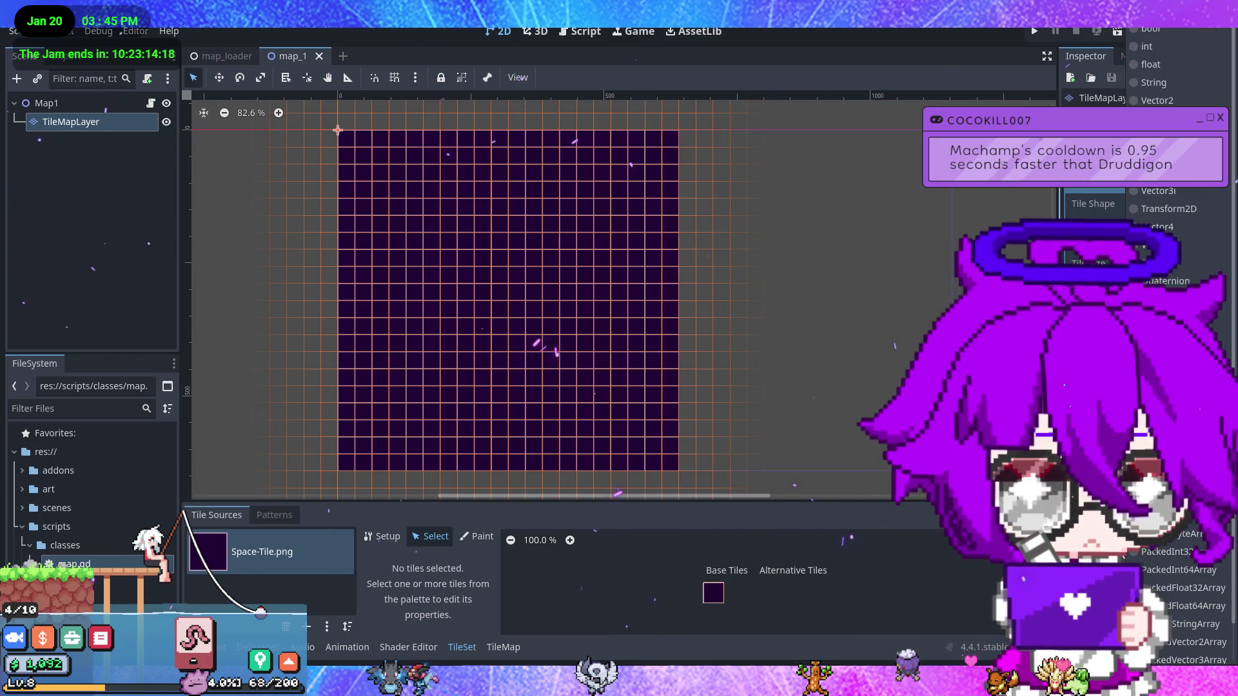
pyautogui.press('Escape')
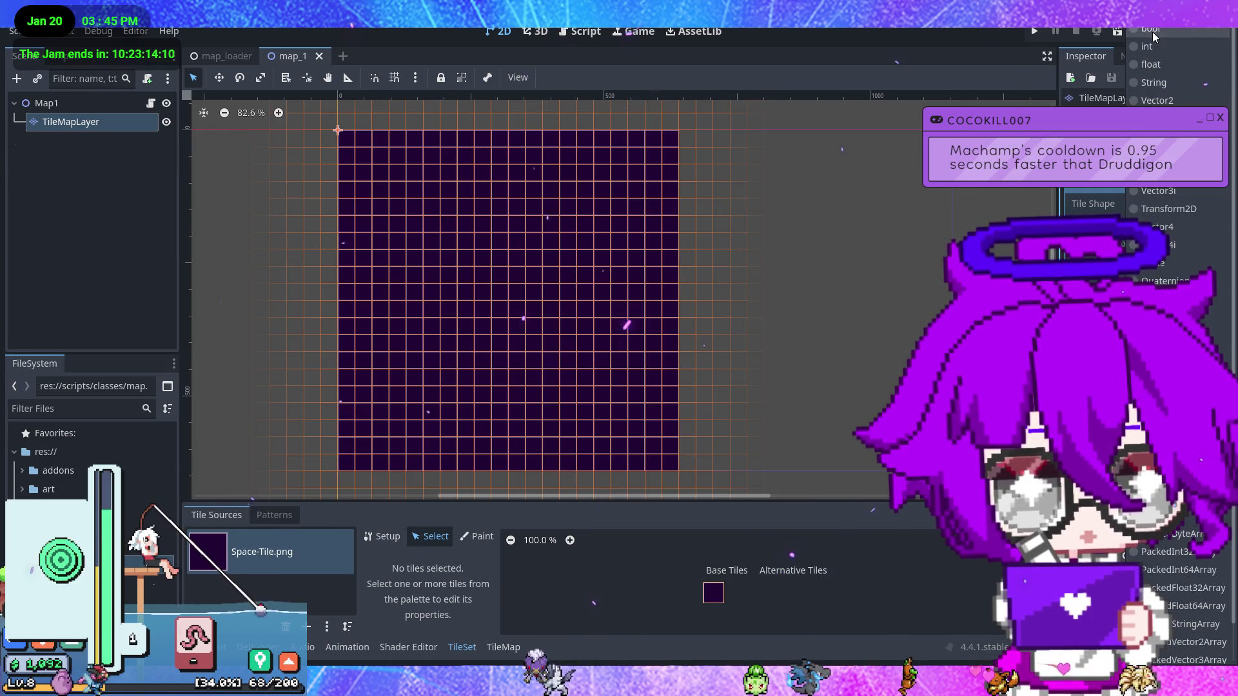
pyautogui.click(433, 231)
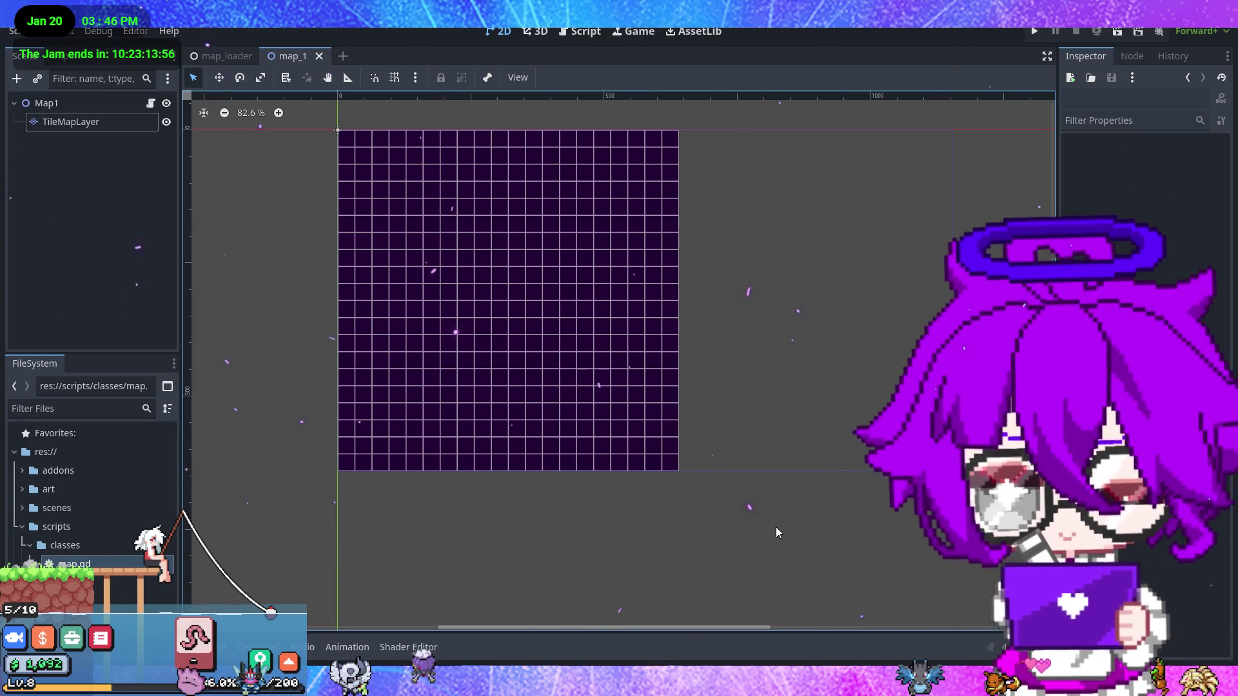
# - Return to the Space-Tile sprite in Aseprite, browse the menus, and pan the sprite up-left
pyautogui.hotkey('alt', 'Tab')
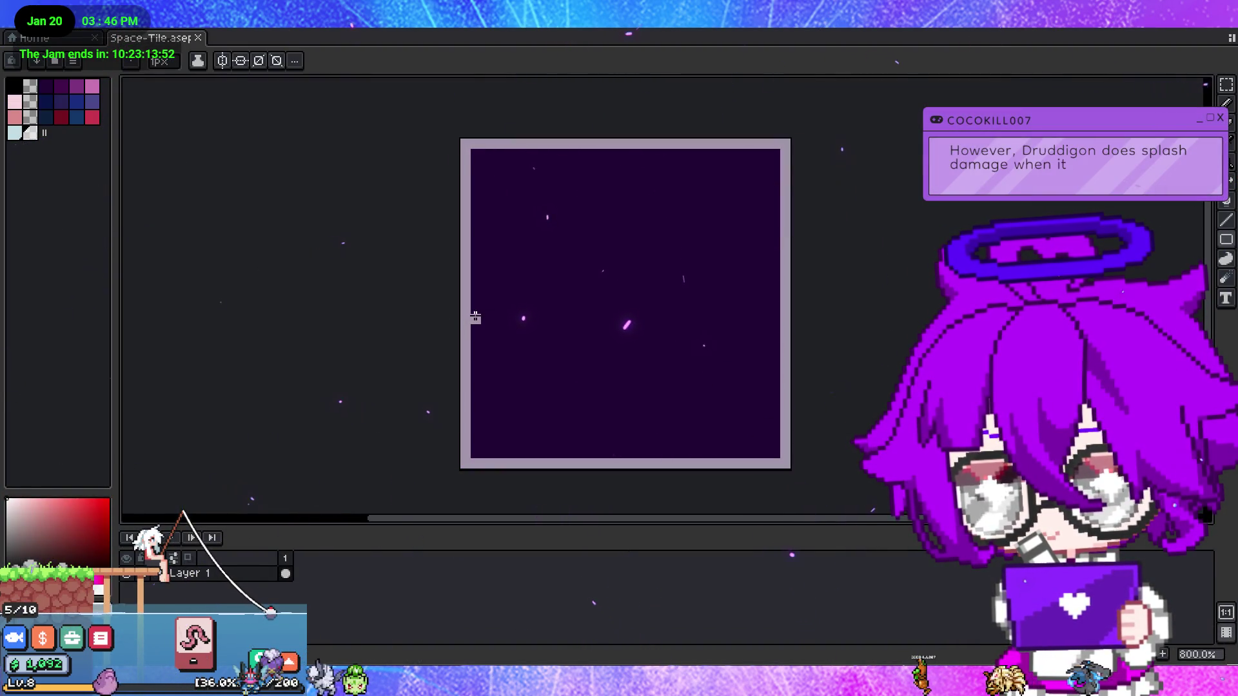
pyautogui.scroll(-2, 475, 318)
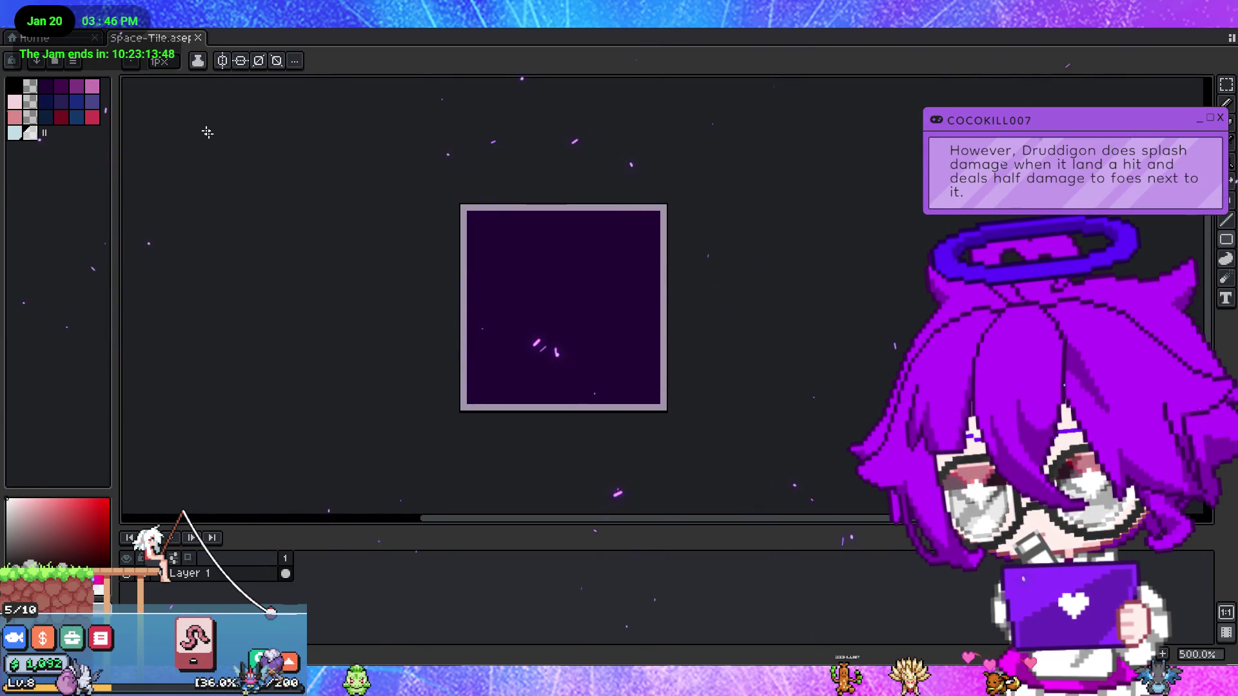
pyautogui.click(19, 29)
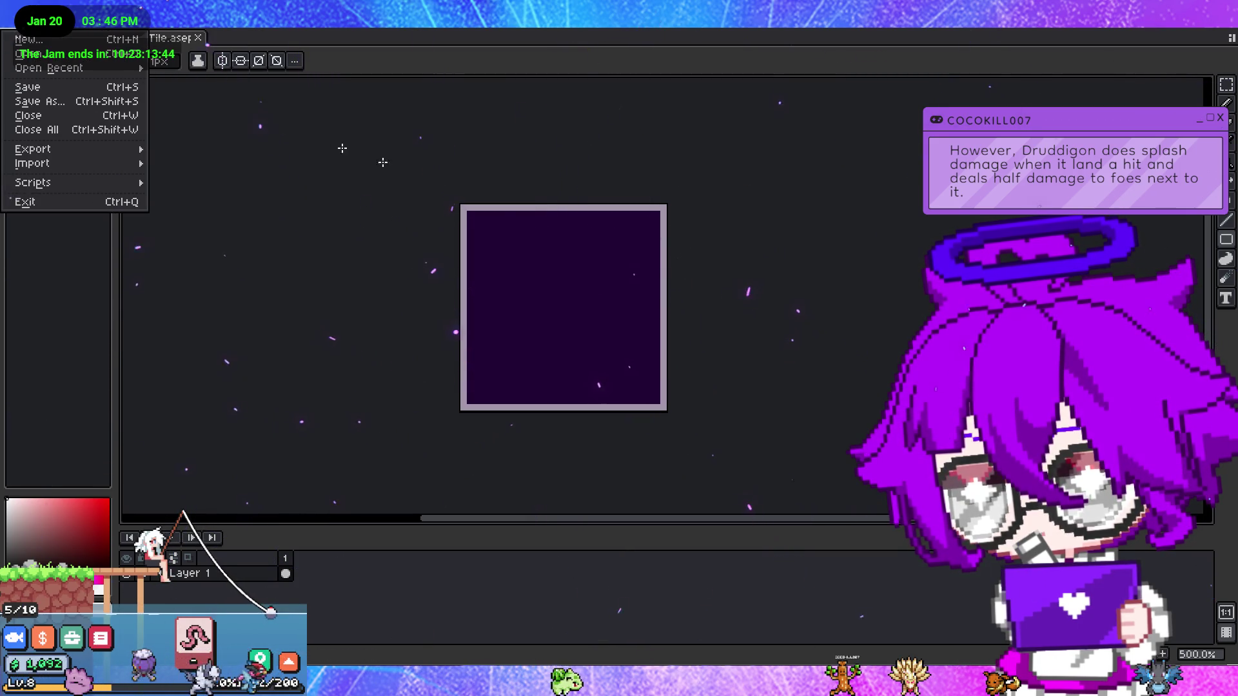
pyautogui.click(766, 327)
pyautogui.moveTo(765, 327)
pyautogui.mouseDown()
pyautogui.moveTo(699, 326)
pyautogui.moveTo(539, 234)
pyautogui.mouseUp()
# - Inspect the layer and frame properties without changing anything
pyautogui.click(77, 30)
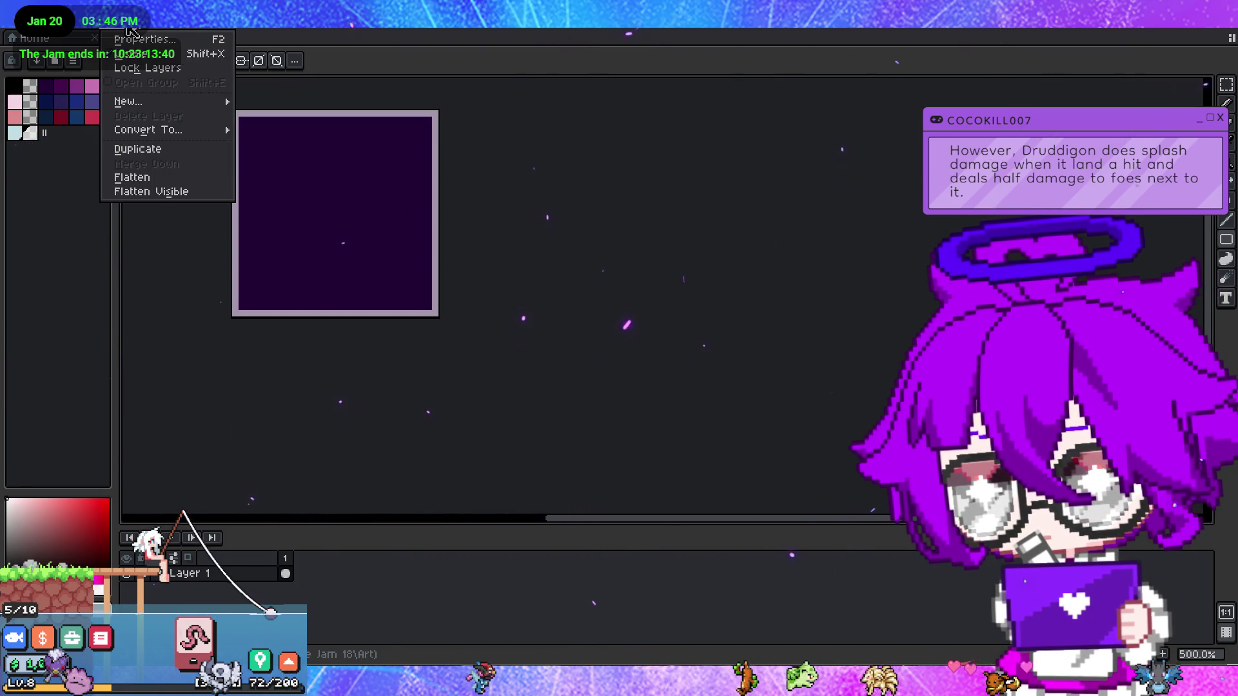
pyautogui.click(157, 40)
pyautogui.click(734, 301)
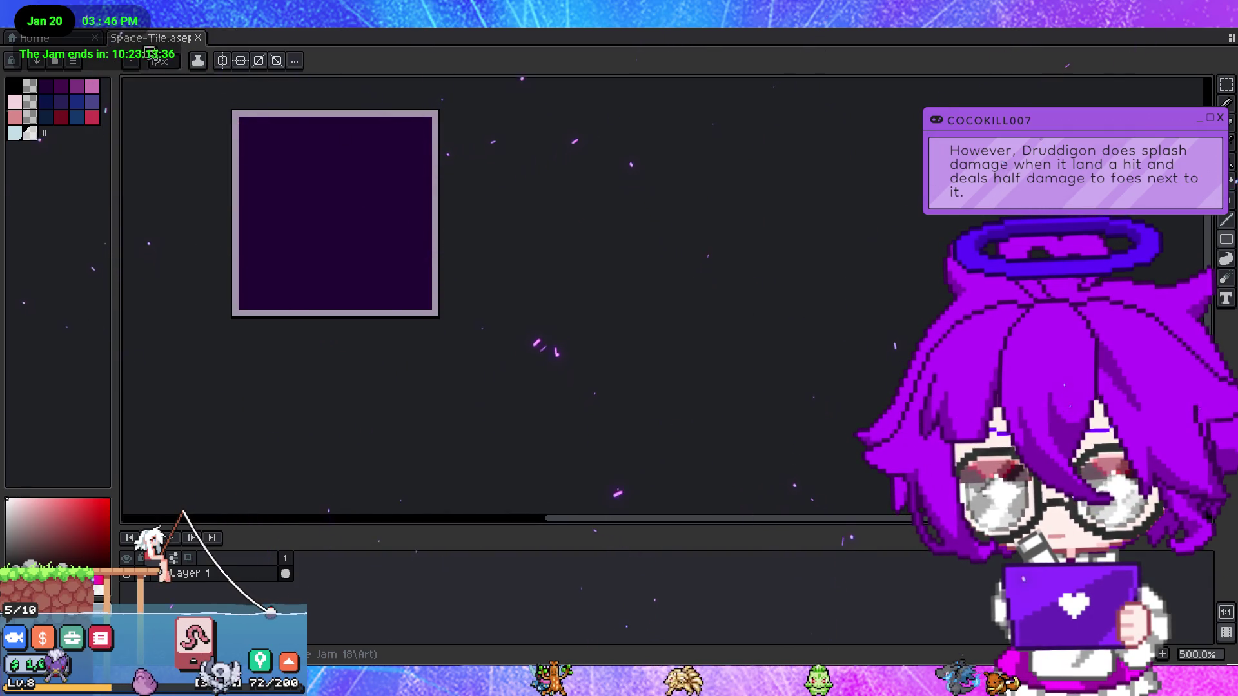
pyautogui.click(79, 30)
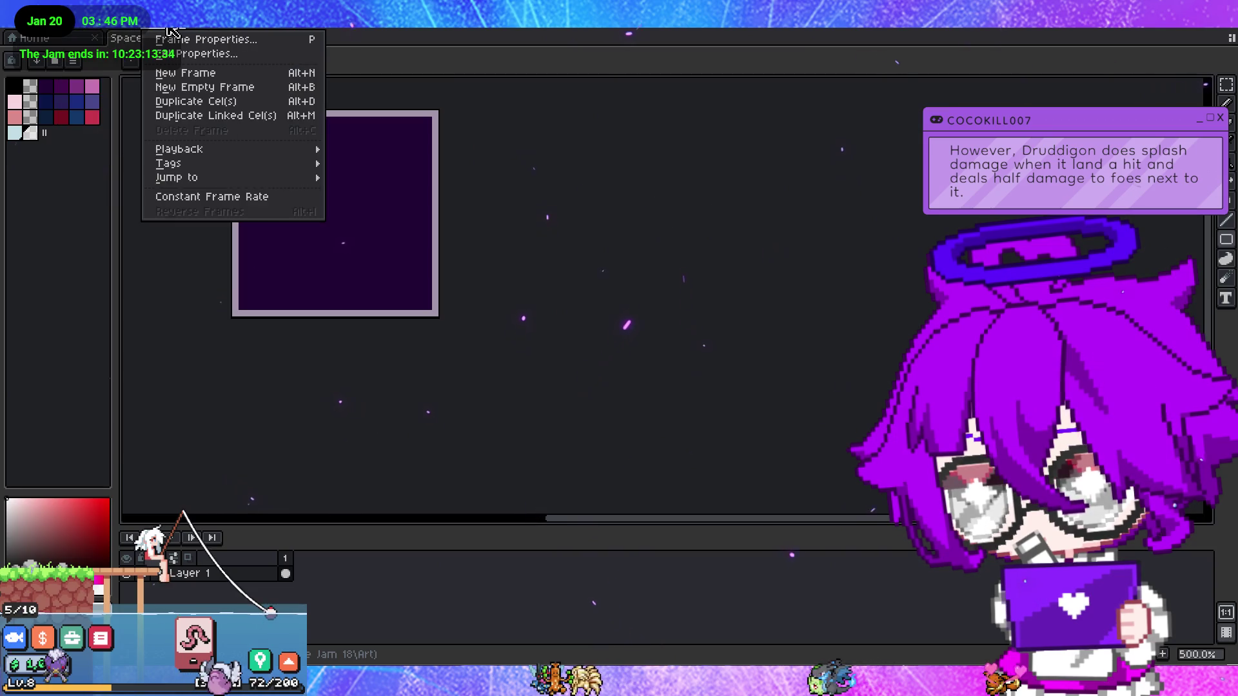
pyautogui.click(174, 39)
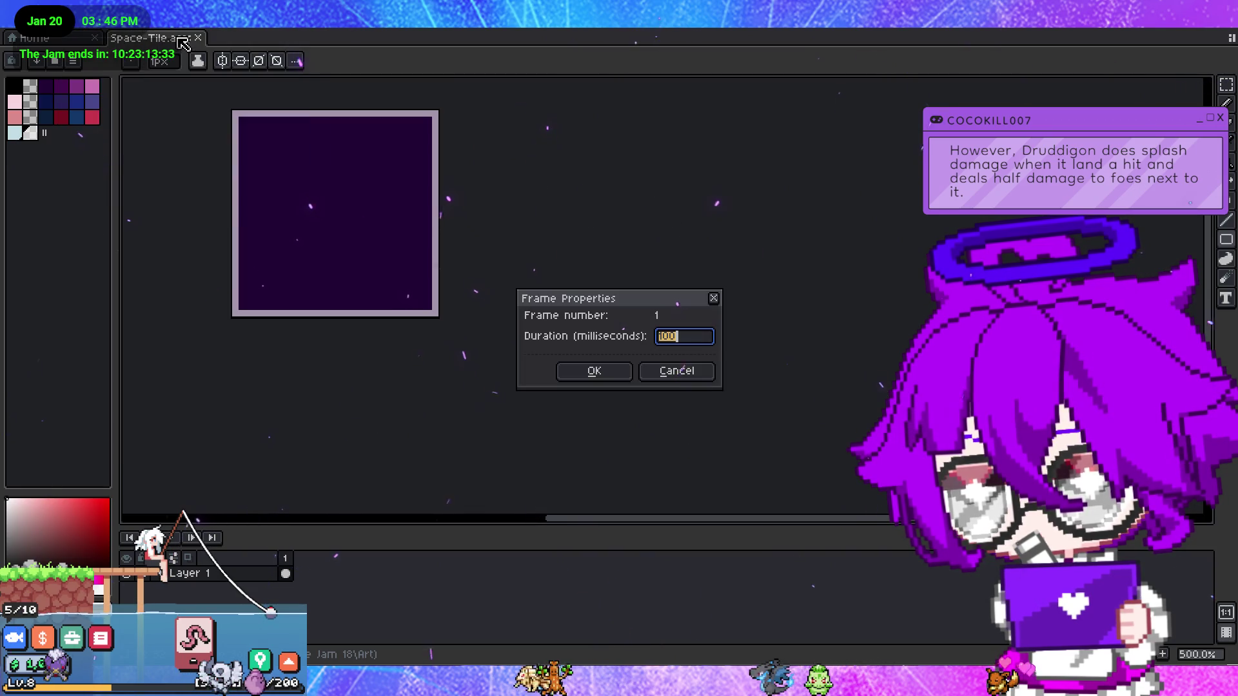
pyautogui.click(709, 298)
# - Widen the canvas using a value of 30, anchored left so it grows rightward
pyautogui.click(79, 31)
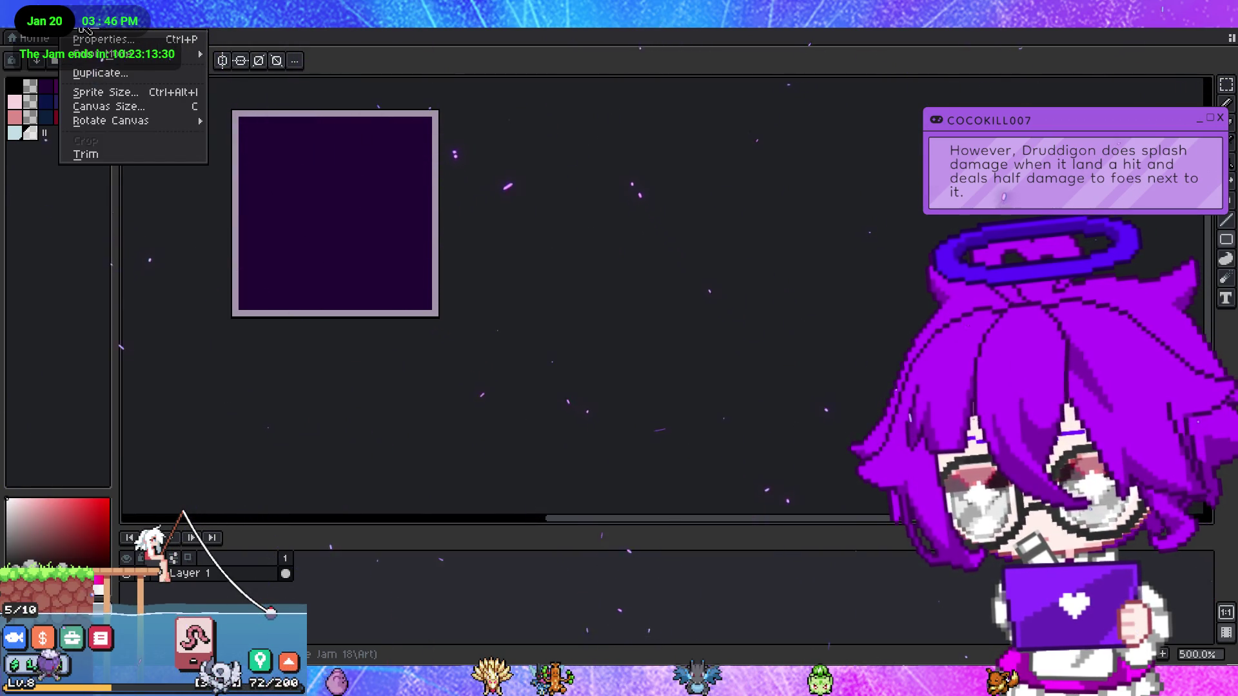
pyautogui.click(129, 108)
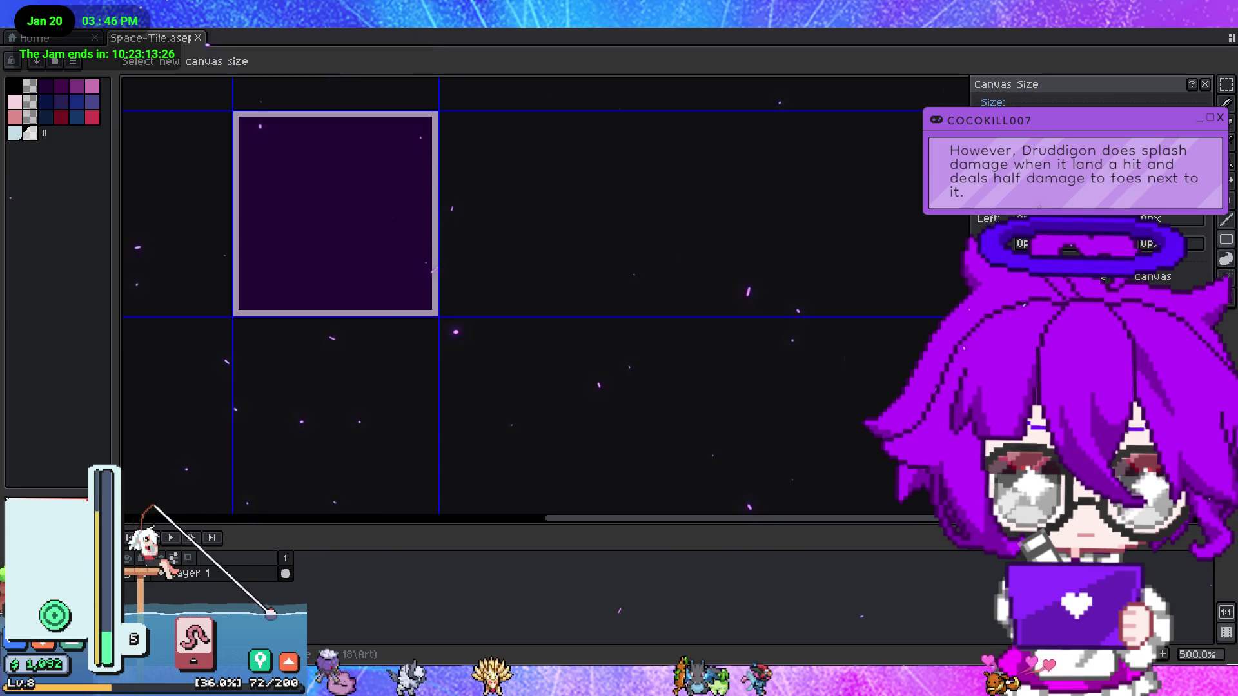
pyautogui.write('30')
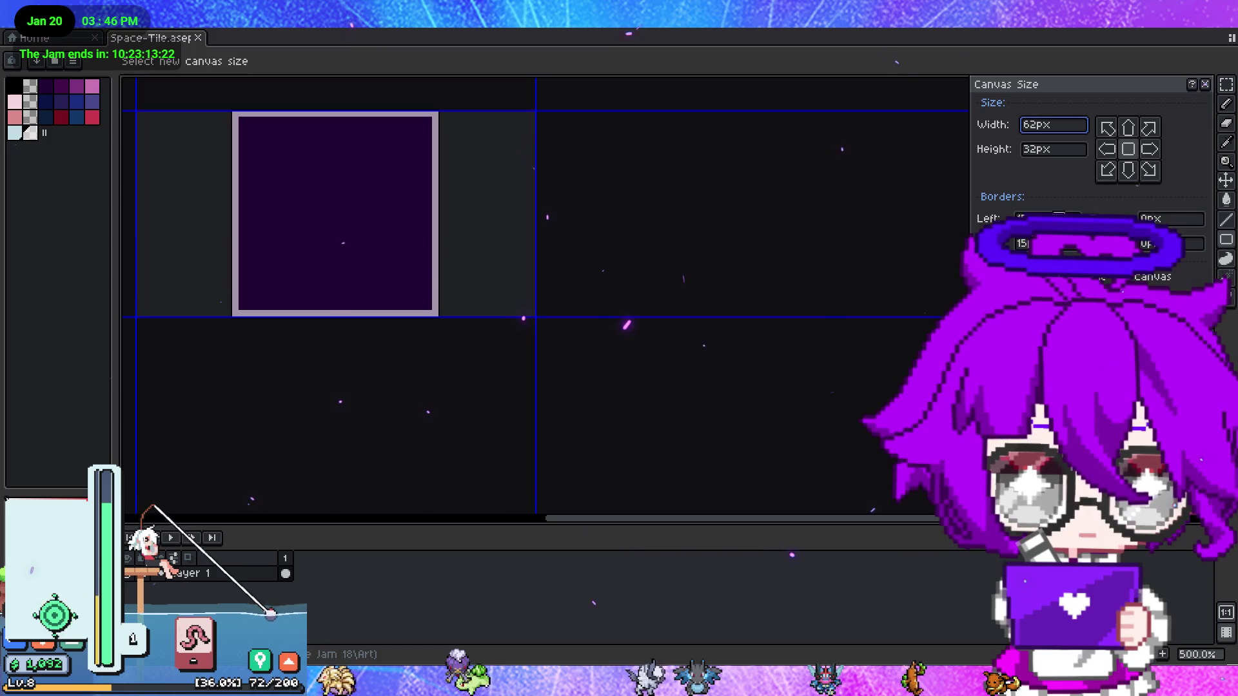
pyautogui.click(1151, 149)
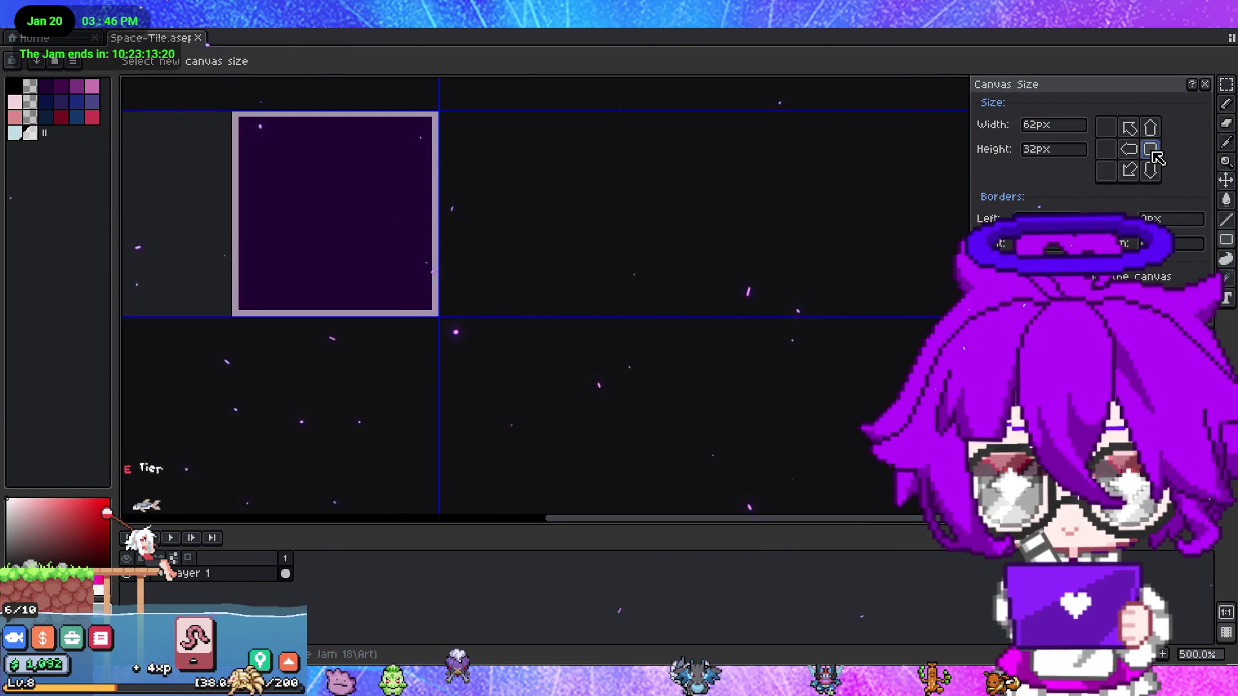
pyautogui.click(1130, 150)
pyautogui.click(1109, 150)
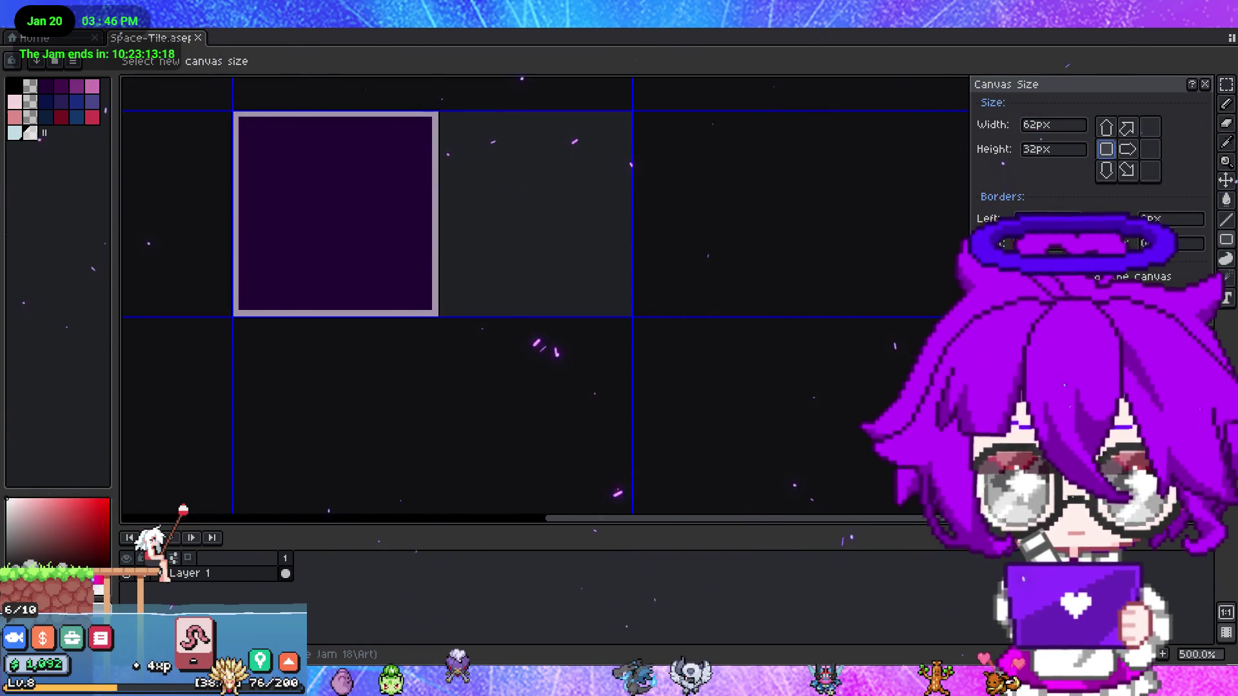
pyautogui.press('Return')
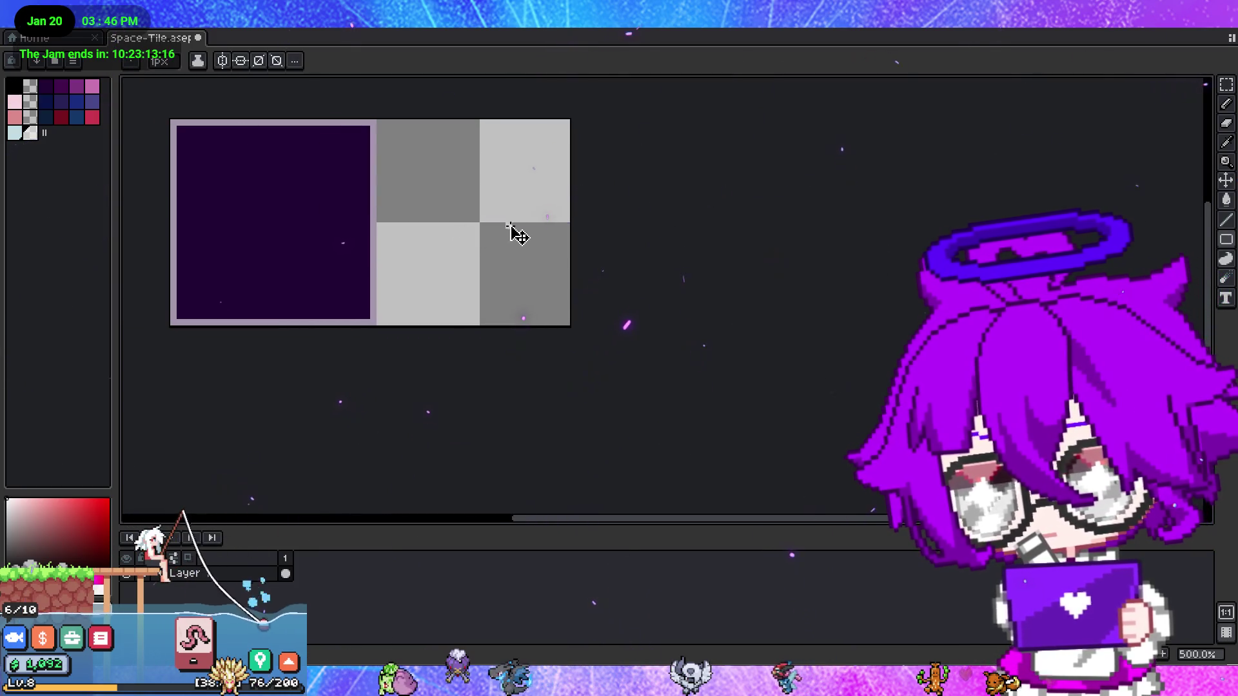
# - Toggle the brush size to 3px and back to 1px, then move to the planning notes
pyautogui.press('+')
pyautogui.press('+')
pyautogui.press('-')
pyautogui.press('-')
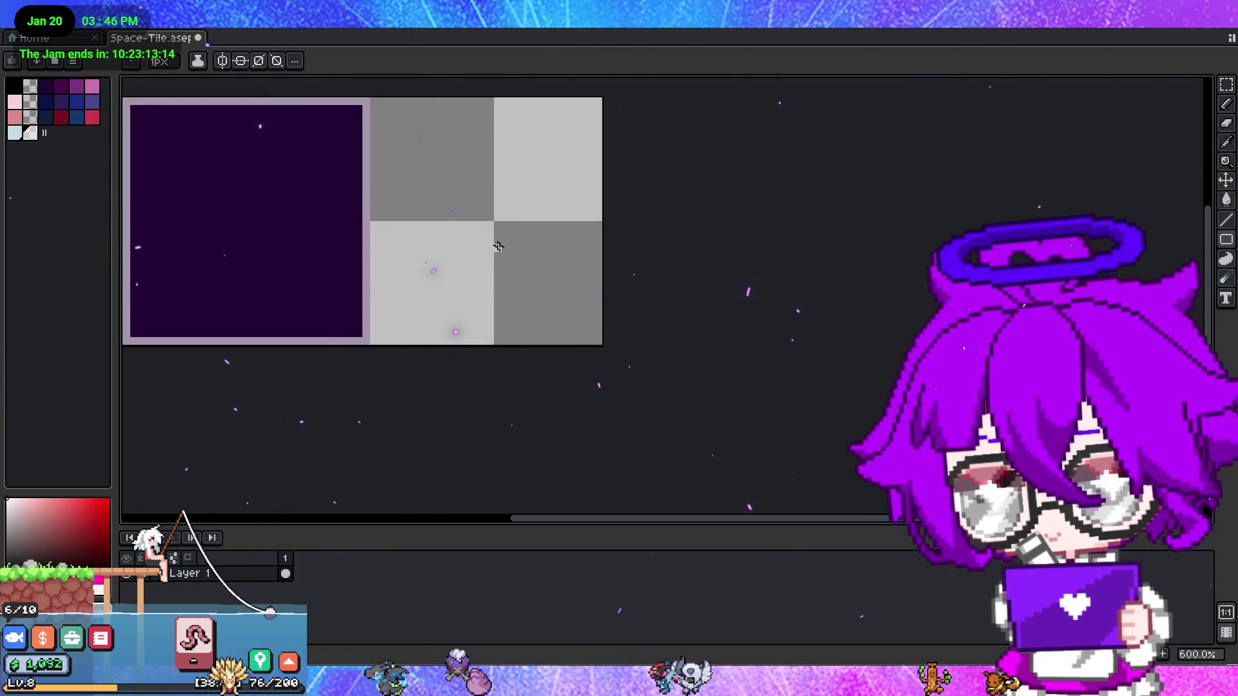
pyautogui.scroll(2, 500, 243)
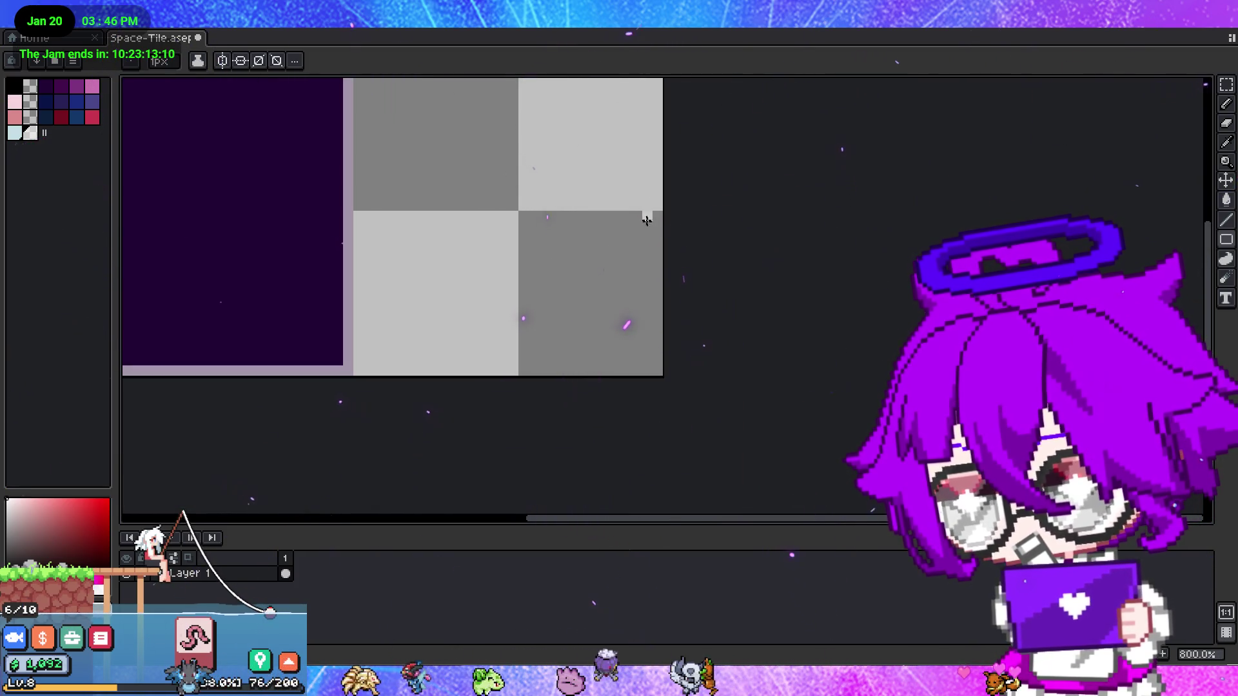
pyautogui.moveTo(639, 238); pyautogui.dragTo(732, 265)
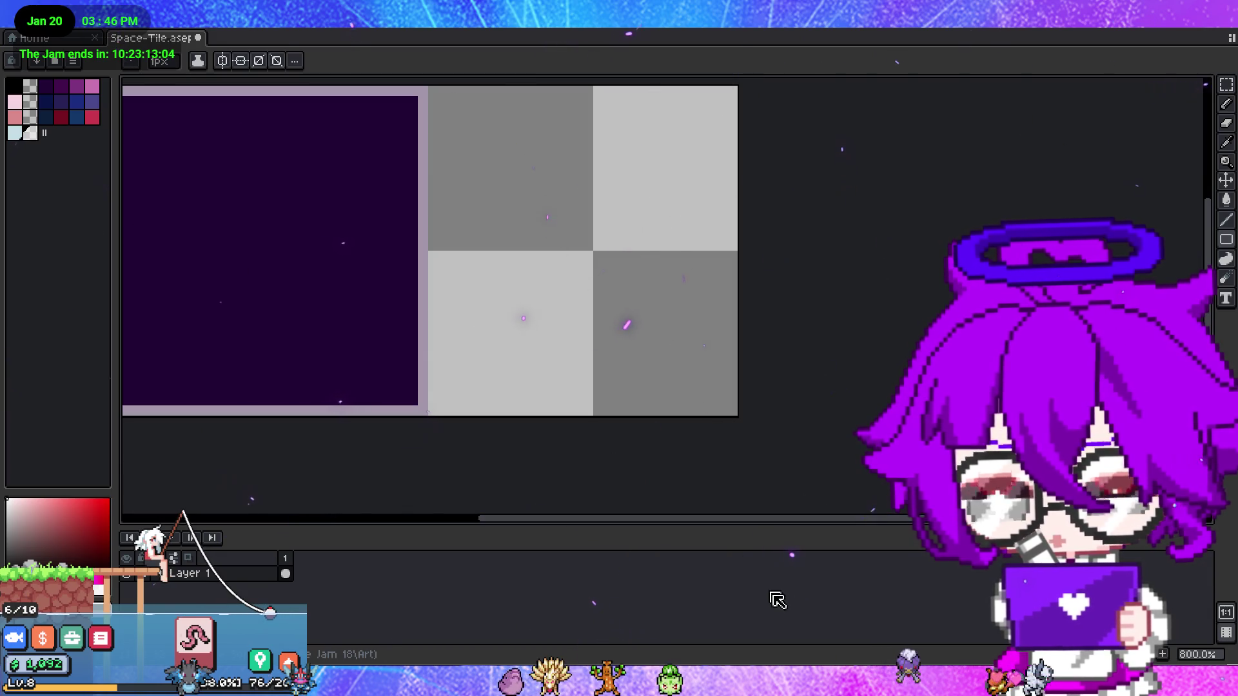
pyautogui.hotkey('alt', 'Tab')
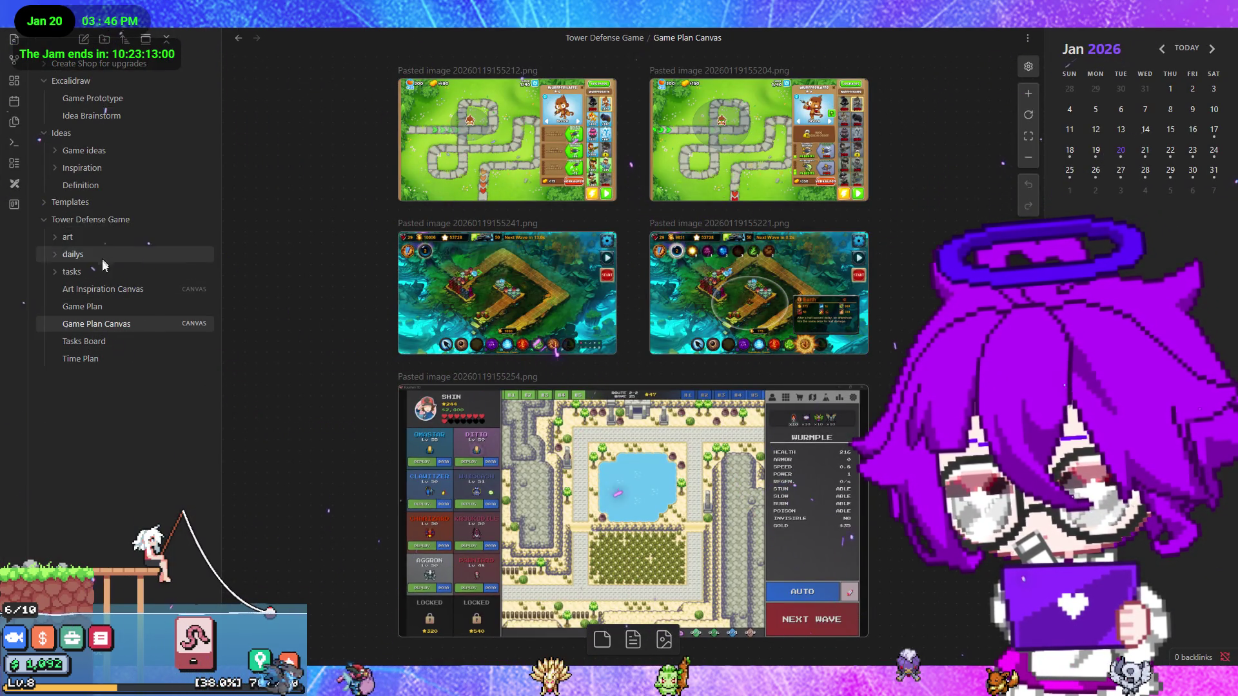
# - Browse the space colour palettes on the Art Inspiration Canvas, then return to the Space-Tile sprite
pyautogui.click(118, 290)
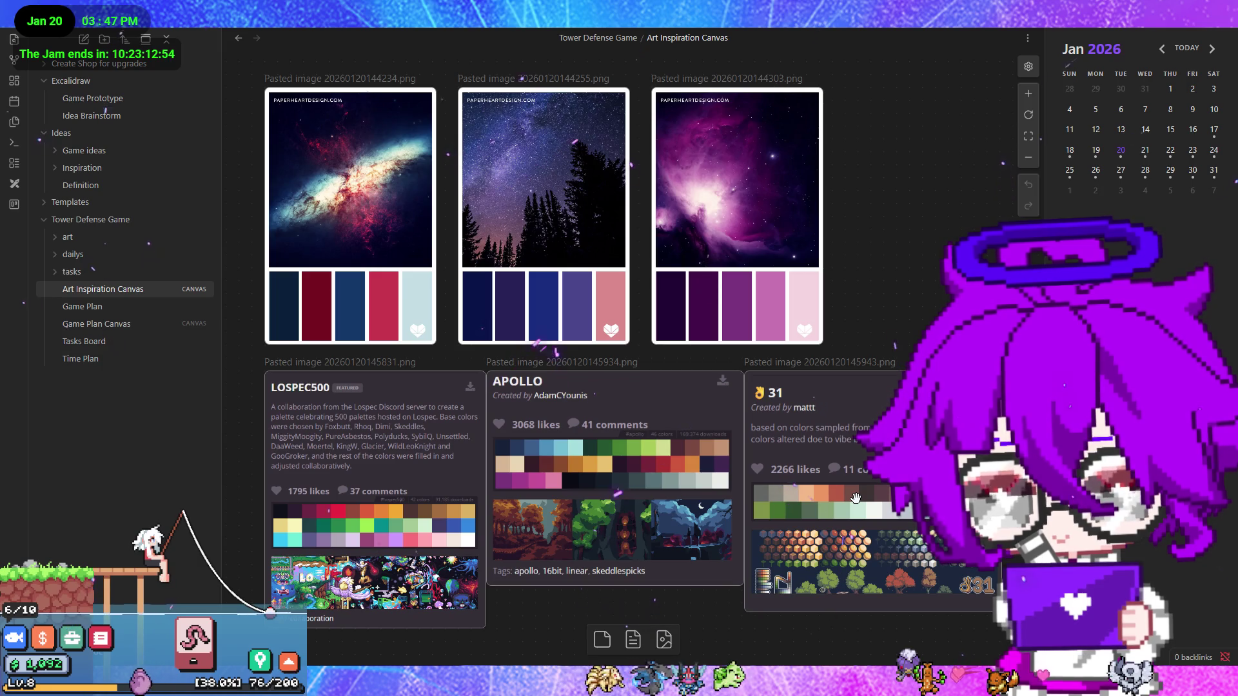
pyautogui.moveTo(856, 498); pyautogui.dragTo(802, 425)
pyautogui.scroll(1, 814, 439)
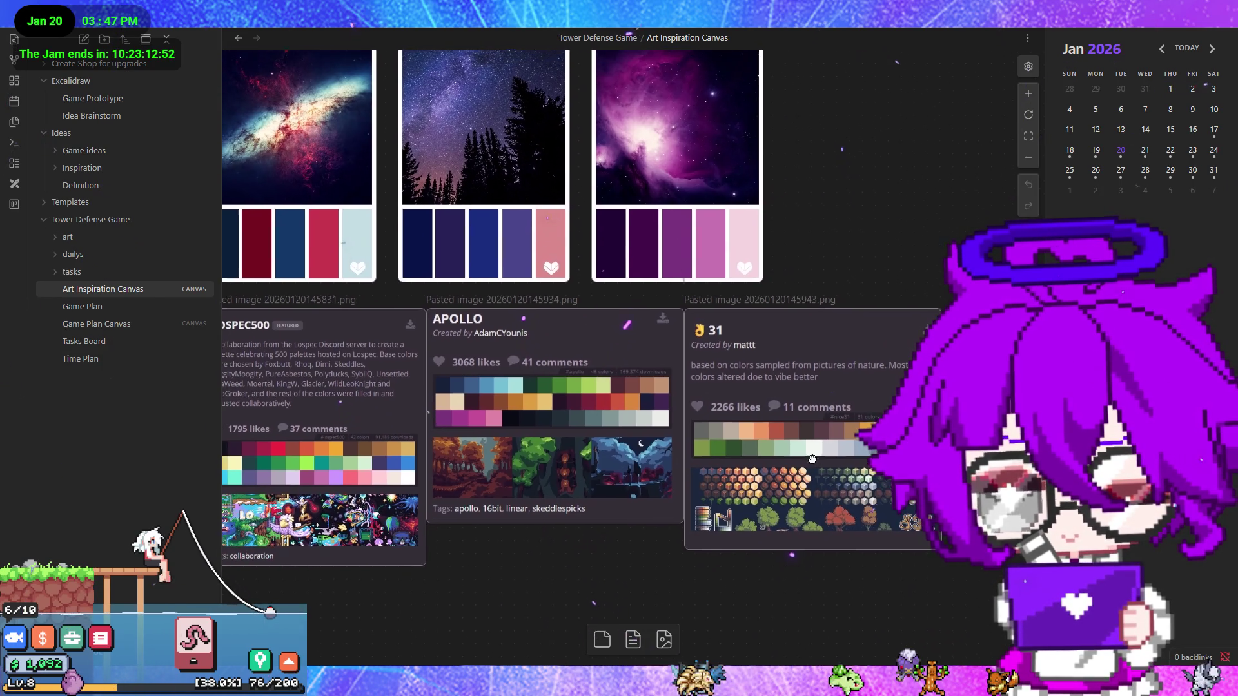
pyautogui.moveTo(847, 392); pyautogui.dragTo(877, 417)
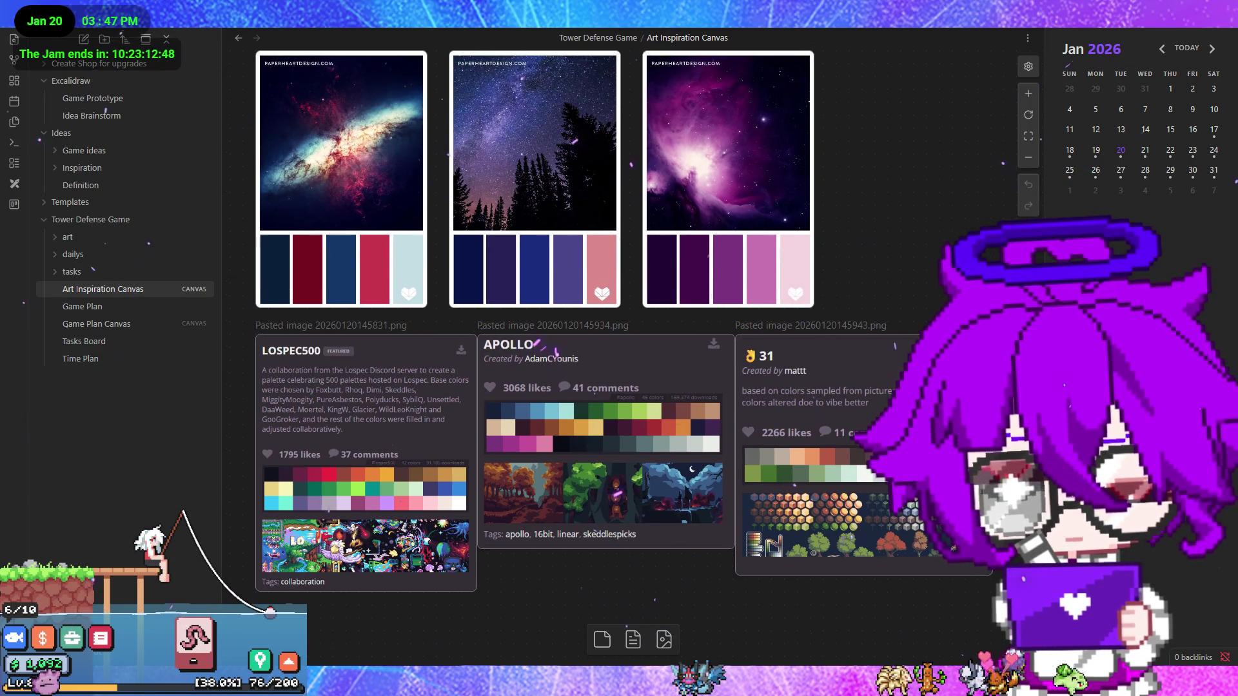
pyautogui.hotkey('alt', 'Tab')
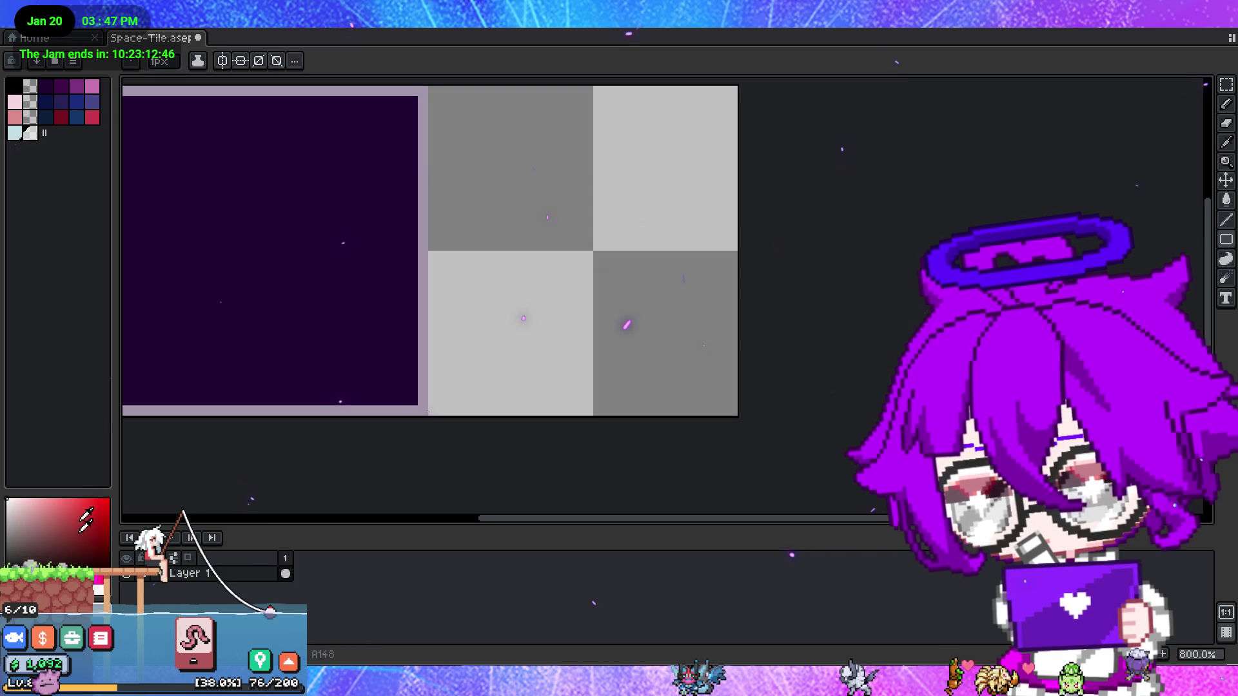
pyautogui.click(15, 569)
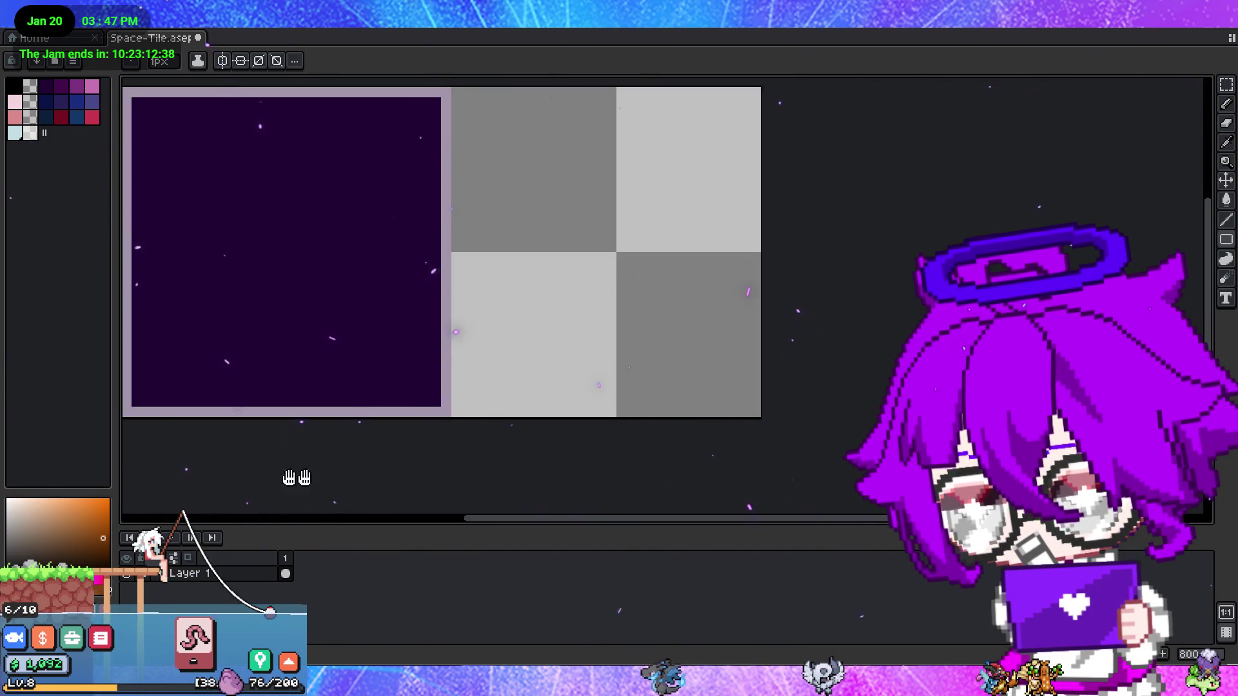
pyautogui.moveTo(299, 478); pyautogui.dragTo(392, 459)
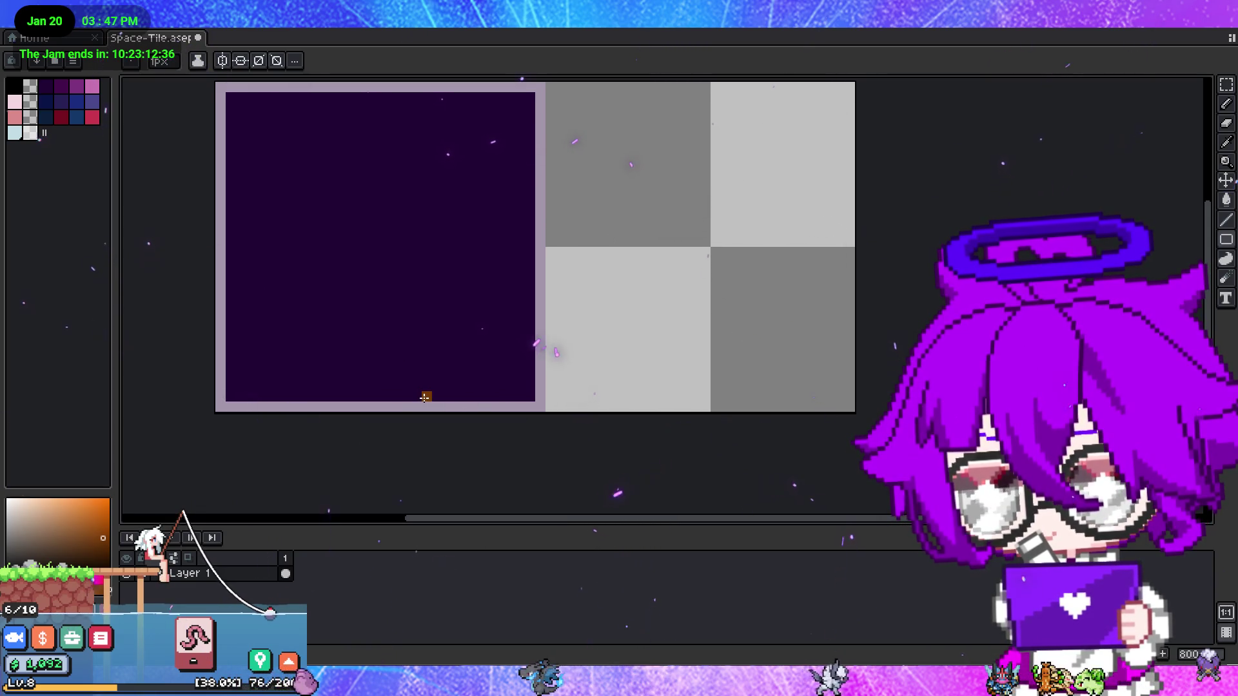
pyautogui.click(1226, 104)
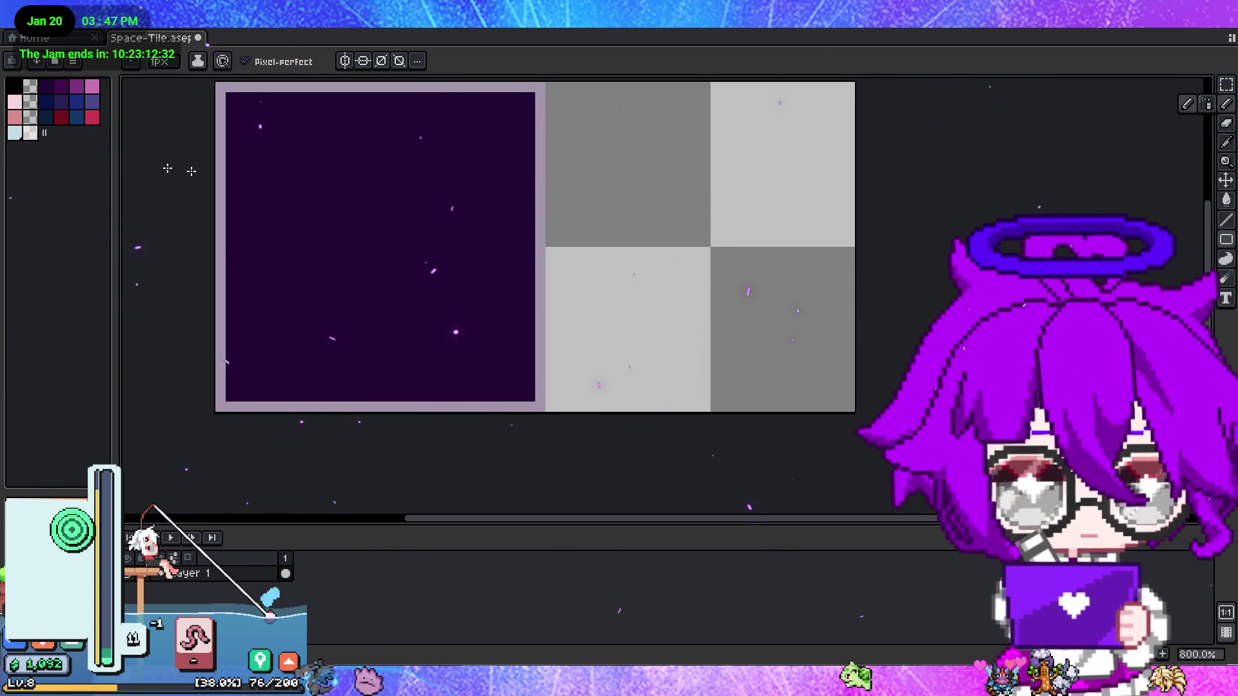
pyautogui.click(46, 89)
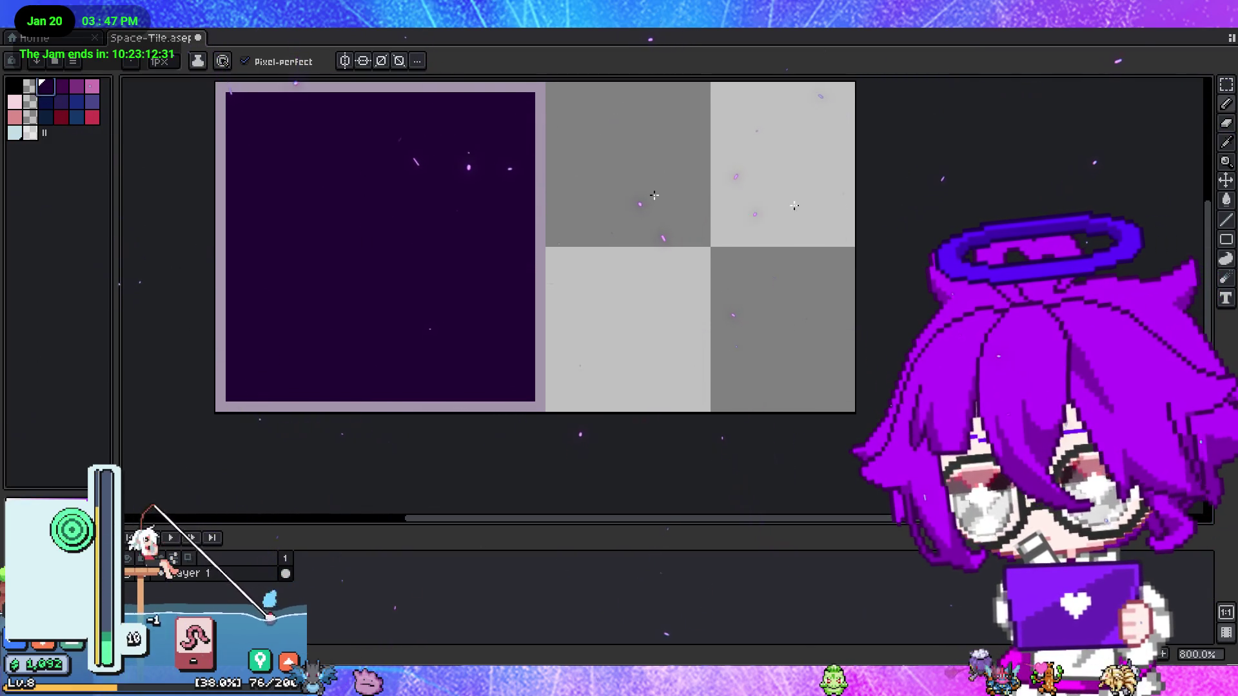
pyautogui.click(1227, 143)
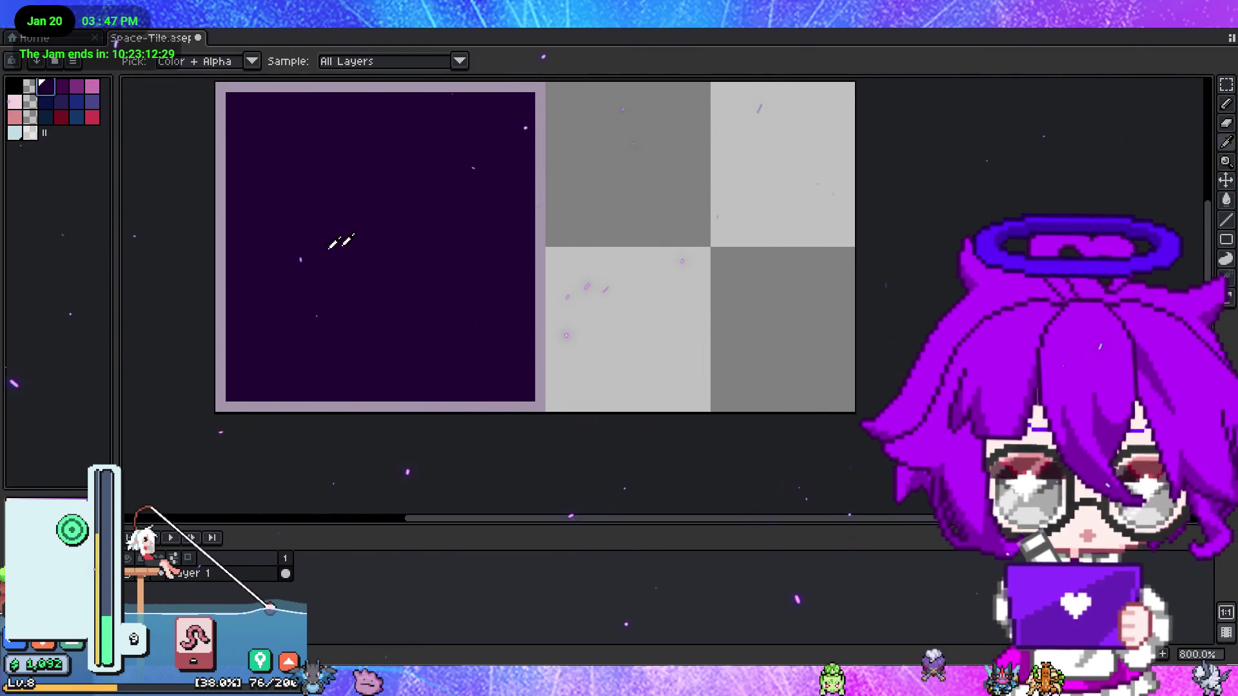
pyautogui.click(1226, 104)
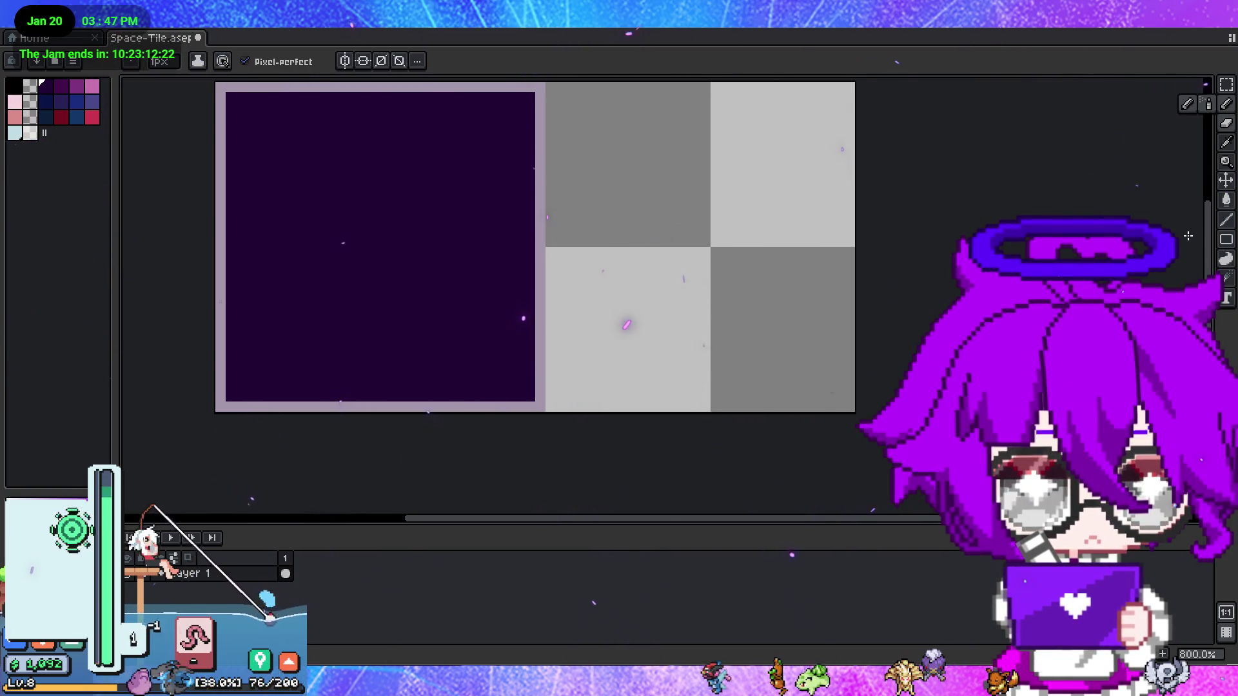
pyautogui.click(1226, 200)
pyautogui.click(807, 232)
pyautogui.press('l')
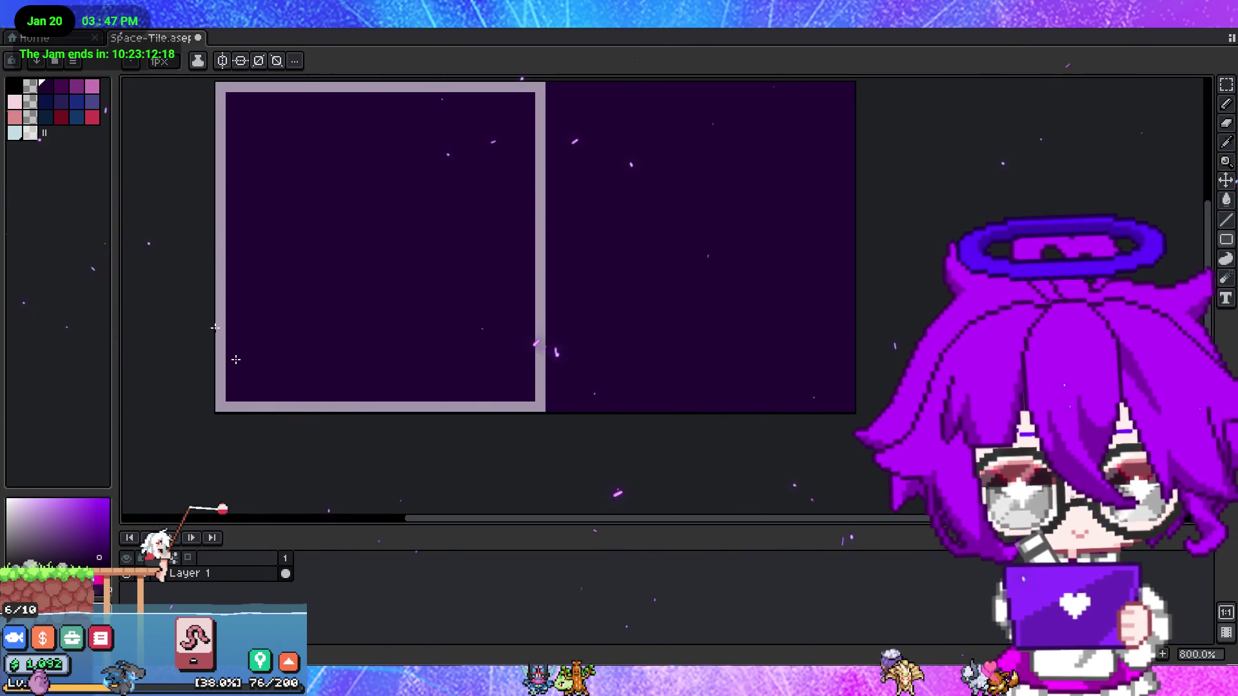
pyautogui.click(31, 133)
pyautogui.moveTo(551, 93)
pyautogui.mouseDown()
pyautogui.moveTo(635, 143)
pyautogui.moveTo(852, 406)
pyautogui.mouseUp()
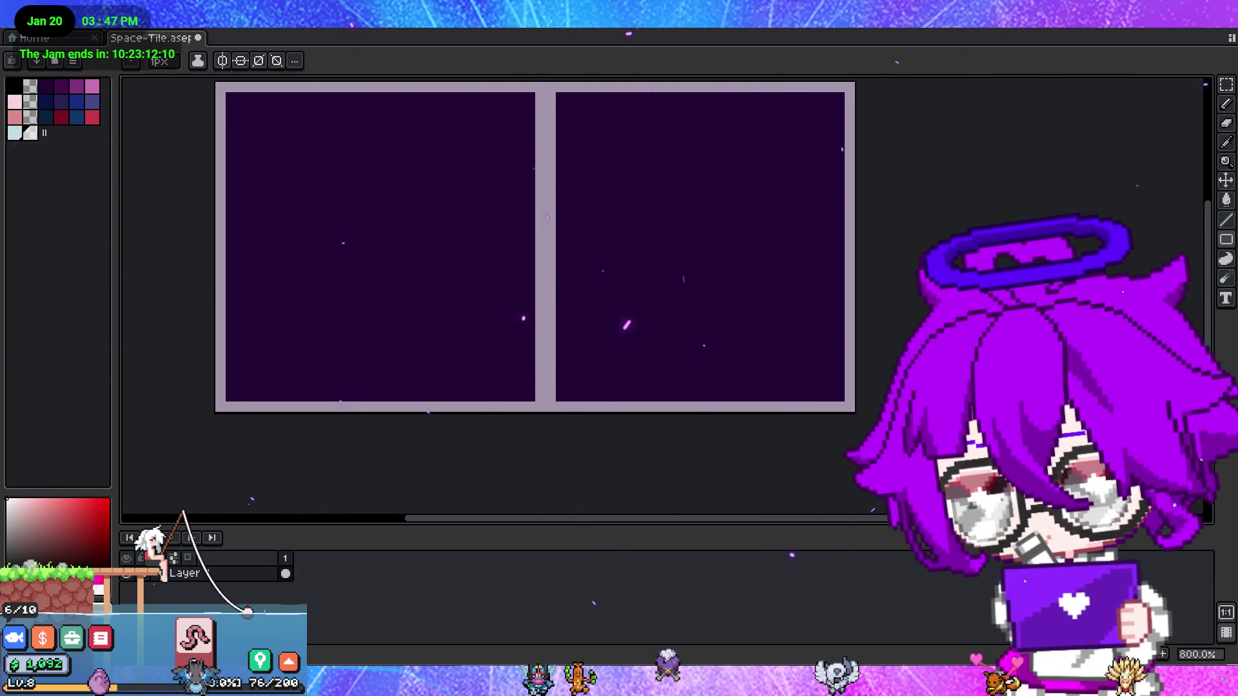
pyautogui.hscroll(2, 911, 281)
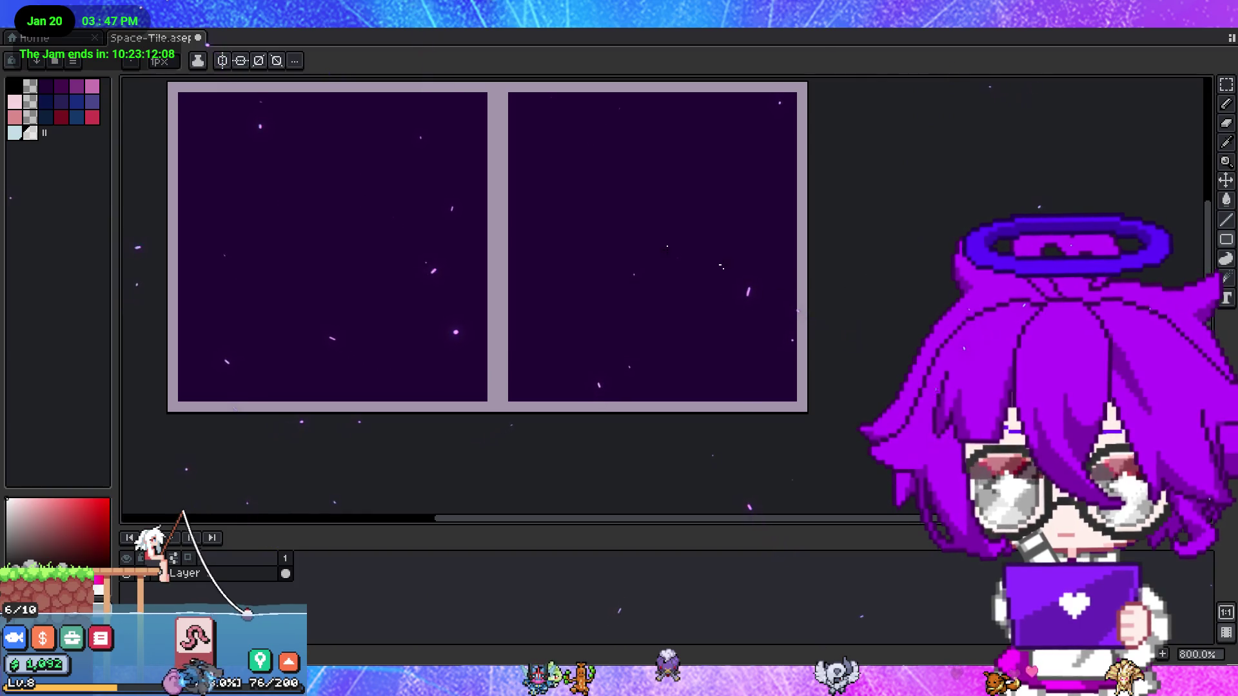
# - Delete the stray right-half tile and set the canvas to 128 × 256 px, anchored top-left
pyautogui.press('Delete')
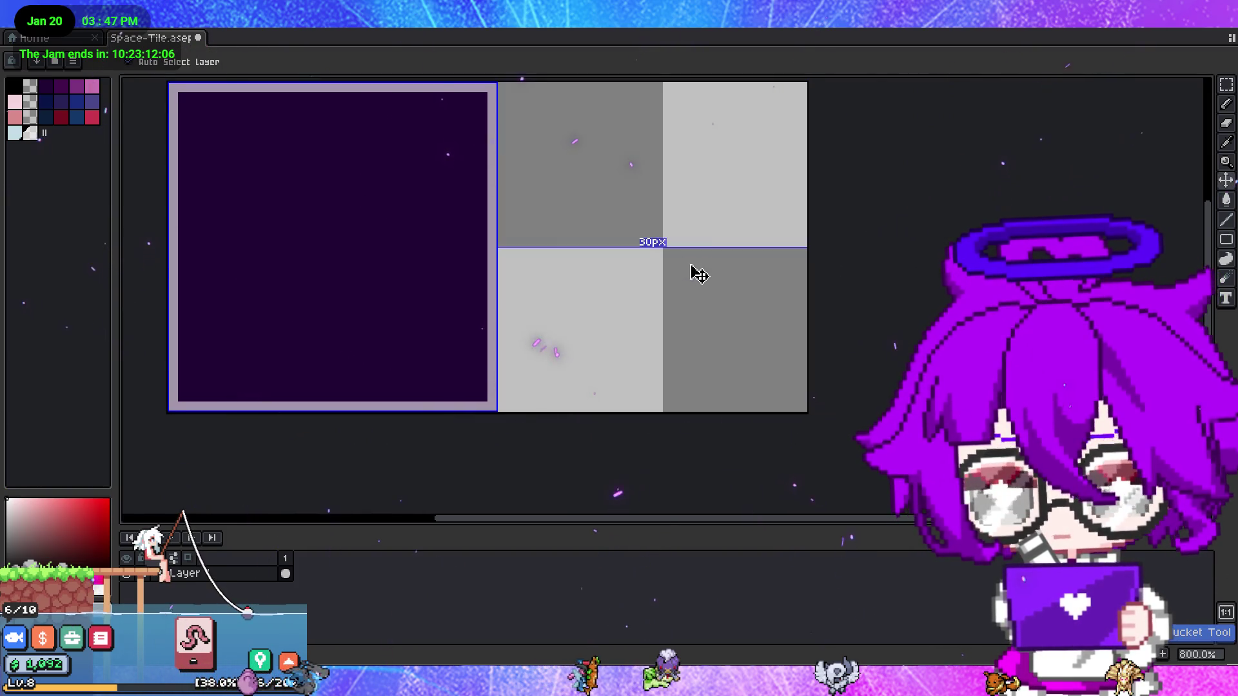
pyautogui.hotkey('alt', 'l')
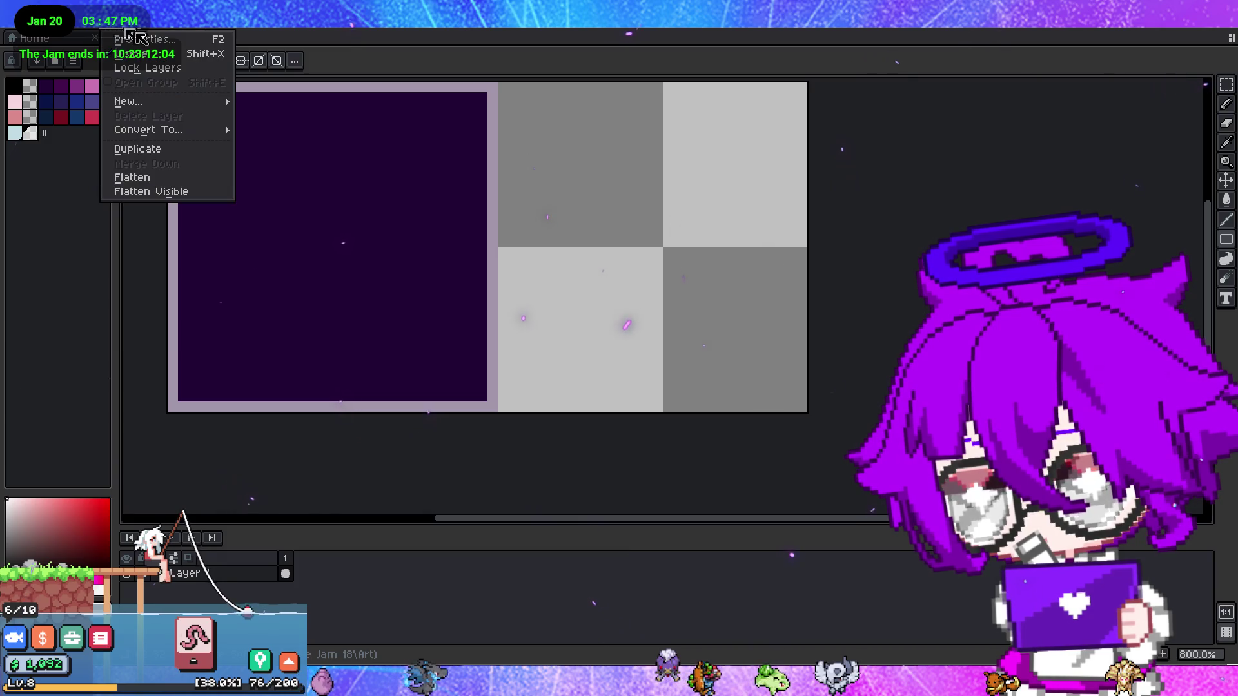
pyautogui.moveTo(77, 29)
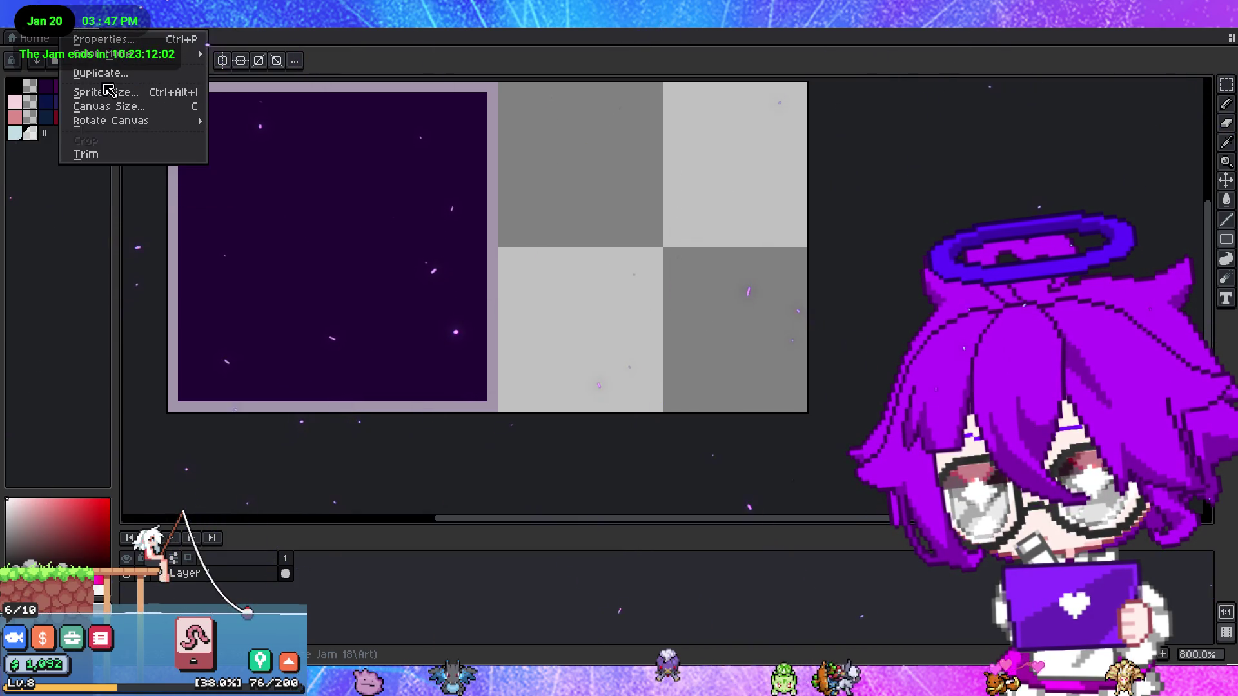
pyautogui.click(123, 106)
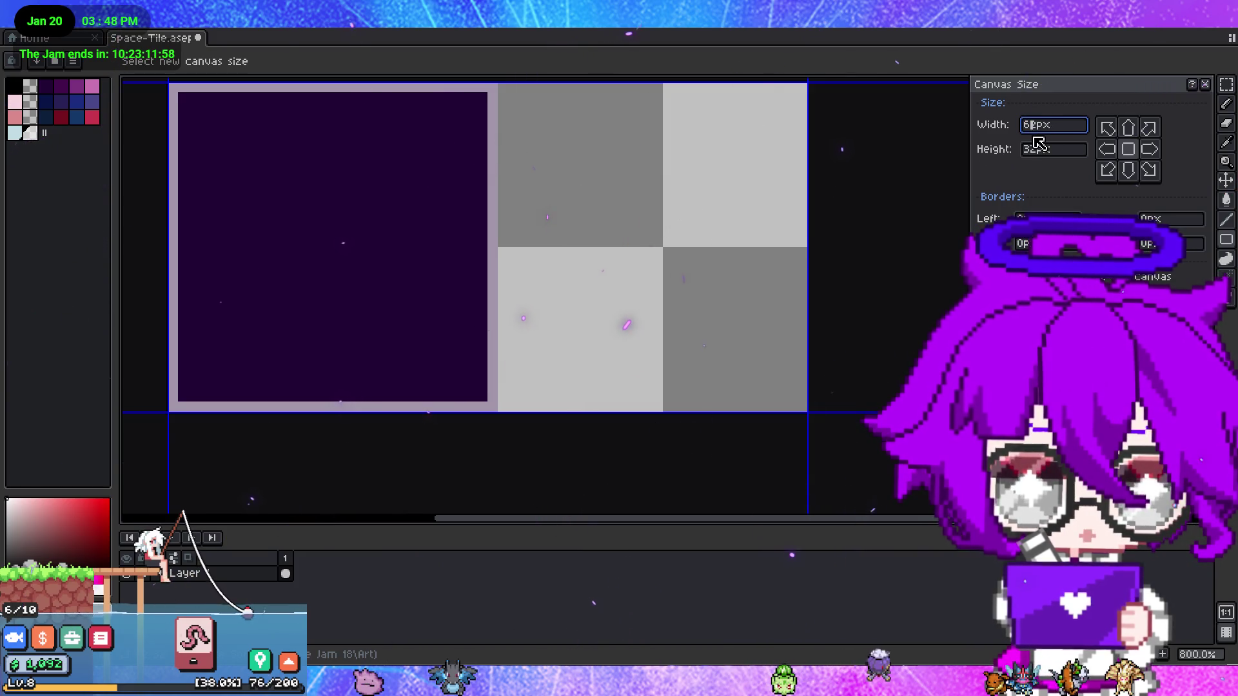
pyautogui.press('BackSpace')
pyautogui.write('4')
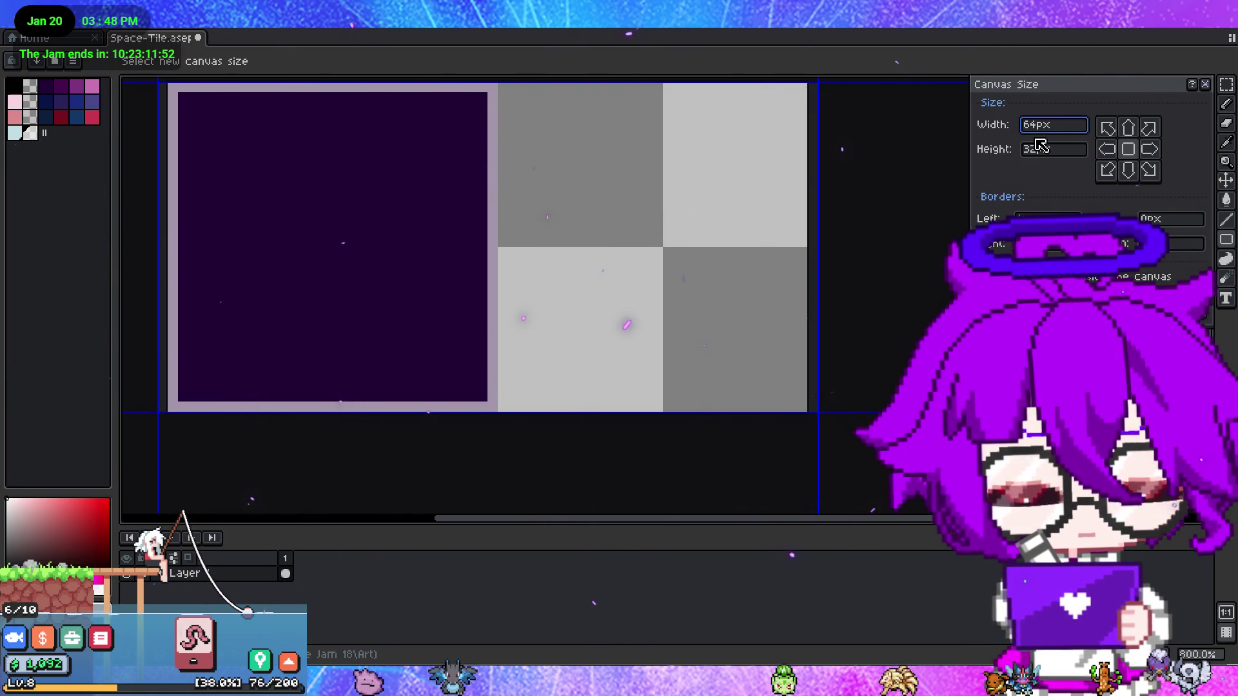
pyautogui.press('BackSpace')
pyautogui.press('BackSpace')
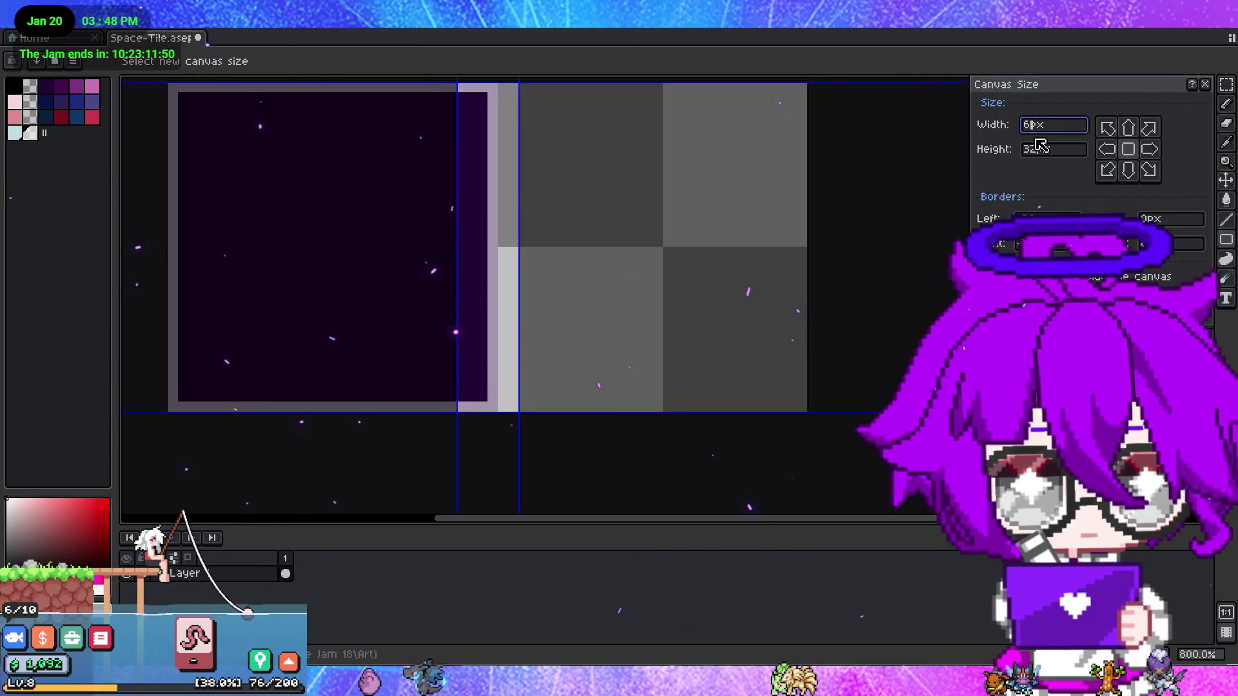
pyautogui.write('128')
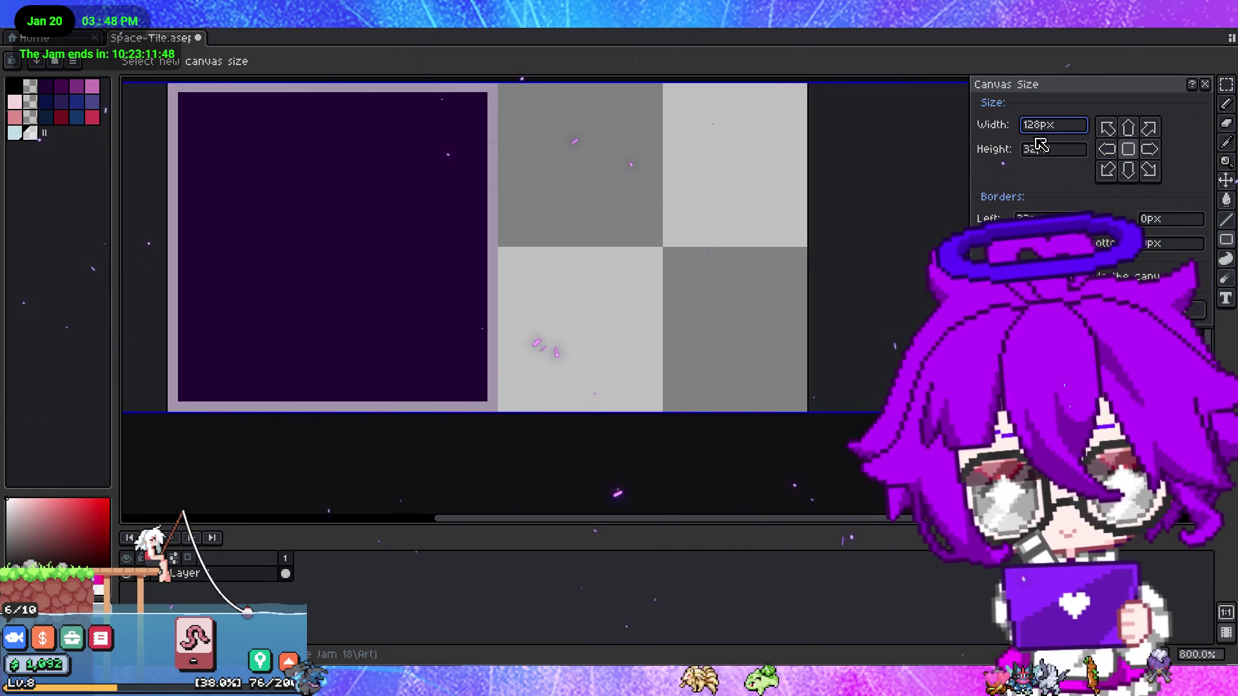
pyautogui.click(1106, 149)
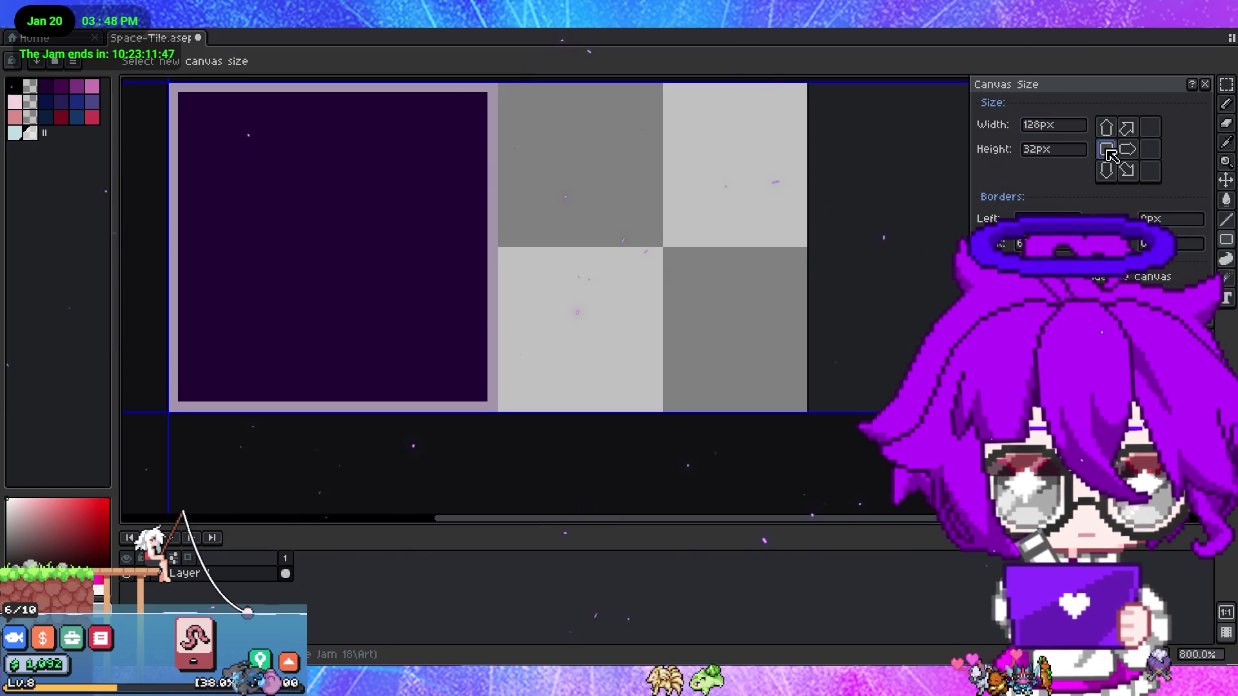
pyautogui.doubleClick(1042, 150)
pyautogui.press('BackSpace')
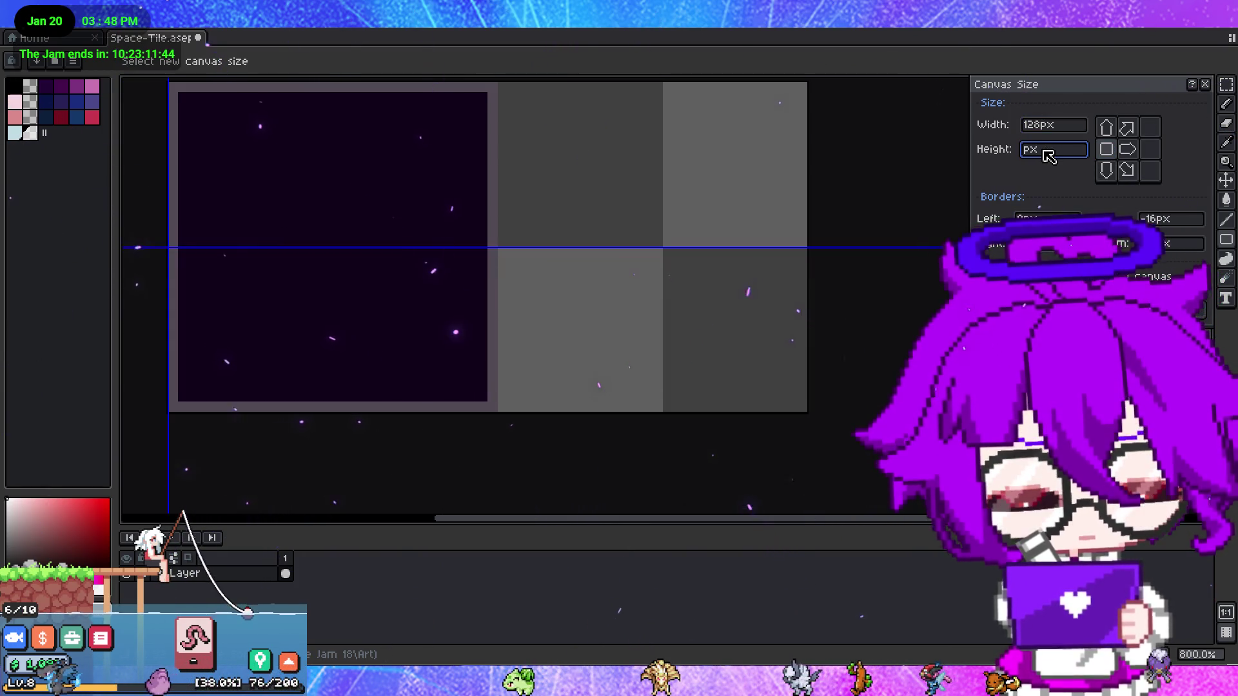
pyautogui.write('256')
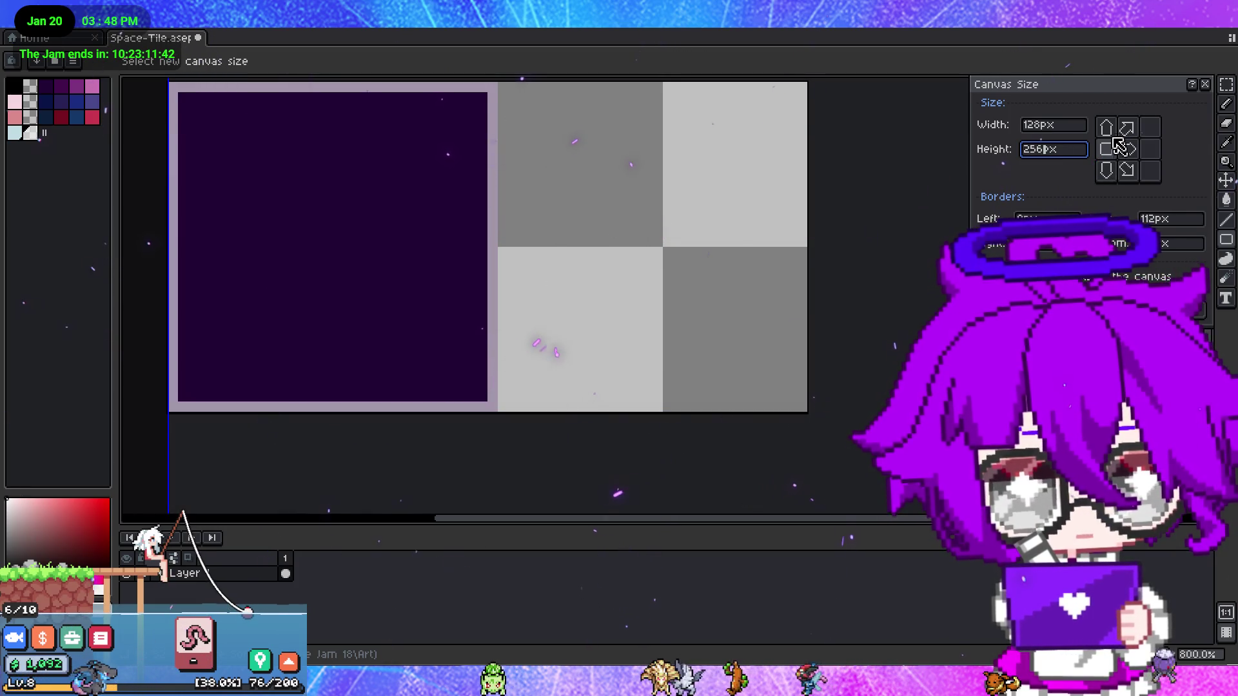
pyautogui.click(1106, 127)
# - Apply the 128×256 canvas size and centre the enlarged sheet in view
pyautogui.press('Return')
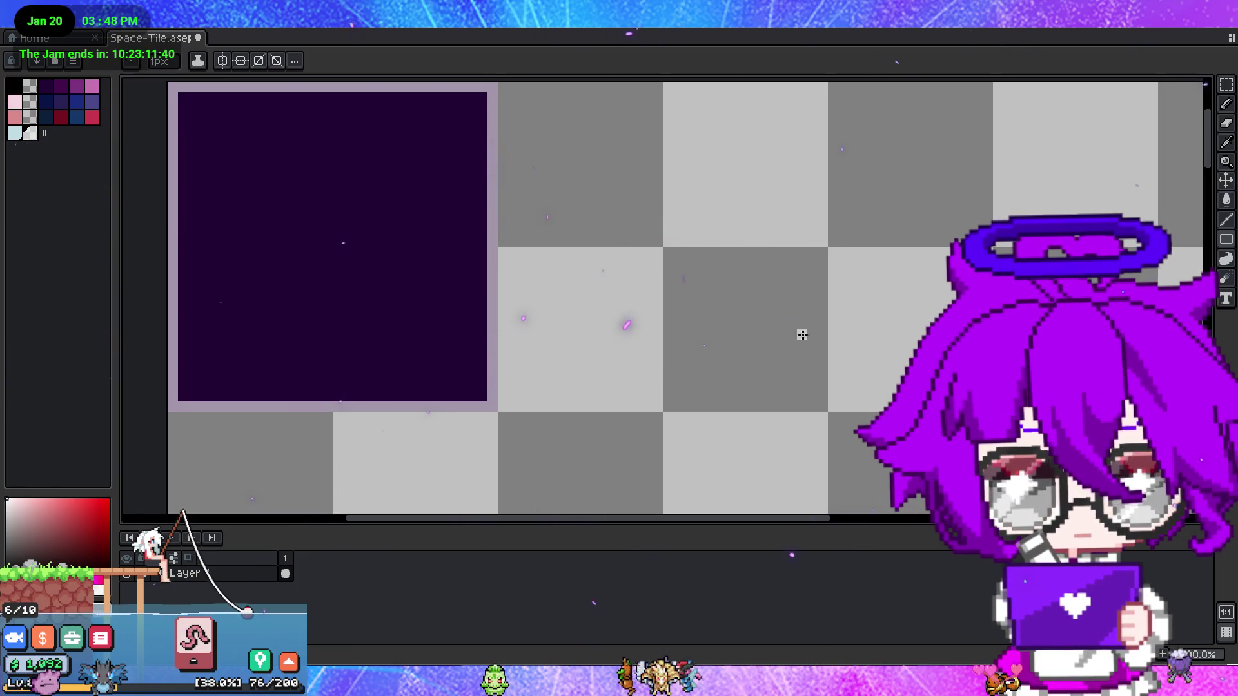
pyautogui.scroll(-4, 811, 360)
pyautogui.moveTo(810, 360); pyautogui.dragTo(731, 280)
pyautogui.moveTo(742, 325); pyautogui.dragTo(707, 298)
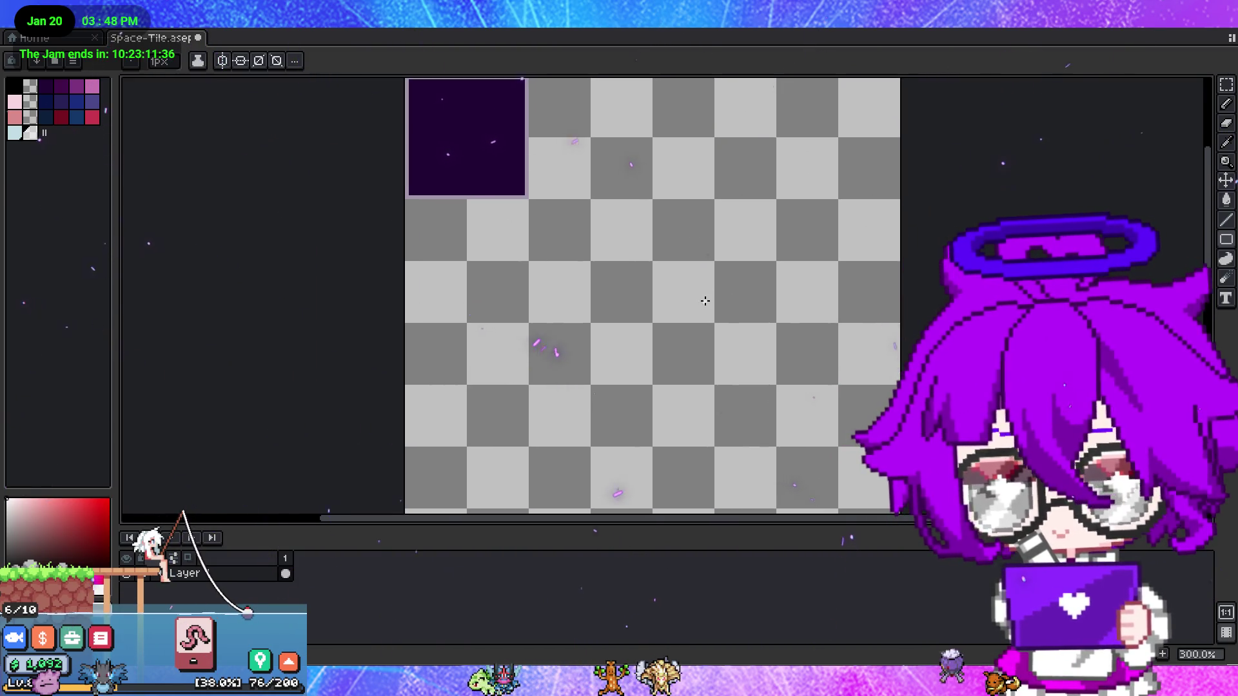
pyautogui.scroll(2, 690, 332)
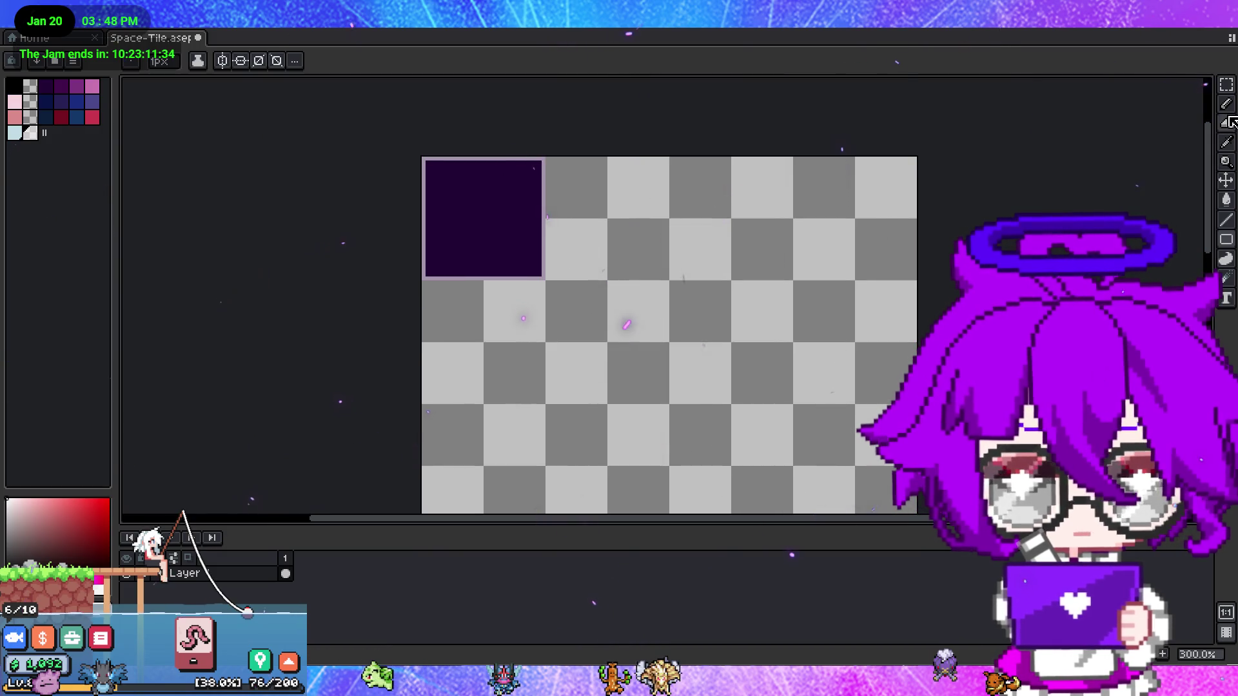
# - Sample the tile's dark purple and fill the lower part of the sheet with it
pyautogui.keyDown('alt'); pyautogui.click(477, 219); pyautogui.keyUp('alt')
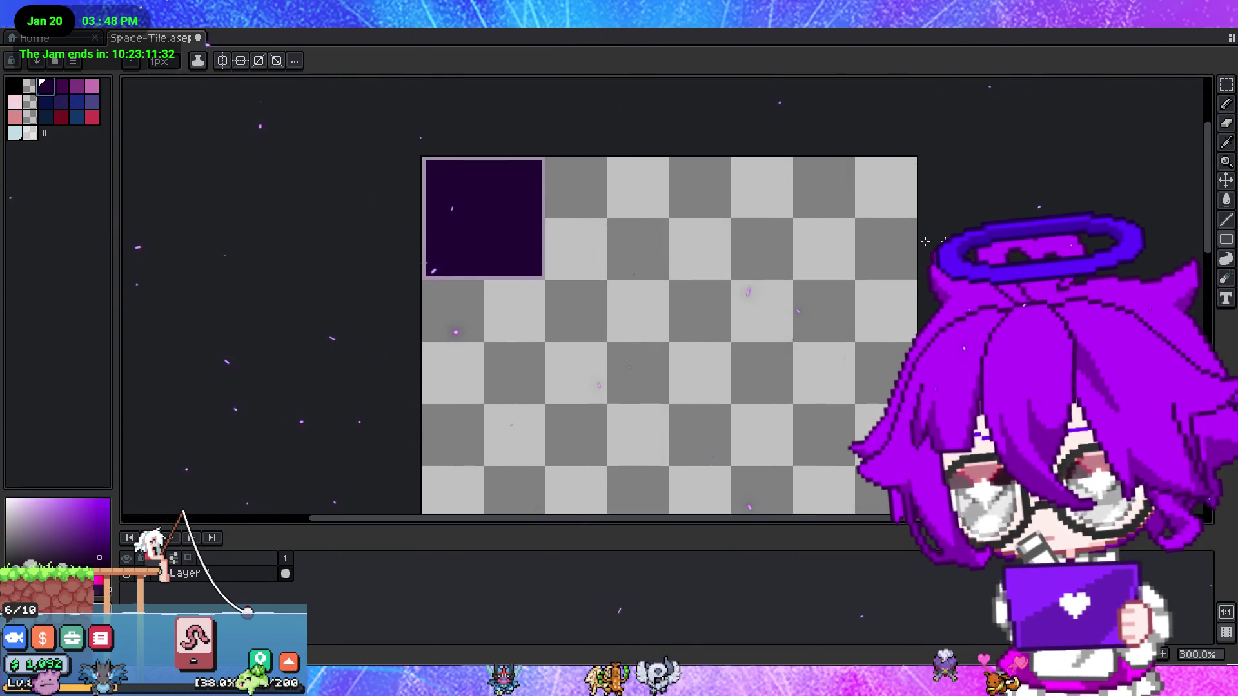
pyautogui.scroll(-2, 661, 276)
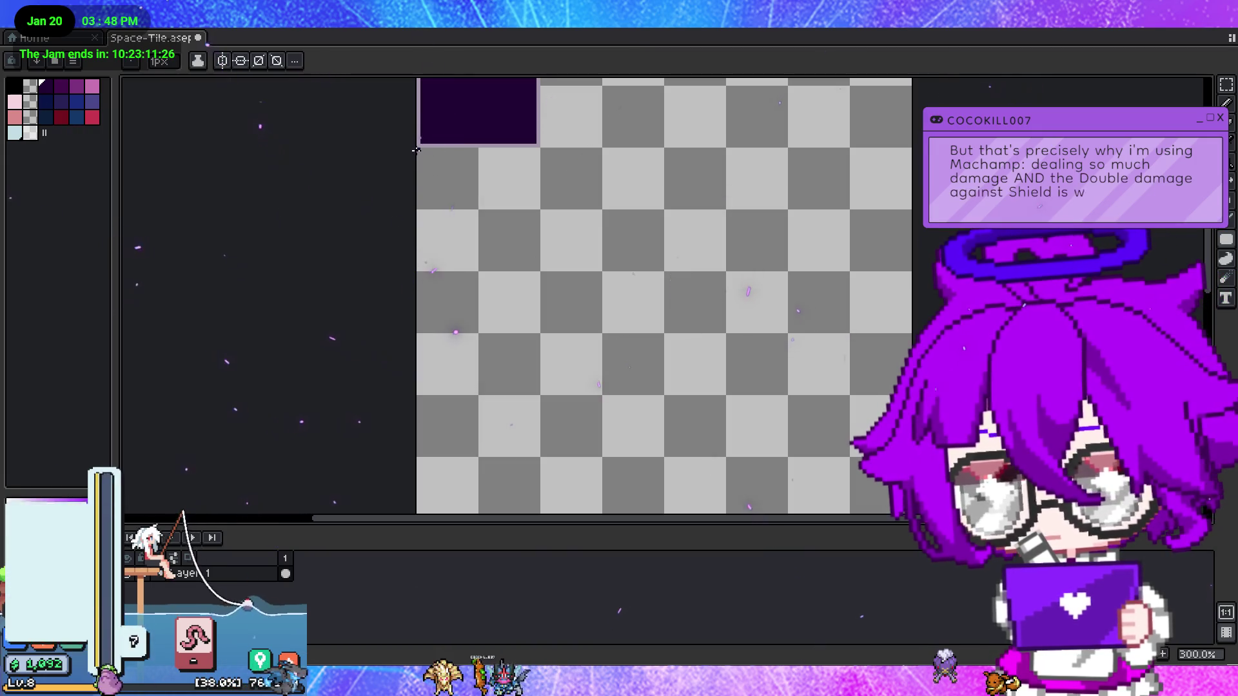
pyautogui.moveTo(418, 150)
pyautogui.mouseDown()
pyautogui.moveTo(504, 195)
pyautogui.moveTo(913, 512)
pyautogui.mouseUp()
pyautogui.moveTo(722, 277)
pyautogui.mouseDown()
pyautogui.moveTo(740, 268)
pyautogui.moveTo(729, 430)
pyautogui.mouseUp()
pyautogui.scroll(3, 707, 263)
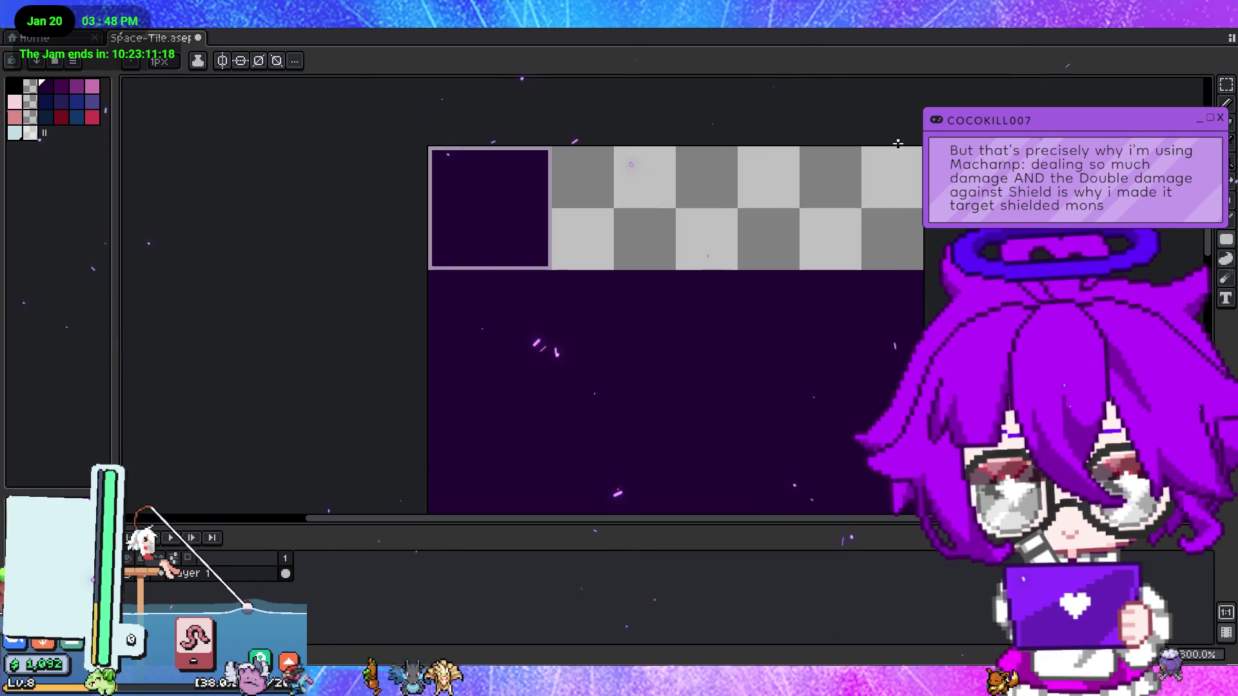
pyautogui.moveTo(919, 148)
pyautogui.mouseDown()
pyautogui.moveTo(690, 249)
pyautogui.moveTo(552, 271)
pyautogui.moveTo(919, 164)
pyautogui.mouseUp()
# - Draw a rectangle outline below the first tile in a new colour, then undo it
pyautogui.press('u')
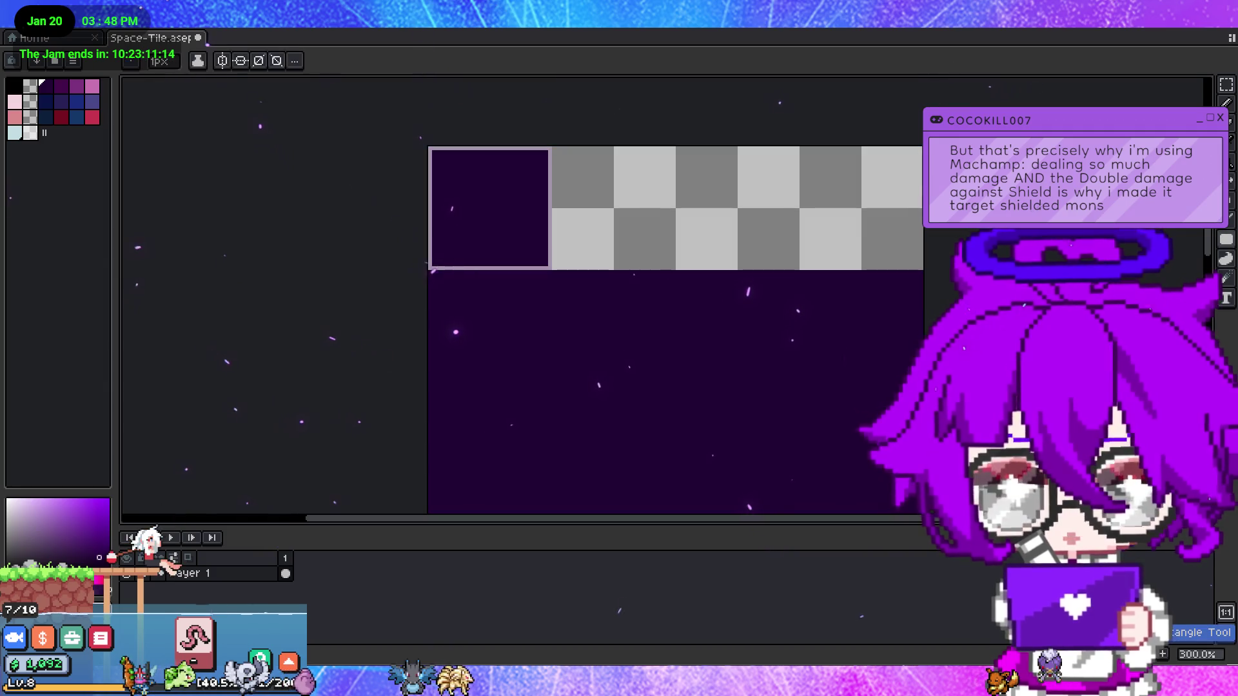
pyautogui.scroll(-3, 752, 258)
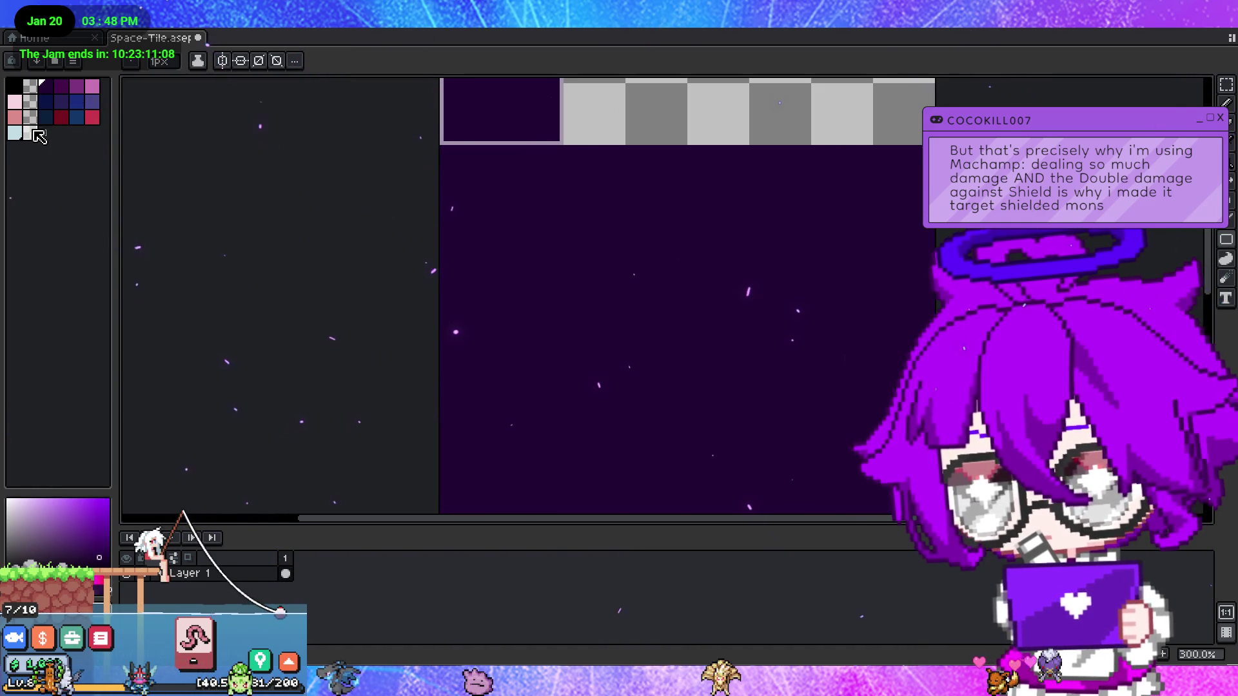
pyautogui.click(33, 133)
pyautogui.moveTo(441, 147); pyautogui.dragTo(485, 150)
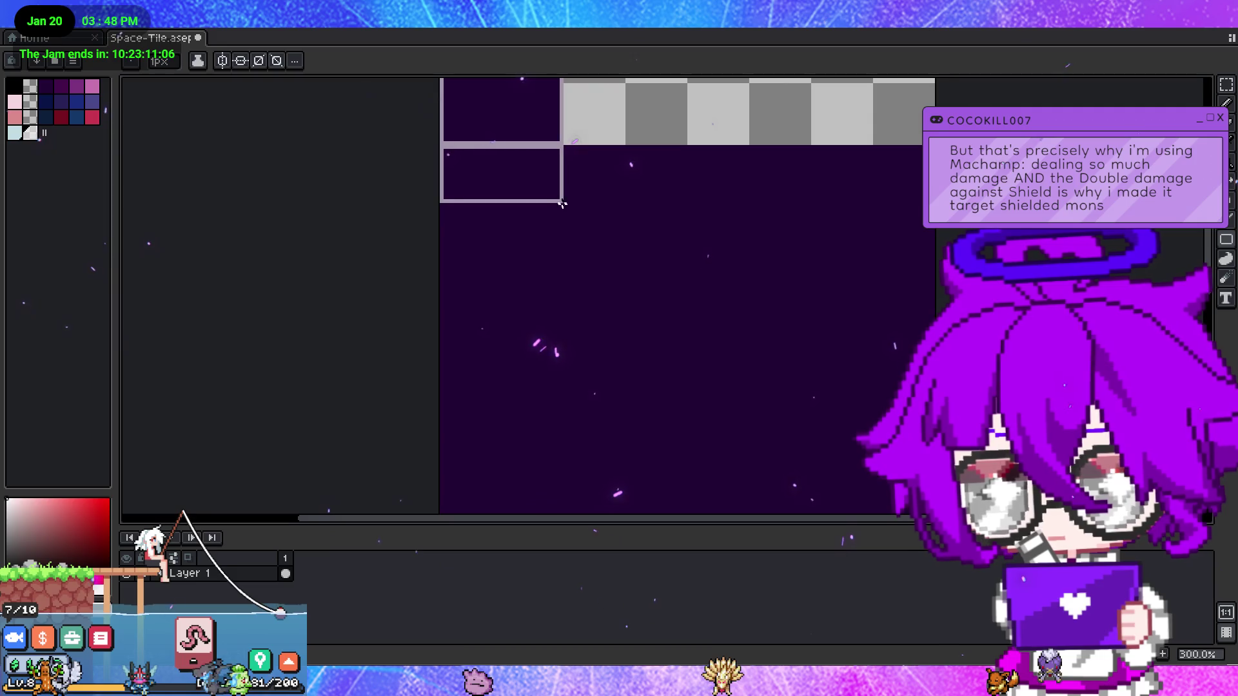
pyautogui.moveTo(562, 204); pyautogui.dragTo(556, 212)
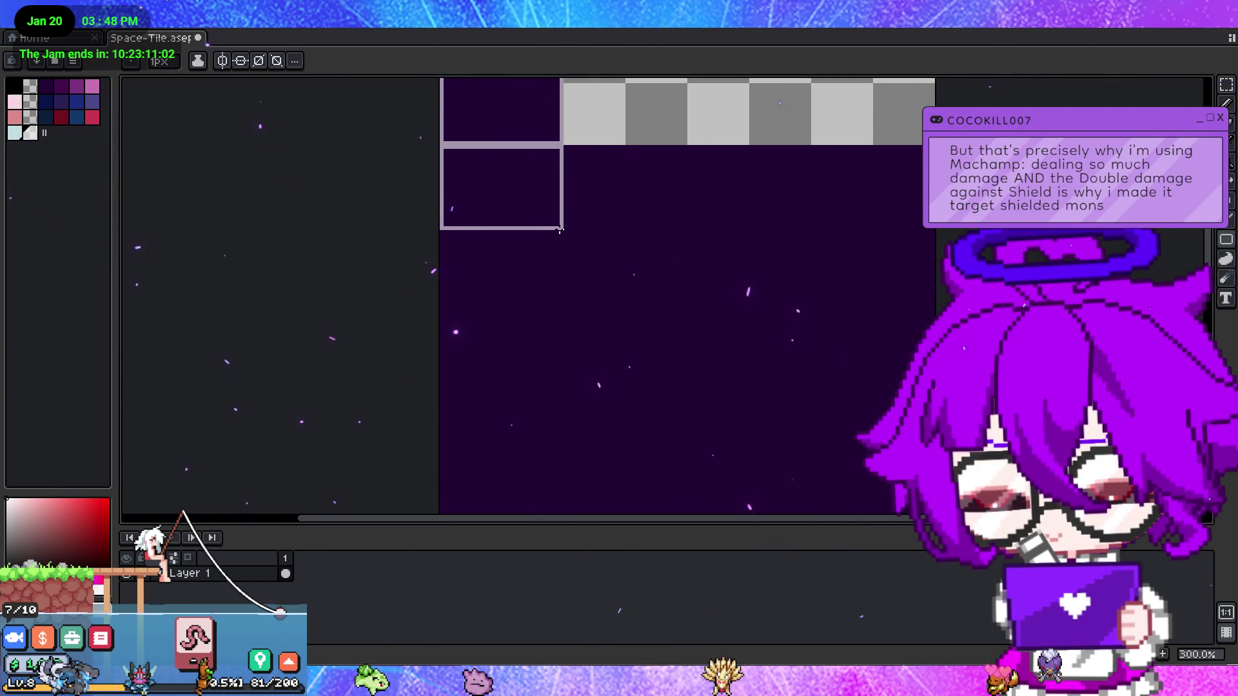
pyautogui.hotkey('ctrl', 'z')
pyautogui.scroll(3, 629, 292)
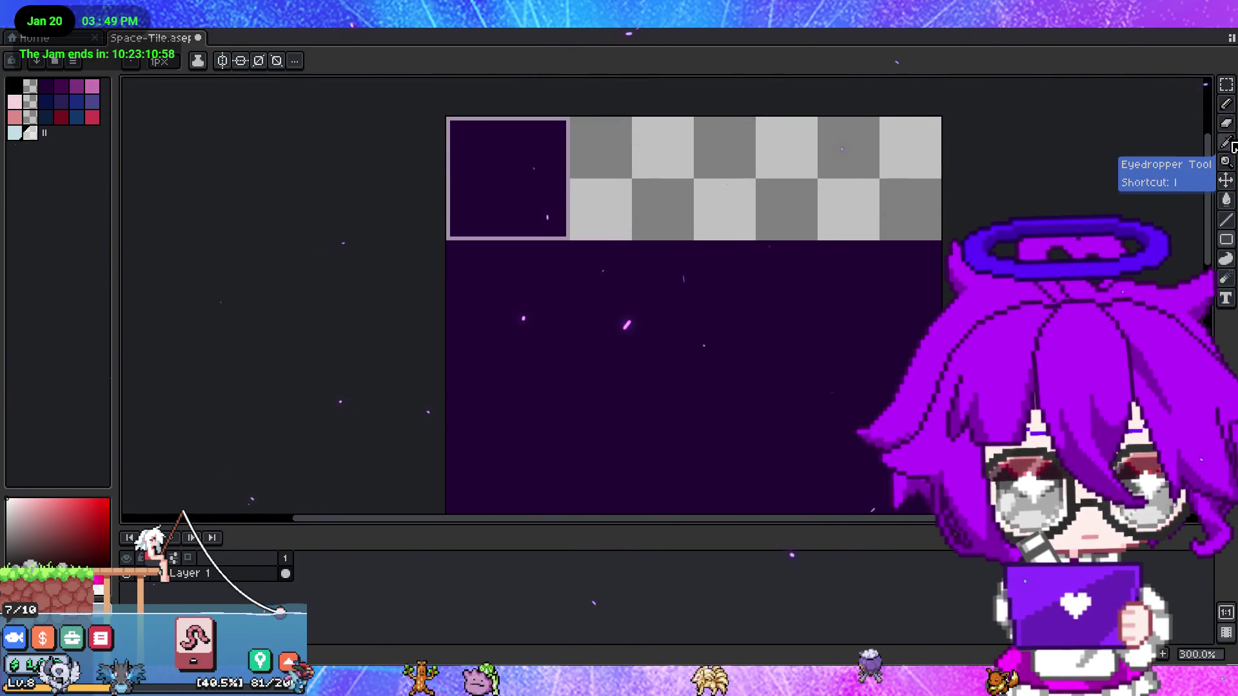
# - Fill the top-left tile with dark purple using the Paint Bucket
pyautogui.click(1227, 200)
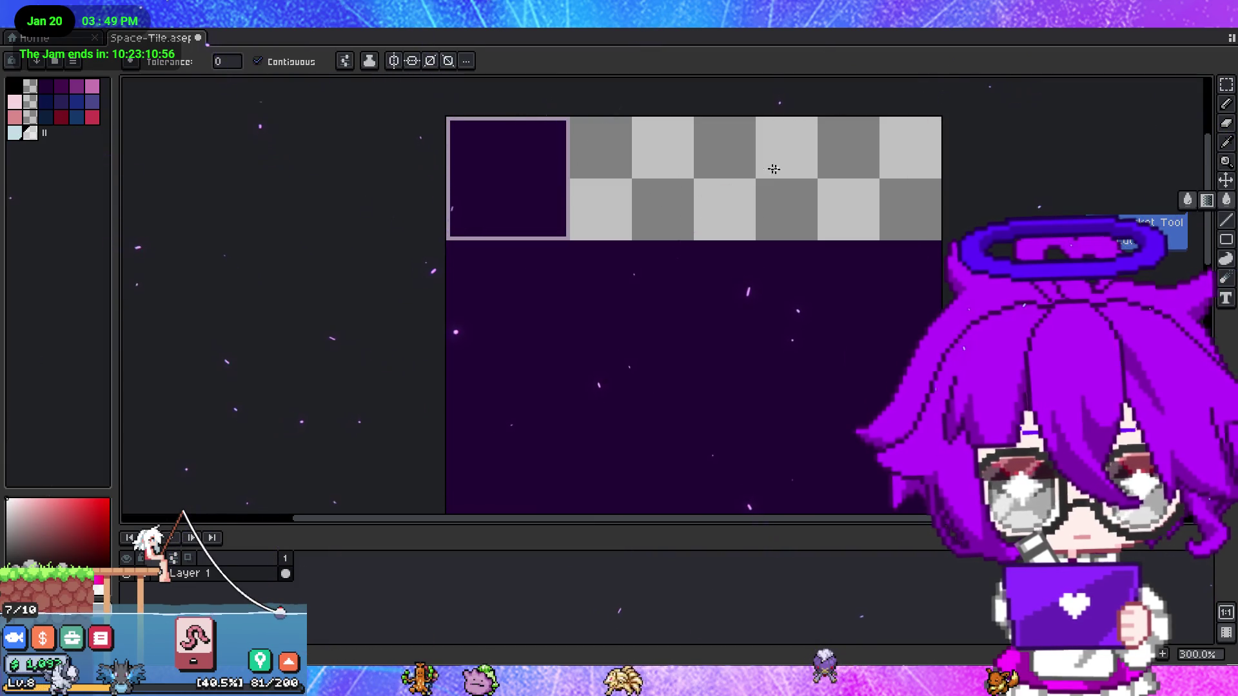
pyautogui.click(568, 146)
pyautogui.scroll(-1, 674, 187)
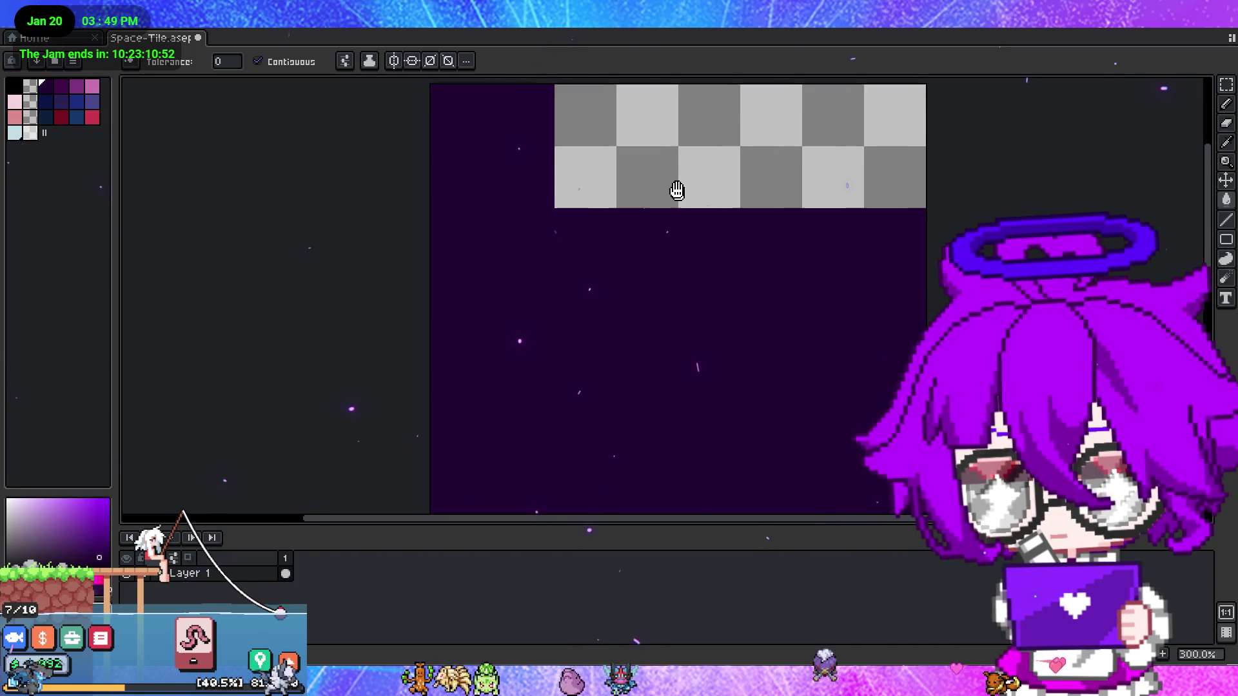
# - Rename Layer 1 to Background and add a new layer named Border
pyautogui.doubleClick(226, 581)
pyautogui.write('Back')
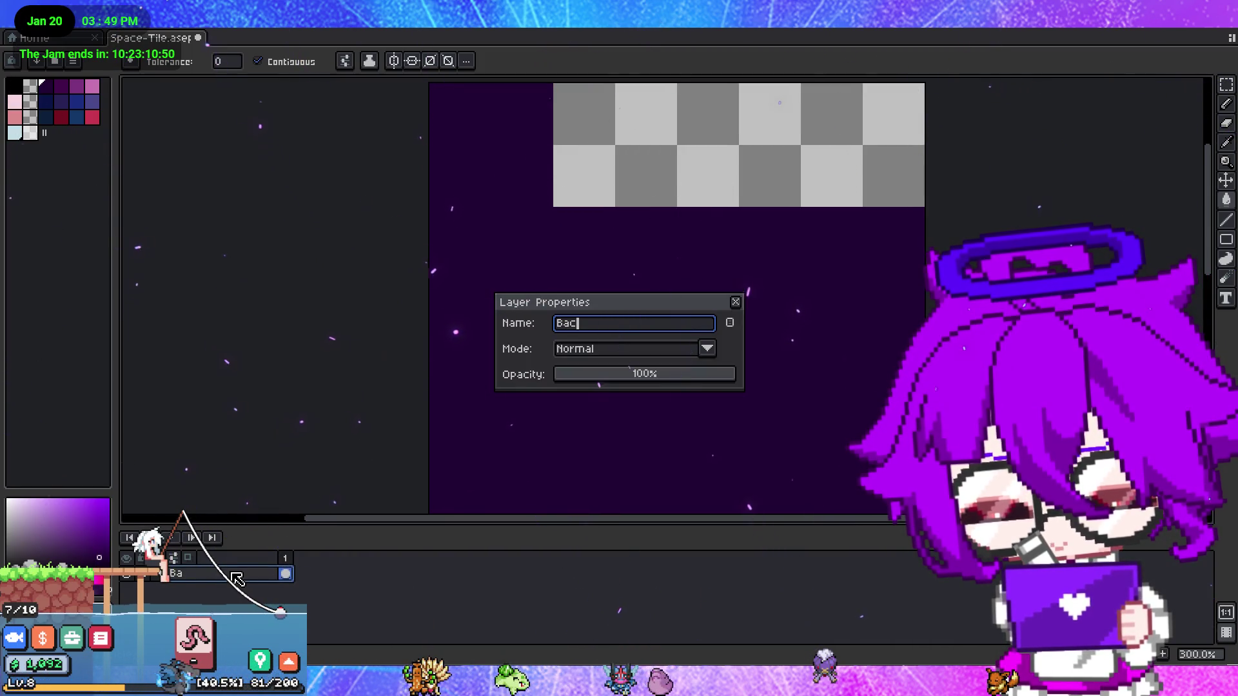
pyautogui.write('ground')
pyautogui.press('Return')
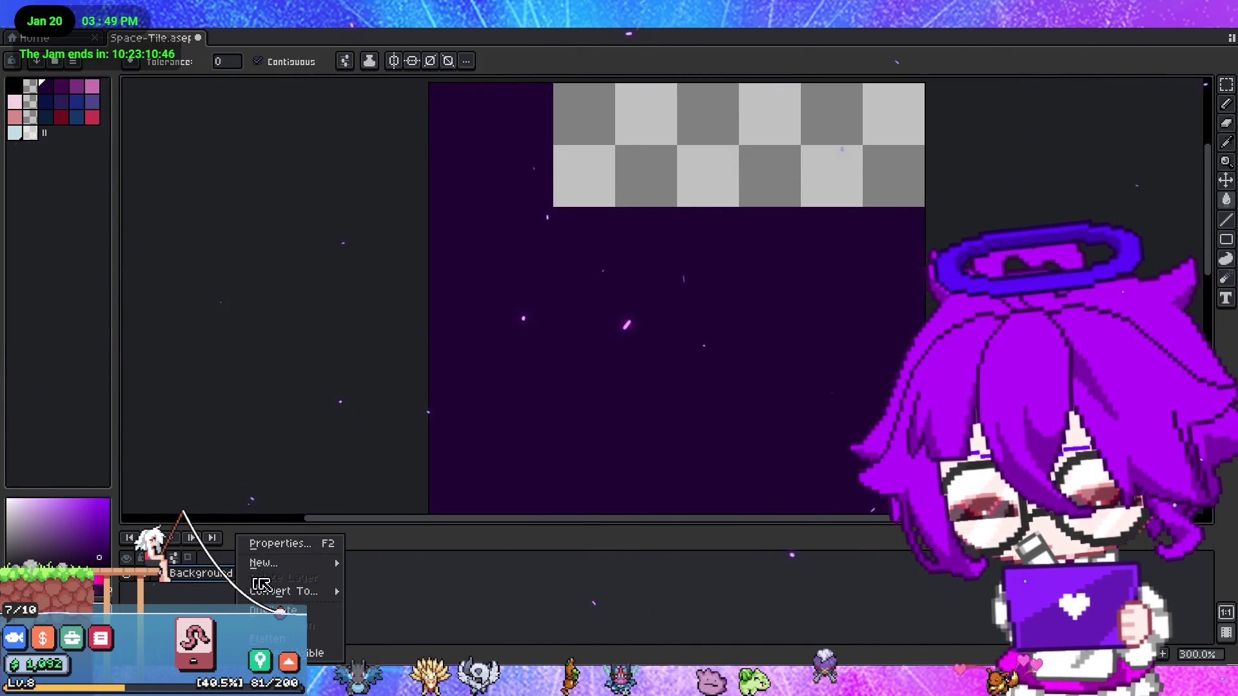
pyautogui.moveTo(271, 563)
pyautogui.click(387, 561)
pyautogui.doubleClick(261, 578)
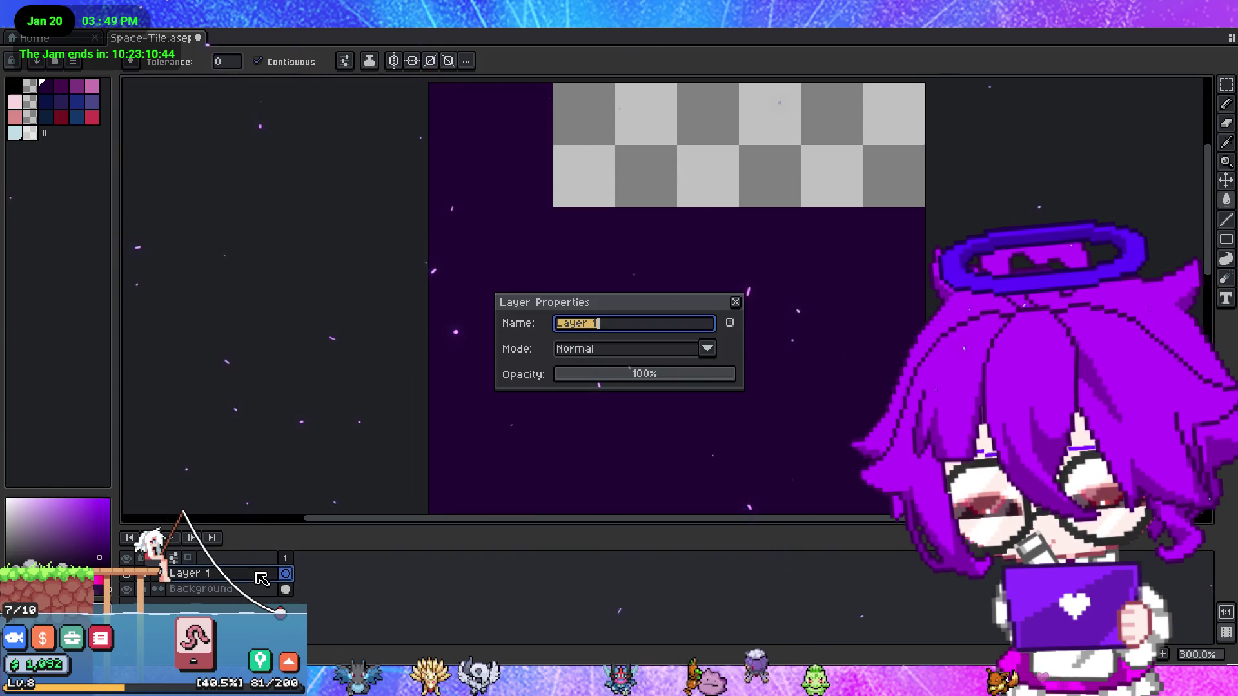
pyautogui.write('er')
pyautogui.press('Return')
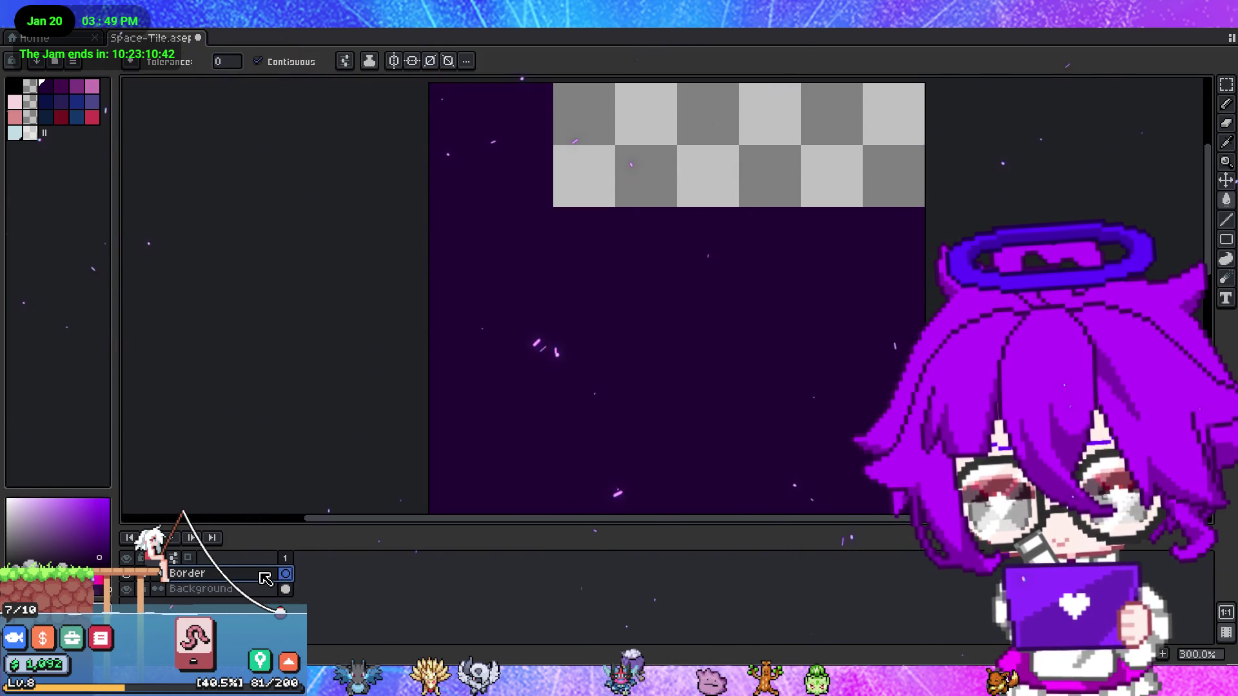
# - Add a third layer named Details
pyautogui.moveTo(287, 566)
pyautogui.click(390, 565)
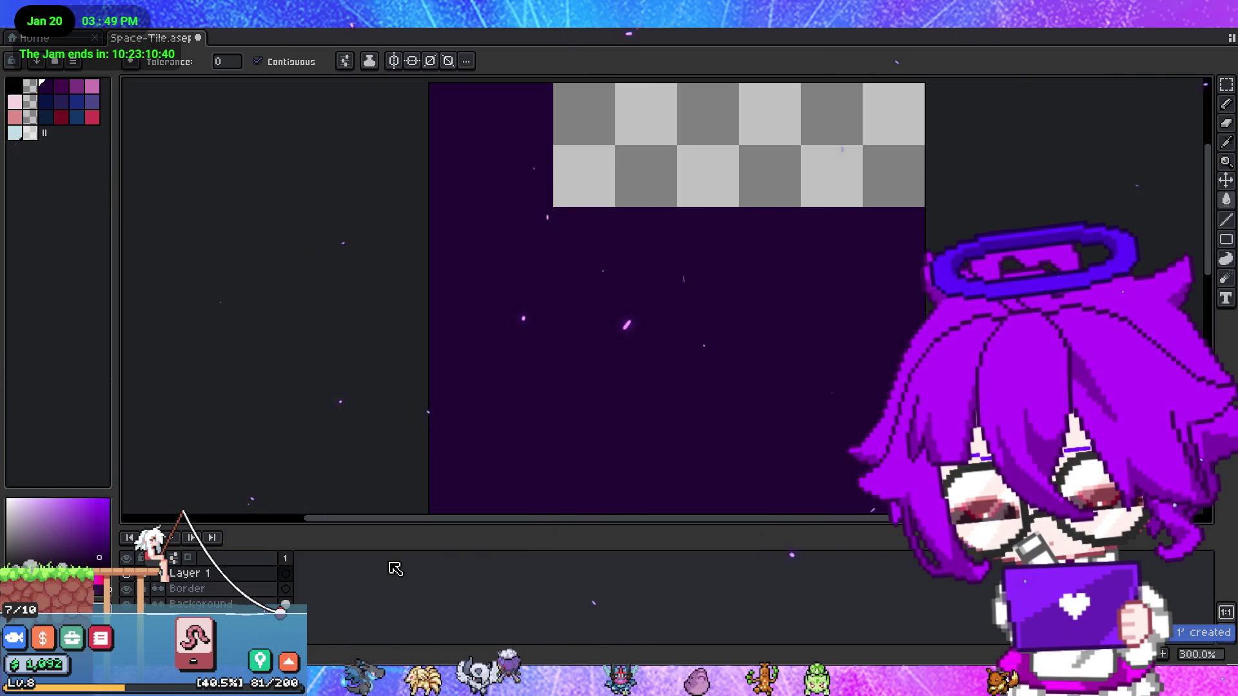
pyautogui.doubleClick(229, 576)
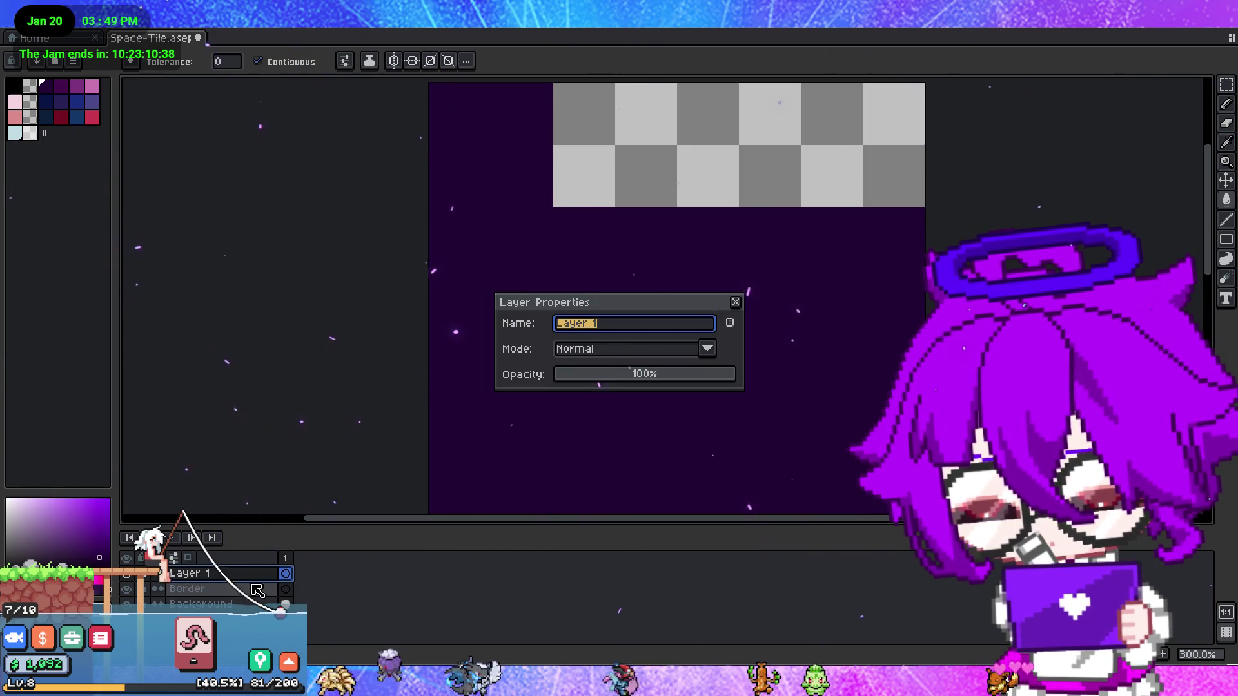
pyautogui.write('tails')
pyautogui.press('Return')
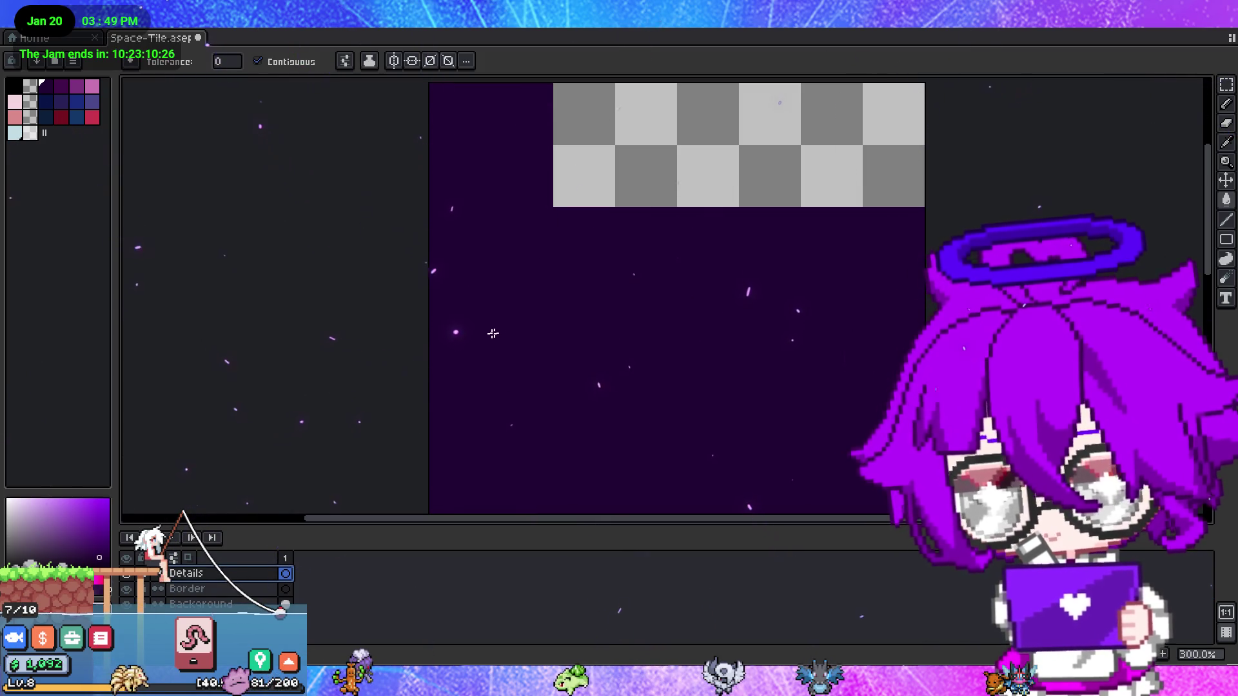
# - Make the Border layer active and pick the light border colour
pyautogui.moveTo(614, 265)
pyautogui.mouseDown()
pyautogui.moveTo(646, 296)
pyautogui.moveTo(607, 293)
pyautogui.moveTo(662, 272)
pyautogui.moveTo(656, 261)
pyautogui.mouseUp()
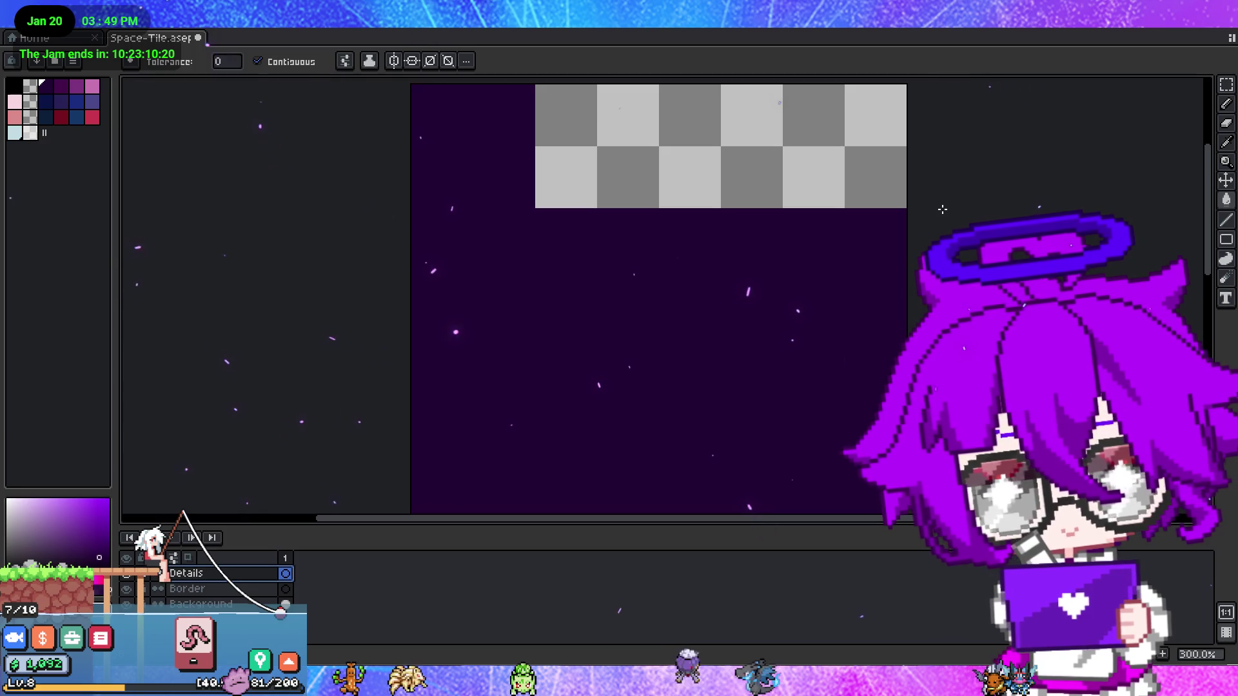
pyautogui.click(245, 607)
pyautogui.click(235, 589)
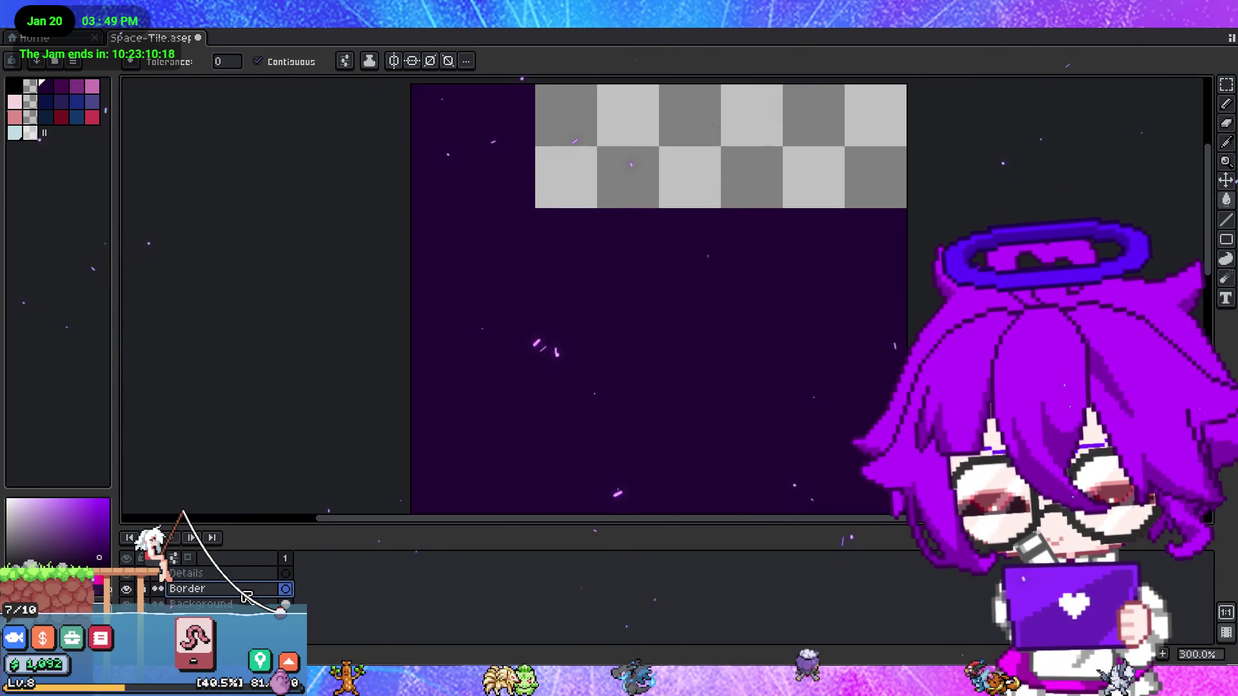
pyautogui.click(30, 134)
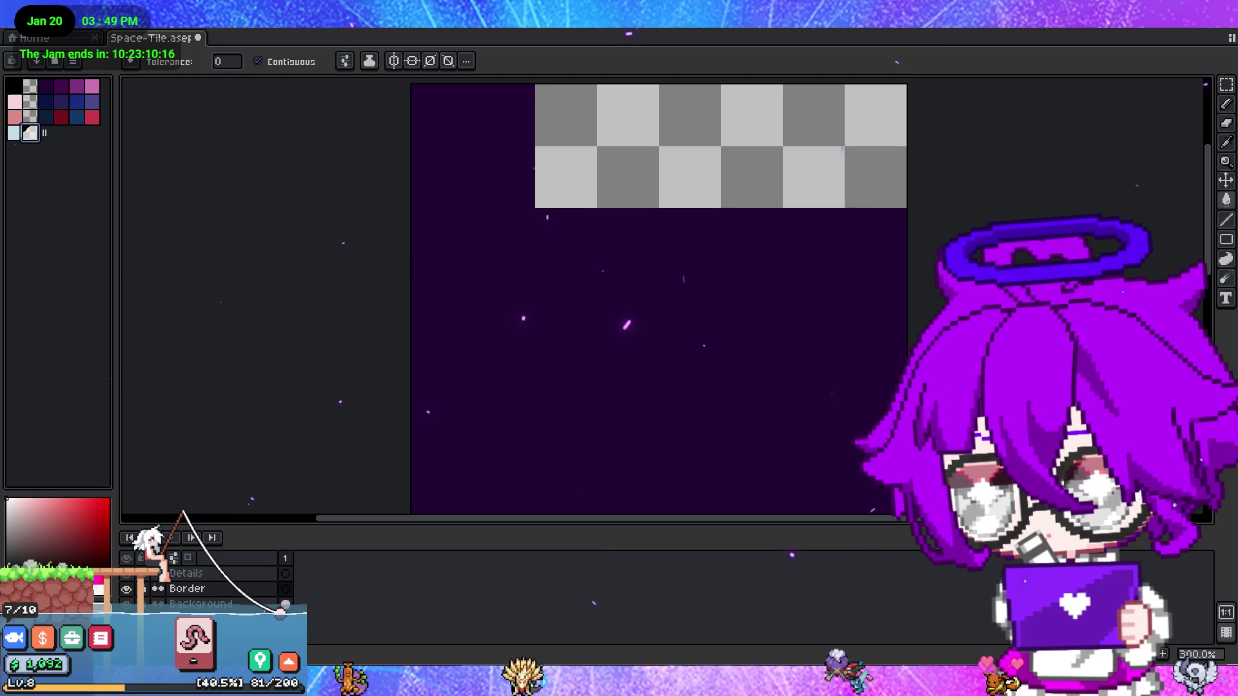
pyautogui.click(1230, 241)
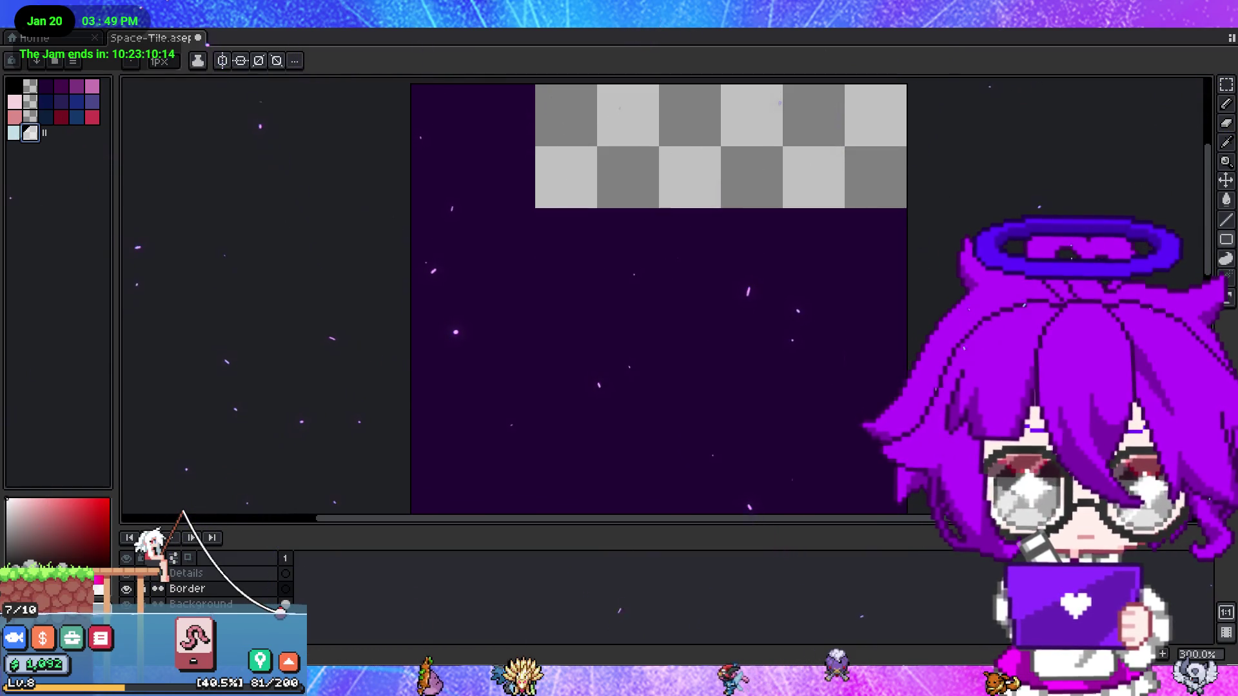
# - Outline the top-left tile with a lavender rectangle and copy the bordered tile below it
pyautogui.moveTo(413, 86); pyautogui.dragTo(531, 206)
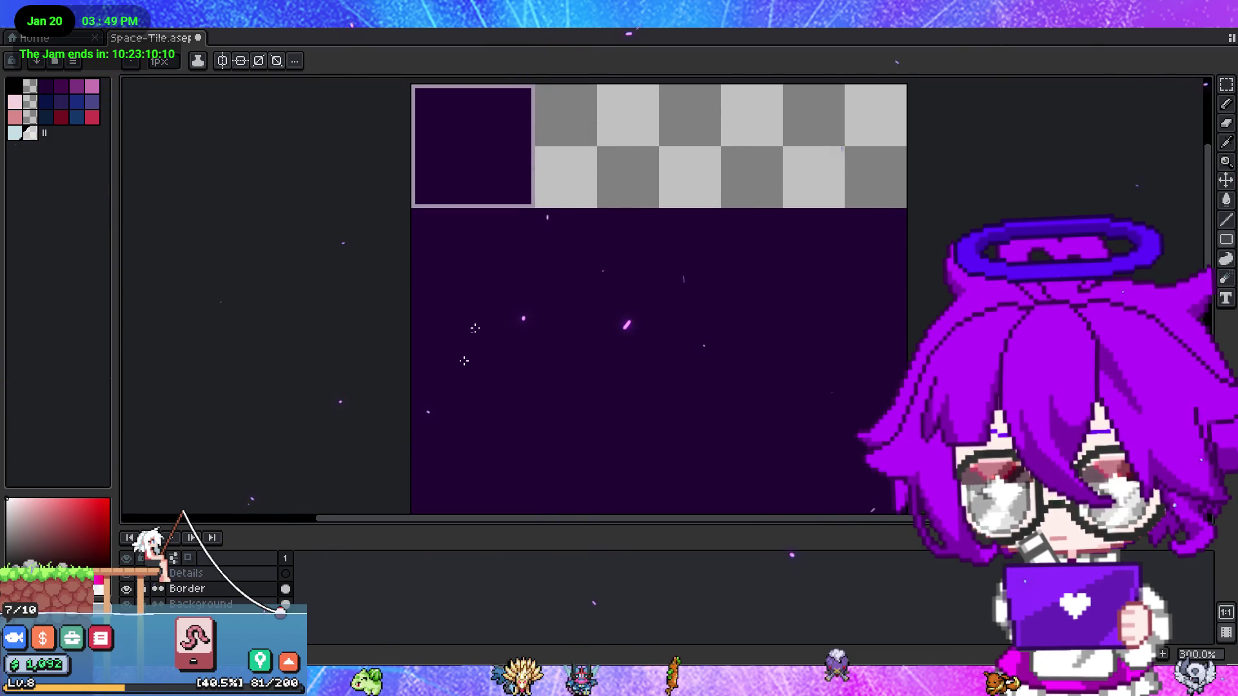
pyautogui.press('q')
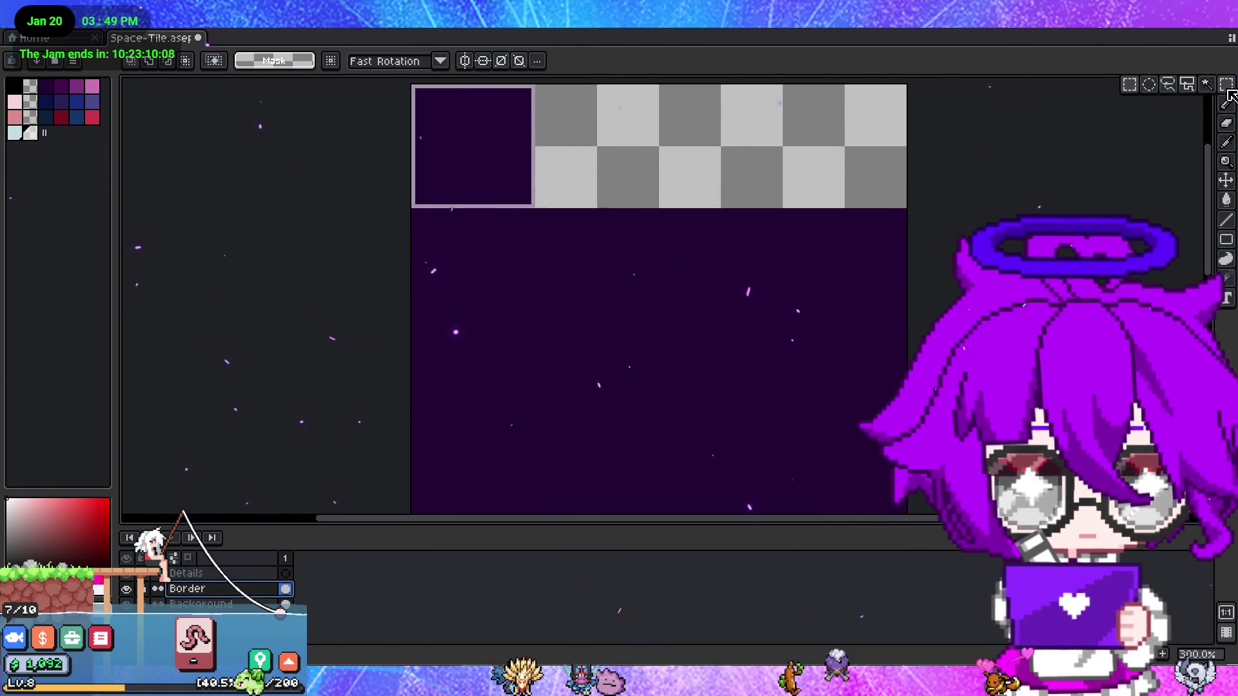
pyautogui.moveTo(413, 82); pyautogui.dragTo(537, 210)
pyautogui.moveTo(503, 169)
pyautogui.mouseDown()
pyautogui.moveTo(509, 284)
pyautogui.moveTo(487, 268)
pyautogui.moveTo(715, 310)
pyautogui.moveTo(860, 309)
pyautogui.mouseUp()
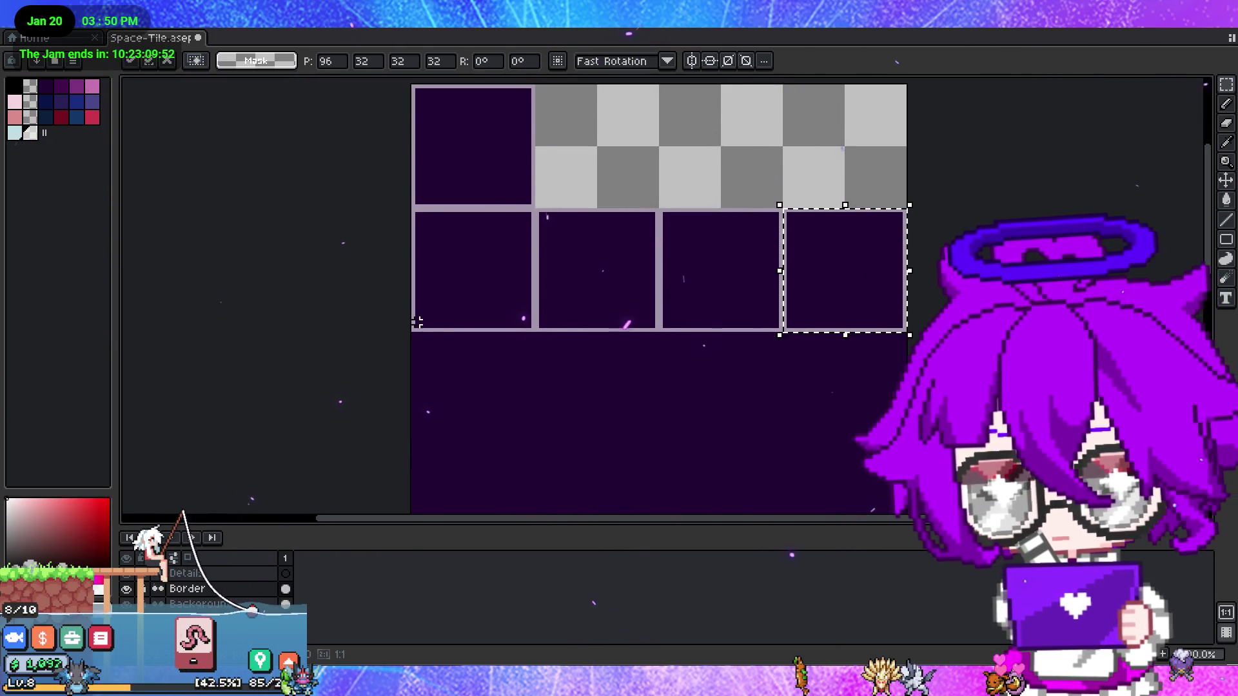
# - Select the row of bordered tiles and copy it down one row, nudging it into alignment
pyautogui.moveTo(413, 328)
pyautogui.mouseDown()
pyautogui.moveTo(805, 260)
pyautogui.moveTo(906, 208)
pyautogui.mouseUp()
pyautogui.scroll(-1, 806, 302)
pyautogui.scroll(-2, 806, 301)
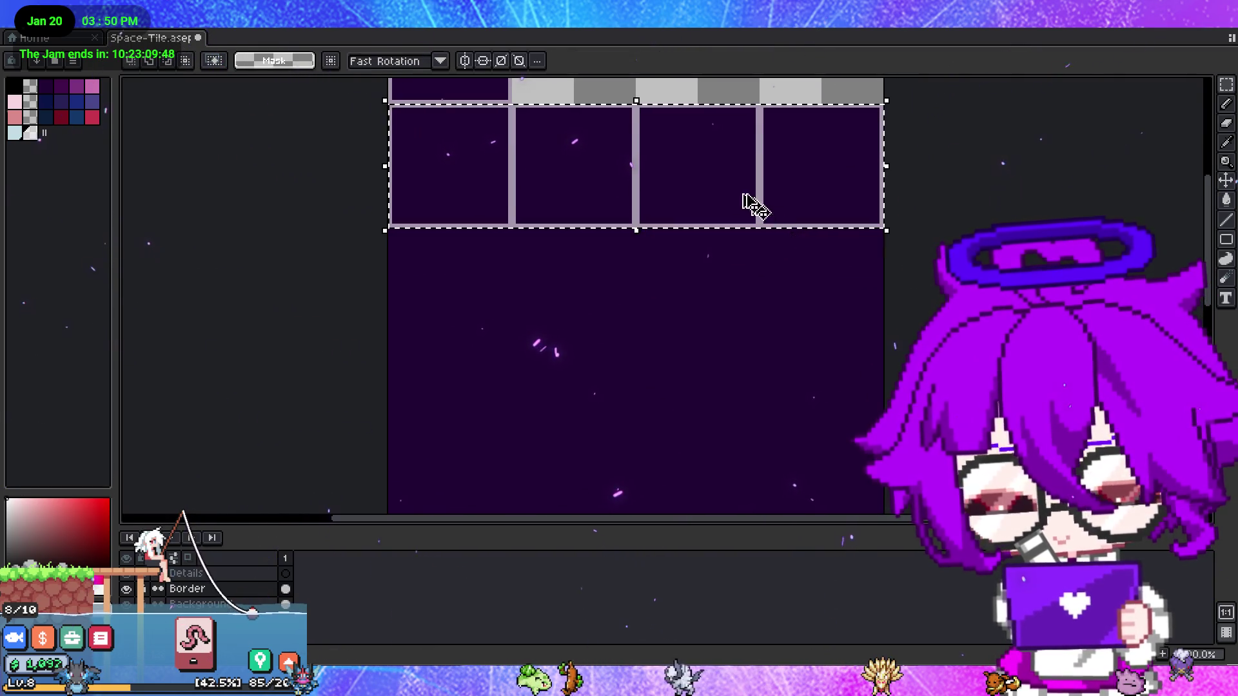
pyautogui.moveTo(752, 202)
pyautogui.mouseDown()
pyautogui.moveTo(710, 334)
pyautogui.moveTo(696, 284)
pyautogui.moveTo(710, 436)
pyautogui.moveTo(708, 390)
pyautogui.mouseUp()
pyautogui.press('Right')
pyautogui.press('Up')
pyautogui.scroll(-3, 707, 390)
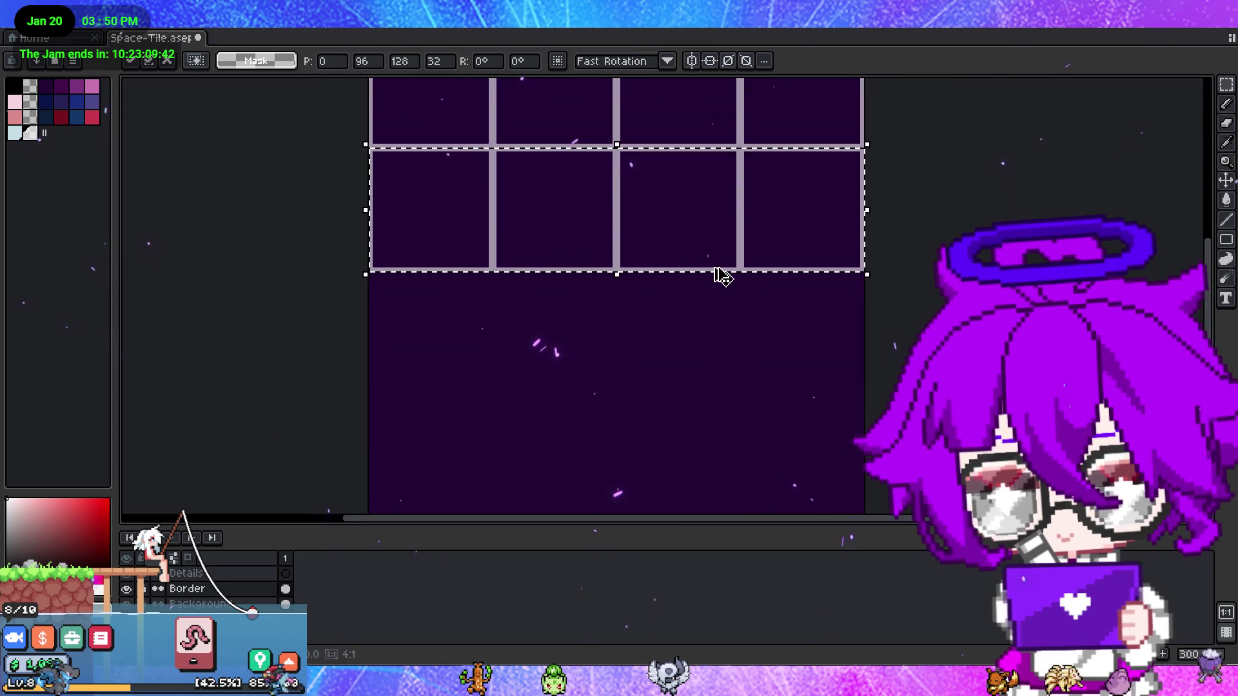
pyautogui.moveTo(655, 207); pyautogui.dragTo(669, 354)
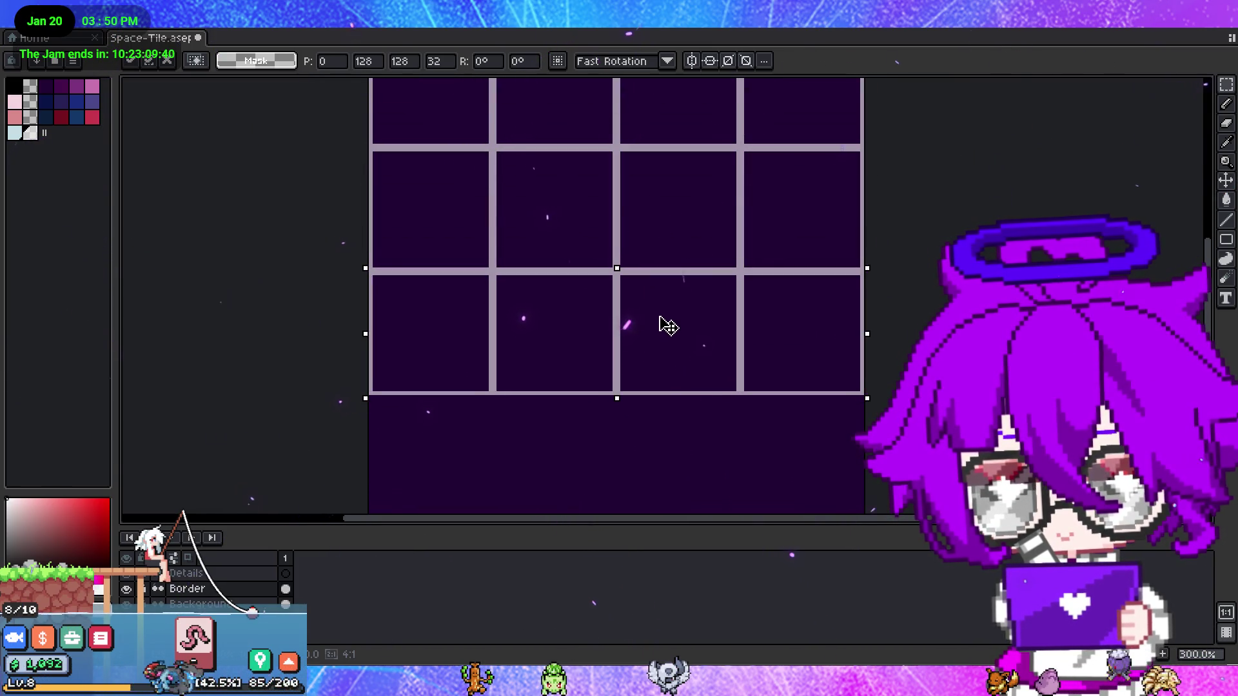
# - Copy the tile row down again to fill the remaining rows, then deselect
pyautogui.moveTo(671, 329)
pyautogui.mouseDown()
pyautogui.moveTo(664, 456)
pyautogui.moveTo(655, 448)
pyautogui.mouseUp()
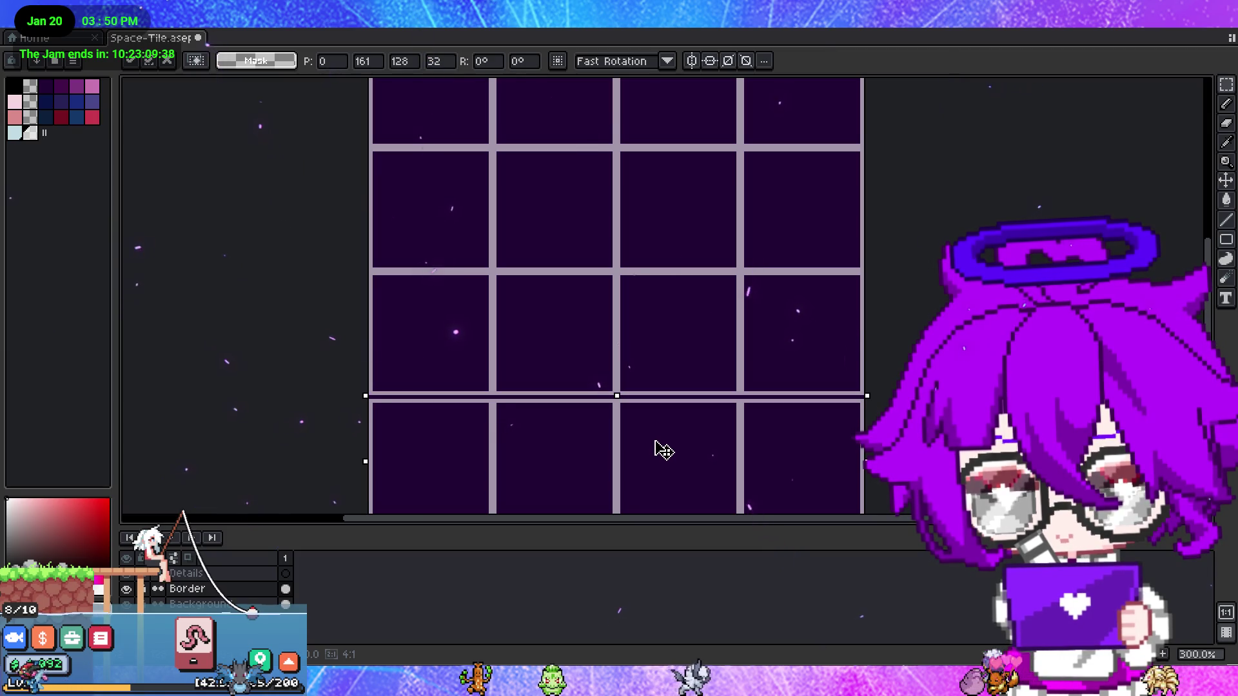
pyautogui.scroll(-5, 664, 434)
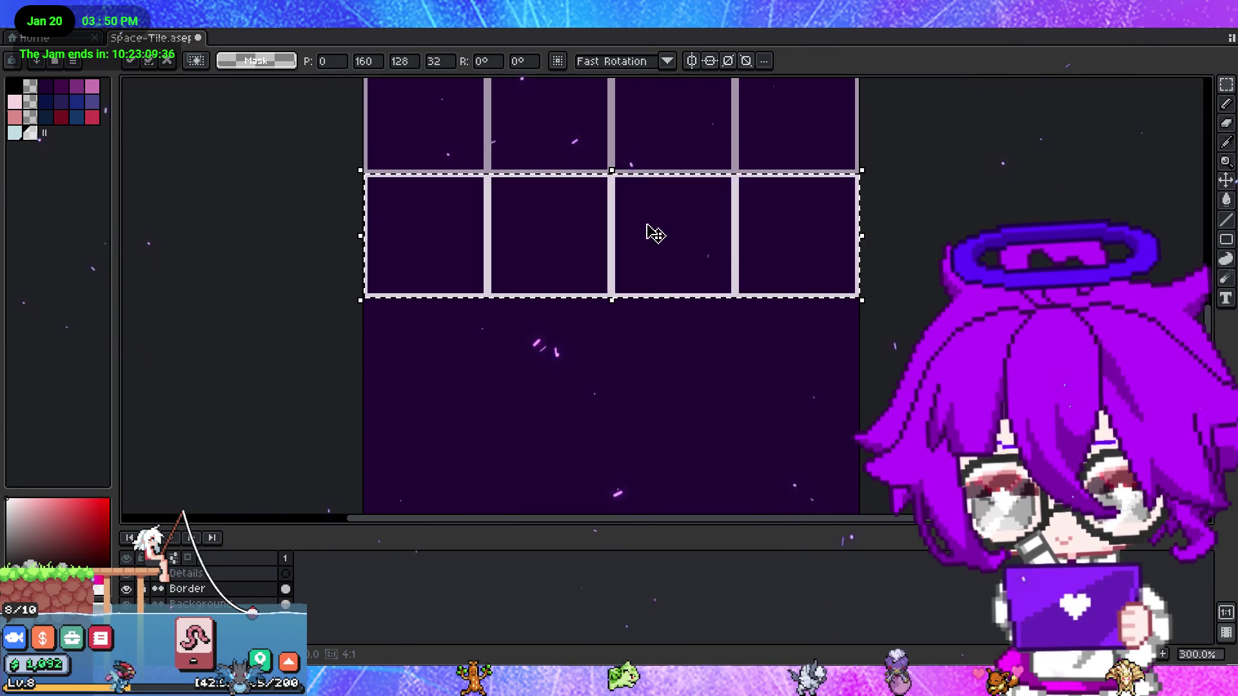
pyautogui.moveTo(644, 226); pyautogui.dragTo(657, 353)
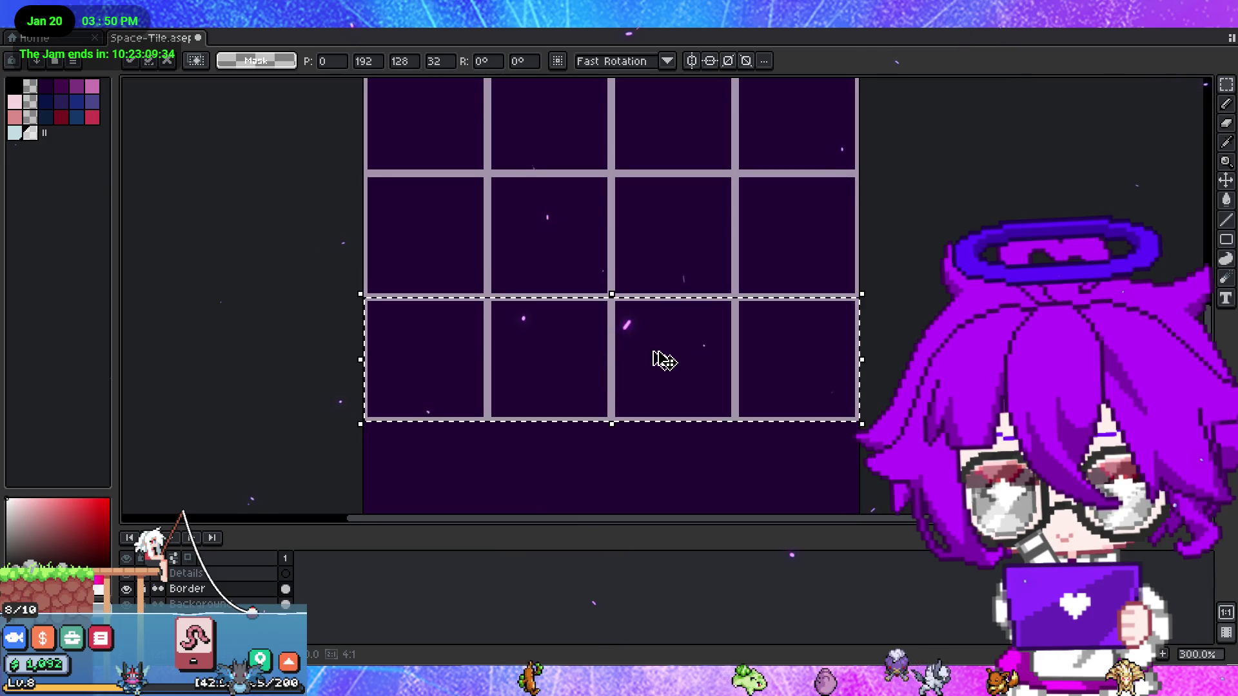
pyautogui.scroll(-4, 658, 355)
pyautogui.moveTo(670, 274)
pyautogui.mouseDown()
pyautogui.moveTo(631, 309)
pyautogui.moveTo(895, 380)
pyautogui.mouseUp()
pyautogui.hotkey('ctrl', 'd')
pyautogui.scroll(3, 691, 367)
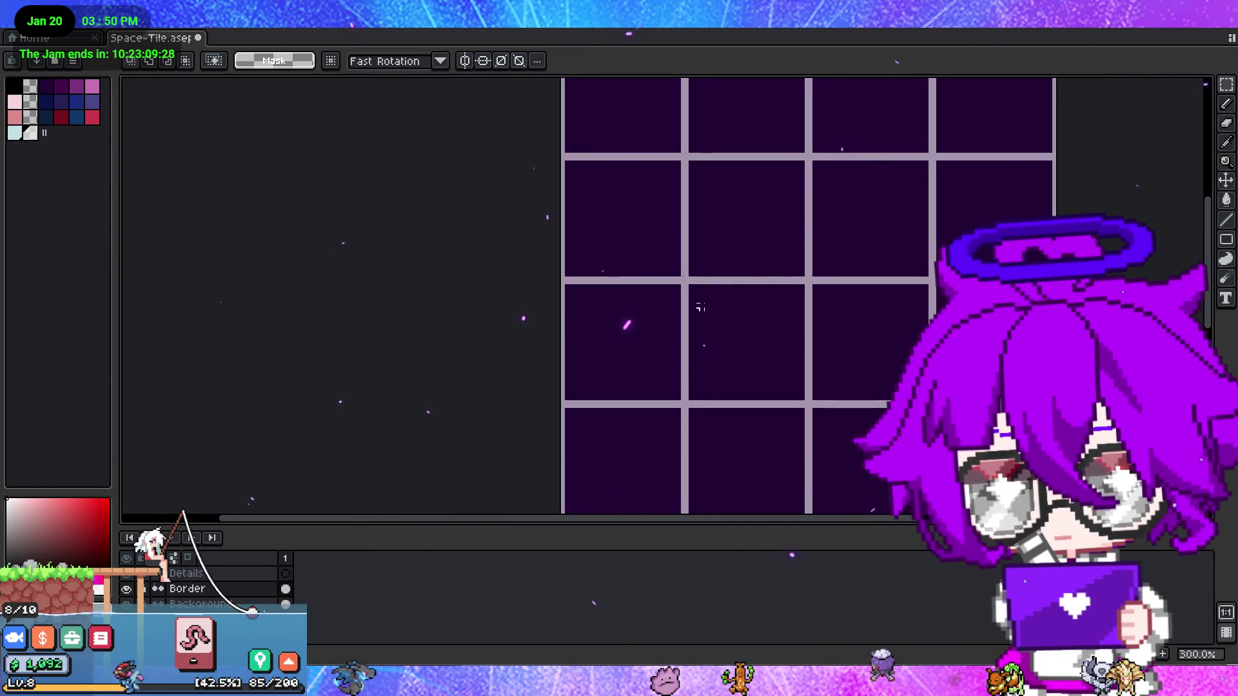
pyautogui.scroll(1, 591, 357)
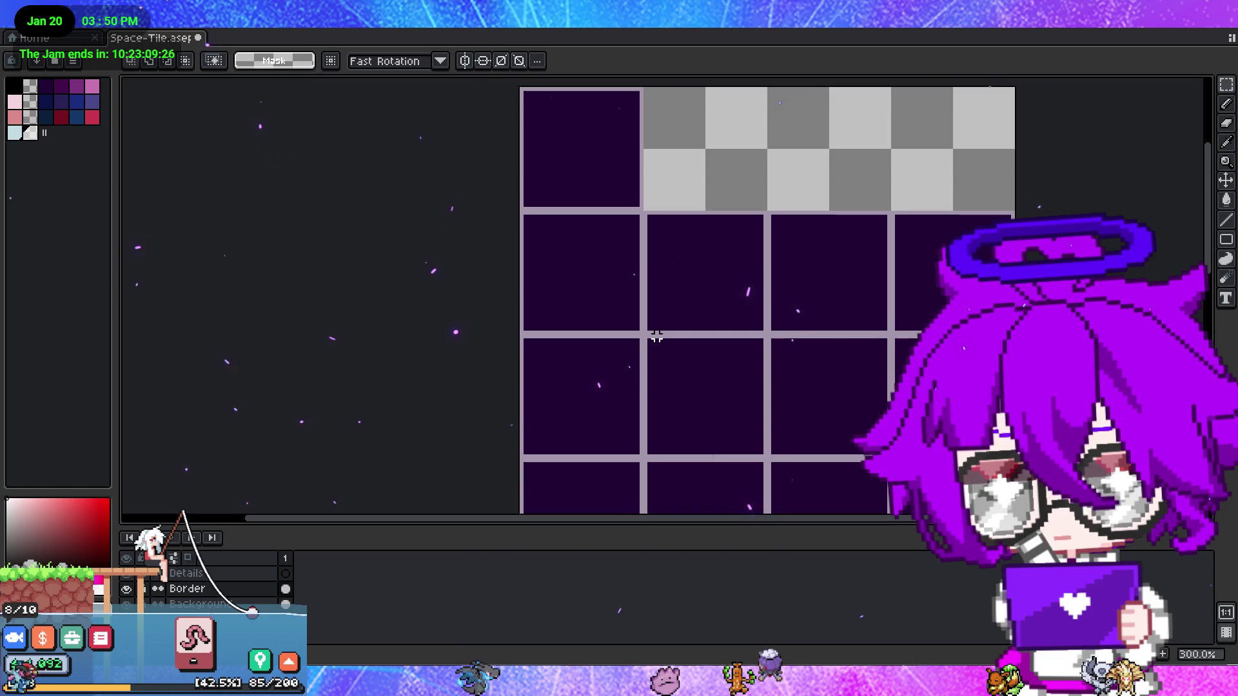
pyautogui.hscroll(1, 645, 329)
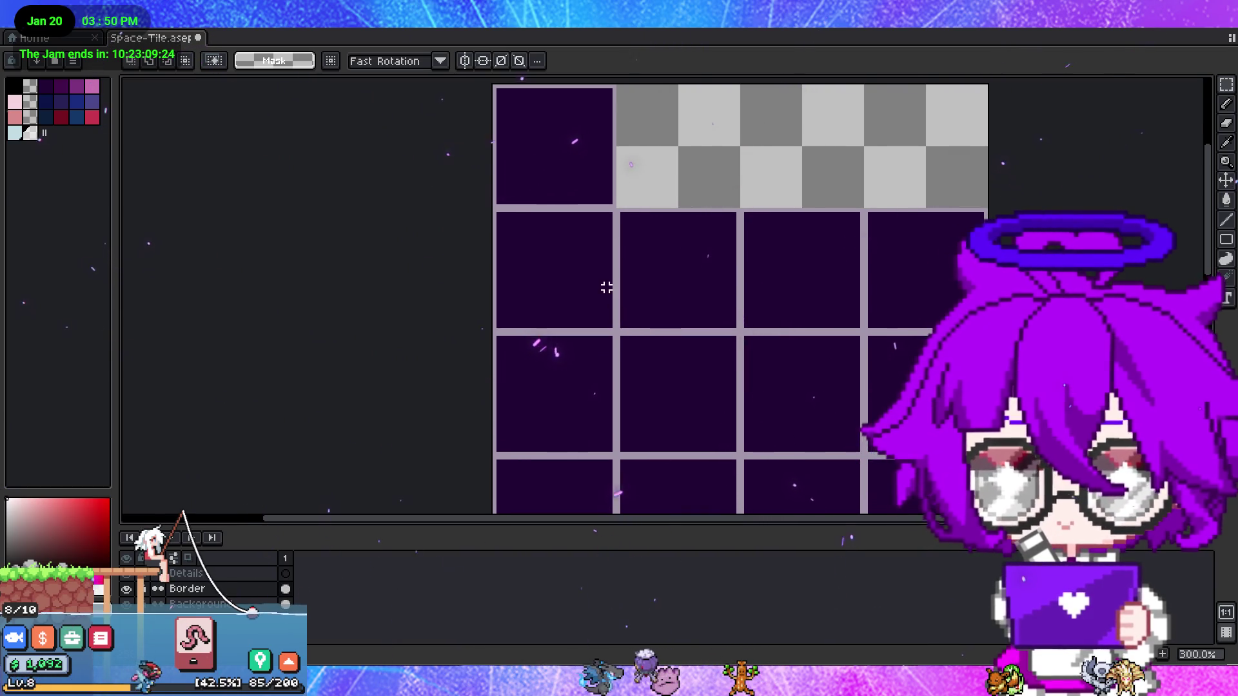
pyautogui.scroll(3, 610, 307)
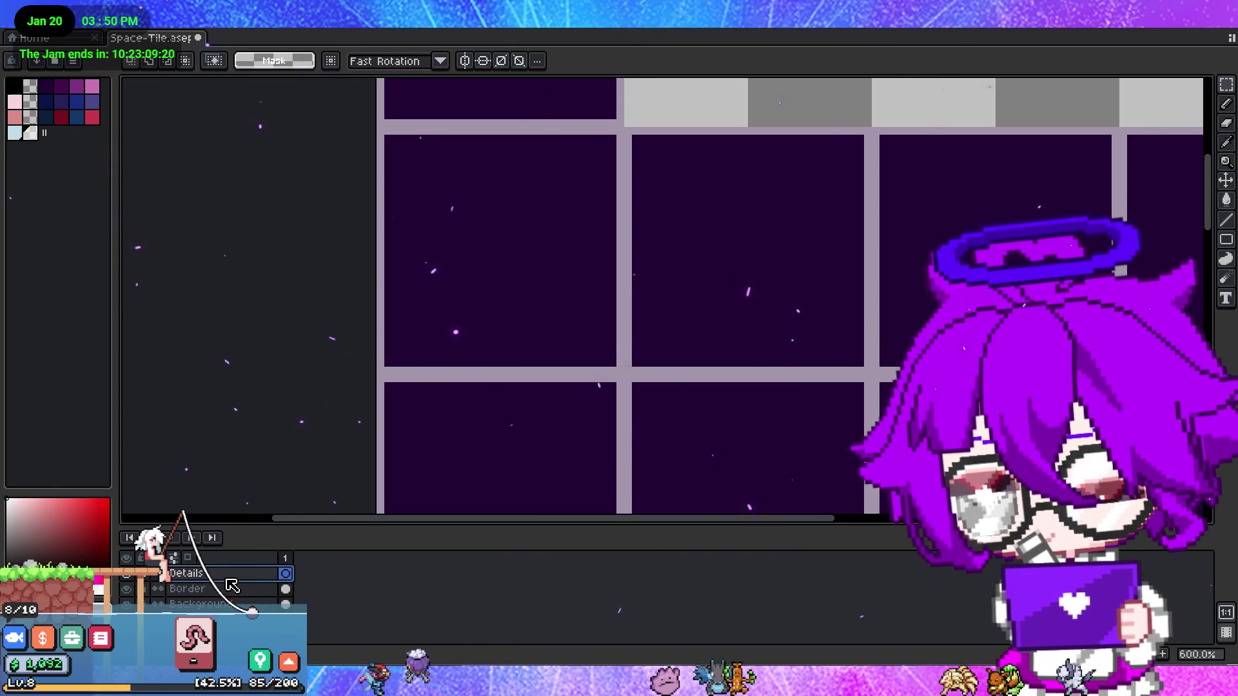
# - In dark red, draw a large circle filling the top-left tile and straight vertical lines through it
pyautogui.press('b')
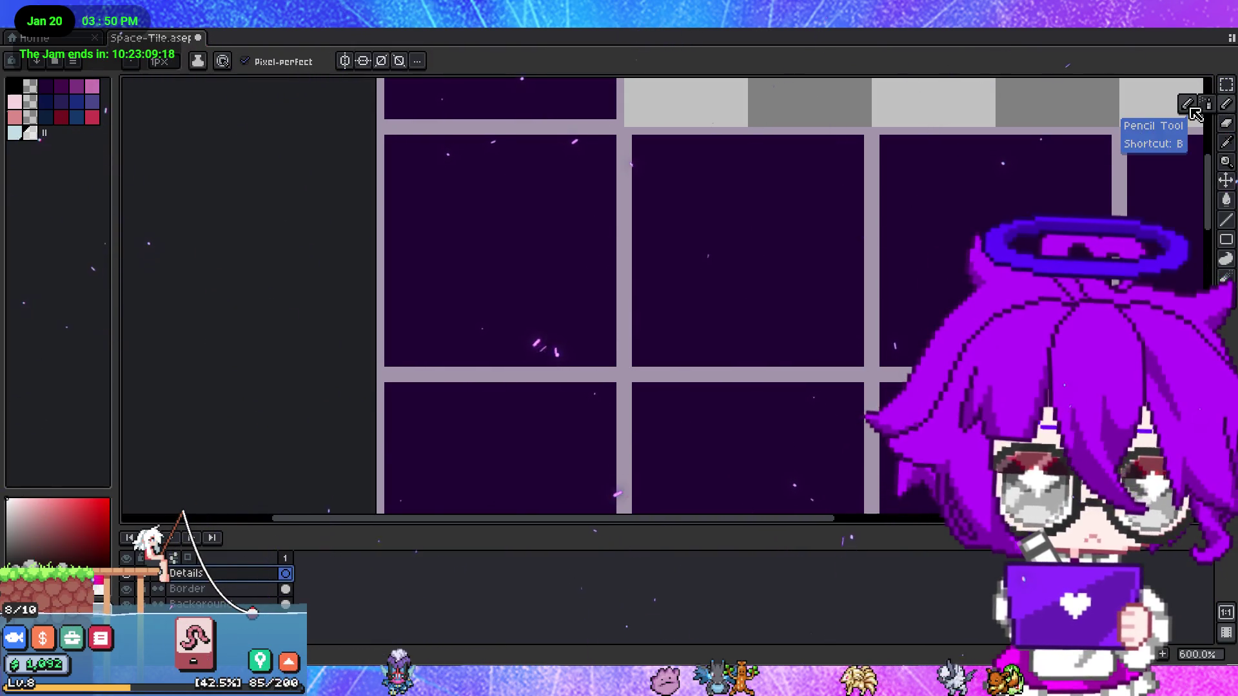
pyautogui.click(67, 121)
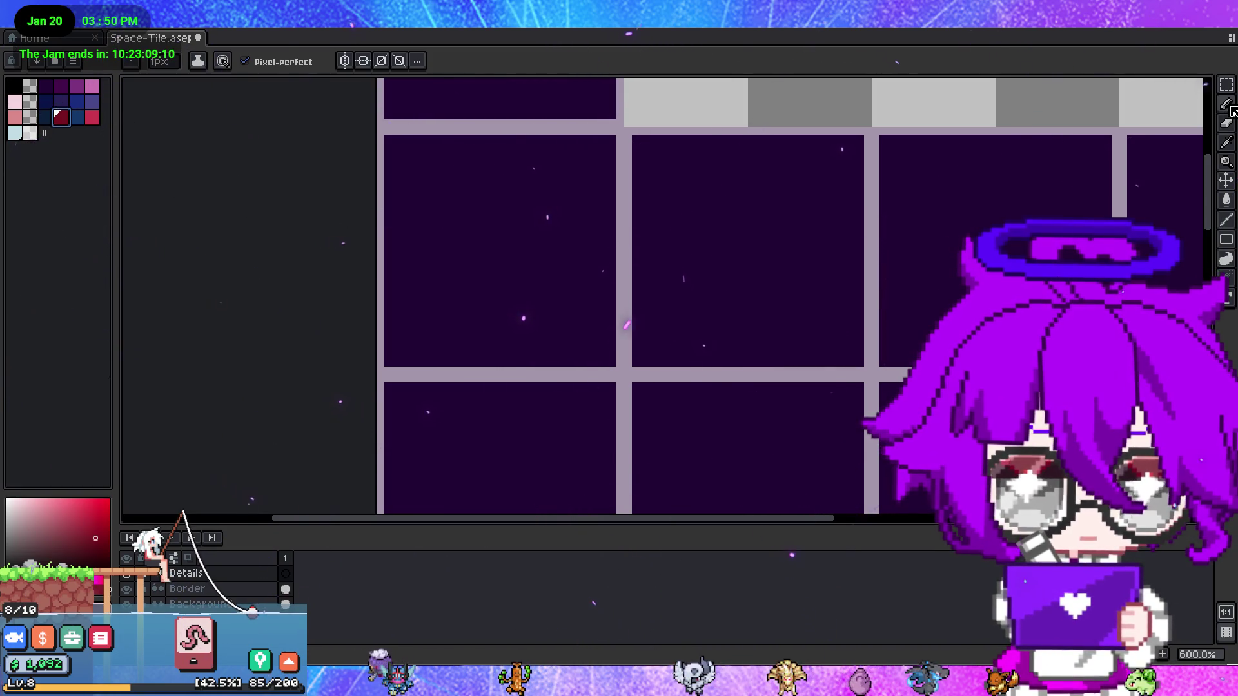
pyautogui.moveTo(957, 271); pyautogui.dragTo(890, 268)
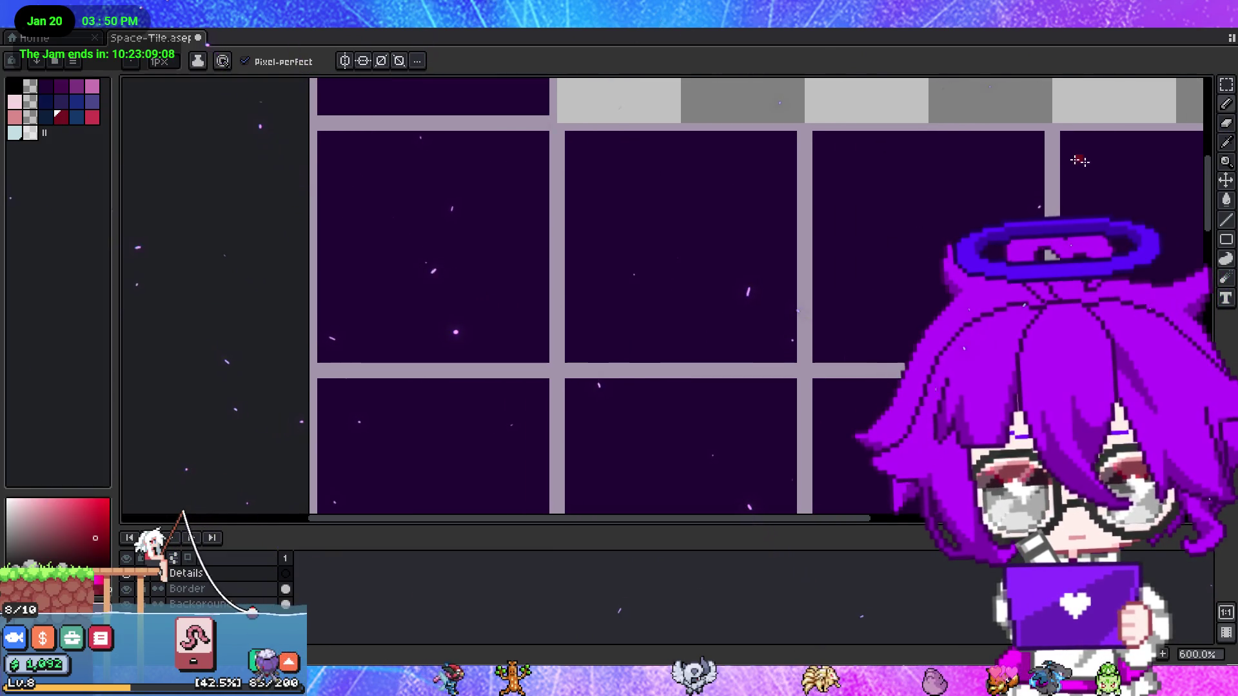
pyautogui.click(1216, 222)
pyautogui.click(1188, 220)
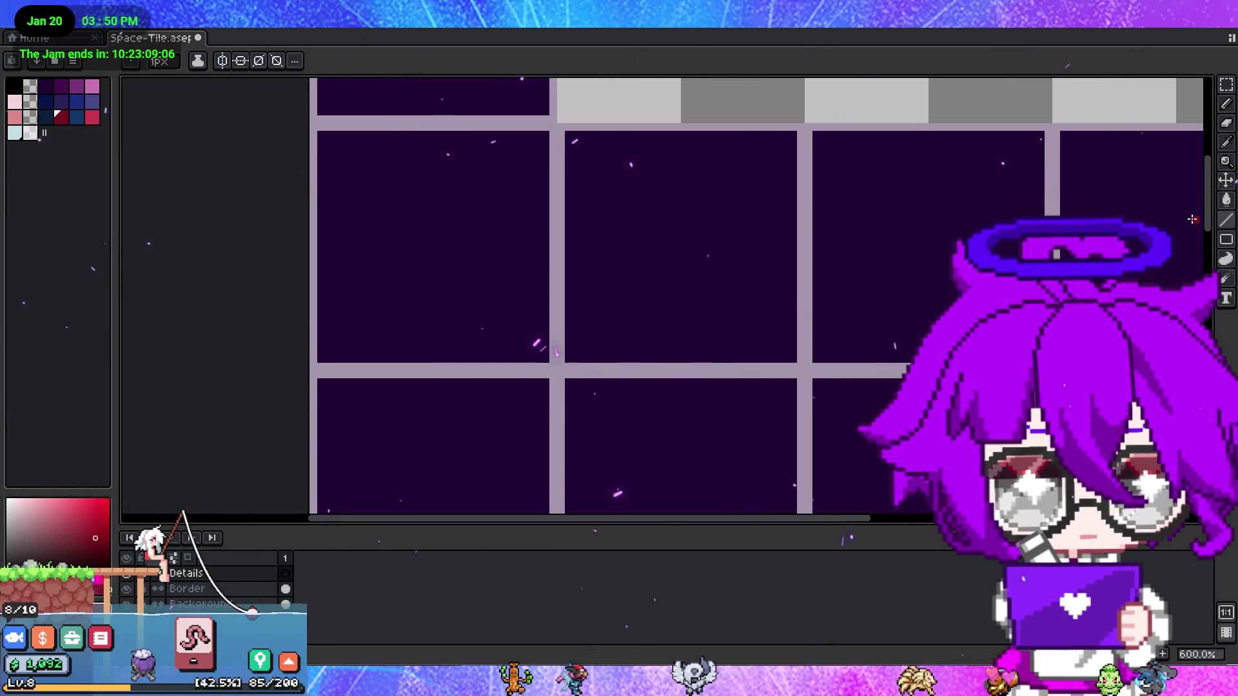
pyautogui.click(1229, 223)
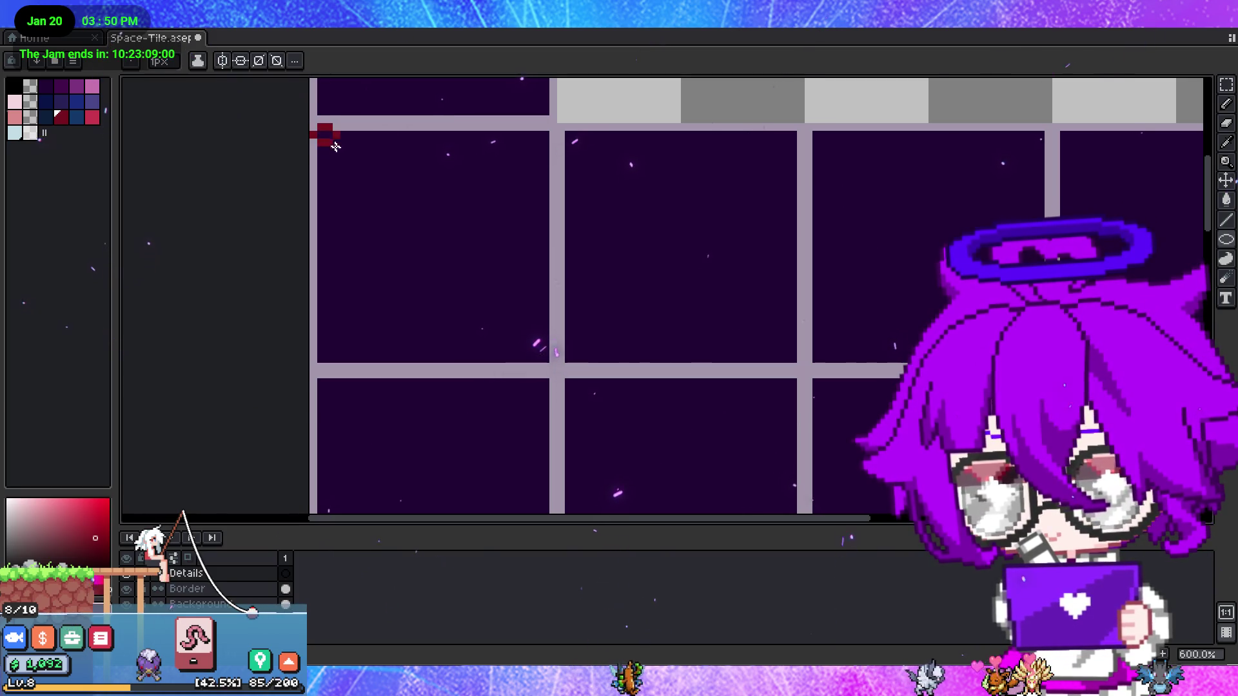
pyautogui.moveTo(335, 147); pyautogui.dragTo(553, 366)
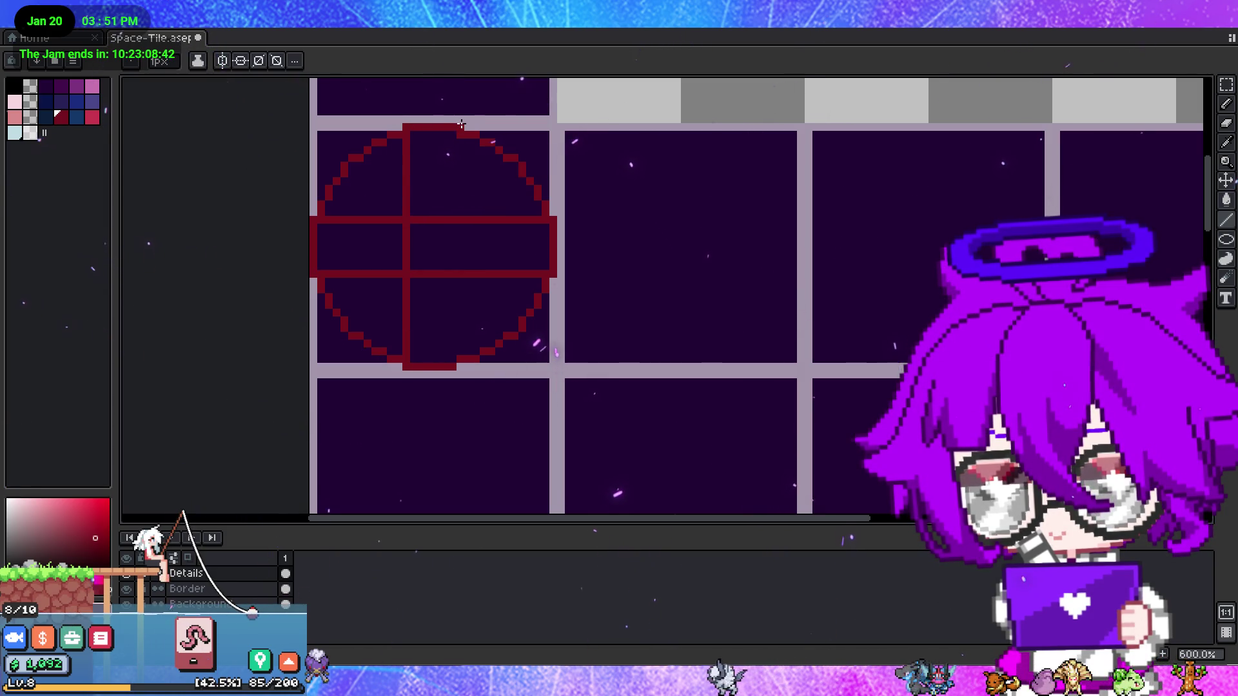
pyautogui.moveTo(474, 312); pyautogui.dragTo(460, 368)
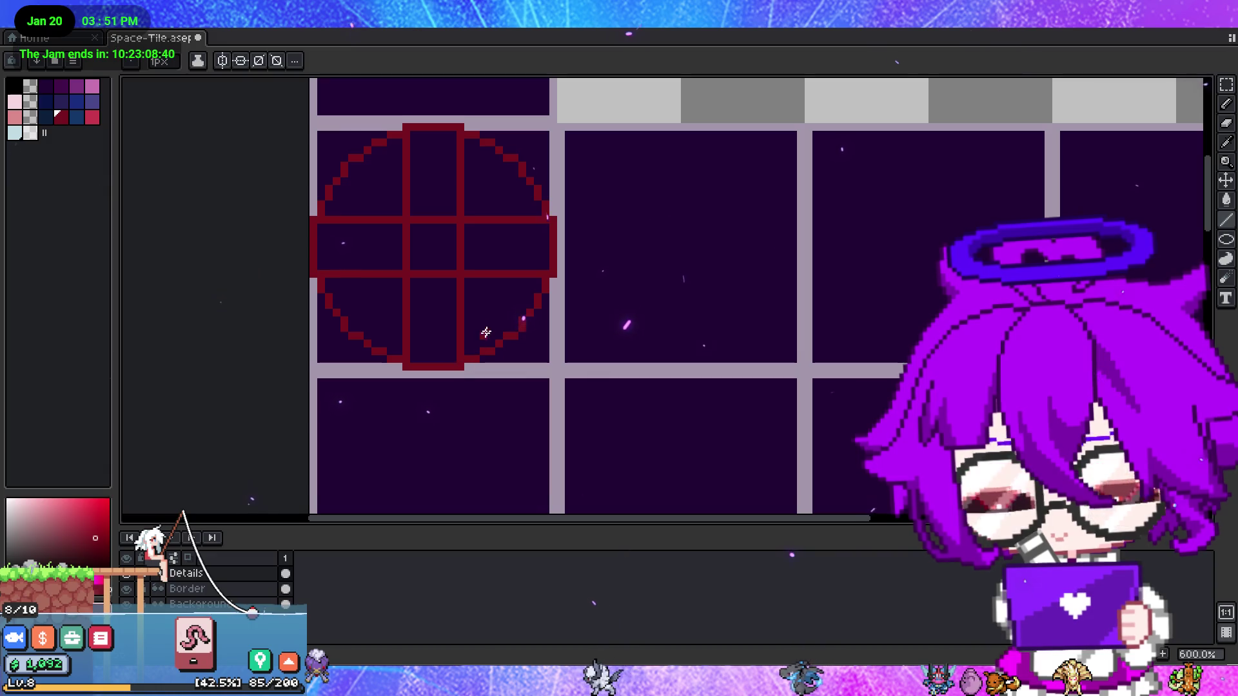
pyautogui.click(1227, 103)
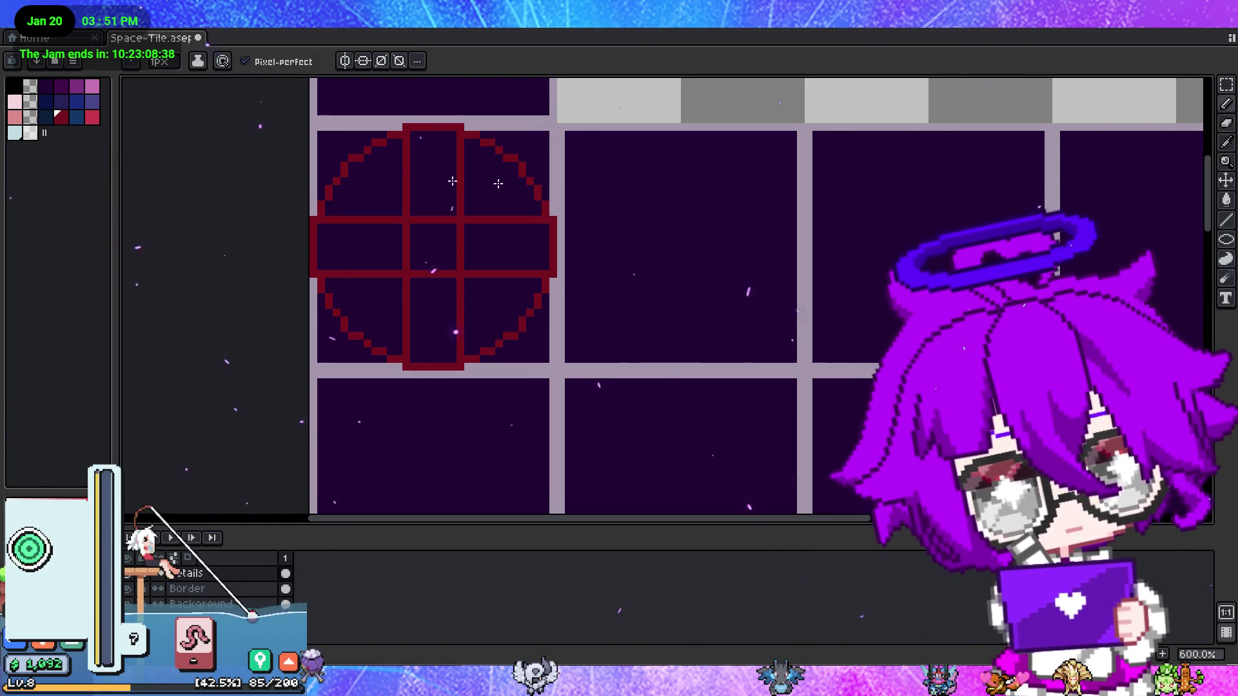
# - Paint background purple over the circle's upper-right, lower-right and bottom arcs to remove them
pyautogui.click(45, 85)
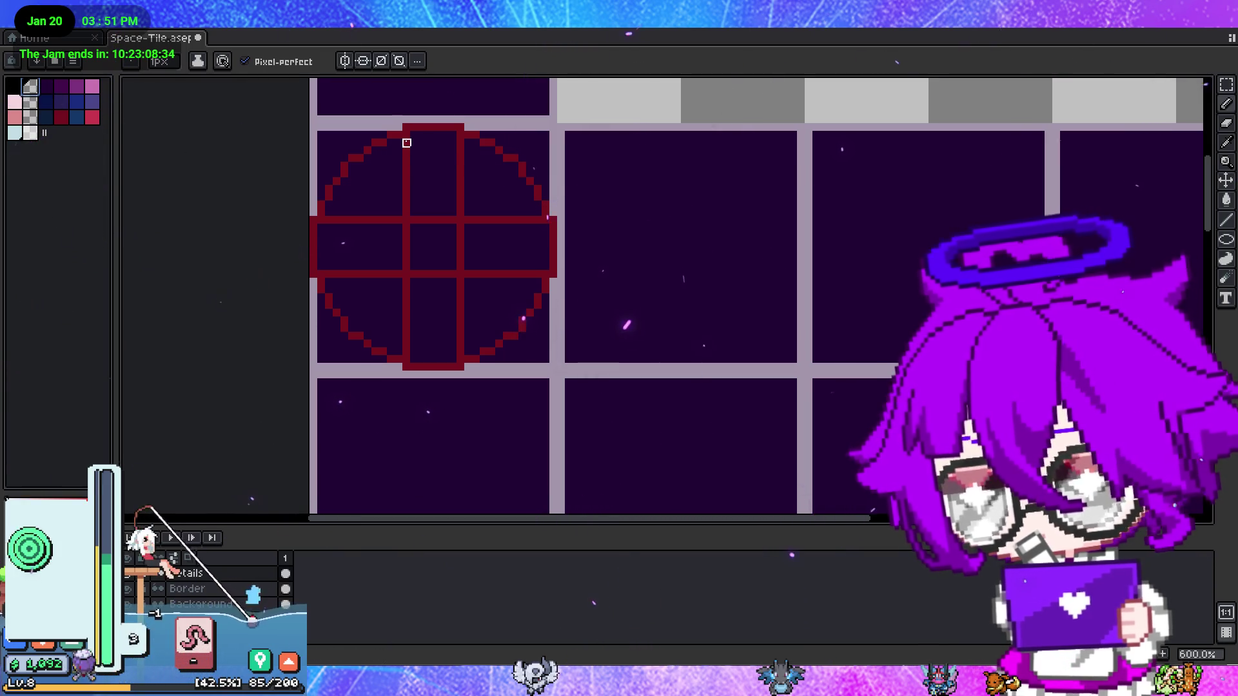
pyautogui.moveTo(414, 128); pyautogui.dragTo(445, 128)
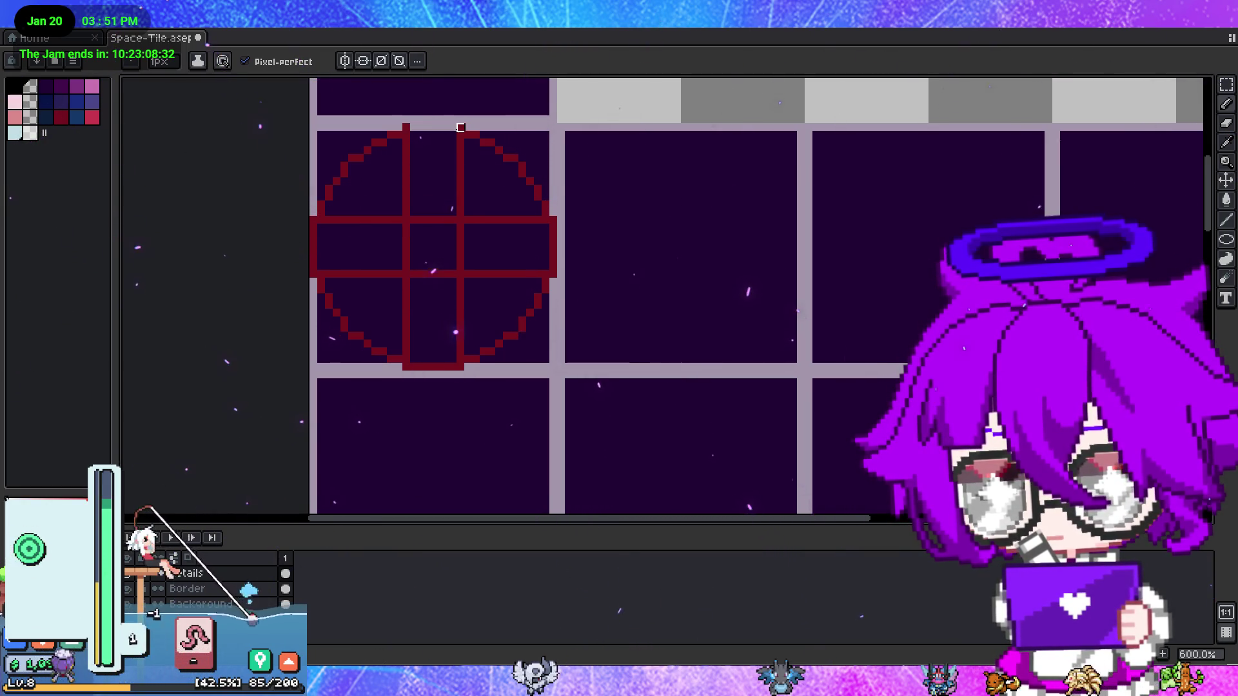
pyautogui.hotkey('ctrl', 'z')
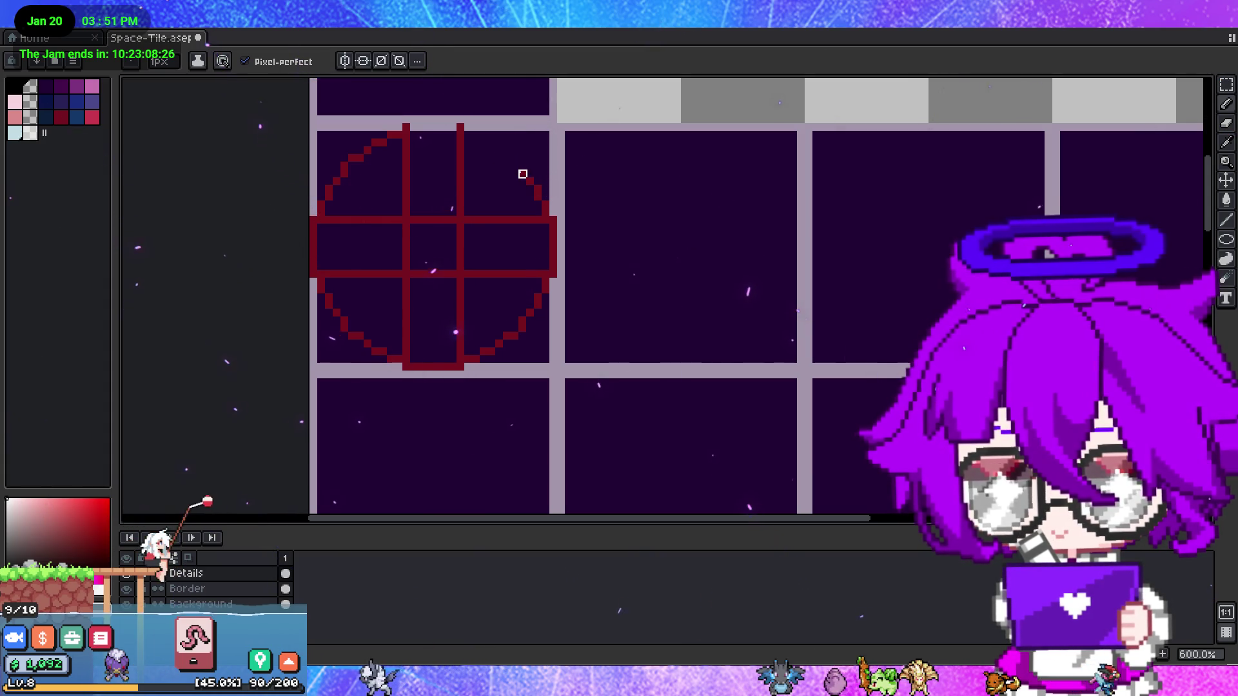
pyautogui.moveTo(522, 174)
pyautogui.mouseDown()
pyautogui.moveTo(545, 207)
pyautogui.moveTo(556, 279)
pyautogui.moveTo(553, 228)
pyautogui.mouseUp()
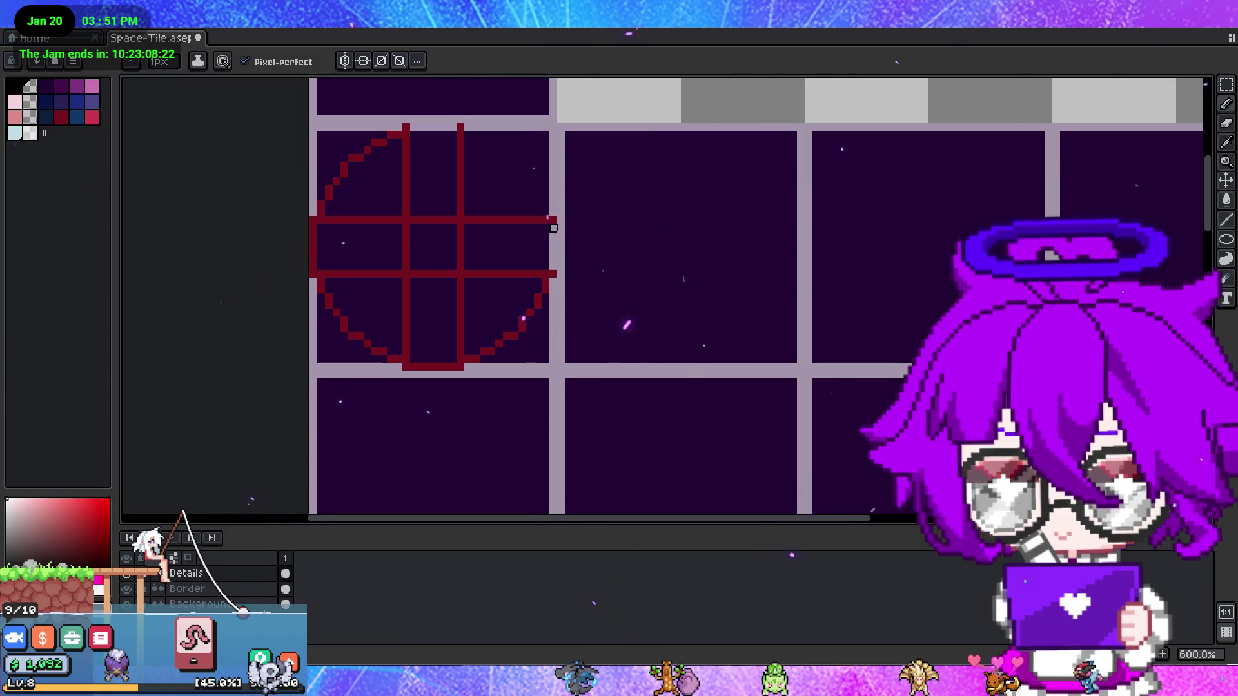
pyautogui.moveTo(545, 282); pyautogui.dragTo(514, 337)
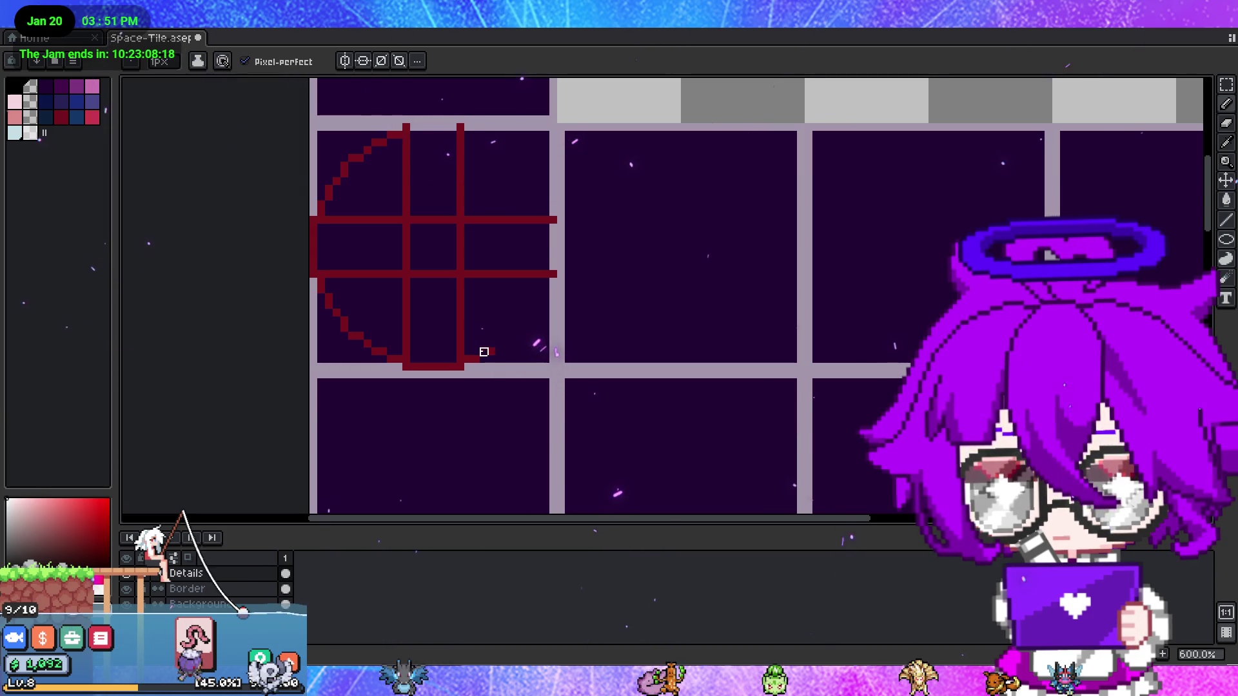
pyautogui.moveTo(454, 368)
pyautogui.mouseDown()
pyautogui.moveTo(422, 375)
pyautogui.moveTo(343, 334)
pyautogui.moveTo(312, 268)
pyautogui.moveTo(307, 235)
pyautogui.moveTo(351, 164)
pyautogui.moveTo(373, 138)
pyautogui.moveTo(399, 136)
pyautogui.mouseUp()
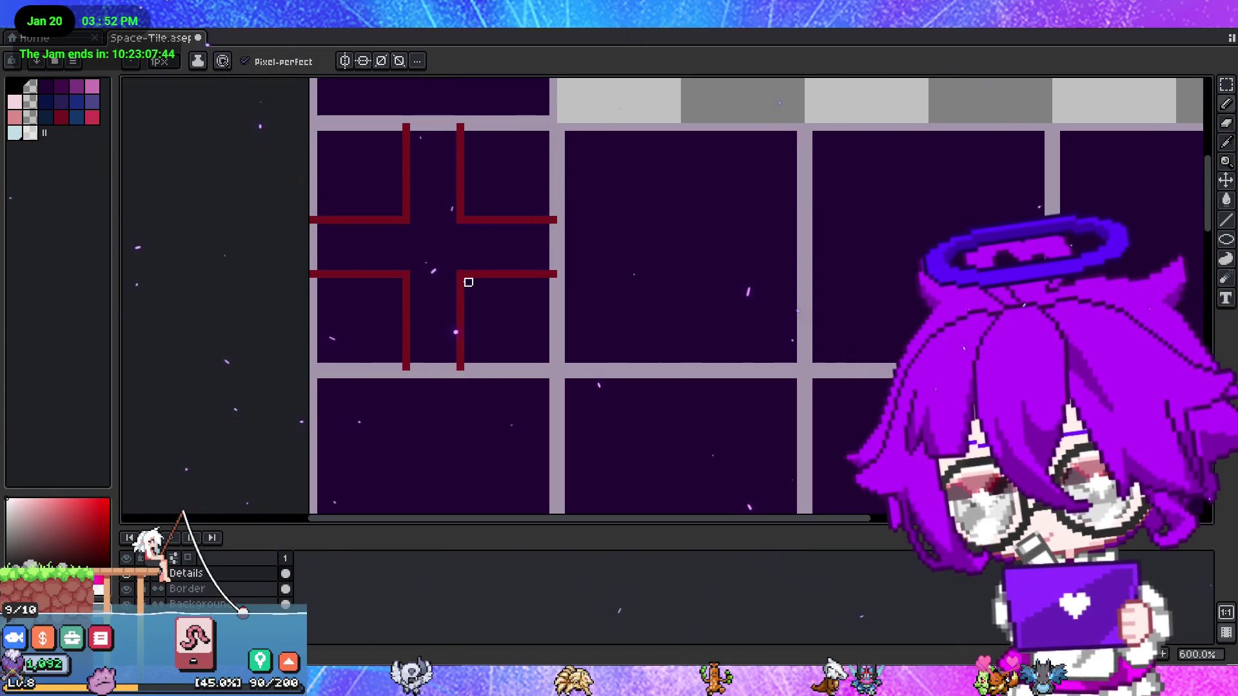
pyautogui.scroll(-2, 455, 306)
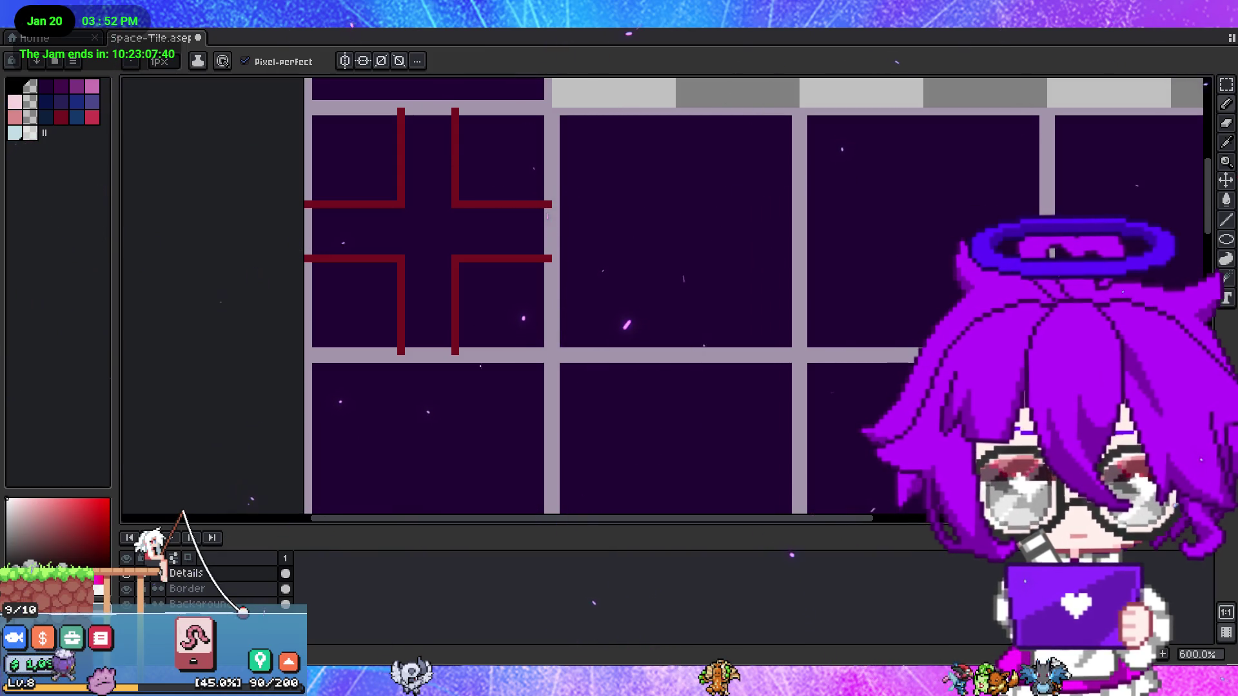
# - Copy the top-left plus-shaped path tile and place a copy in the second top-row tile
pyautogui.press('m')
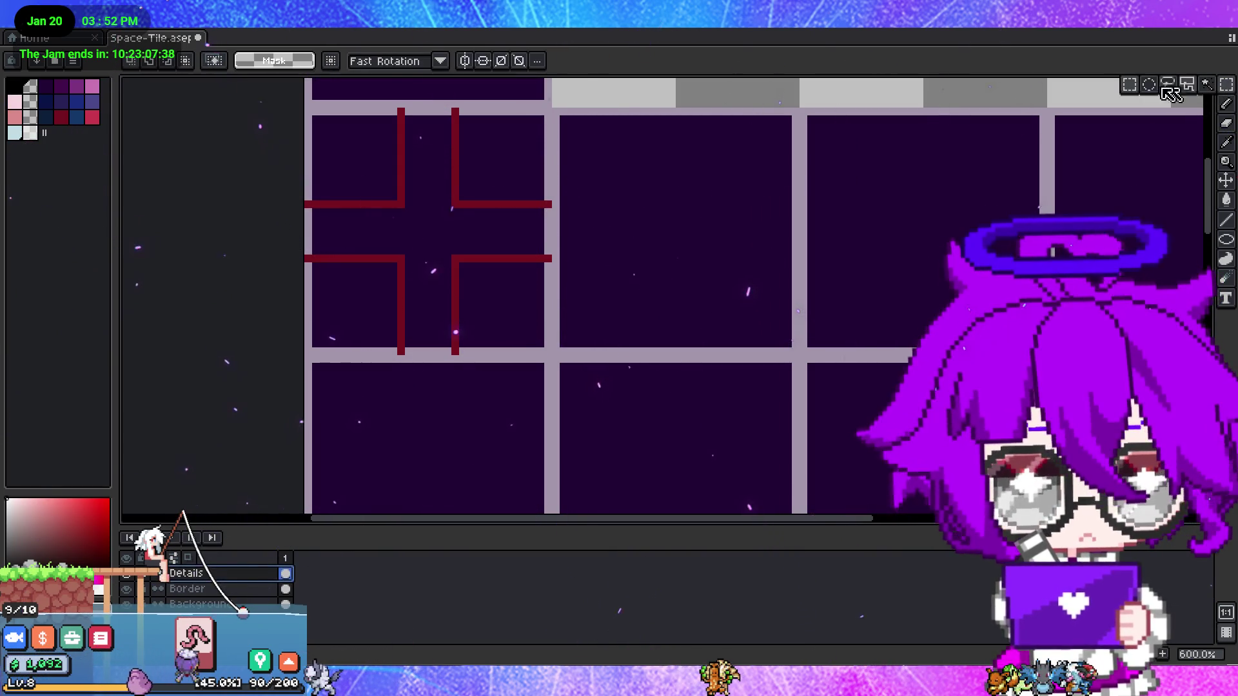
pyautogui.moveTo(304, 108)
pyautogui.mouseDown()
pyautogui.moveTo(503, 258)
pyautogui.moveTo(546, 350)
pyautogui.mouseUp()
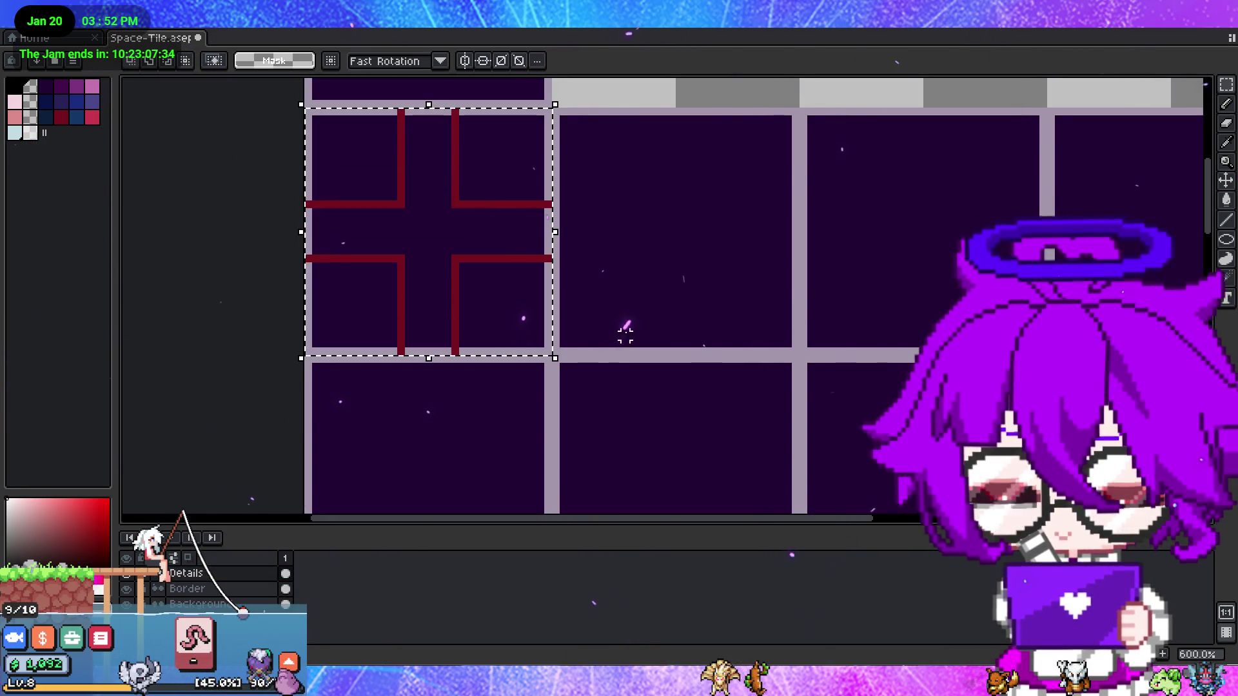
pyautogui.hotkey('ctrl', 'c')
pyautogui.hotkey('ctrl', 'v')
pyautogui.moveTo(458, 262); pyautogui.dragTo(961, 266)
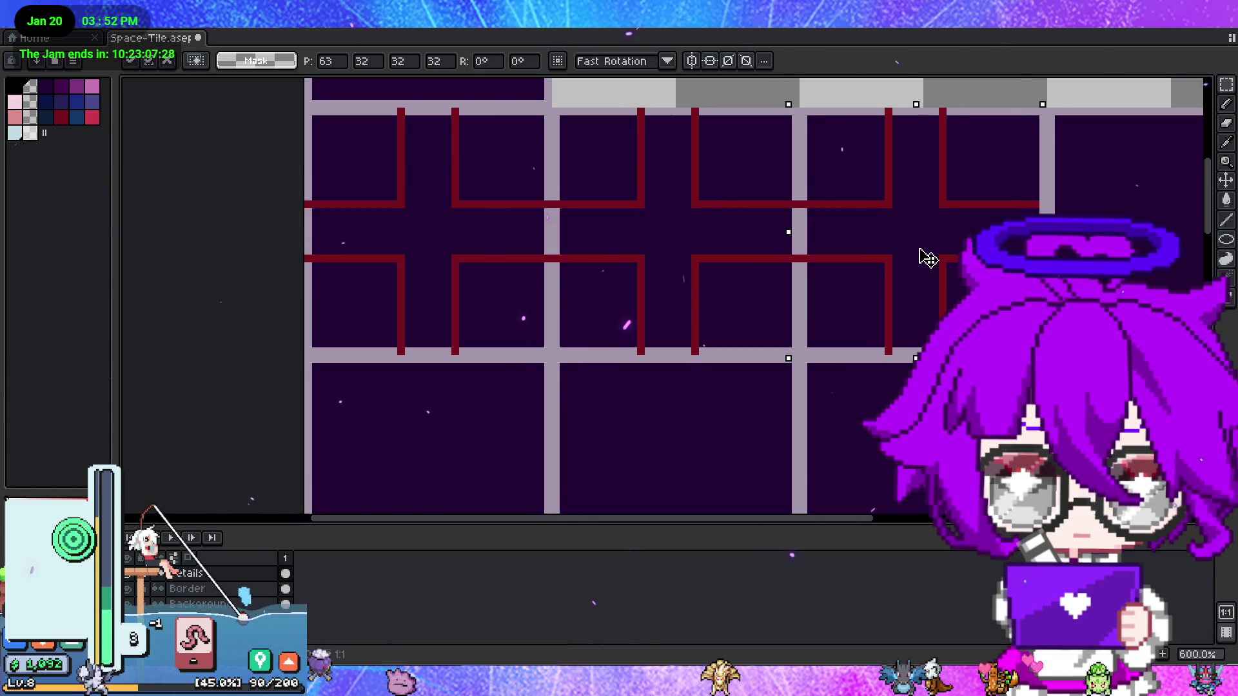
pyautogui.hotkey('ctrl', 'z')
pyautogui.moveTo(706, 285)
pyautogui.mouseDown()
pyautogui.moveTo(933, 271)
pyautogui.moveTo(848, 275)
pyautogui.mouseUp()
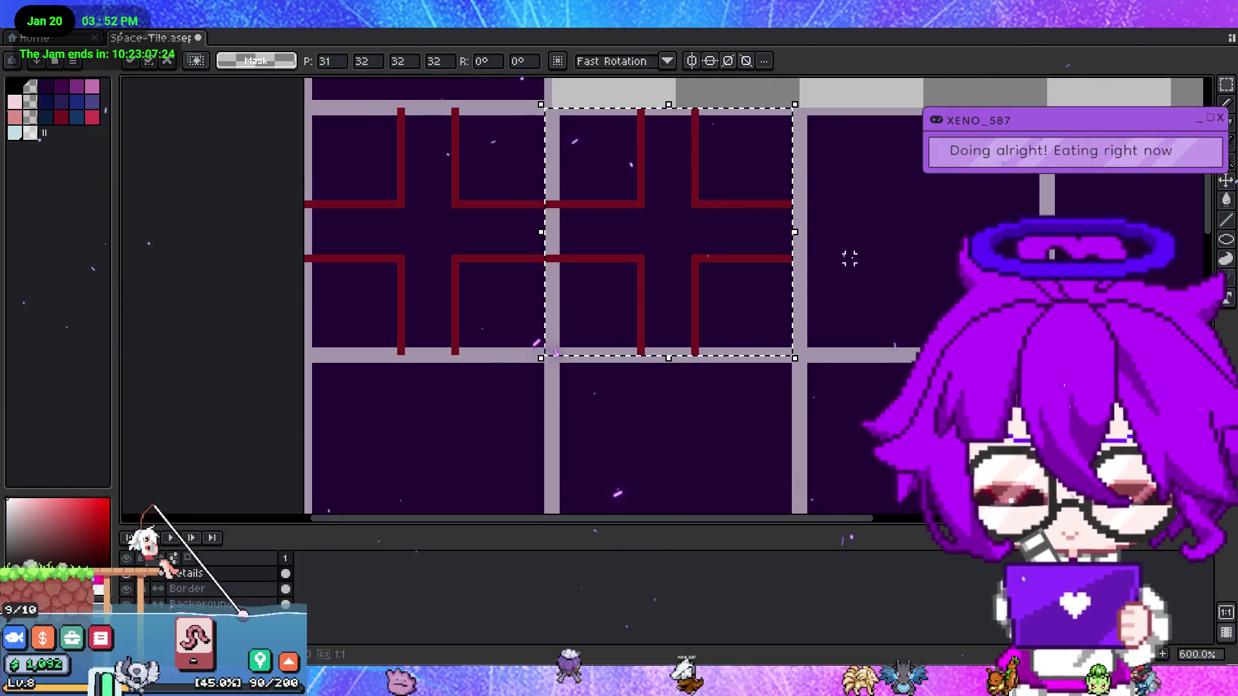
pyautogui.hotkey('ctrl', 'z')
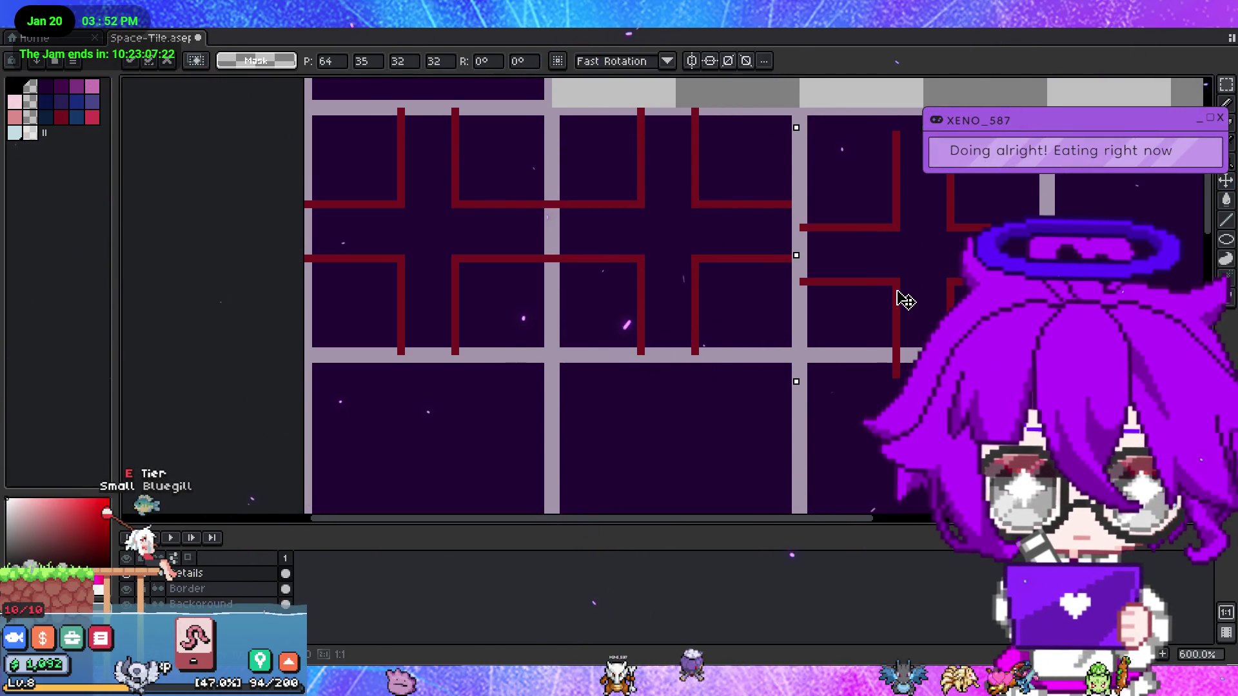
pyautogui.hotkey('ctrl', 'z')
pyautogui.hotkey('ctrl', 'z')
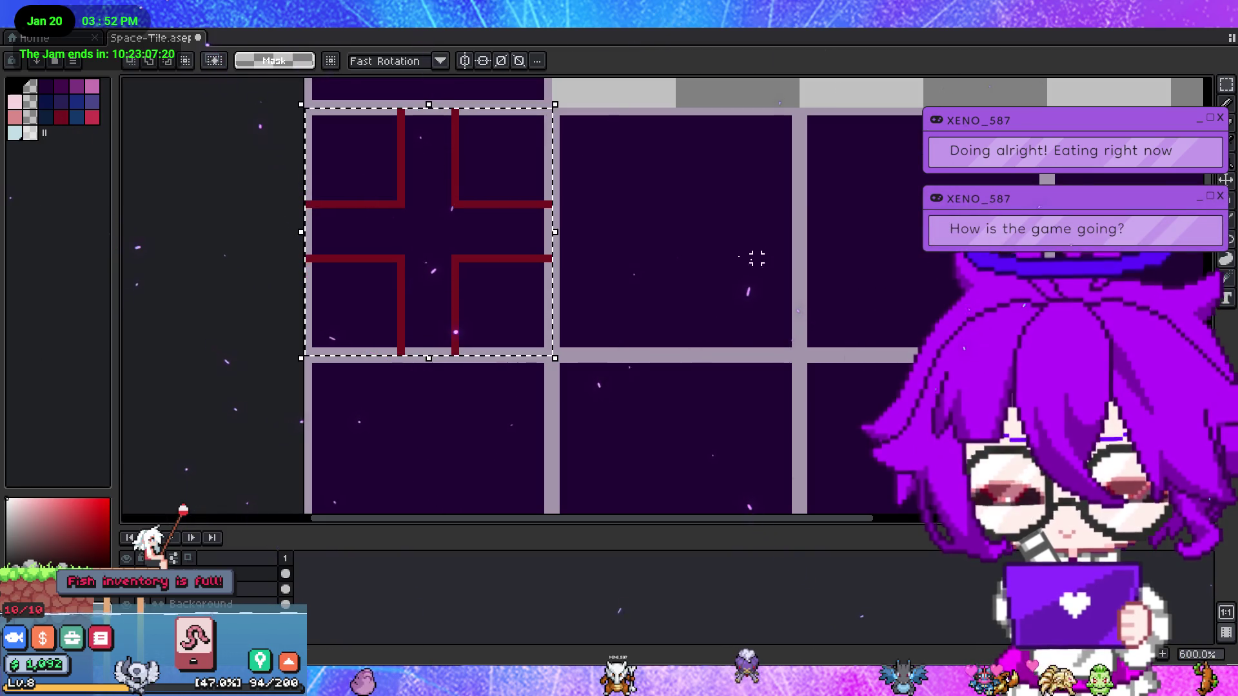
pyautogui.moveTo(420, 258); pyautogui.dragTo(606, 284)
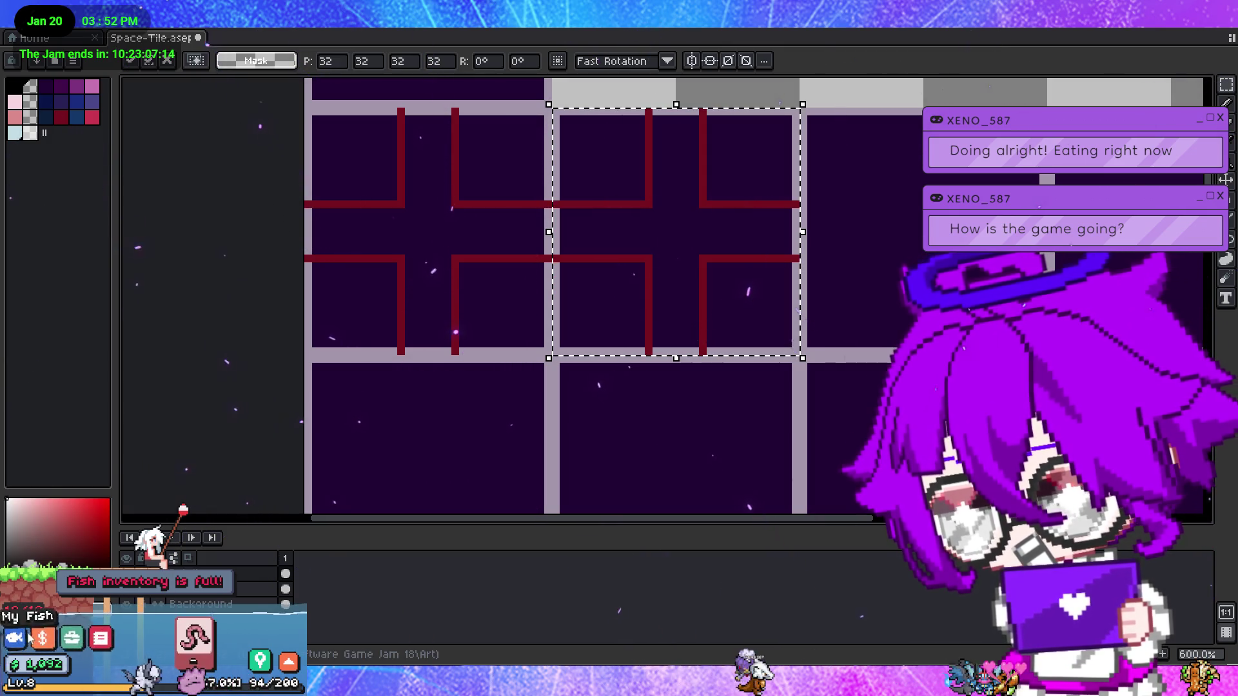
# - Place further copies of the path tile into the third and following top-row tiles
pyautogui.click(71, 637)
pyautogui.click(149, 507)
pyautogui.click(272, 499)
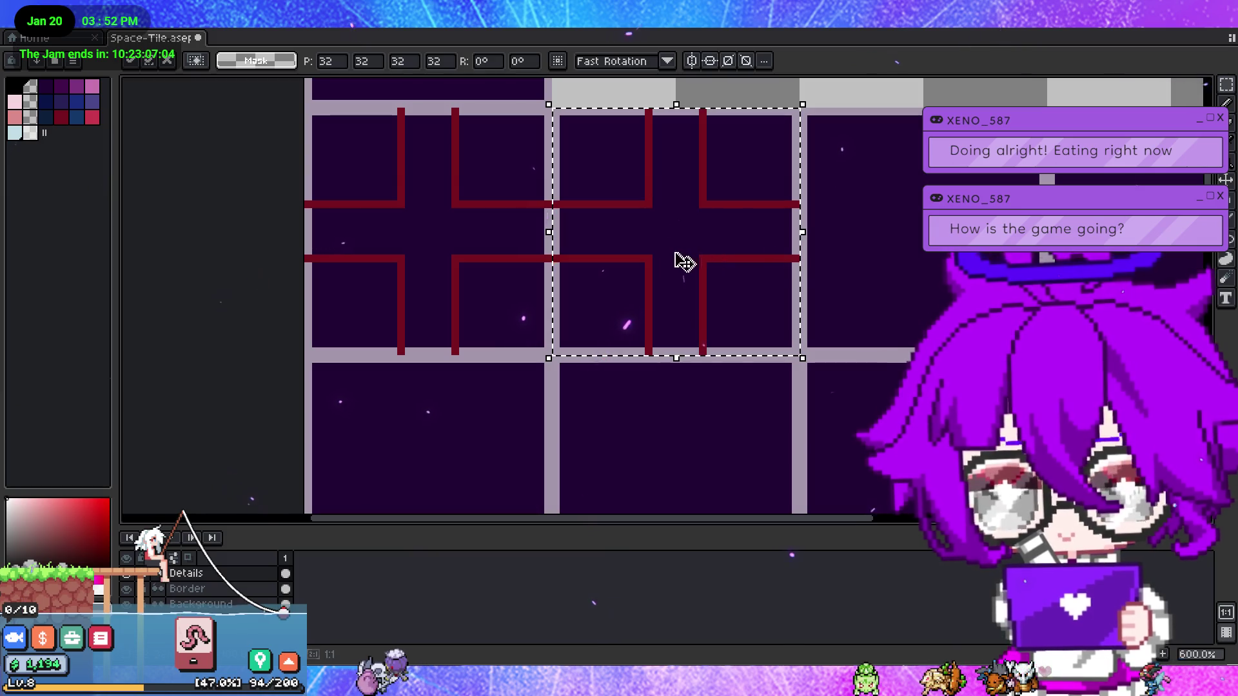
pyautogui.moveTo(683, 261)
pyautogui.mouseDown()
pyautogui.moveTo(926, 263)
pyautogui.moveTo(913, 259)
pyautogui.mouseUp()
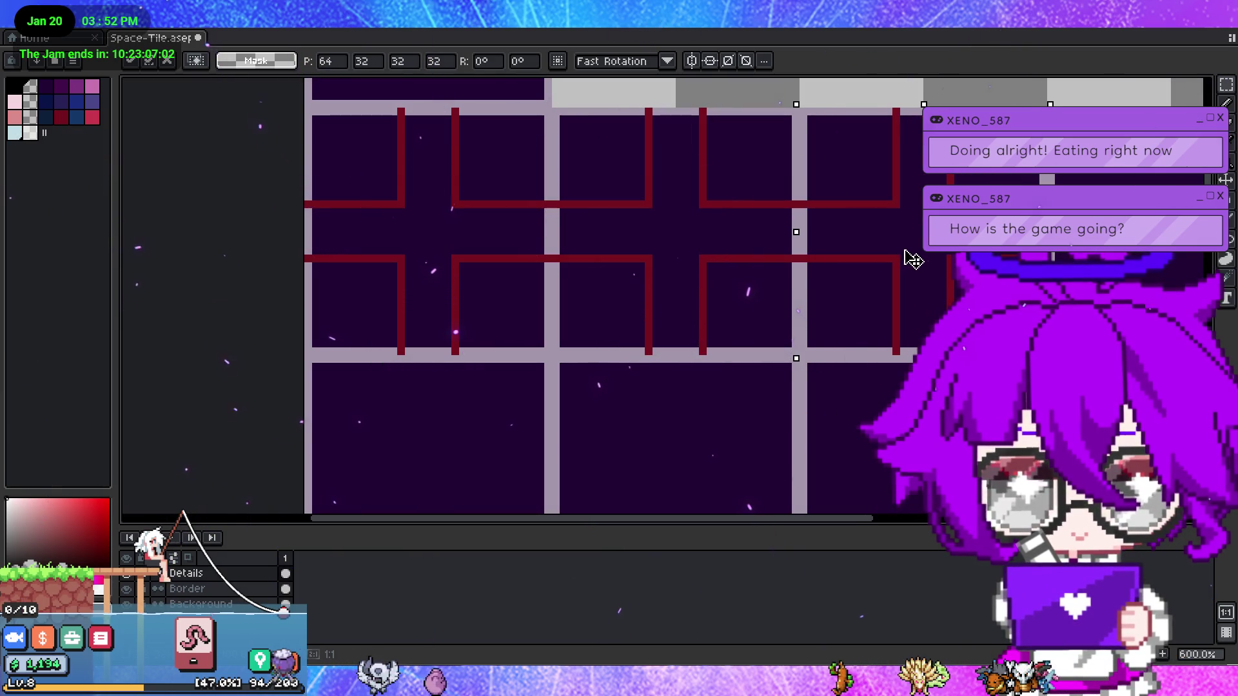
pyautogui.hscroll(3, 796, 290)
pyautogui.moveTo(752, 245)
pyautogui.mouseDown()
pyautogui.moveTo(969, 261)
pyautogui.moveTo(1000, 246)
pyautogui.mouseUp()
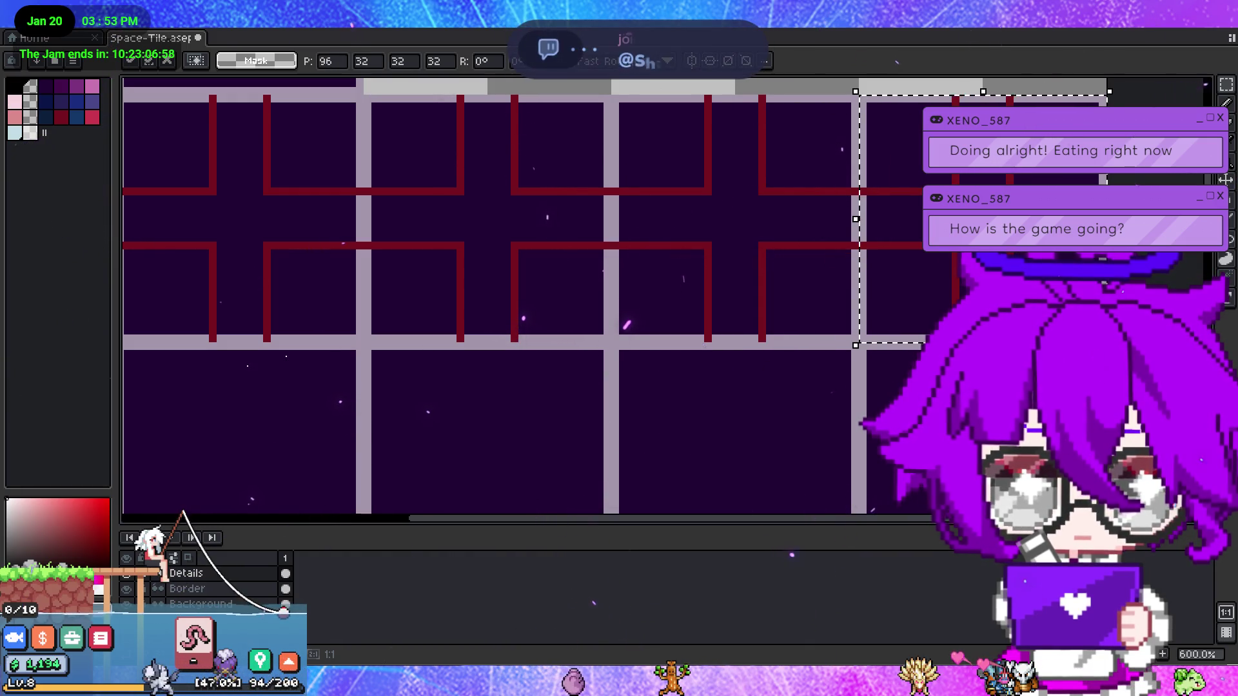
# - Select the top row of path tiles and paste a copy onto the next row down
pyautogui.hscroll(-3, 645, 290)
pyautogui.scroll(1, 645, 290)
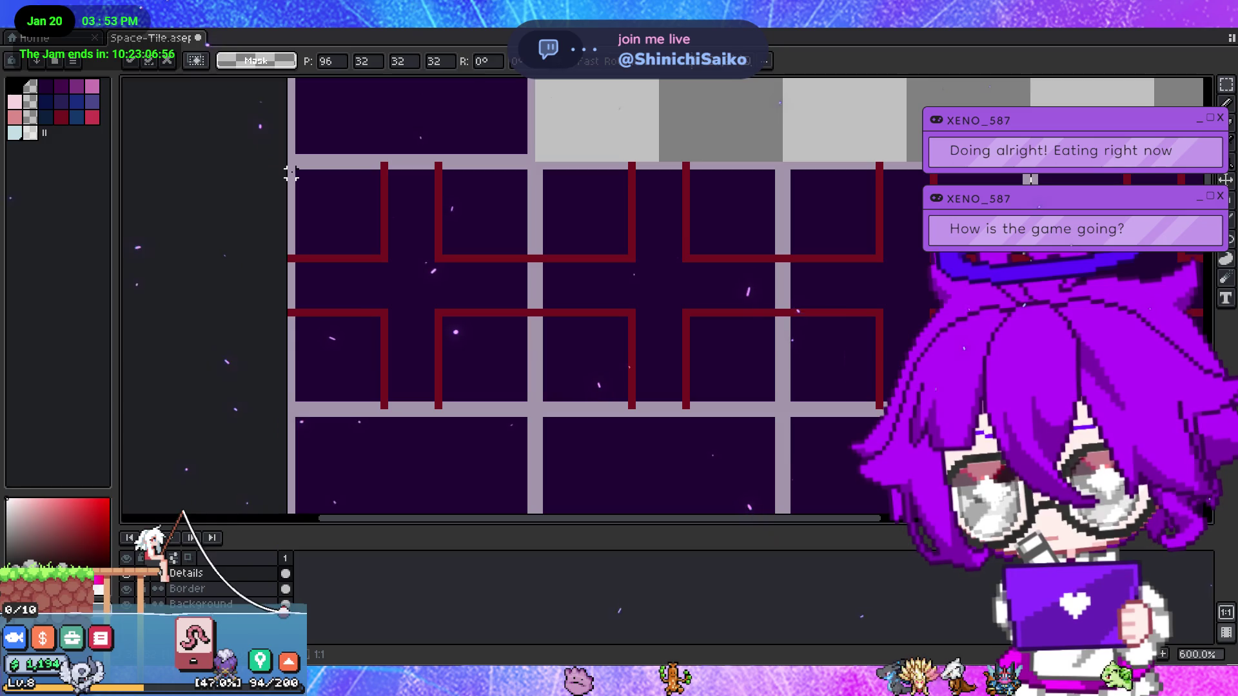
pyautogui.moveTo(291, 174); pyautogui.dragTo(369, 183)
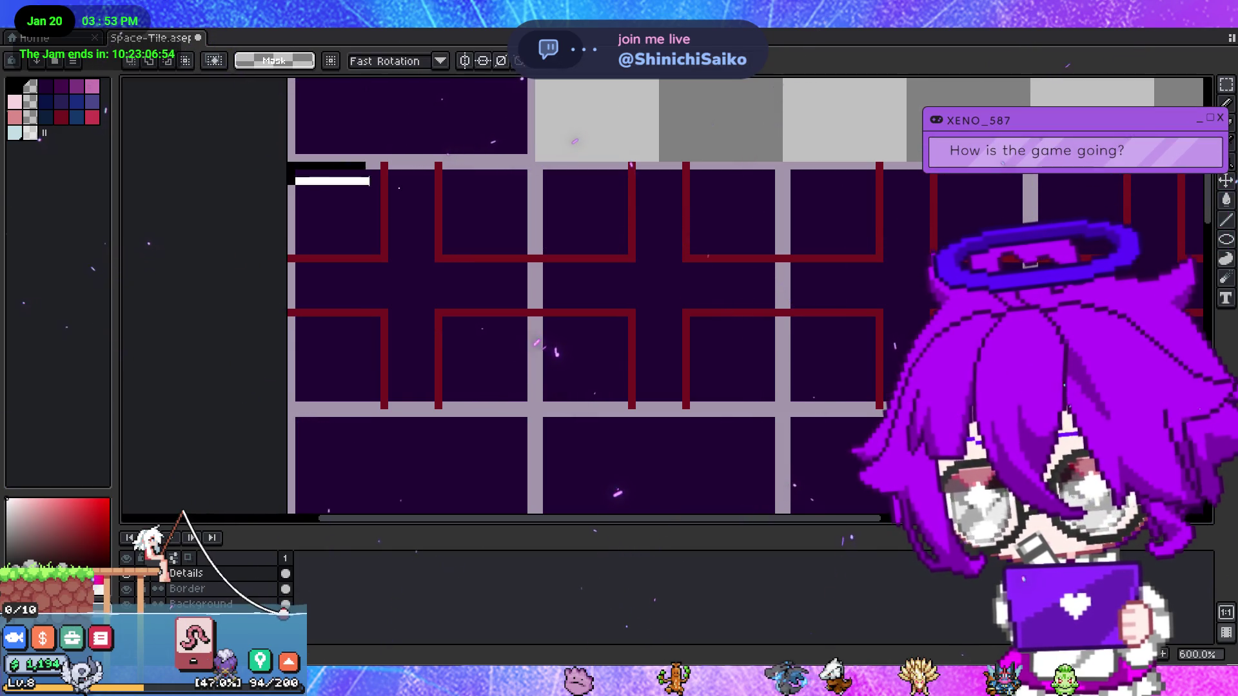
pyautogui.hscroll(3, 645, 290)
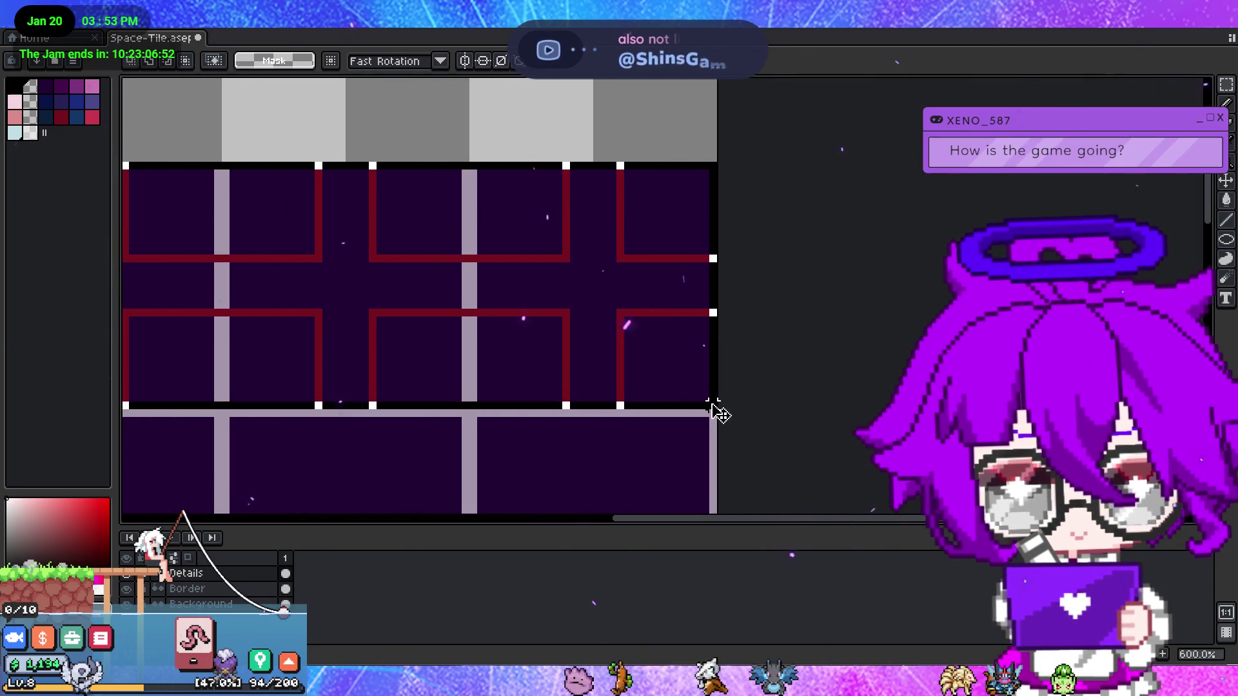
pyautogui.moveTo(716, 413)
pyautogui.mouseDown()
pyautogui.moveTo(611, 401)
pyautogui.moveTo(603, 367)
pyautogui.moveTo(606, 478)
pyautogui.mouseUp()
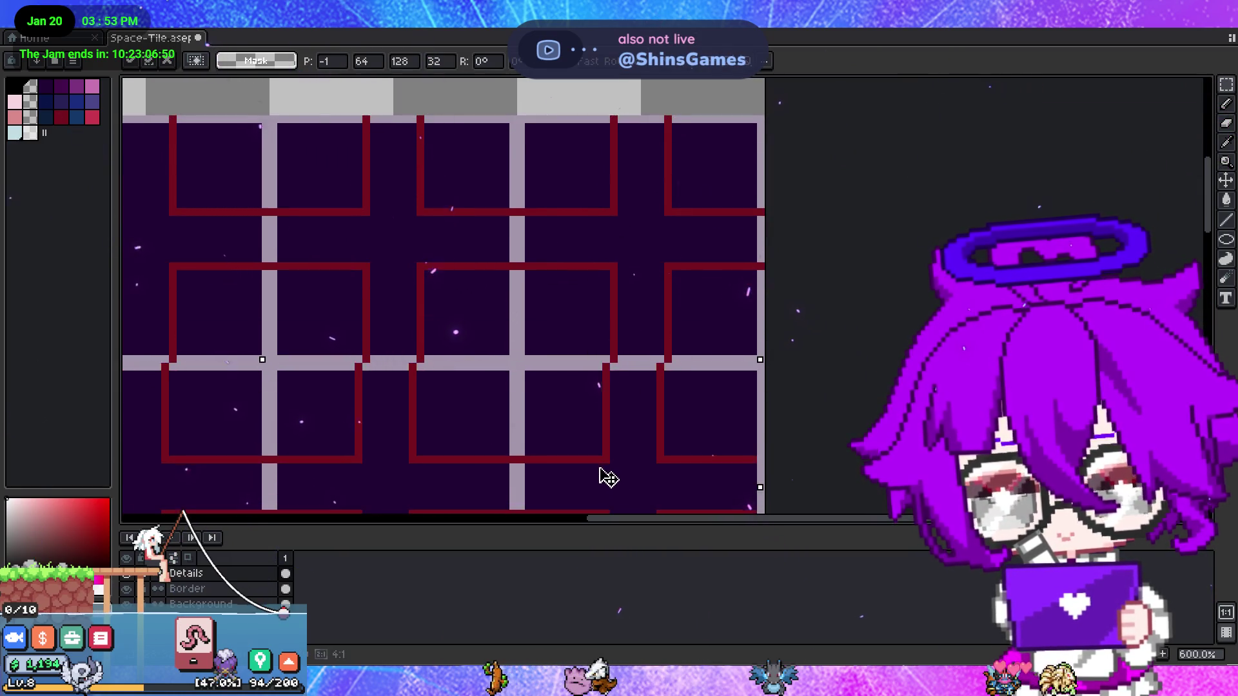
pyautogui.scroll(-4, 608, 475)
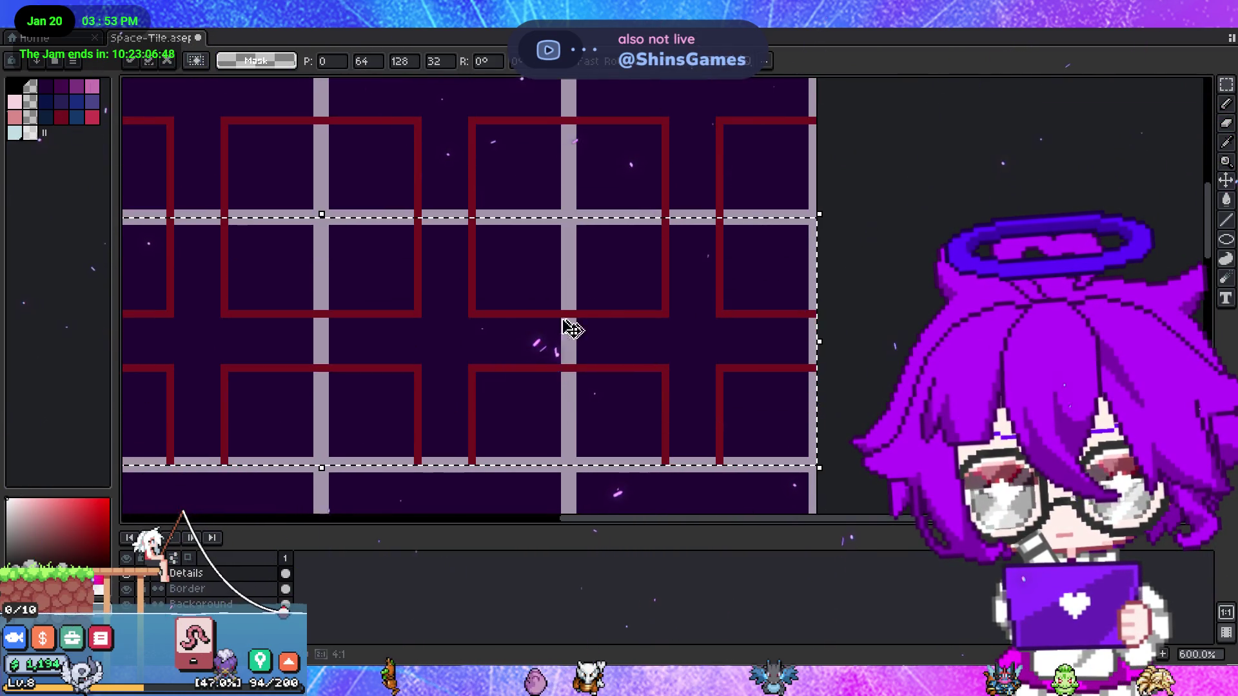
pyautogui.scroll(-4, 686, 254)
pyautogui.moveTo(696, 257)
pyautogui.mouseDown()
pyautogui.moveTo(641, 268)
pyautogui.moveTo(661, 453)
pyautogui.moveTo(598, 442)
pyautogui.mouseUp()
# - Move the copied row down through the middle rows, drop it, and check the sheet
pyautogui.scroll(3, 650, 188)
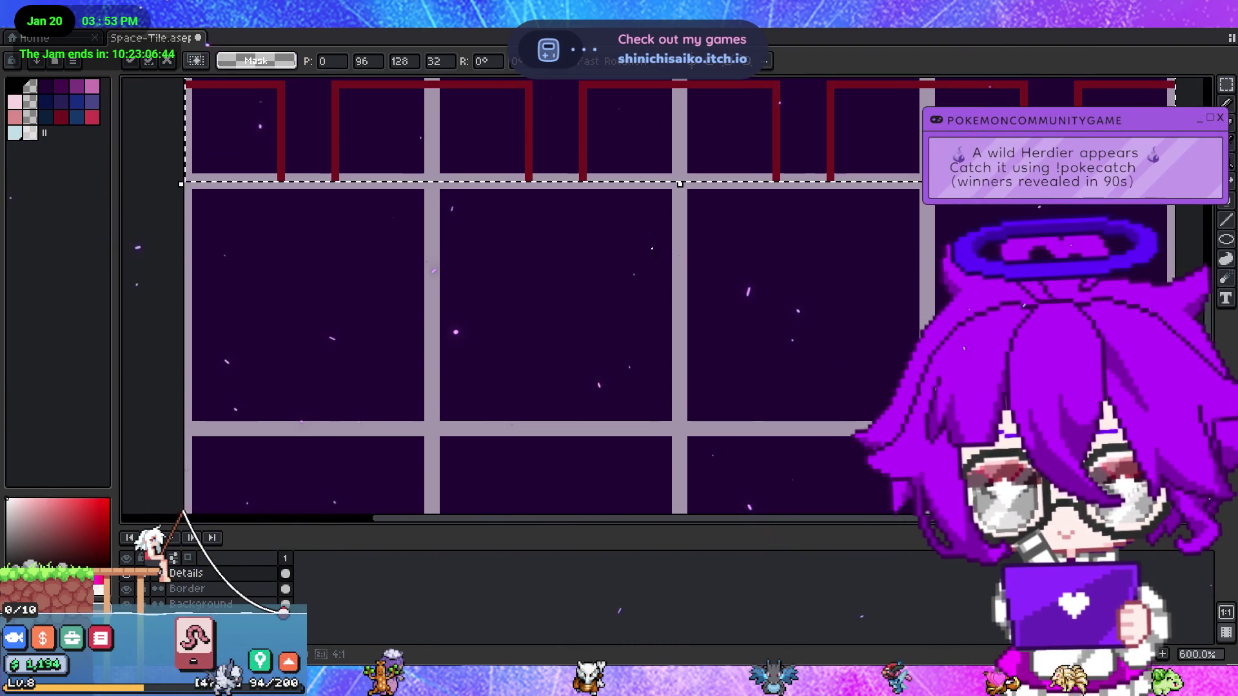
pyautogui.moveTo(672, 243)
pyautogui.mouseDown()
pyautogui.moveTo(691, 296)
pyautogui.moveTo(665, 338)
pyautogui.moveTo(664, 213)
pyautogui.moveTo(636, 202)
pyautogui.moveTo(633, 240)
pyautogui.moveTo(675, 348)
pyautogui.moveTo(664, 232)
pyautogui.moveTo(665, 490)
pyautogui.moveTo(669, 276)
pyautogui.moveTo(679, 408)
pyautogui.moveTo(668, 328)
pyautogui.mouseUp()
pyautogui.scroll(-3, 665, 321)
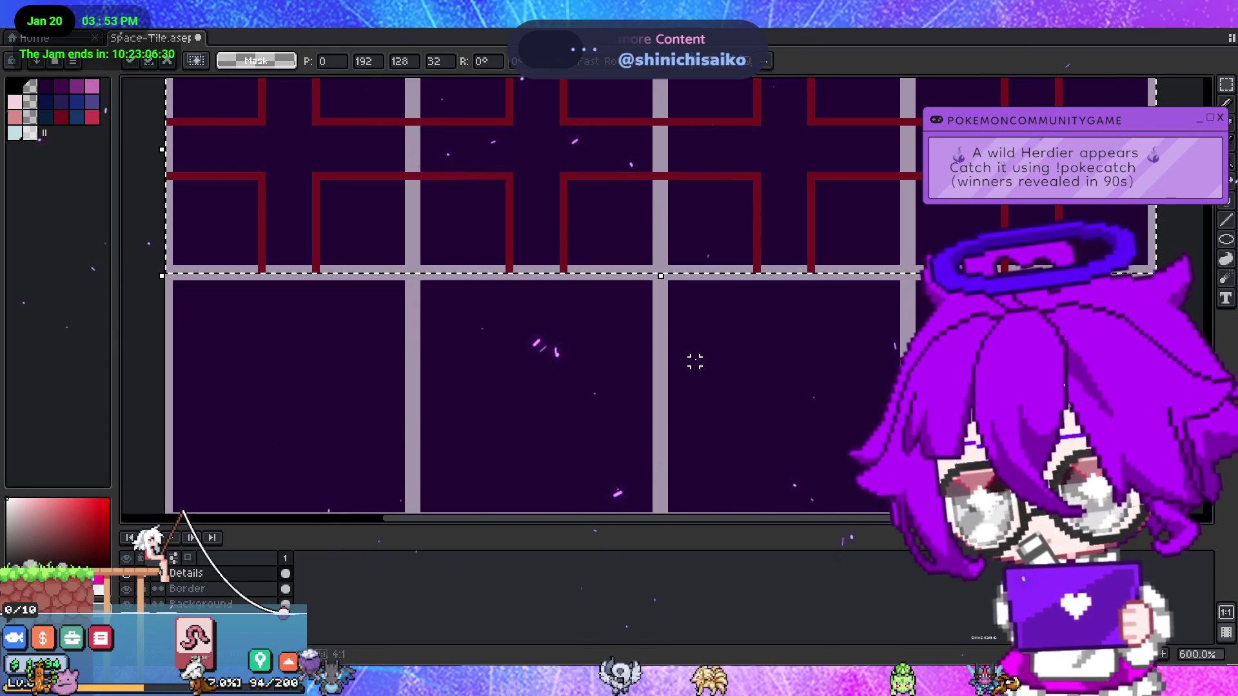
pyautogui.moveTo(666, 266)
pyautogui.mouseDown()
pyautogui.moveTo(625, 465)
pyautogui.moveTo(674, 240)
pyautogui.moveTo(663, 329)
pyautogui.mouseUp()
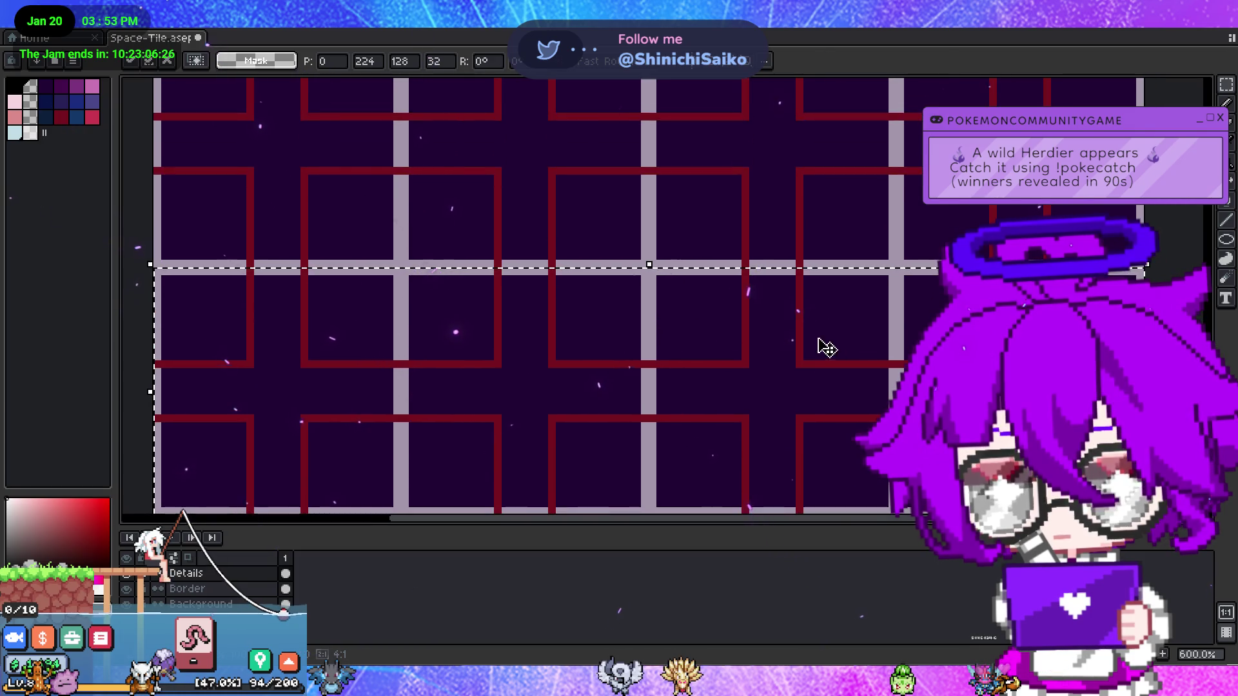
pyautogui.hotkey('ctrl', 'd')
pyautogui.moveTo(349, 187)
pyautogui.mouseDown()
pyautogui.moveTo(383, 305)
pyautogui.moveTo(470, 332)
pyautogui.mouseUp()
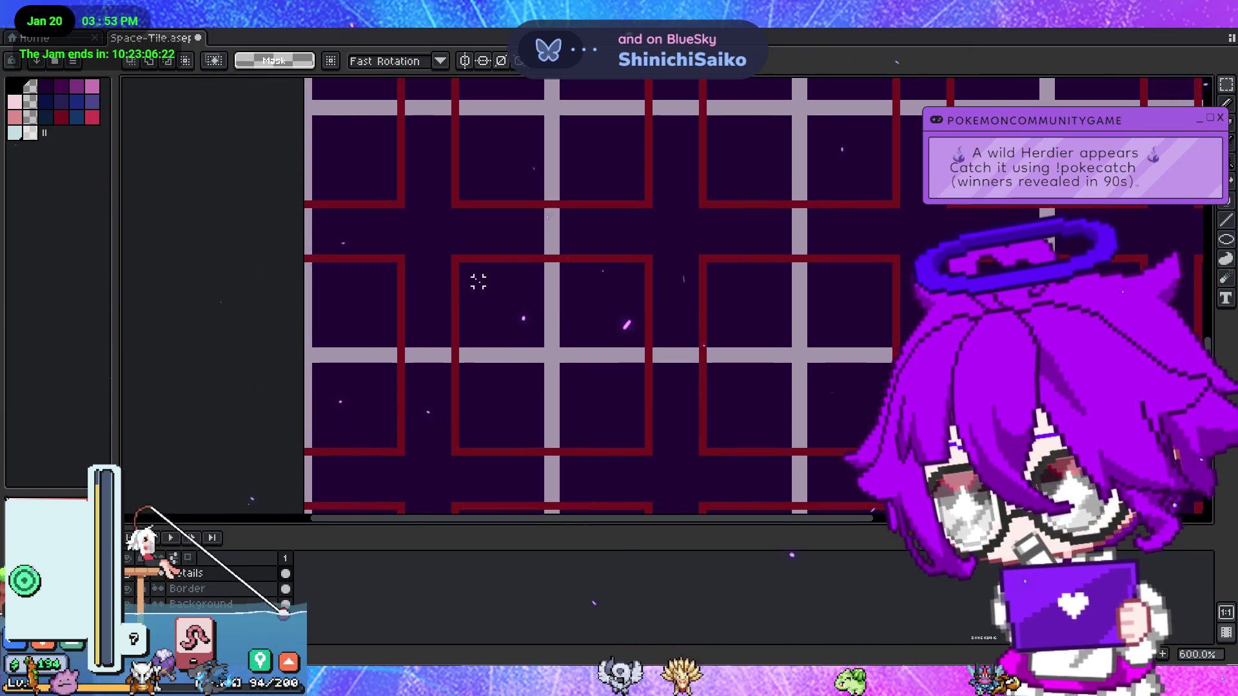
pyautogui.moveTo(478, 280)
pyautogui.mouseDown()
pyautogui.moveTo(488, 341)
pyautogui.moveTo(477, 234)
pyautogui.mouseUp()
pyautogui.moveTo(476, 348)
pyautogui.mouseDown()
pyautogui.moveTo(528, 260)
pyautogui.moveTo(492, 331)
pyautogui.mouseUp()
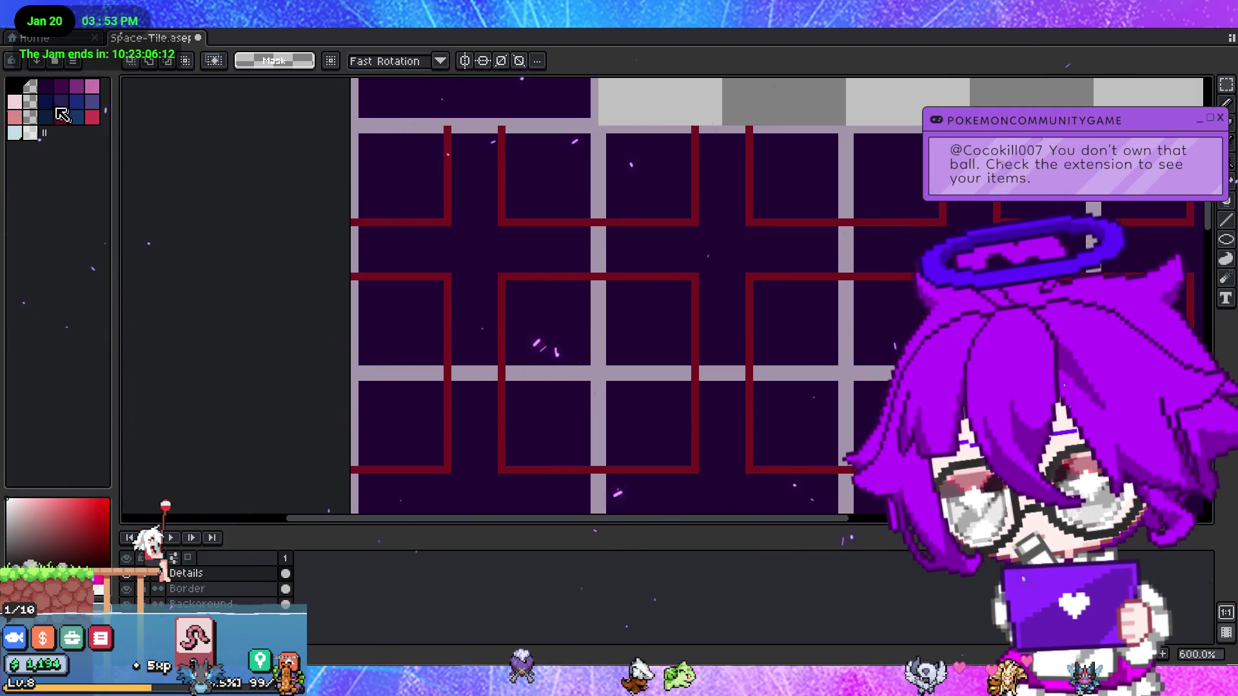
# - Choose pink with the Pencil, toggling Background and Border layers off and back on
pyautogui.click(94, 89)
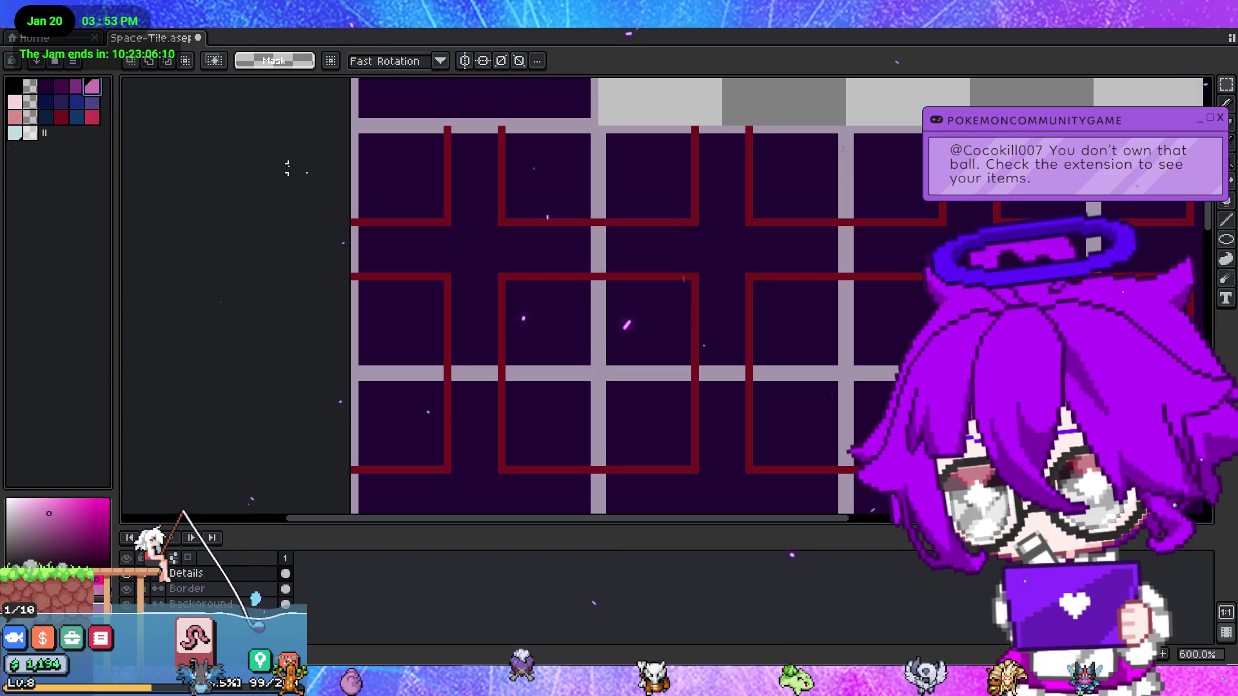
pyautogui.click(1226, 103)
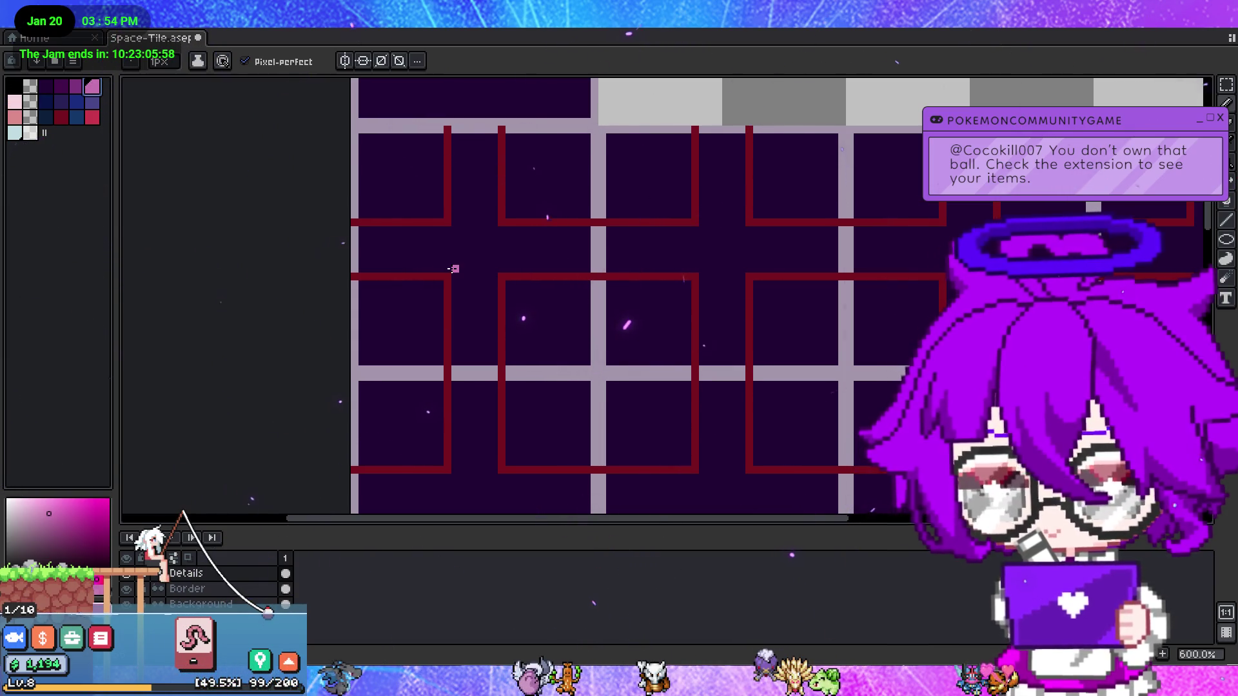
pyautogui.click(127, 605)
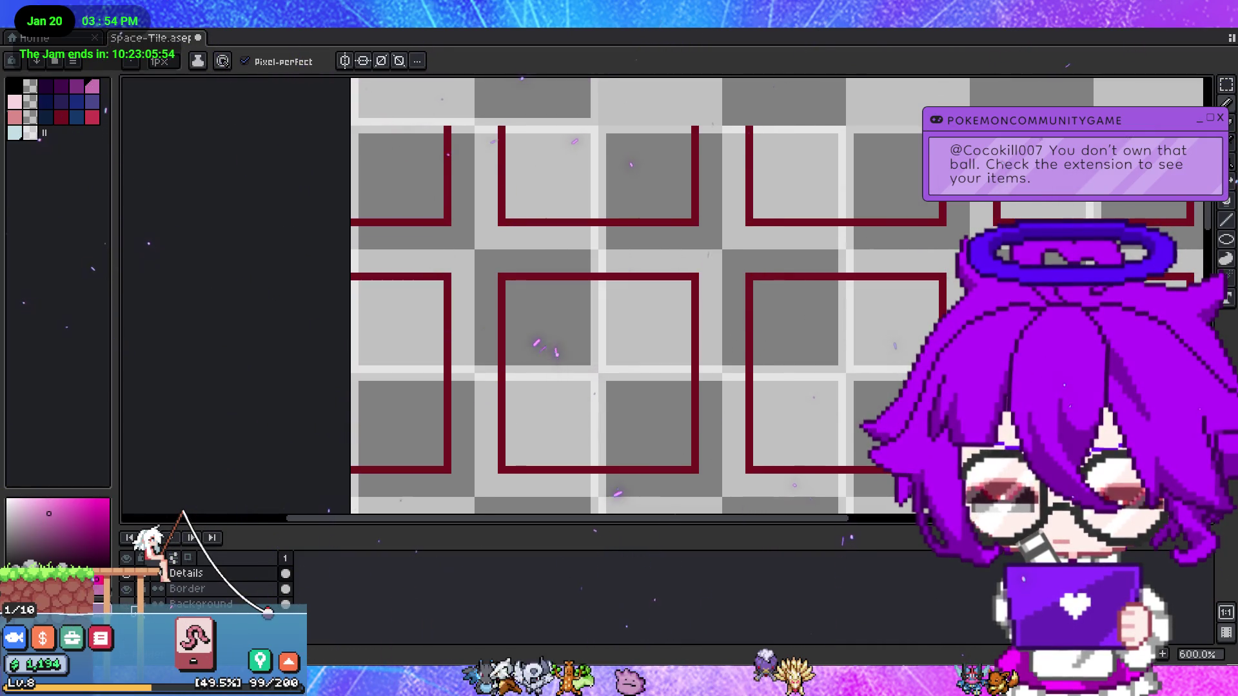
pyautogui.click(128, 605)
pyautogui.click(128, 605)
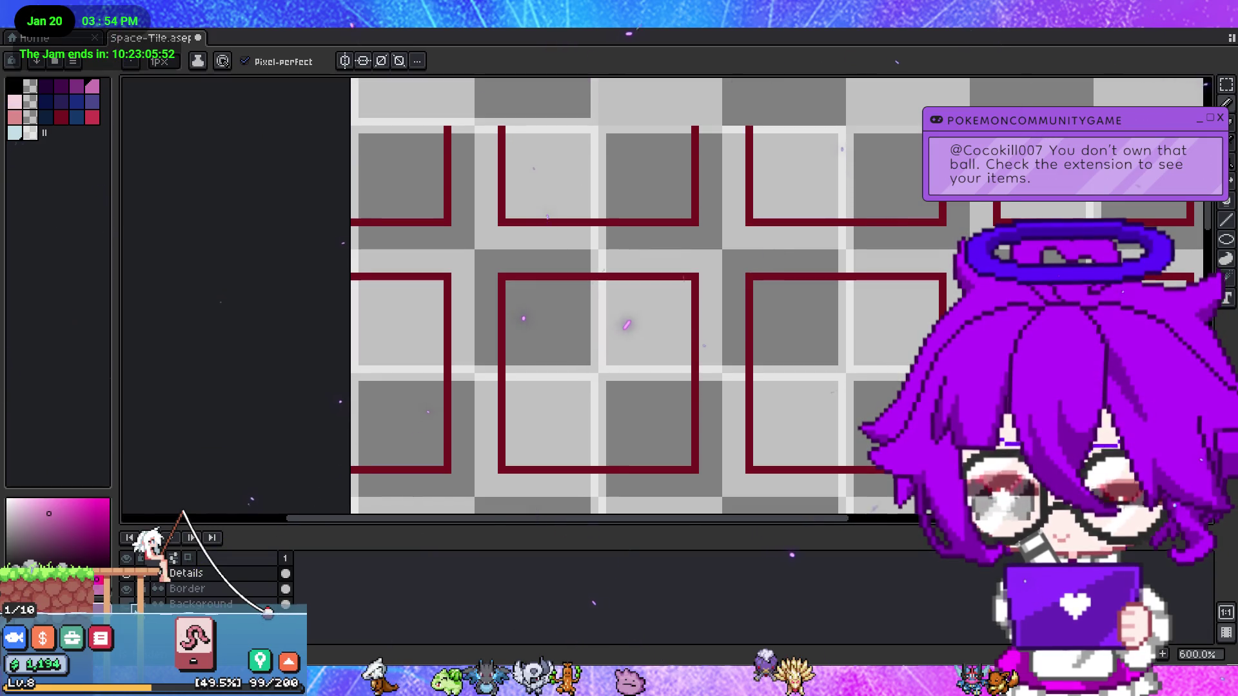
pyautogui.click(127, 589)
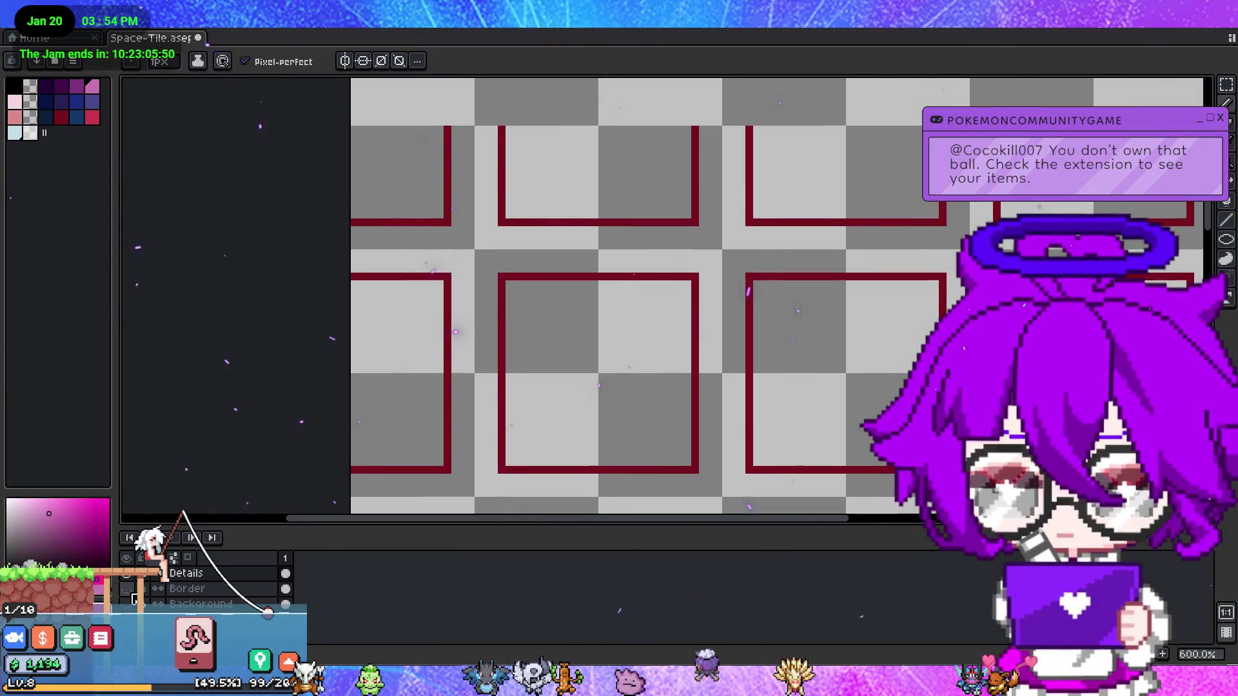
pyautogui.click(127, 589)
pyautogui.click(128, 605)
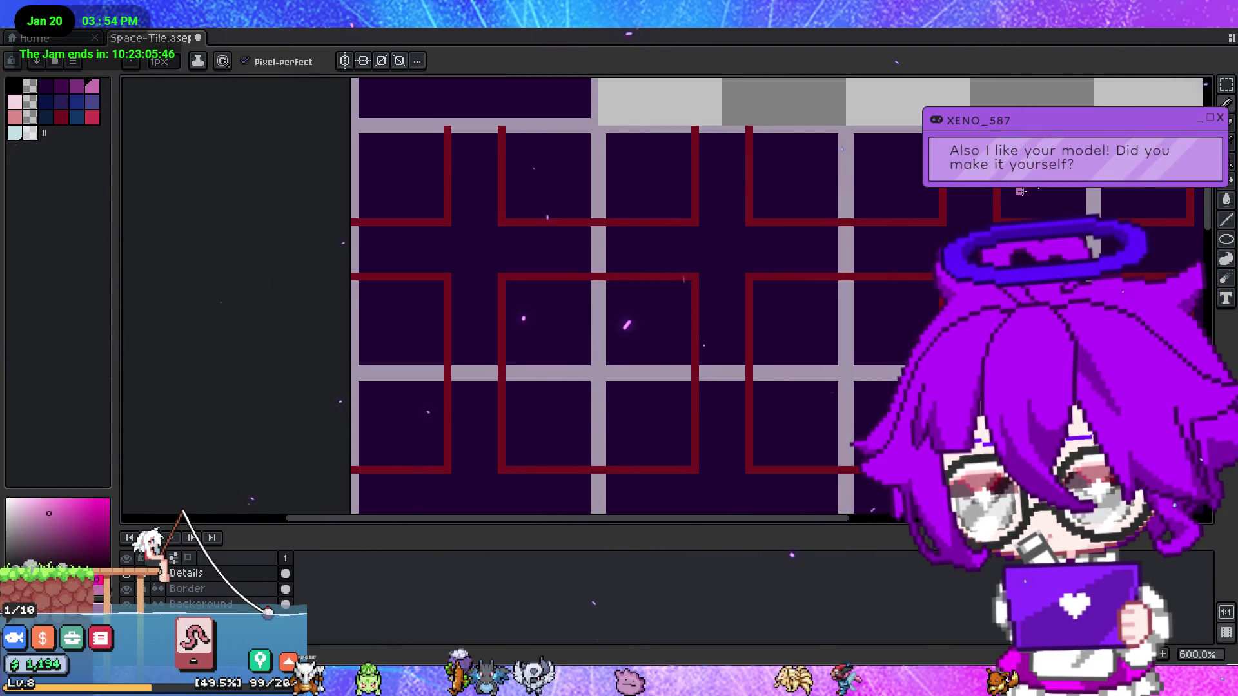
# - Marquee-select the block of tiles, move it down one row, and deselect
pyautogui.press('m')
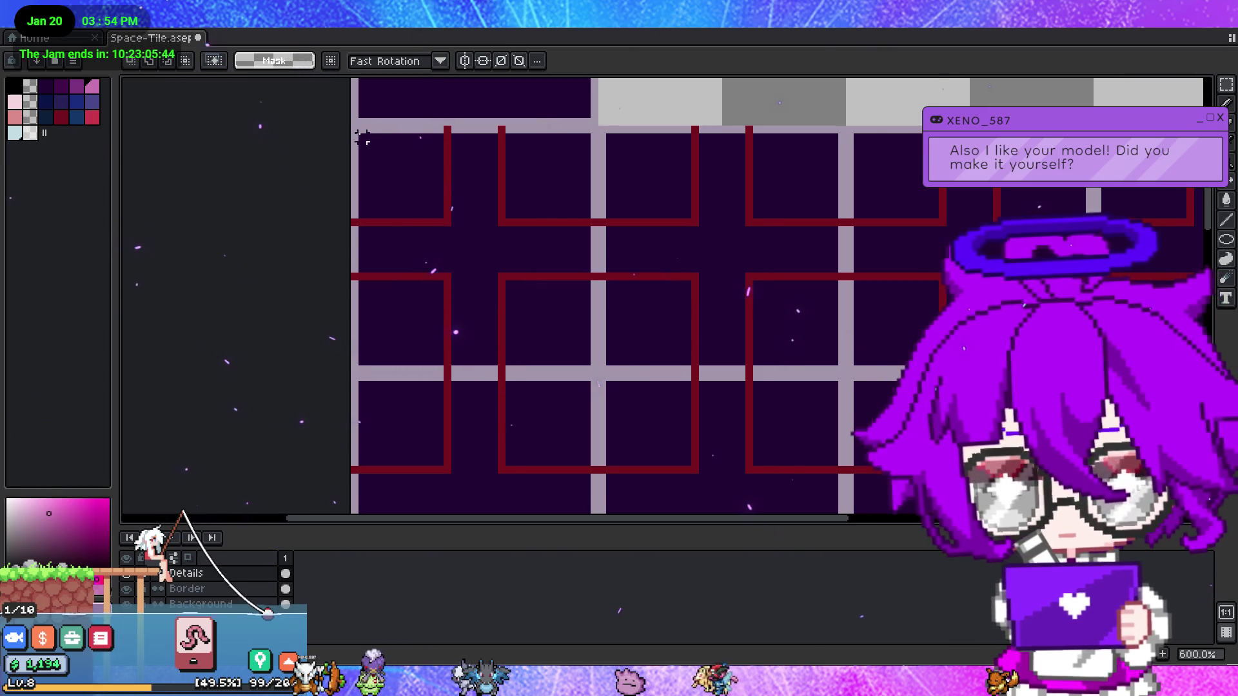
pyautogui.moveTo(362, 137)
pyautogui.mouseDown()
pyautogui.moveTo(890, 464)
pyautogui.moveTo(890, 510)
pyautogui.mouseUp()
pyautogui.scroll(-7, 890, 509)
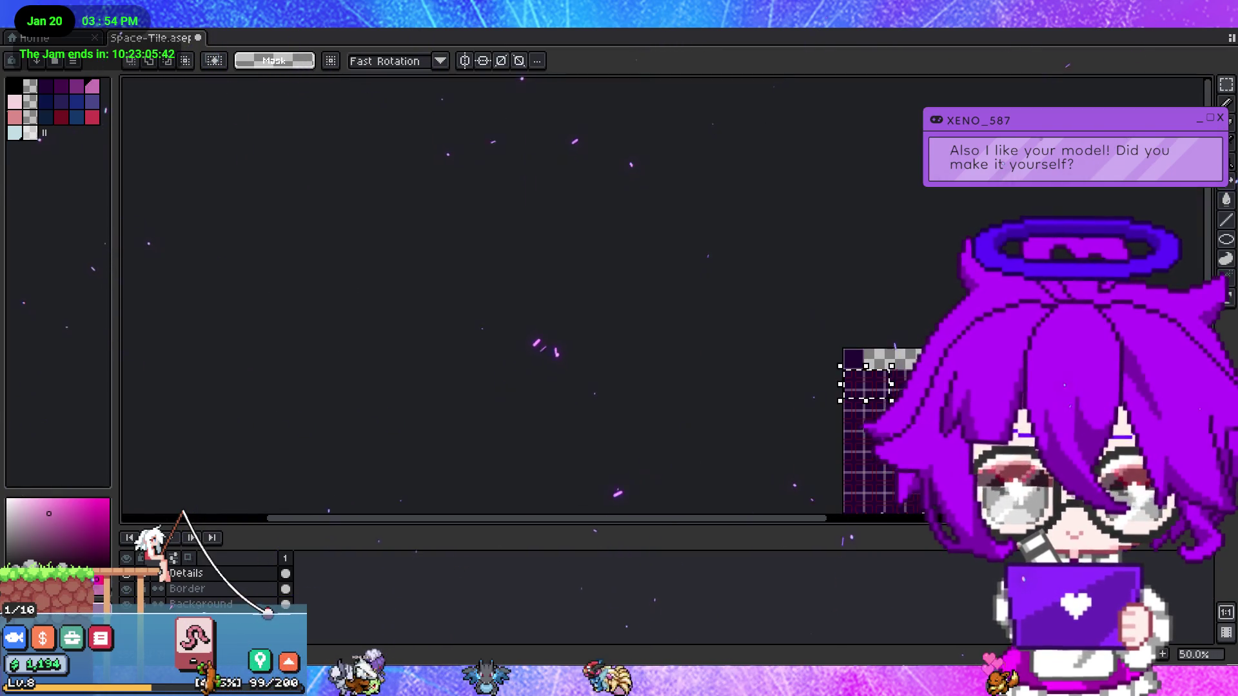
pyautogui.moveTo(937, 410)
pyautogui.mouseDown()
pyautogui.moveTo(776, 243)
pyautogui.moveTo(737, 252)
pyautogui.mouseUp()
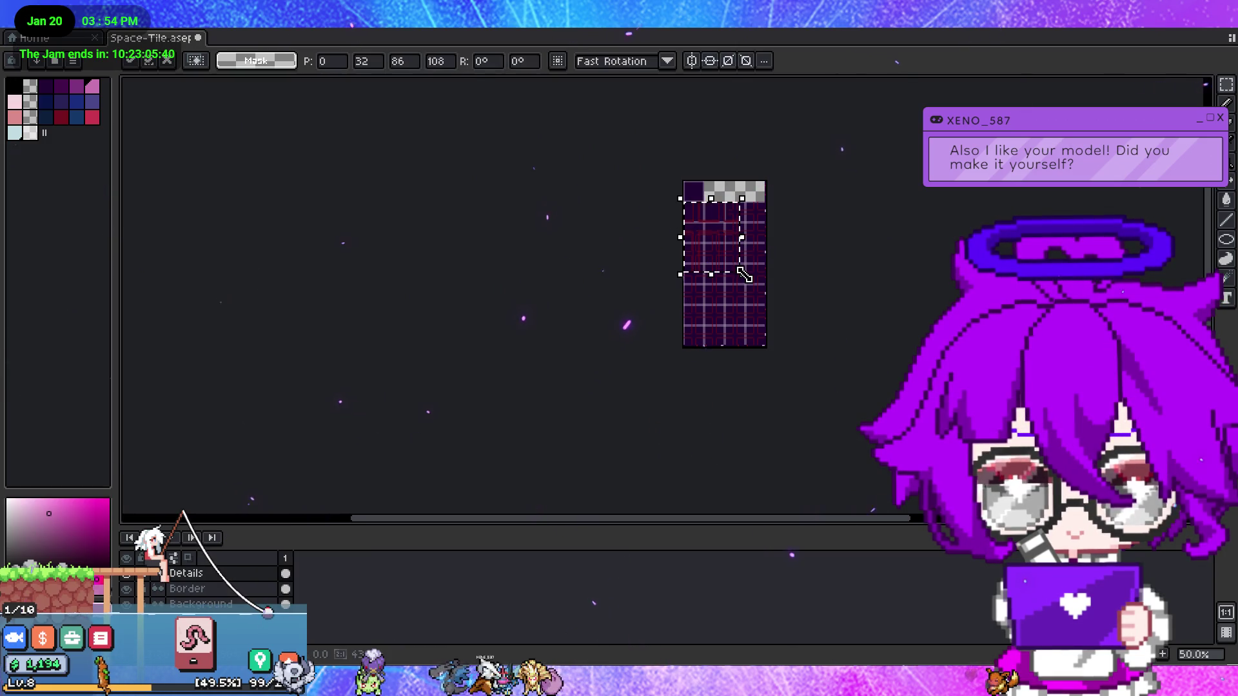
pyautogui.hotkey('ctrl', 'z')
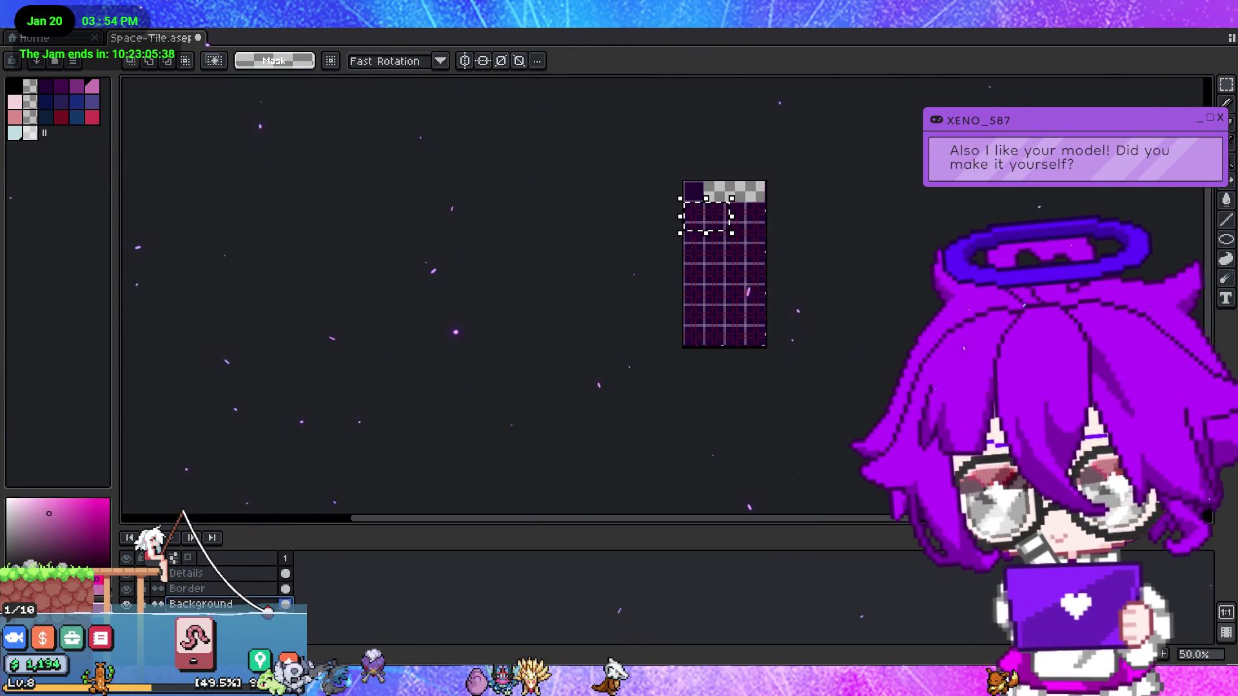
pyautogui.scroll(3, 768, 263)
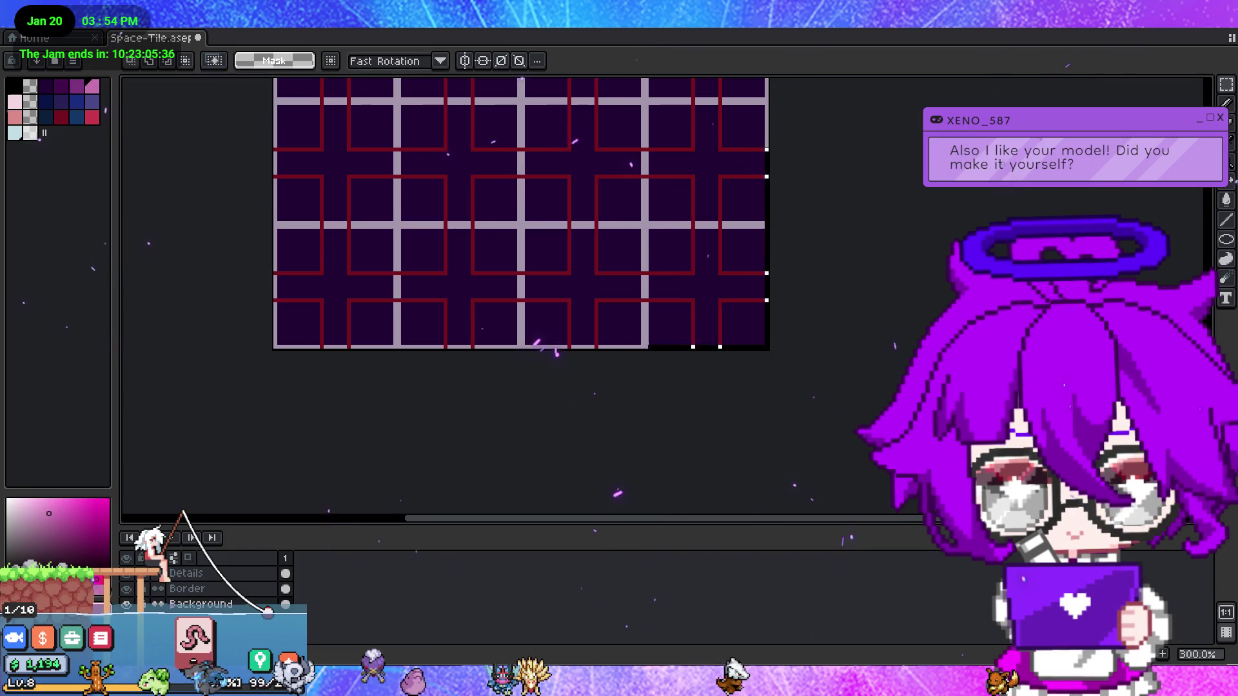
pyautogui.moveTo(530, 81); pyautogui.dragTo(276, 267)
pyautogui.click(434, 337)
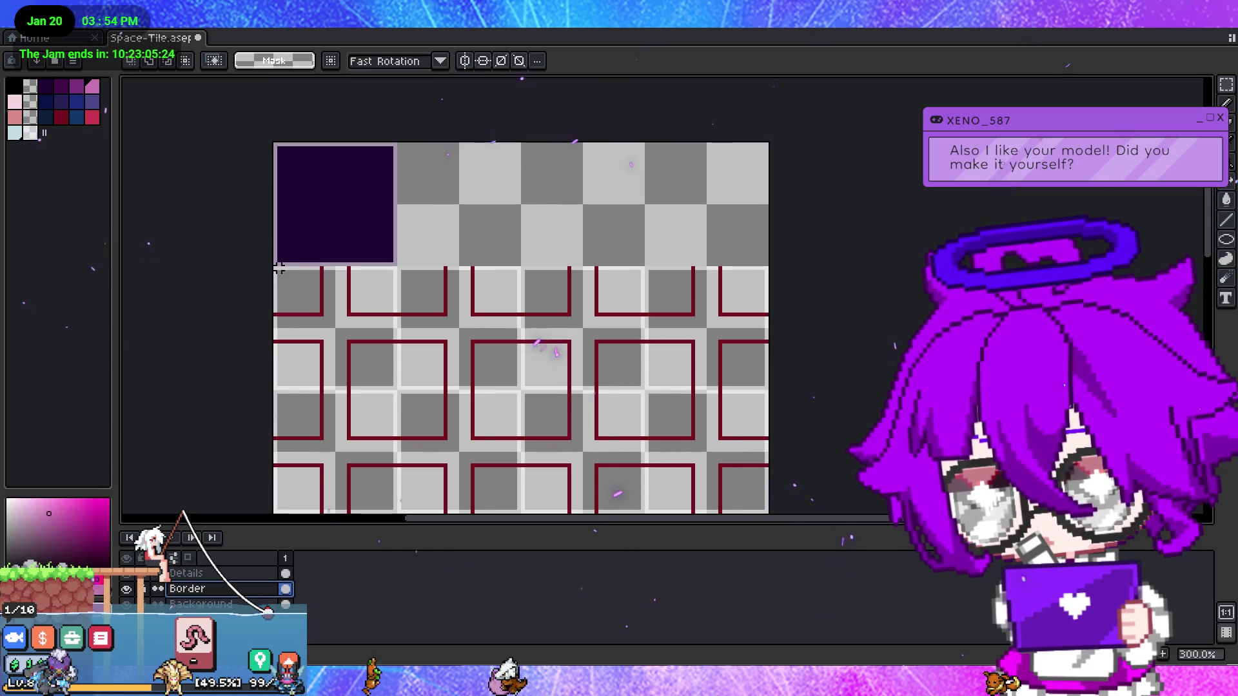
pyautogui.scroll(-5, 275, 268)
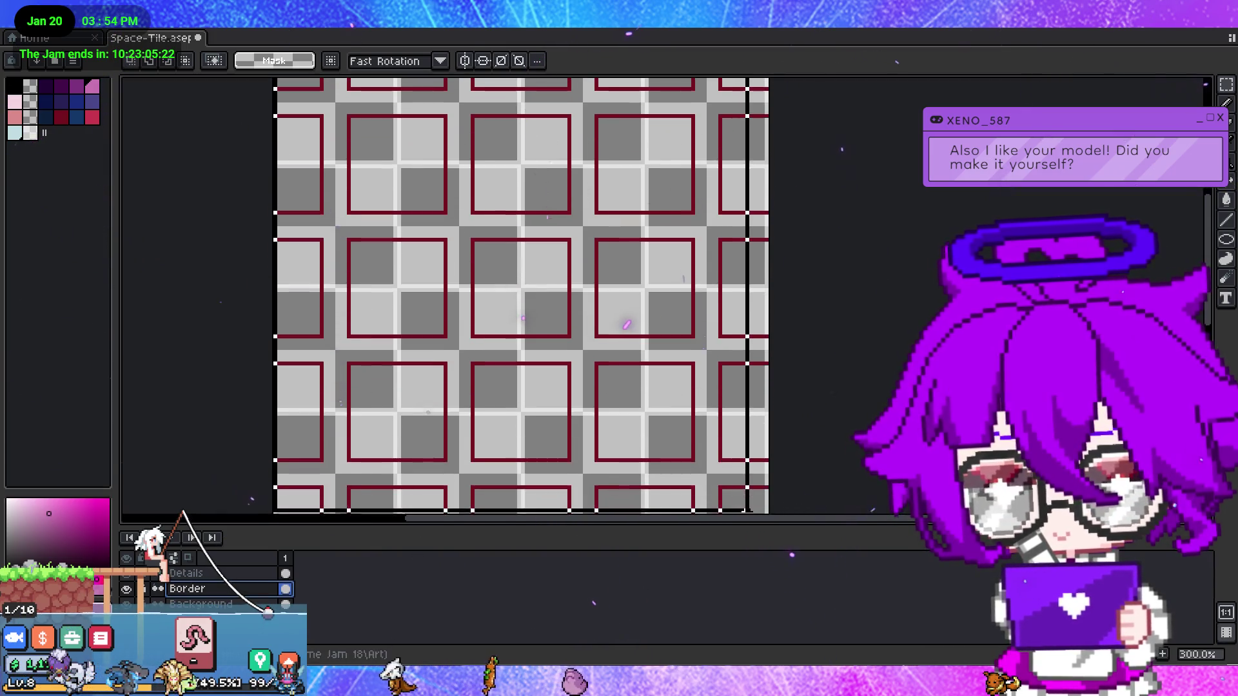
pyautogui.moveTo(762, 511); pyautogui.dragTo(769, 342)
pyautogui.press('Return')
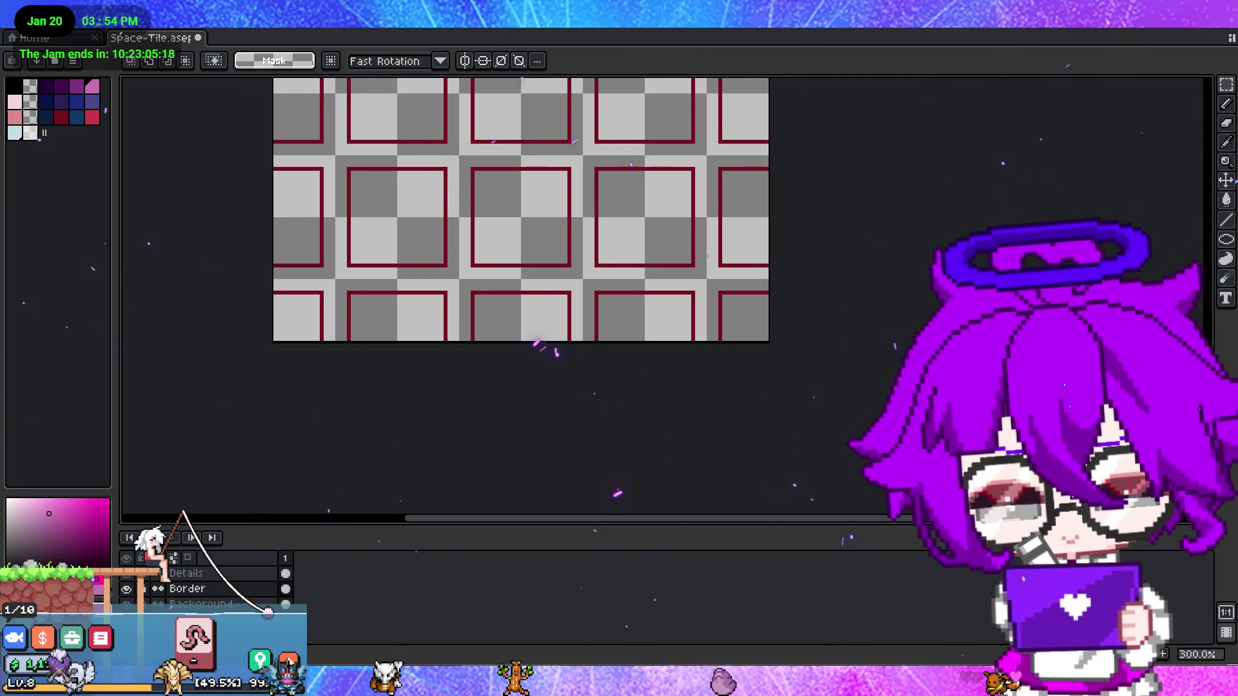
pyautogui.hotkey('ctrl', 'z')
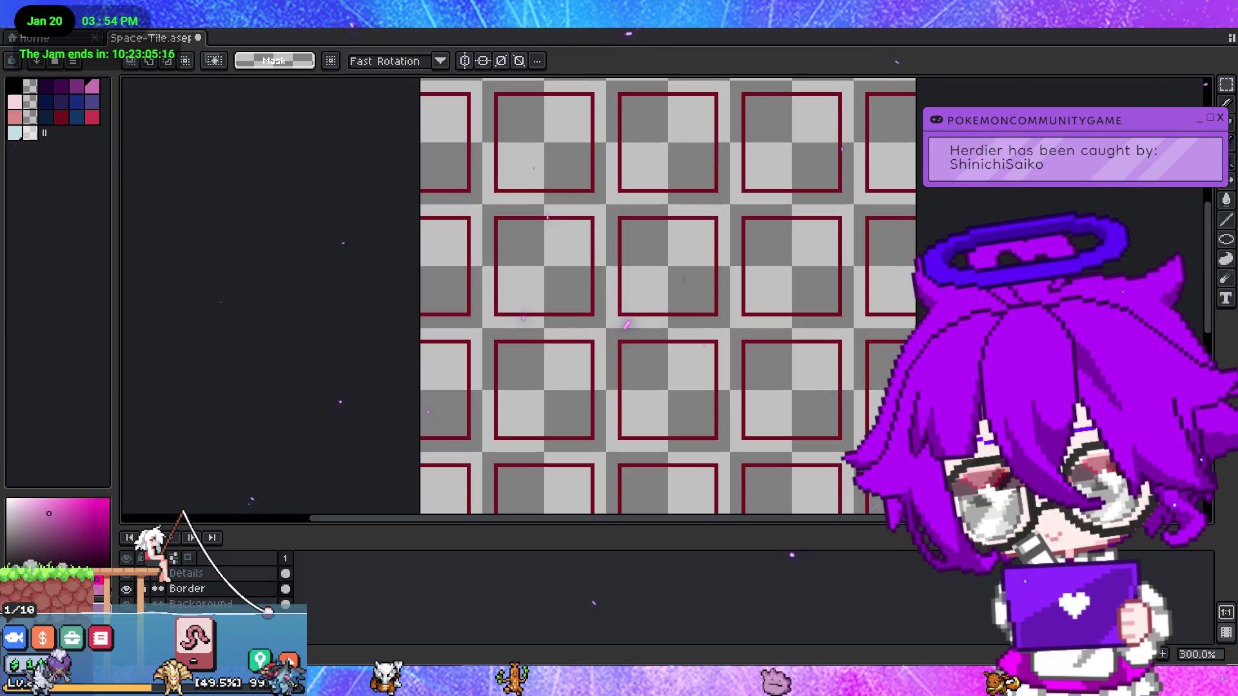
pyautogui.moveTo(577, 240); pyautogui.dragTo(556, 286)
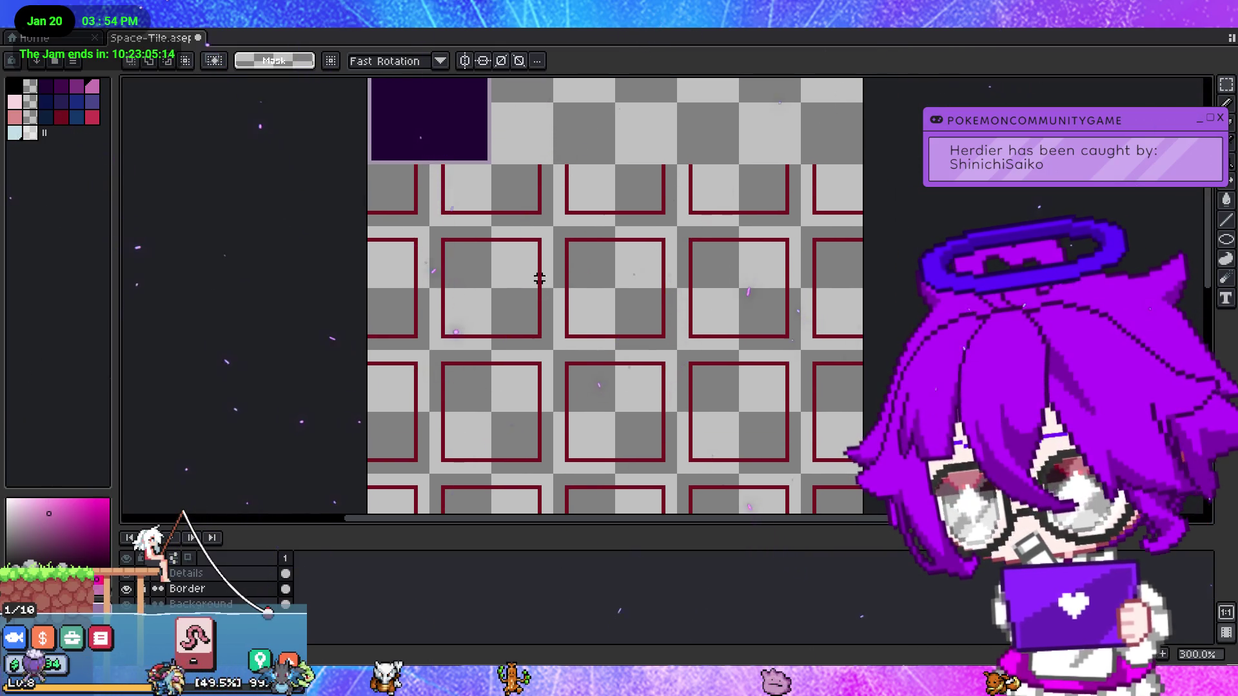
pyautogui.scroll(3, 496, 255)
pyautogui.moveTo(420, 258)
pyautogui.mouseDown()
pyautogui.moveTo(456, 301)
pyautogui.moveTo(468, 291)
pyautogui.mouseUp()
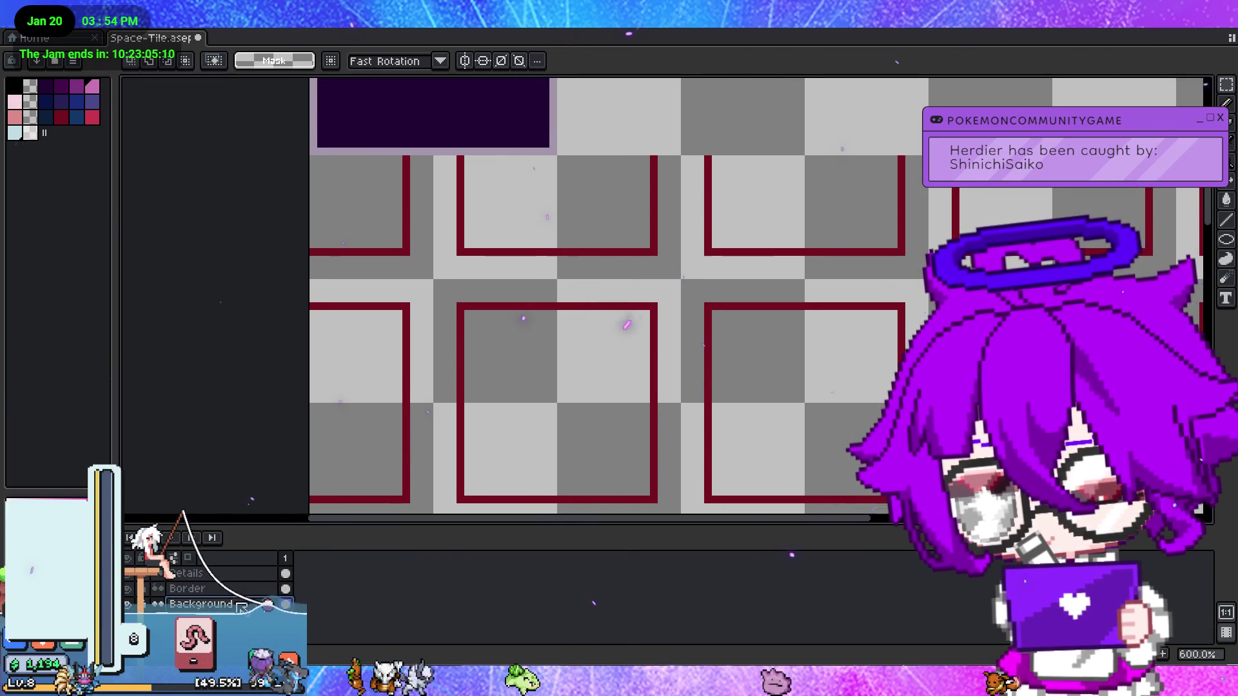
# - Select the Border layer, then move up to the Detail layer with Alt+Up
pyautogui.click(219, 589)
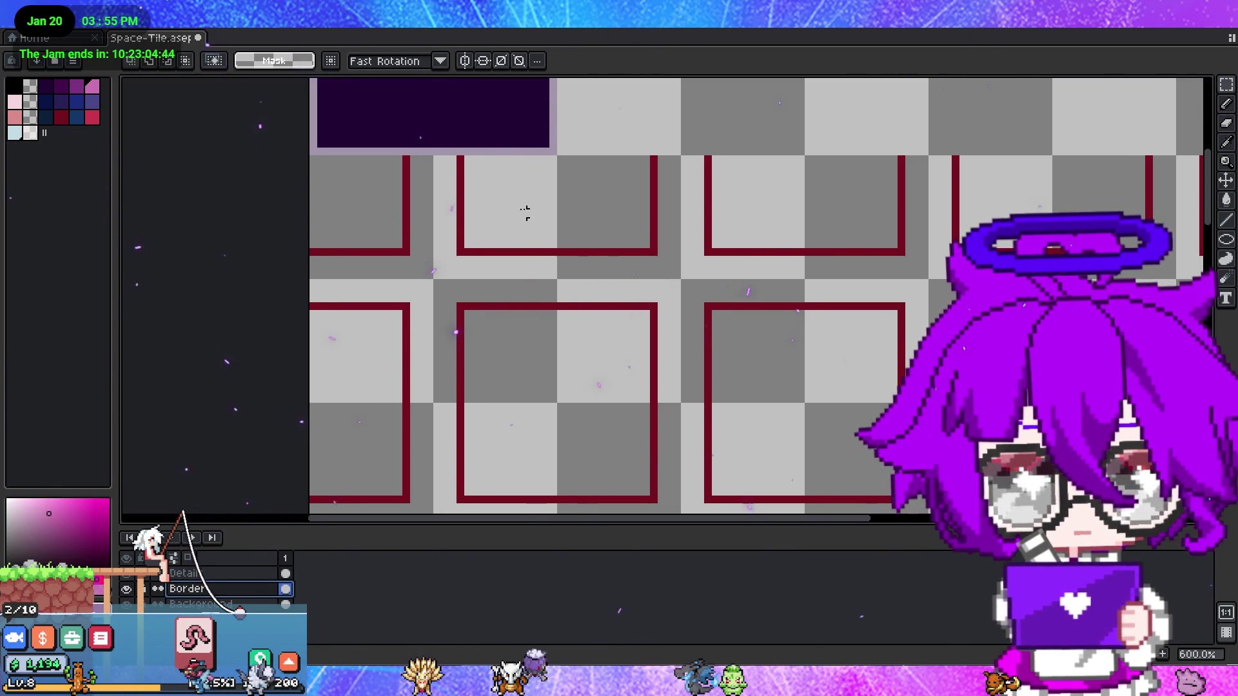
pyautogui.hotkey('alt', 'Up')
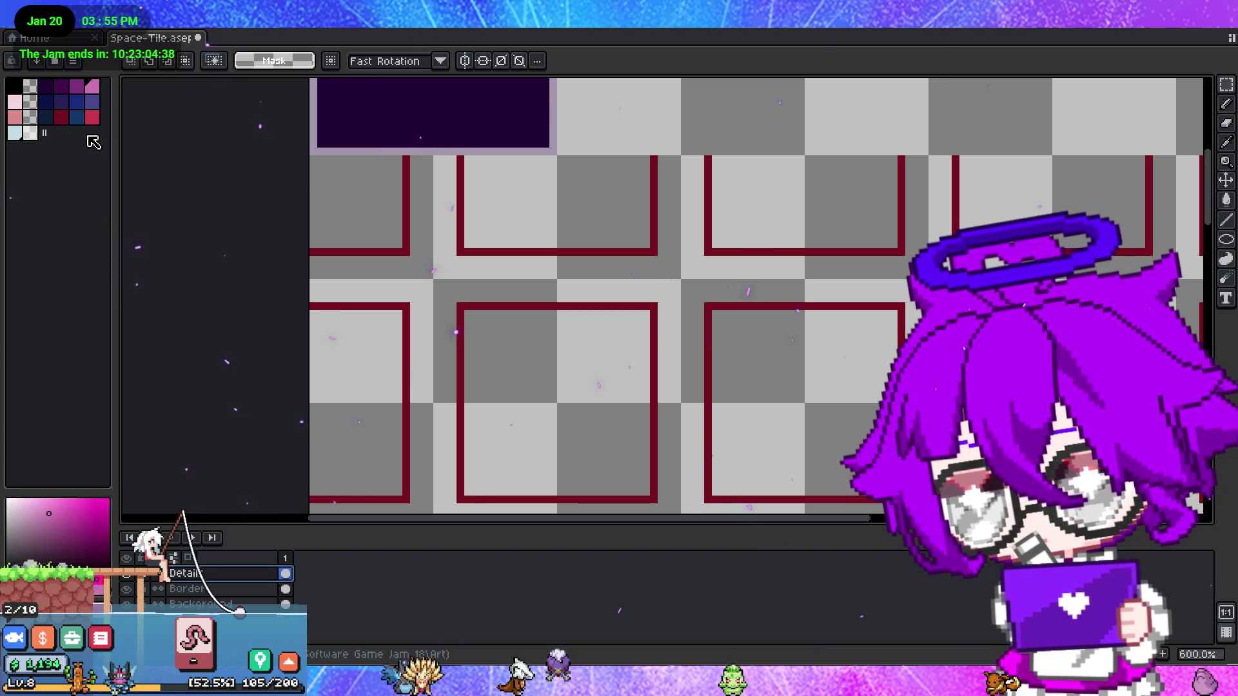
# - With pink and the Paint Bucket, fill the top rows' maroon square outlines pink
pyautogui.click(93, 86)
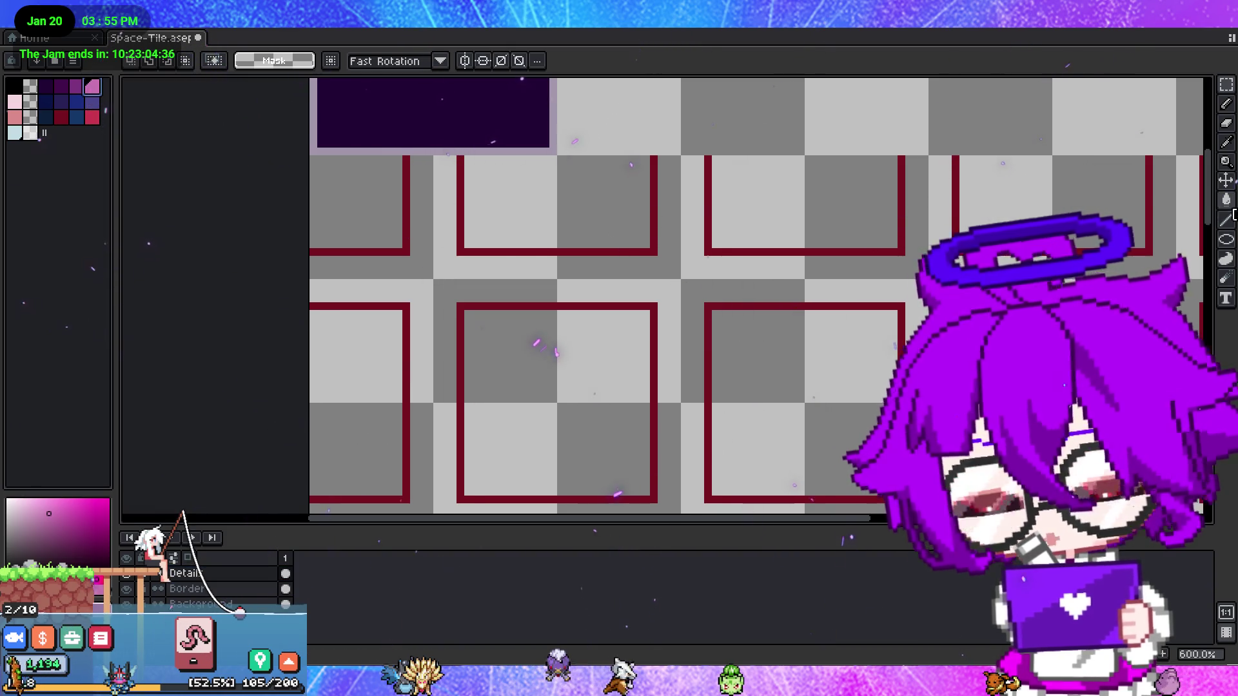
pyautogui.click(1227, 201)
pyautogui.click(956, 218)
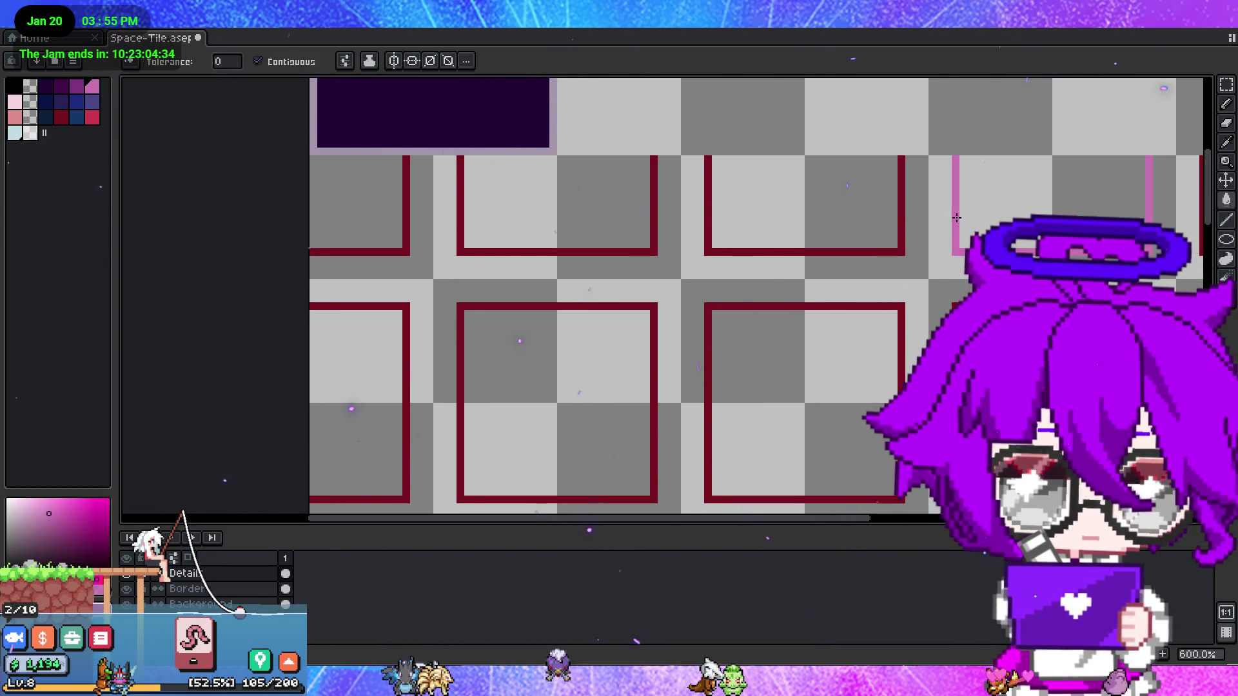
pyautogui.click(902, 207)
pyautogui.click(654, 207)
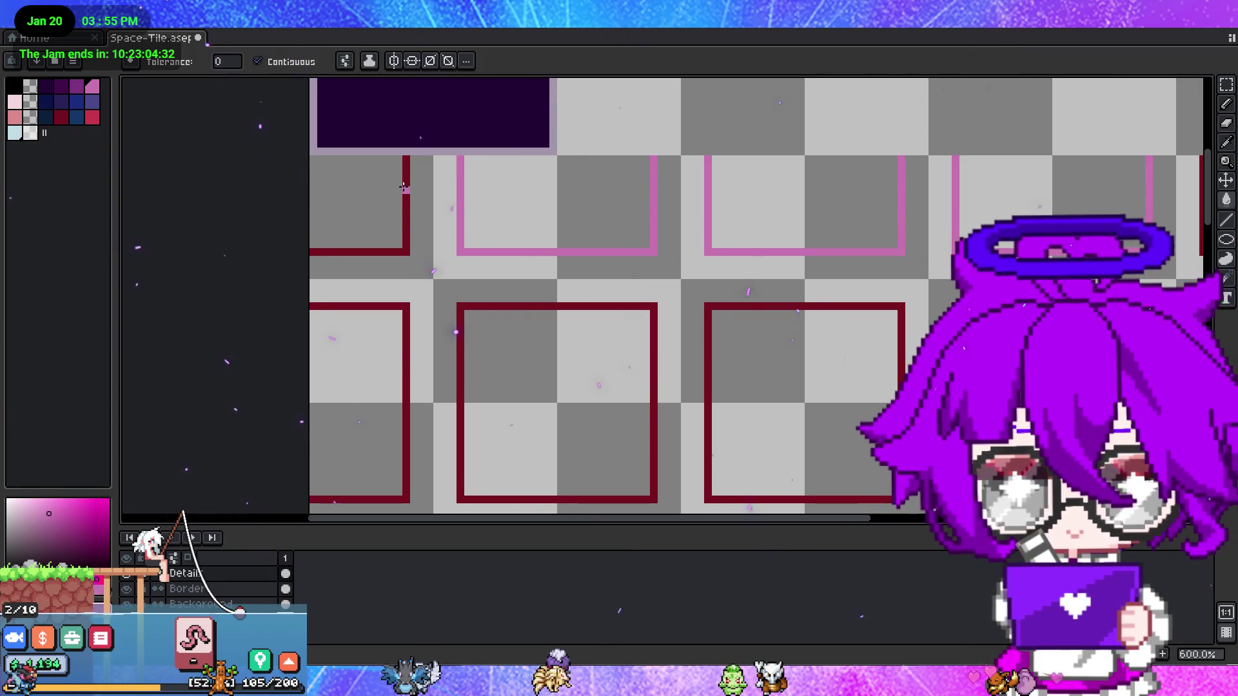
pyautogui.click(459, 305)
pyautogui.click(406, 306)
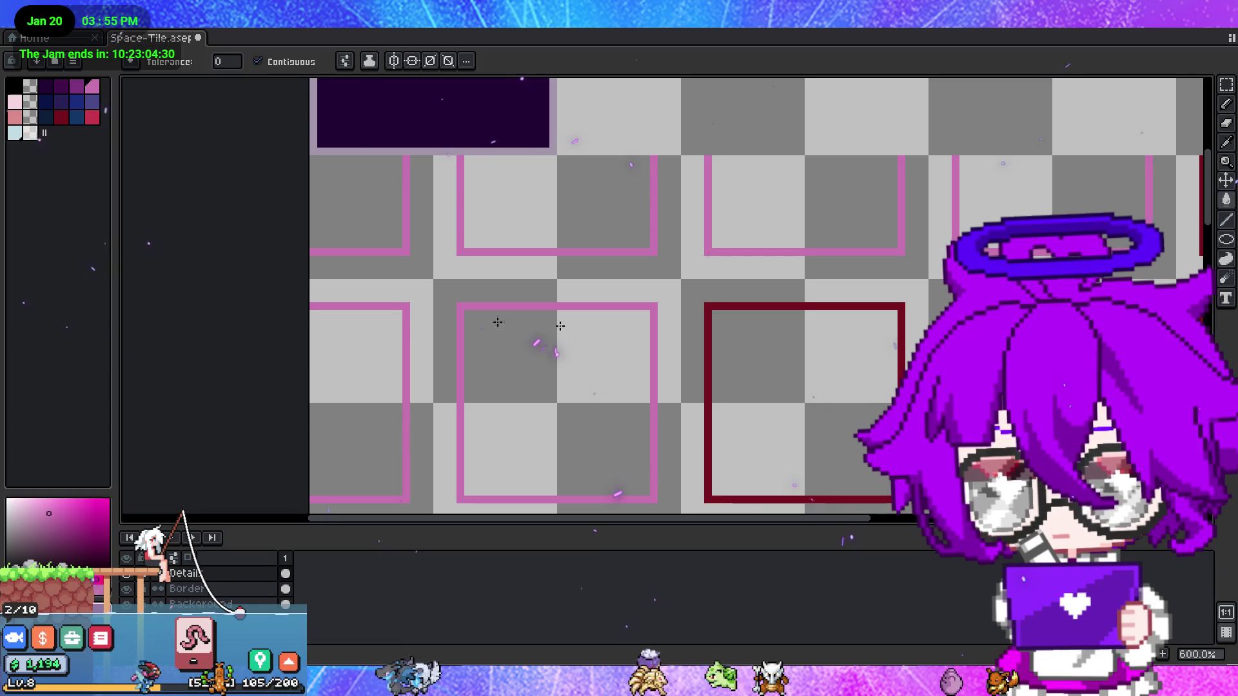
pyautogui.click(707, 305)
# - Fill the middle rows' maroon outlines pink, undoing one accidental box-interior fill
pyautogui.scroll(-2, 709, 290)
pyautogui.hscroll(5, 709, 290)
pyautogui.click(867, 210)
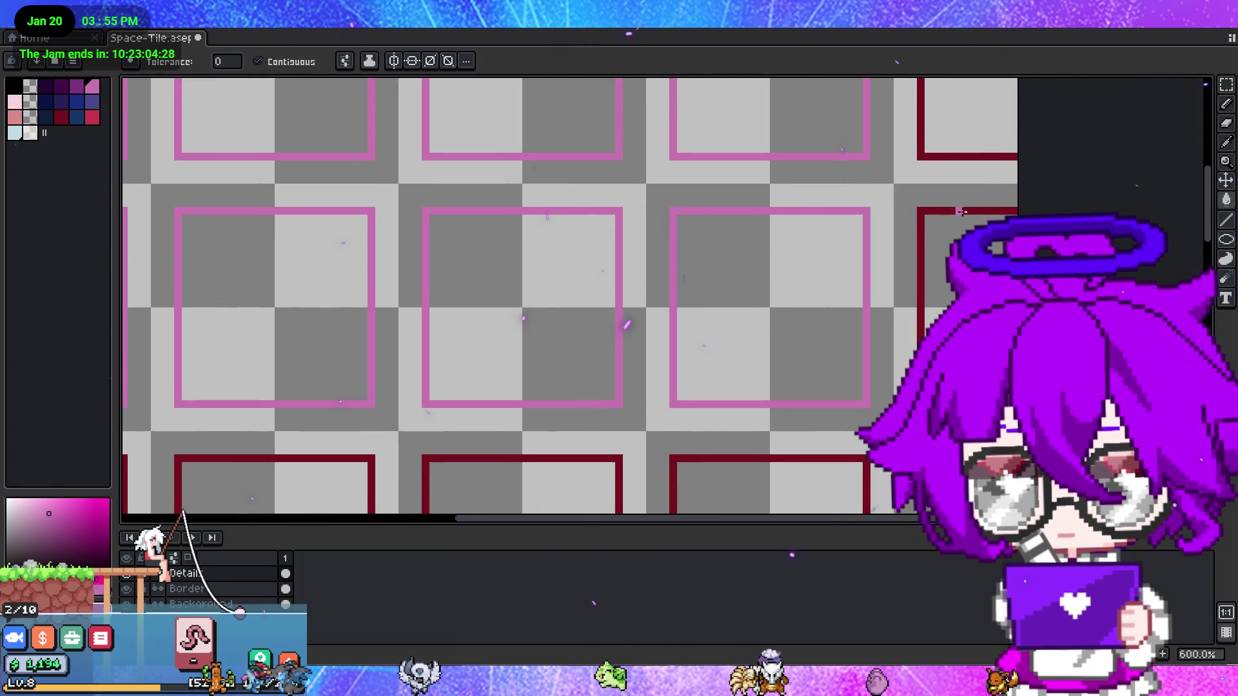
pyautogui.scroll(-3, 828, 269)
pyautogui.hscroll(1, 828, 269)
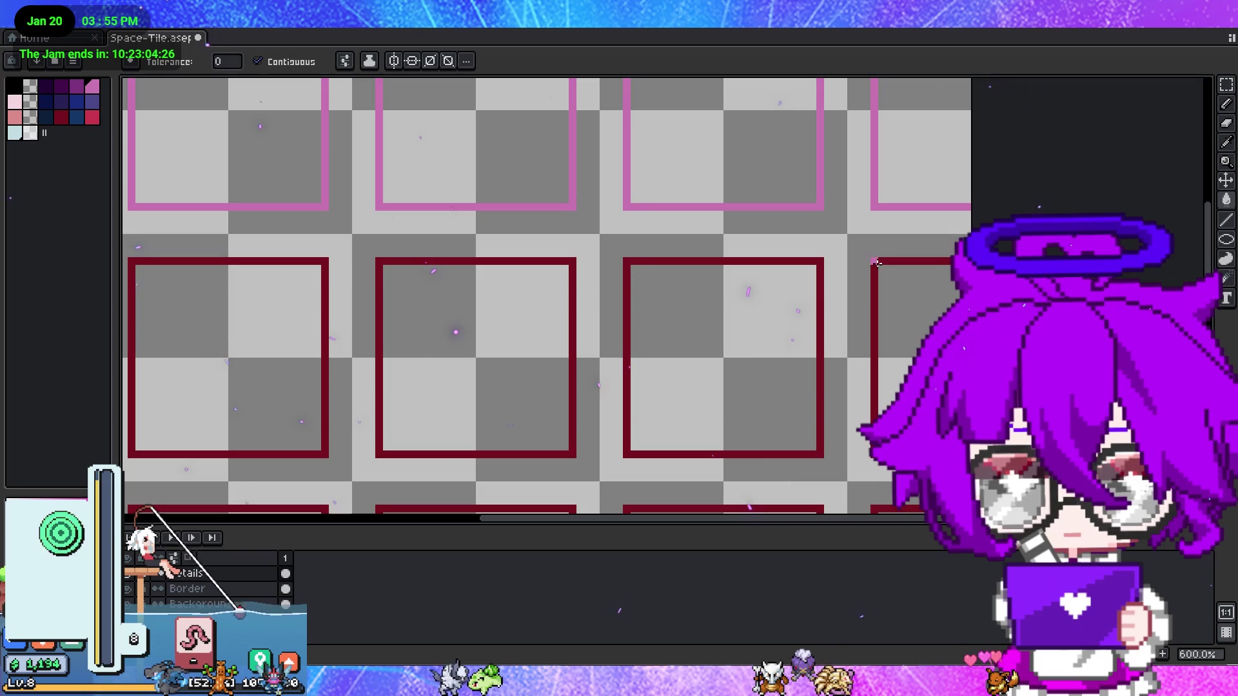
pyautogui.click(828, 269)
pyautogui.click(572, 264)
pyautogui.hscroll(-5, 428, 373)
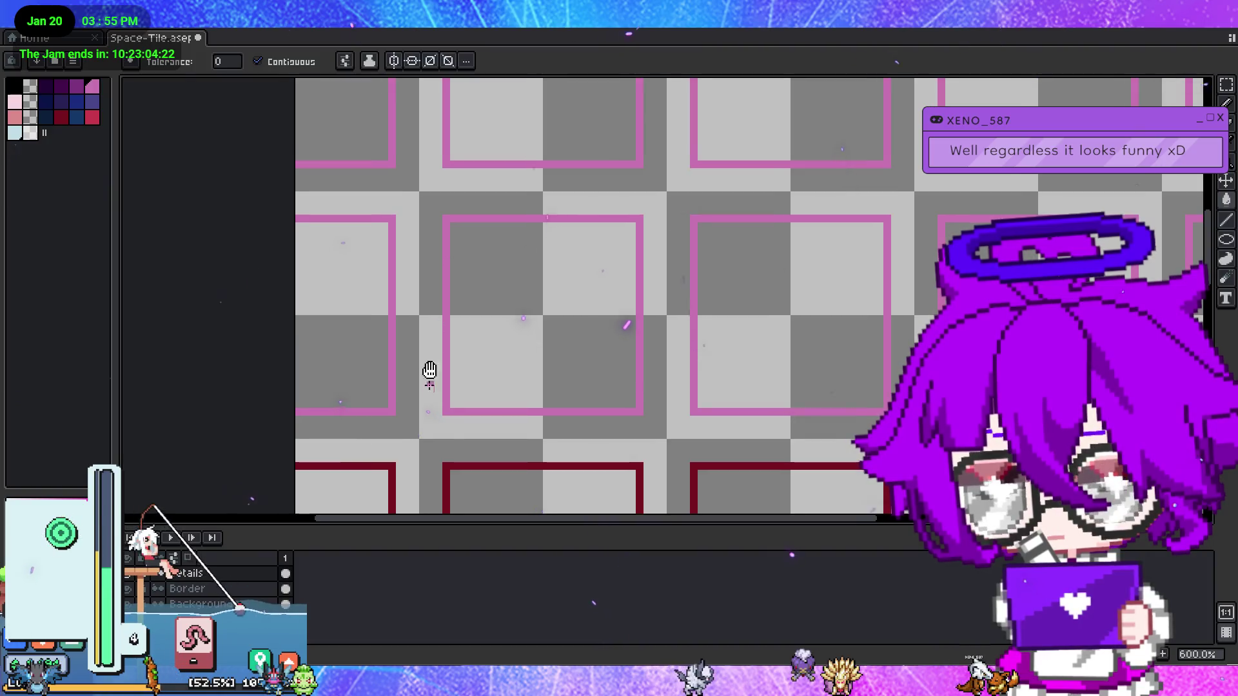
pyautogui.scroll(-3, 431, 263)
pyautogui.click(431, 264)
pyautogui.click(679, 271)
pyautogui.click(733, 257)
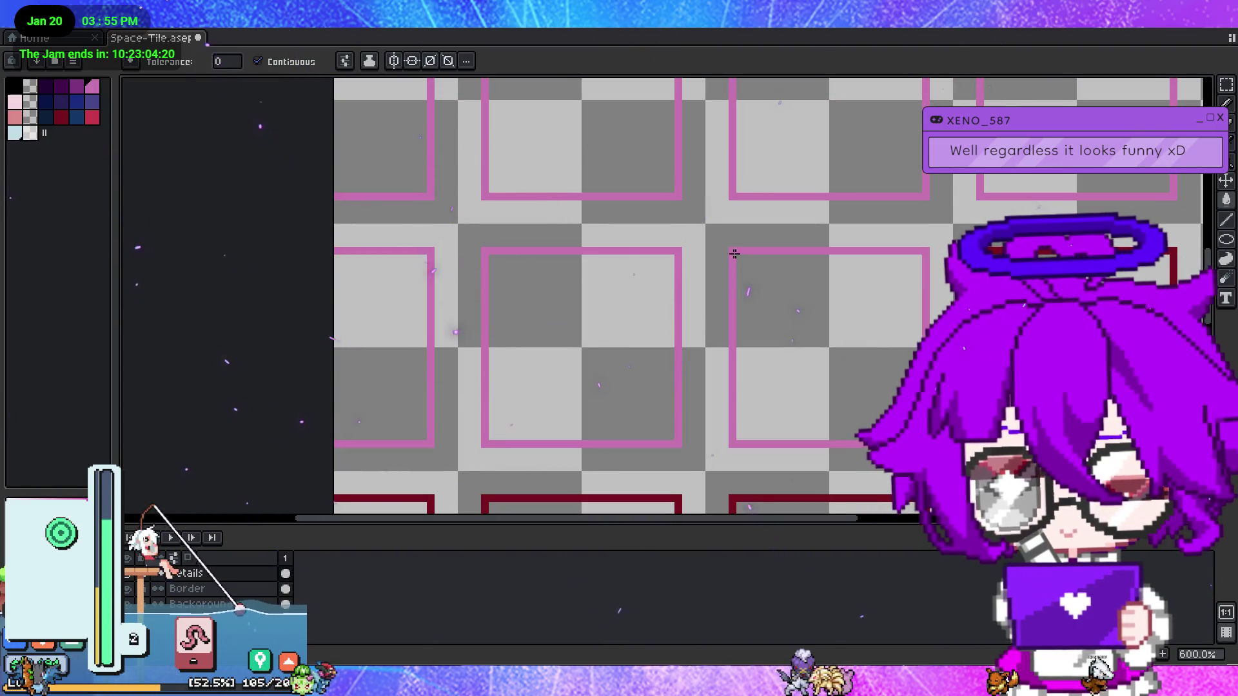
pyautogui.hscroll(4, 720, 233)
pyautogui.scroll(-1, 720, 233)
pyautogui.click(713, 206)
pyautogui.hscroll(3, 761, 210)
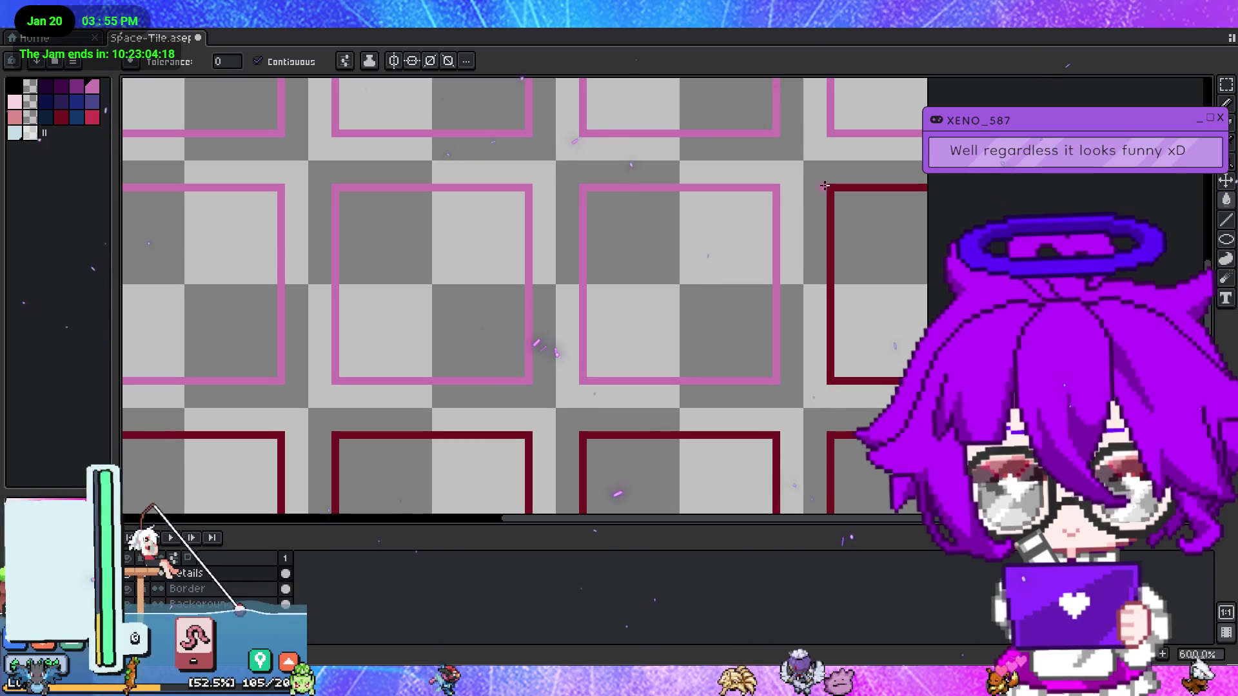
pyautogui.click(824, 268)
pyautogui.scroll(-3, 730, 201)
pyautogui.hscroll(2, 731, 200)
pyautogui.click(740, 240)
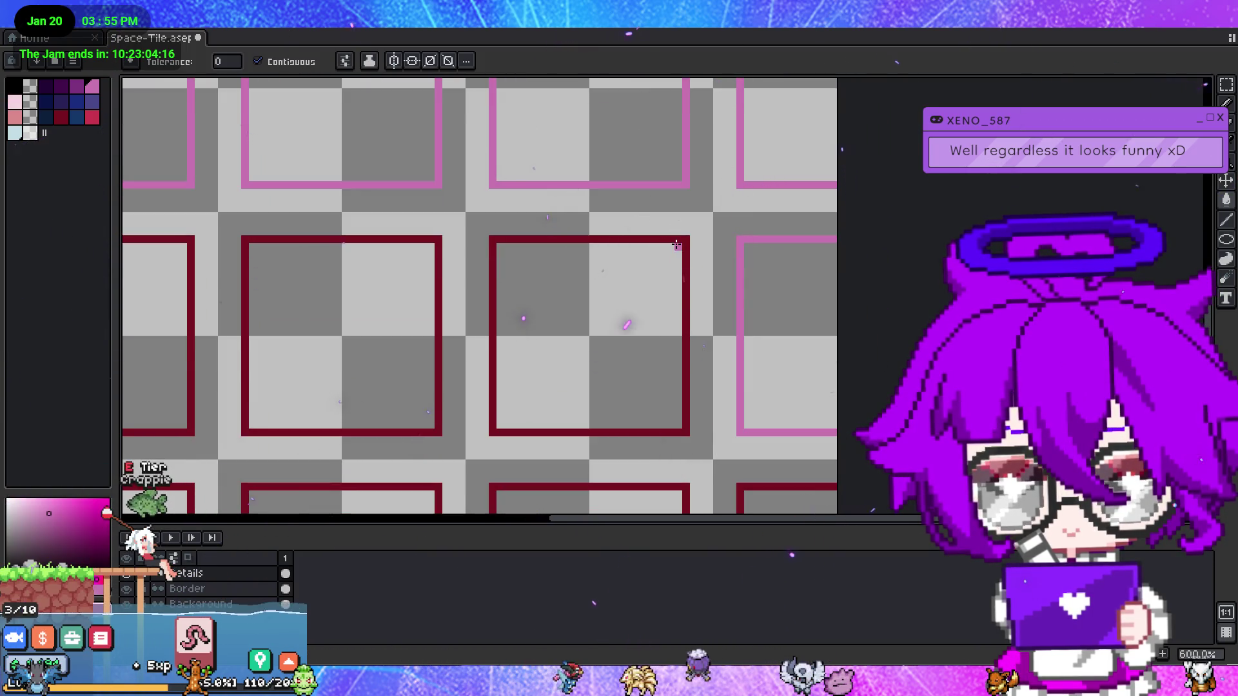
pyautogui.click(680, 239)
pyautogui.hscroll(-3, 451, 258)
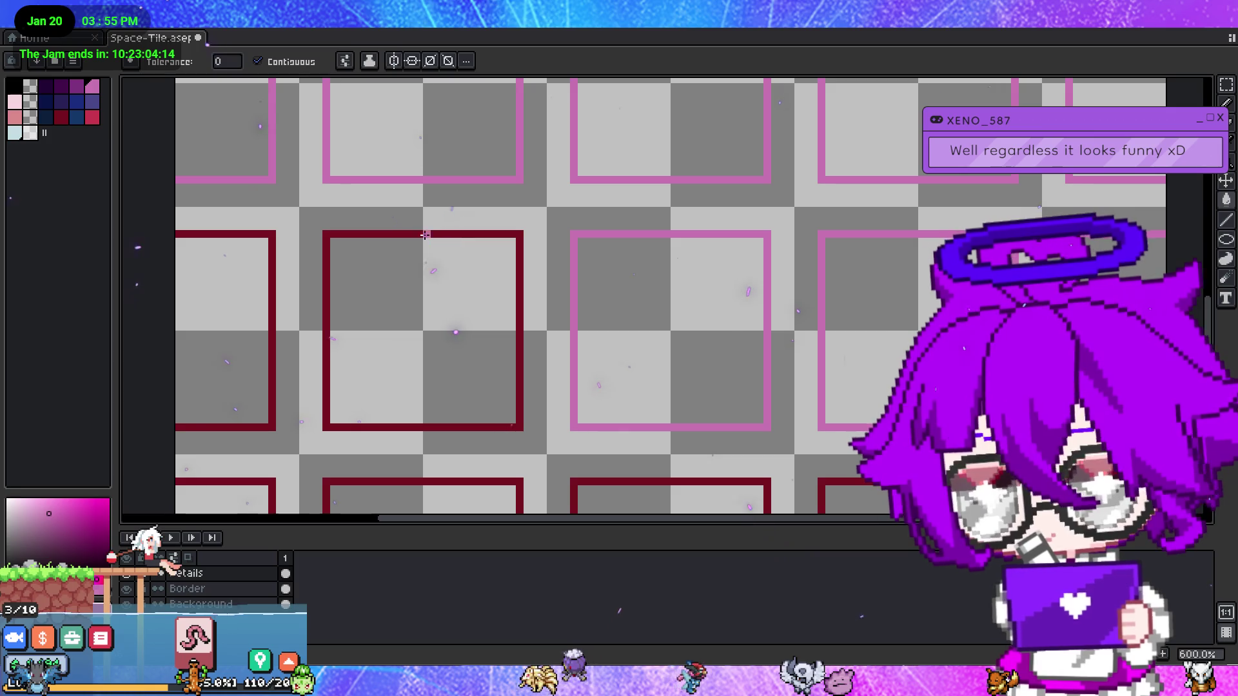
pyautogui.click(404, 232)
pyautogui.hscroll(-3, 452, 258)
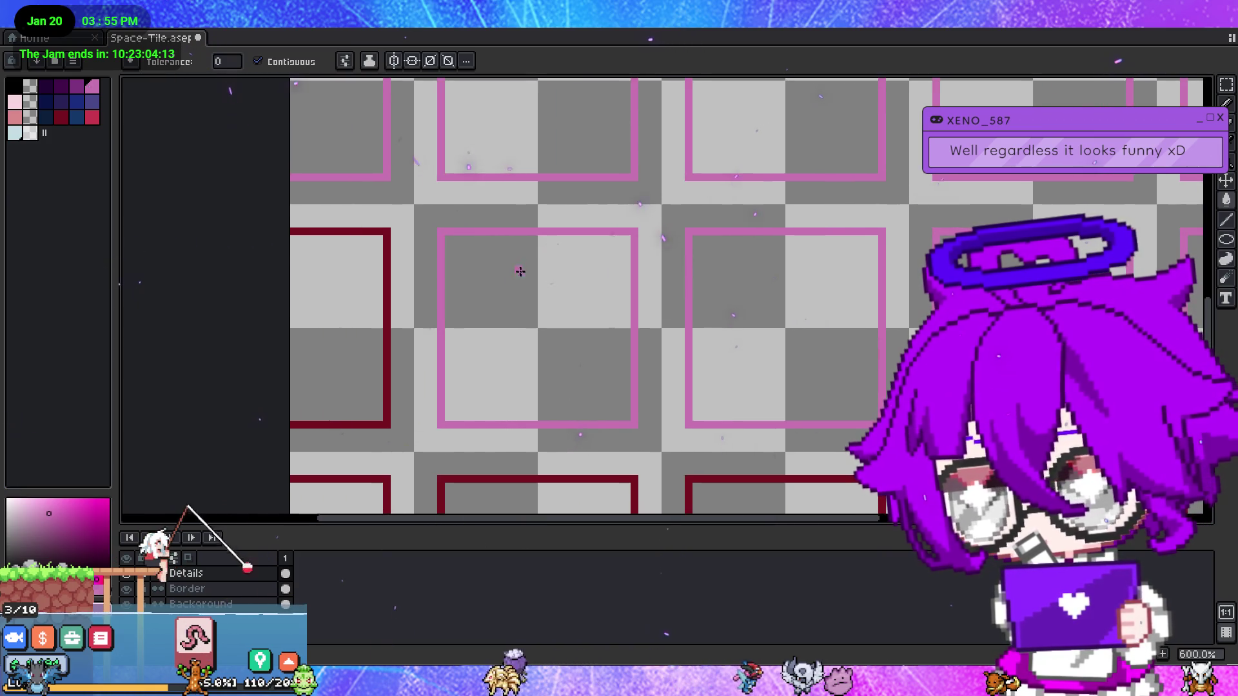
pyautogui.click(381, 237)
pyautogui.hotkey('ctrl', 'z')
pyautogui.click(387, 284)
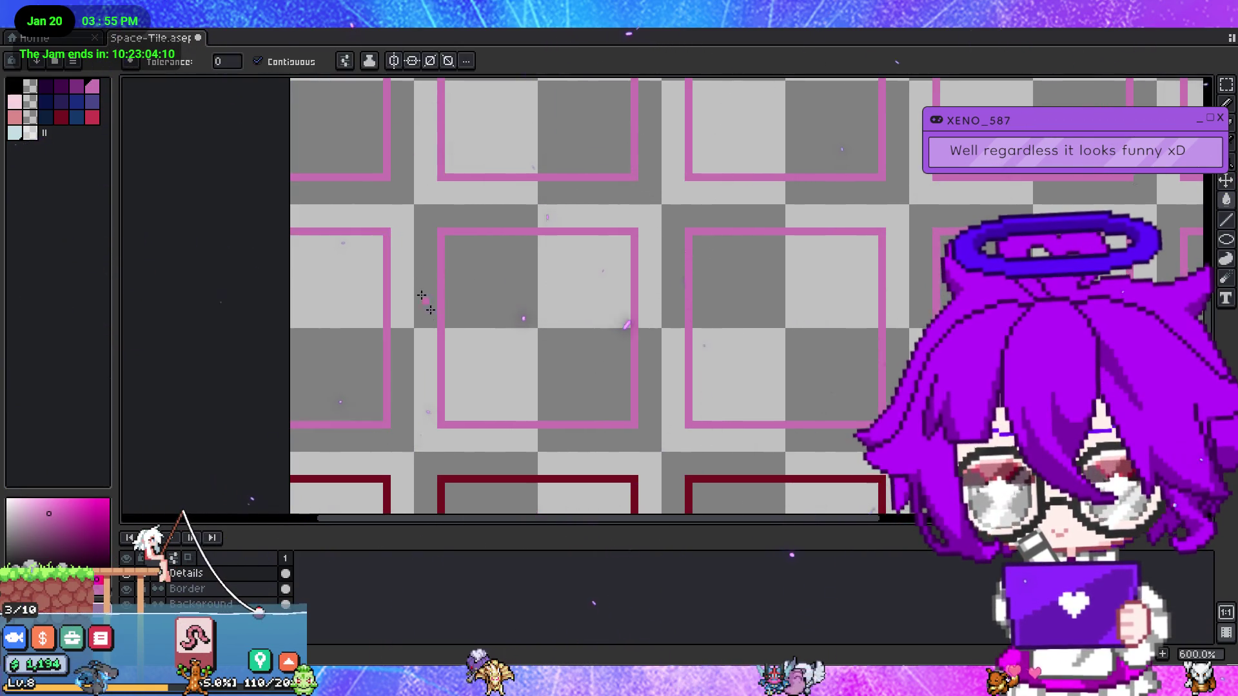
# - Fill the remaining lower-row maroon box outlines pink and look over the grid
pyautogui.scroll(-4, 426, 303)
pyautogui.click(418, 268)
pyautogui.click(474, 256)
pyautogui.scroll(-2, 456, 235)
pyautogui.hscroll(4, 456, 235)
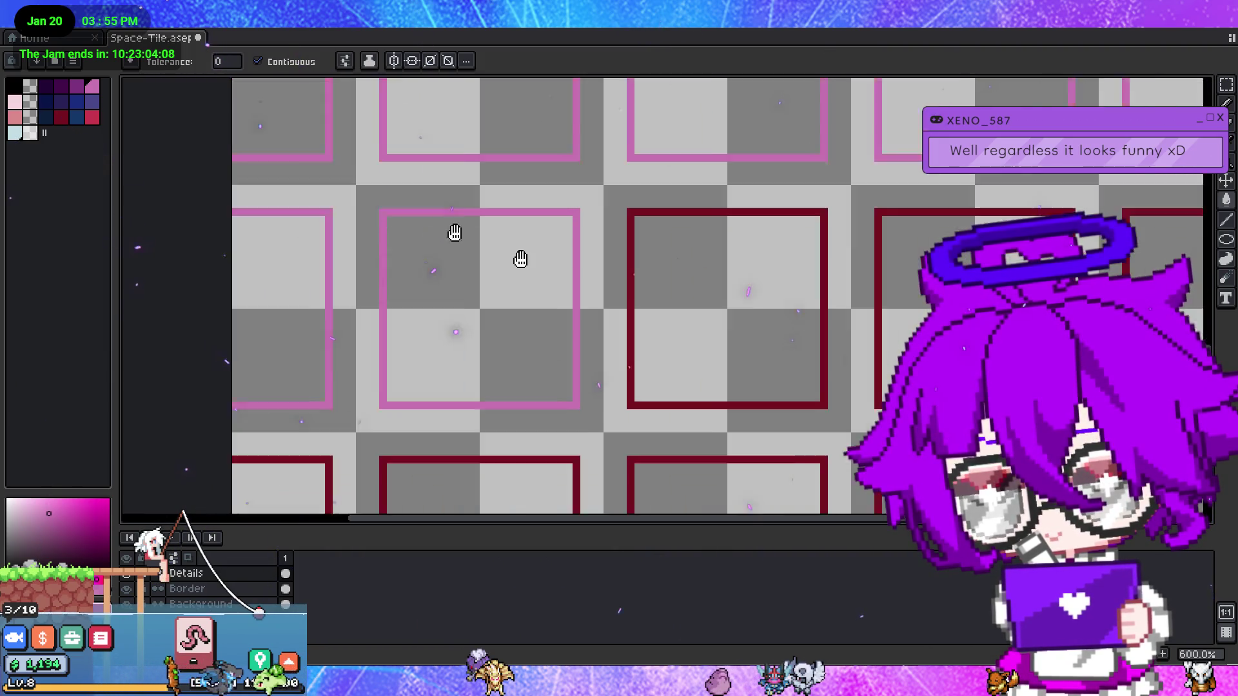
pyautogui.click(552, 183)
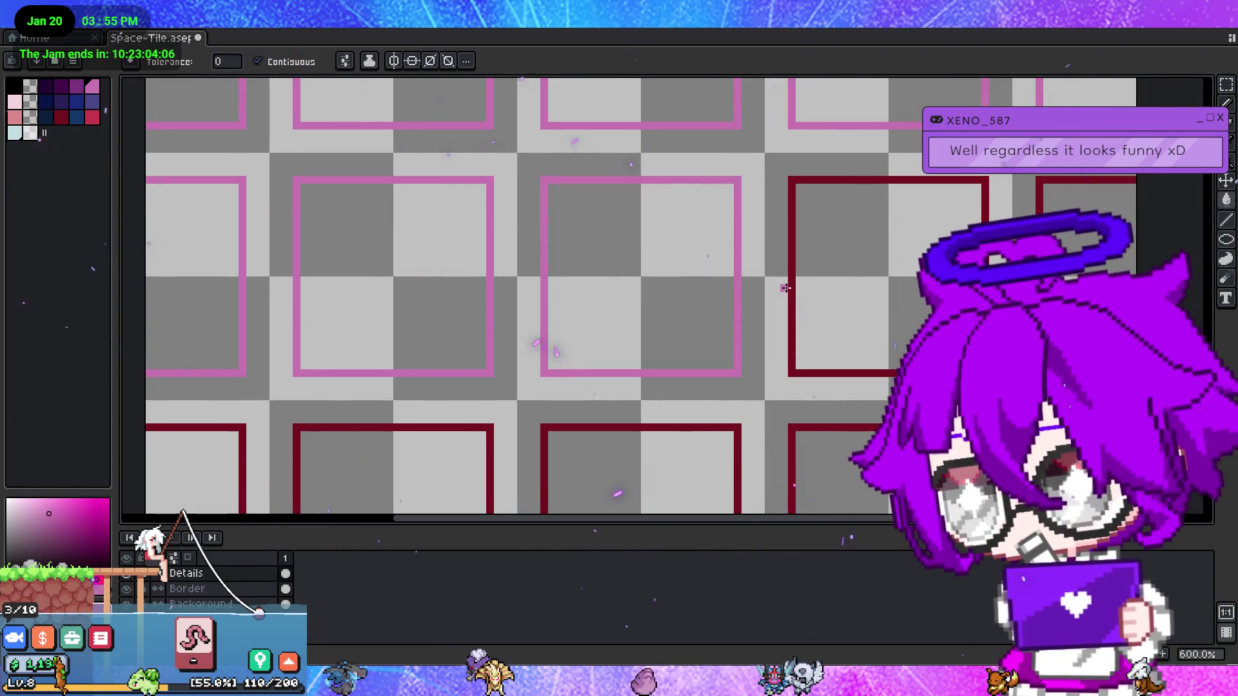
pyautogui.hscroll(4, 676, 136)
pyautogui.scroll(-1, 676, 136)
pyautogui.click(676, 136)
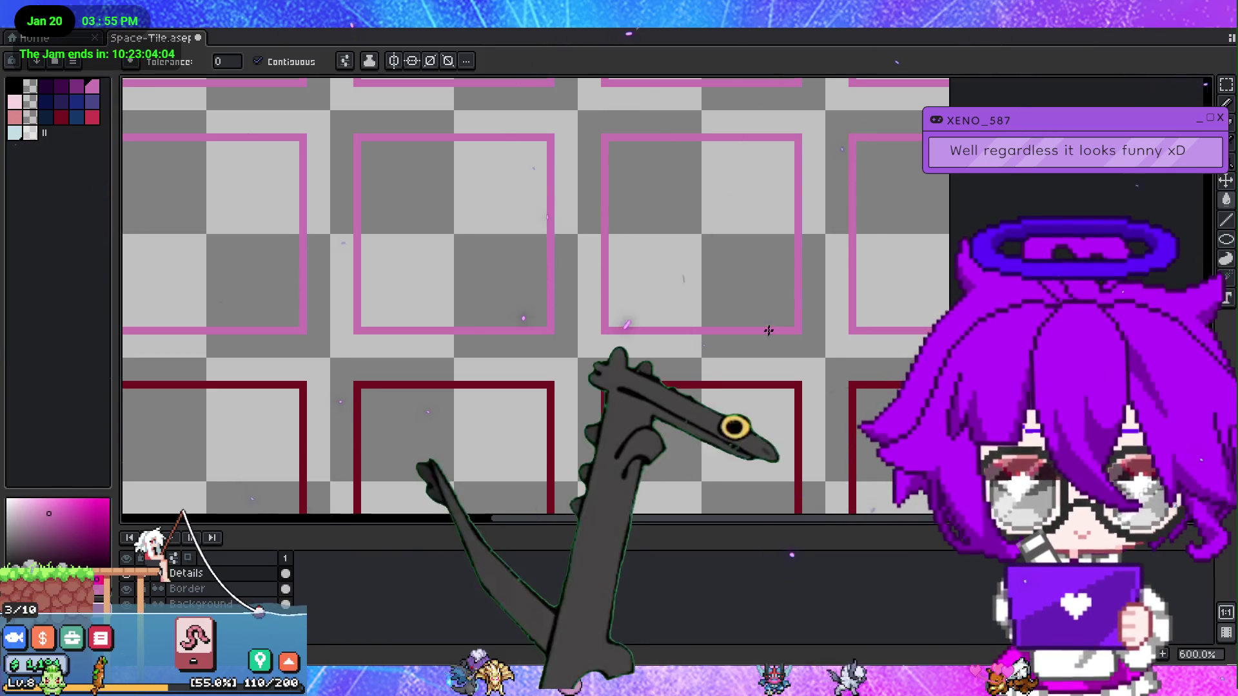
pyautogui.scroll(-4, 760, 231)
pyautogui.hscroll(2, 760, 231)
pyautogui.click(760, 231)
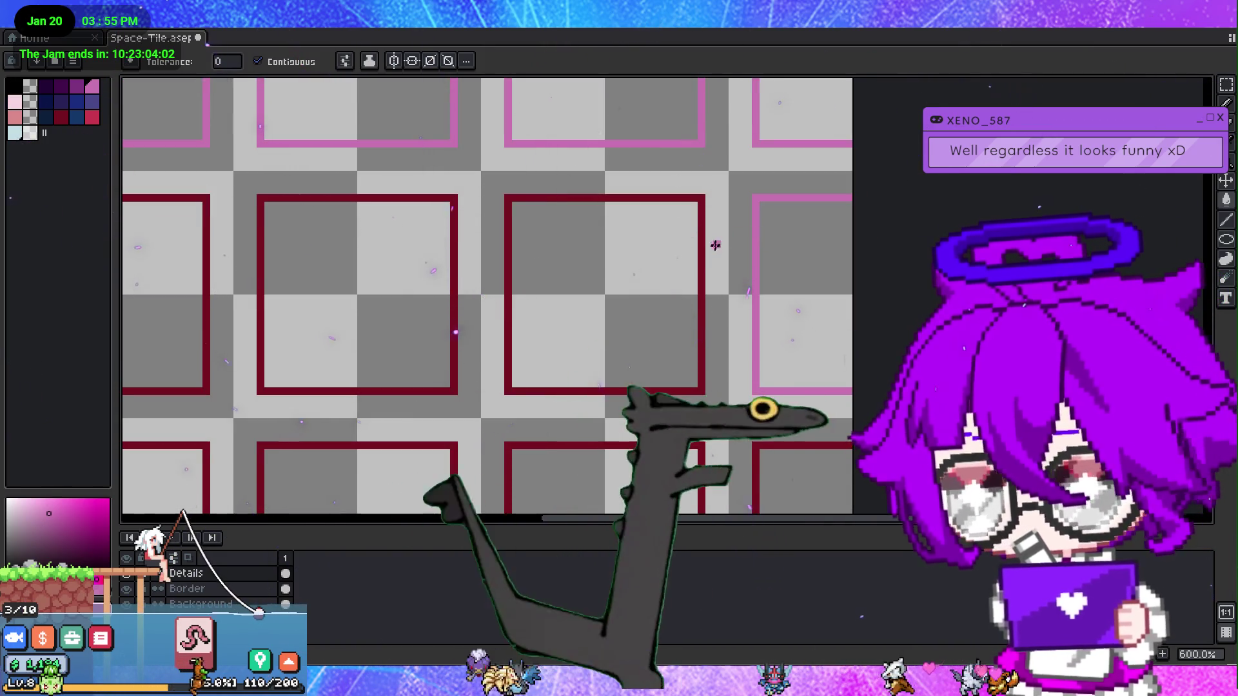
pyautogui.click(622, 278)
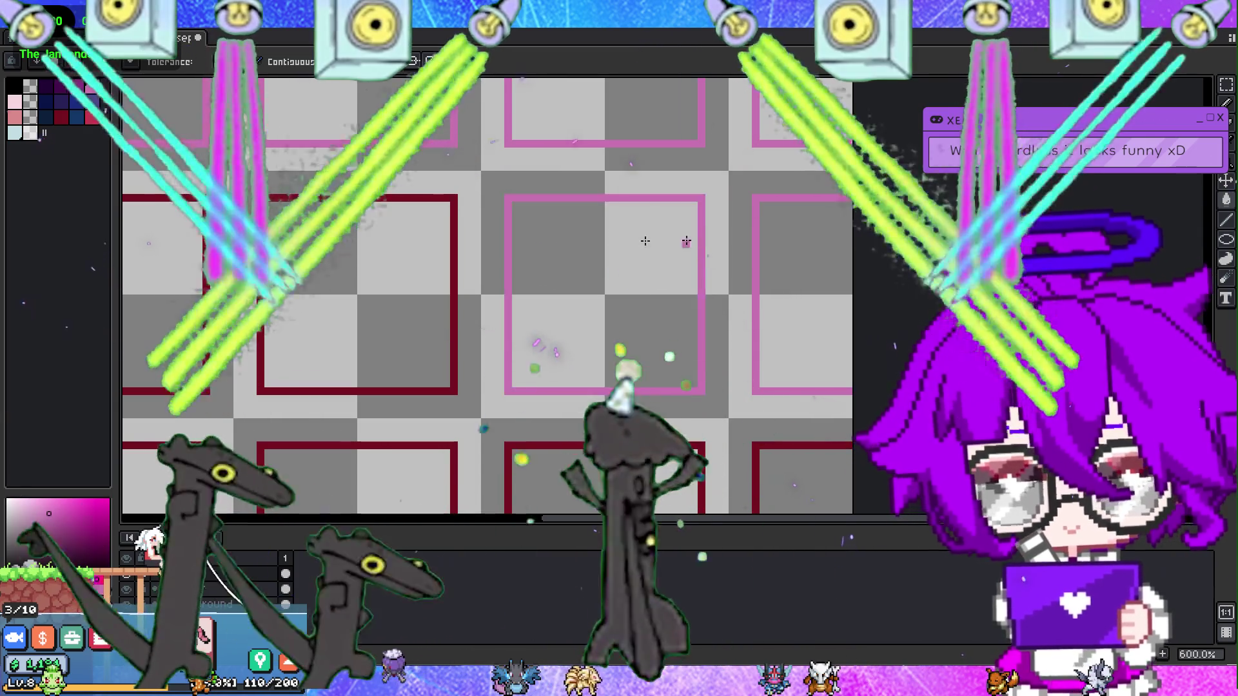
pyautogui.click(396, 233)
pyautogui.hscroll(-4, 396, 233)
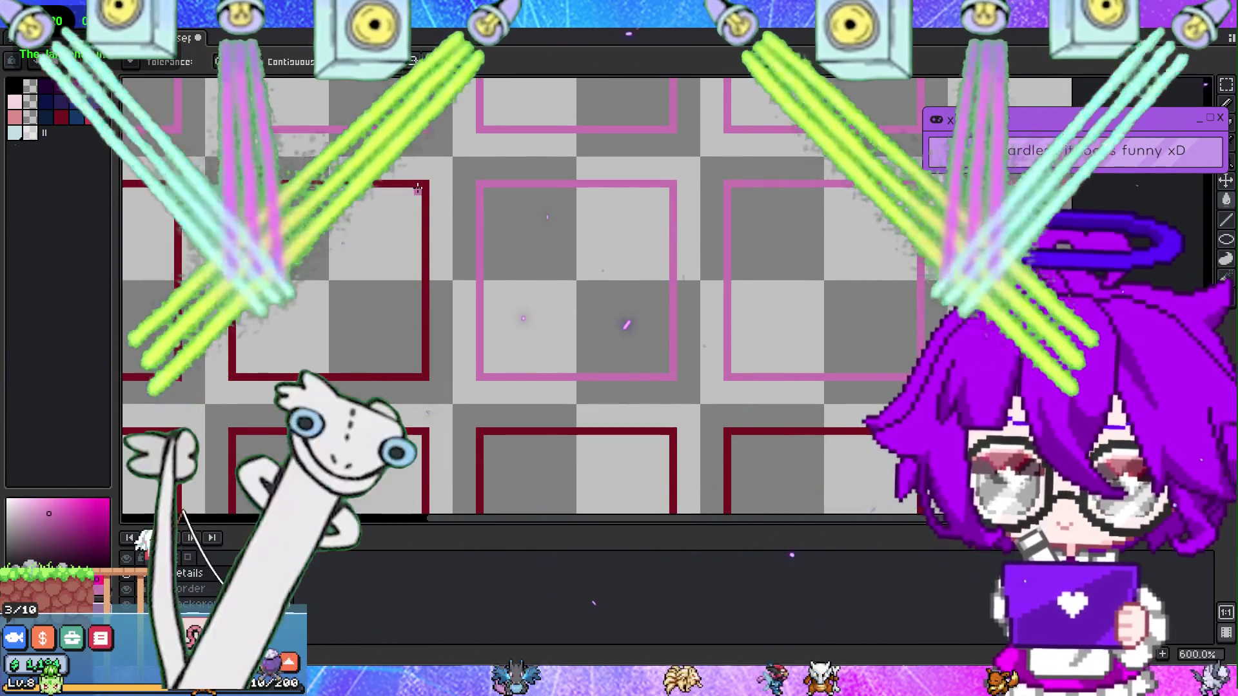
pyautogui.scroll(-5, 413, 207)
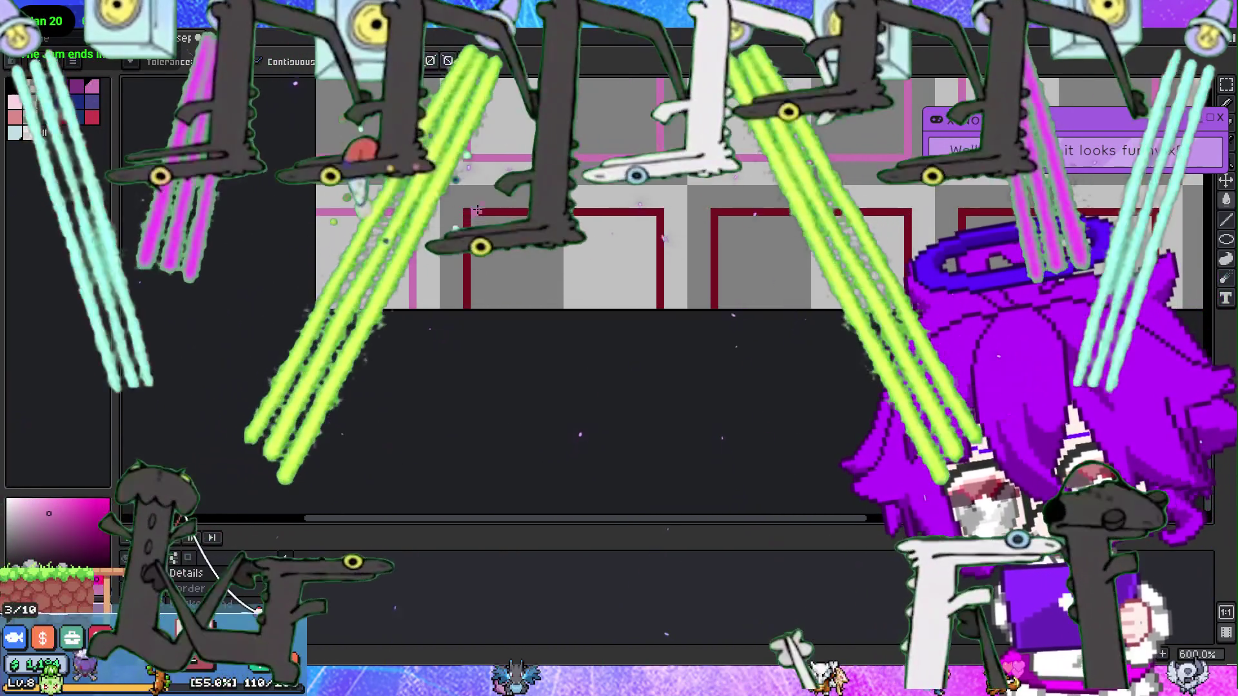
pyautogui.click(477, 211)
pyautogui.click(716, 213)
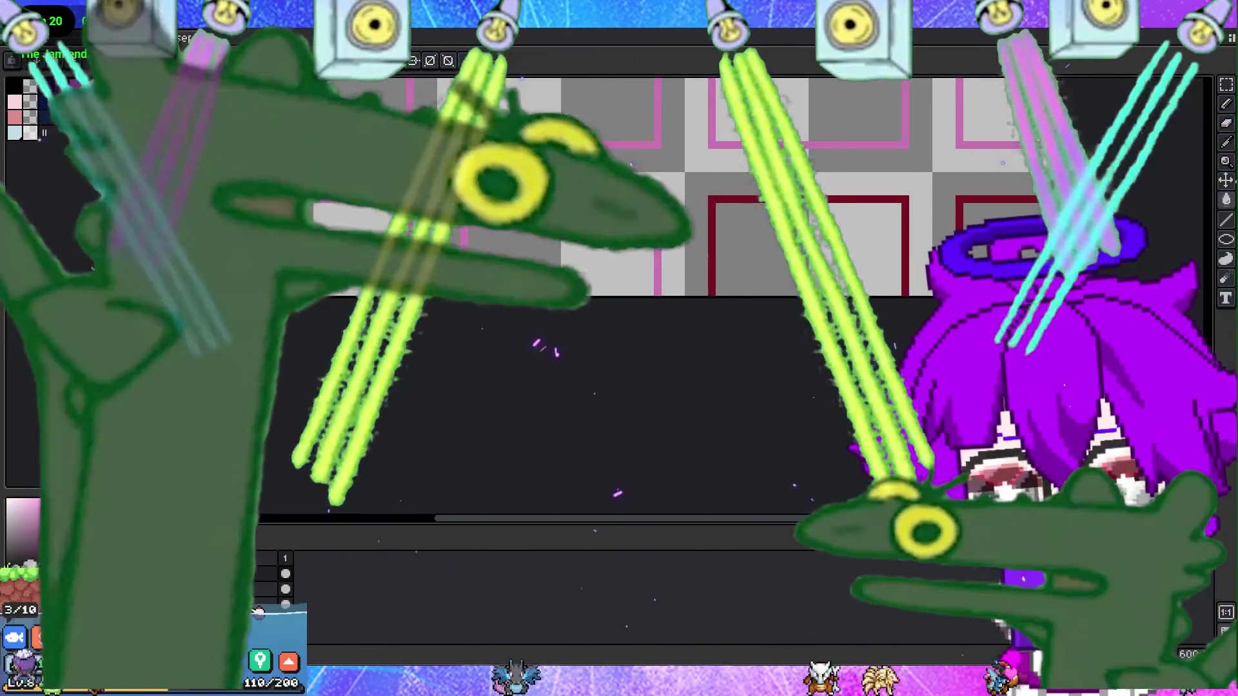
pyautogui.click(964, 213)
pyautogui.hscroll(7, 776, 216)
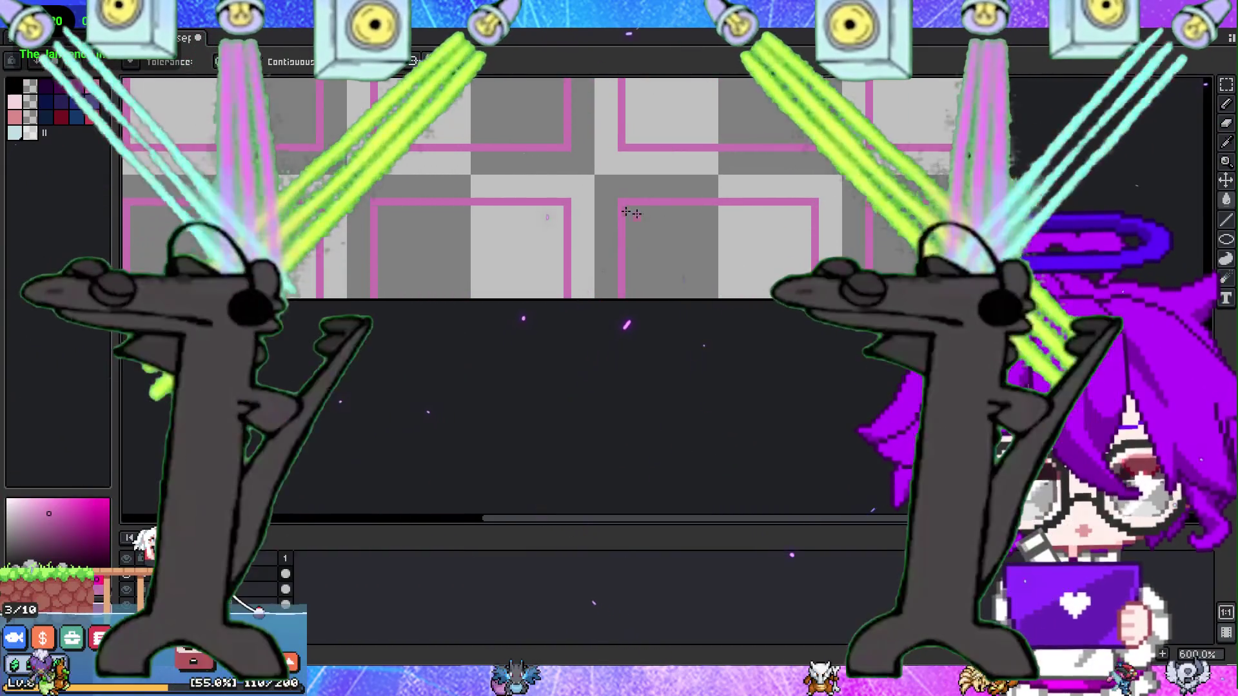
pyautogui.scroll(4, 580, 271)
pyautogui.moveTo(518, 286)
pyautogui.mouseDown()
pyautogui.moveTo(714, 332)
pyautogui.moveTo(741, 326)
pyautogui.moveTo(603, 303)
pyautogui.moveTo(663, 187)
pyautogui.mouseUp()
pyautogui.hscroll(1, 587, 423)
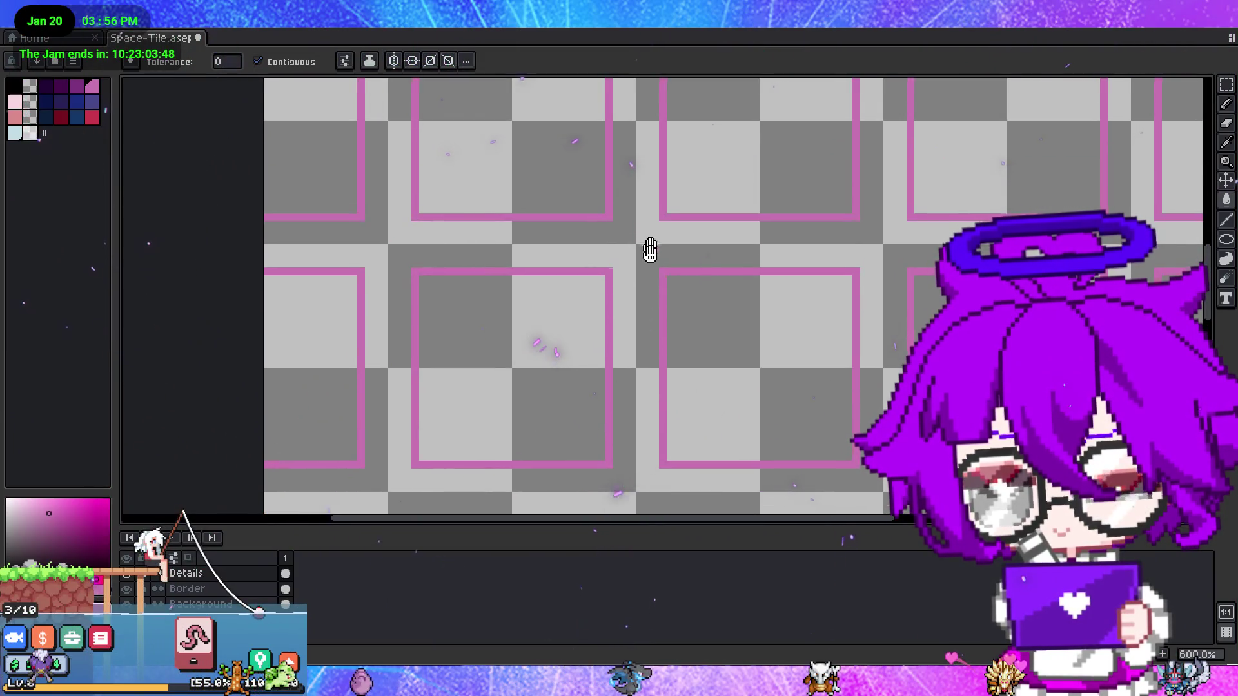
pyautogui.scroll(-2, 664, 329)
pyautogui.scroll(5, 633, 359)
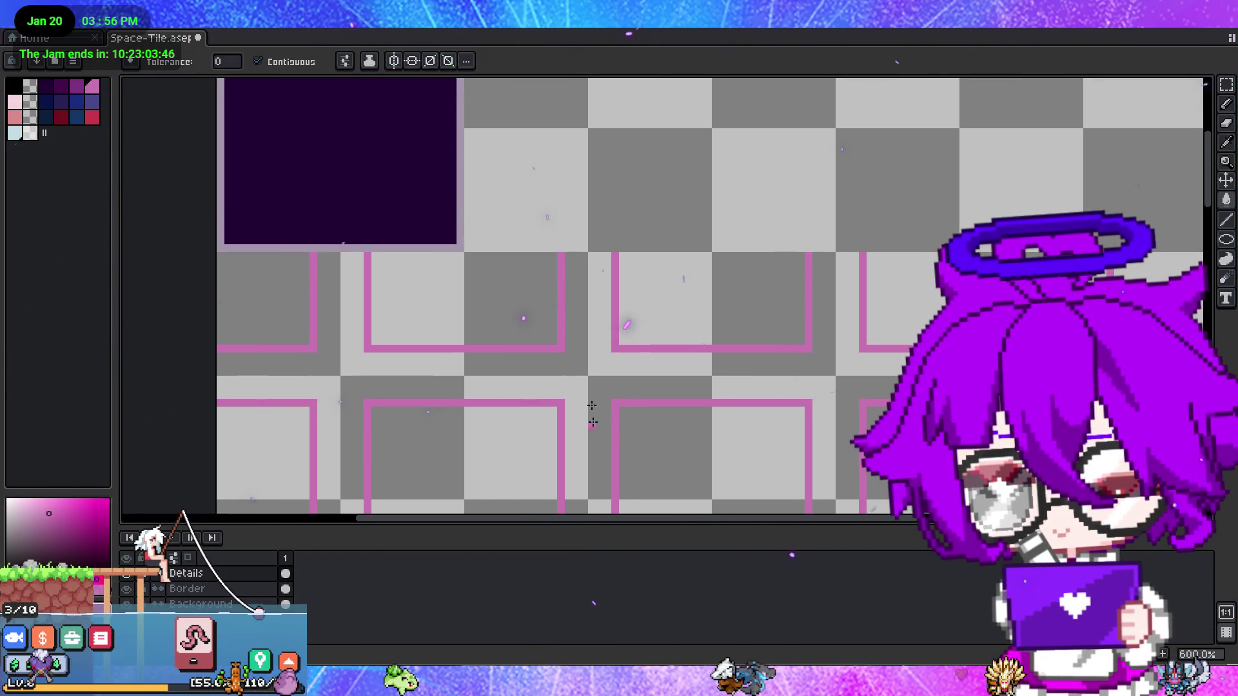
pyautogui.scroll(-3, 625, 312)
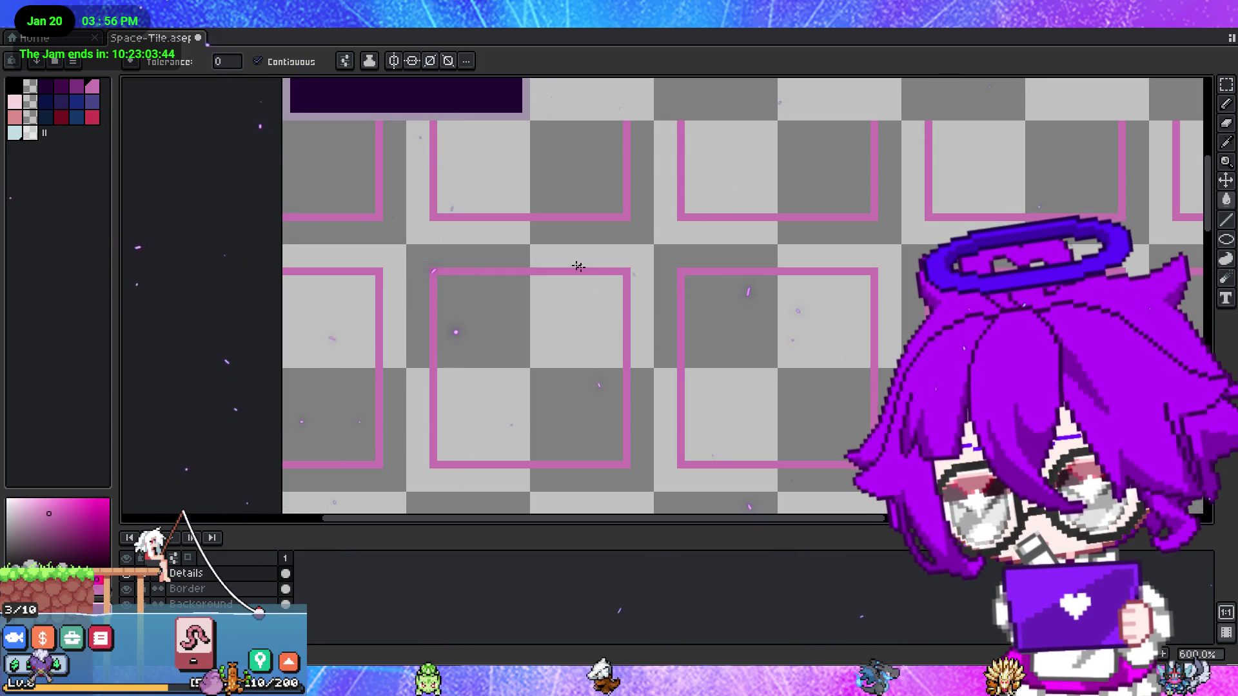
# - With the Pencil and transparent colour, erase shared edges so neighbouring pink squares join
pyautogui.click(1224, 107)
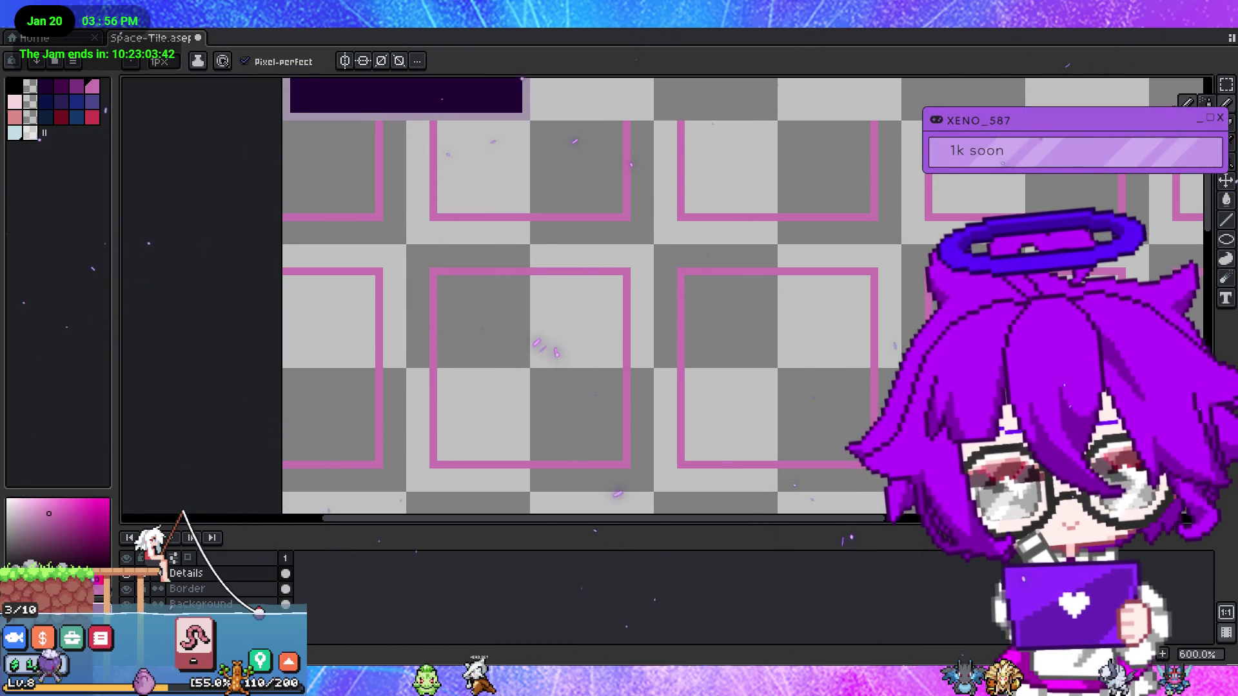
pyautogui.click(37, 88)
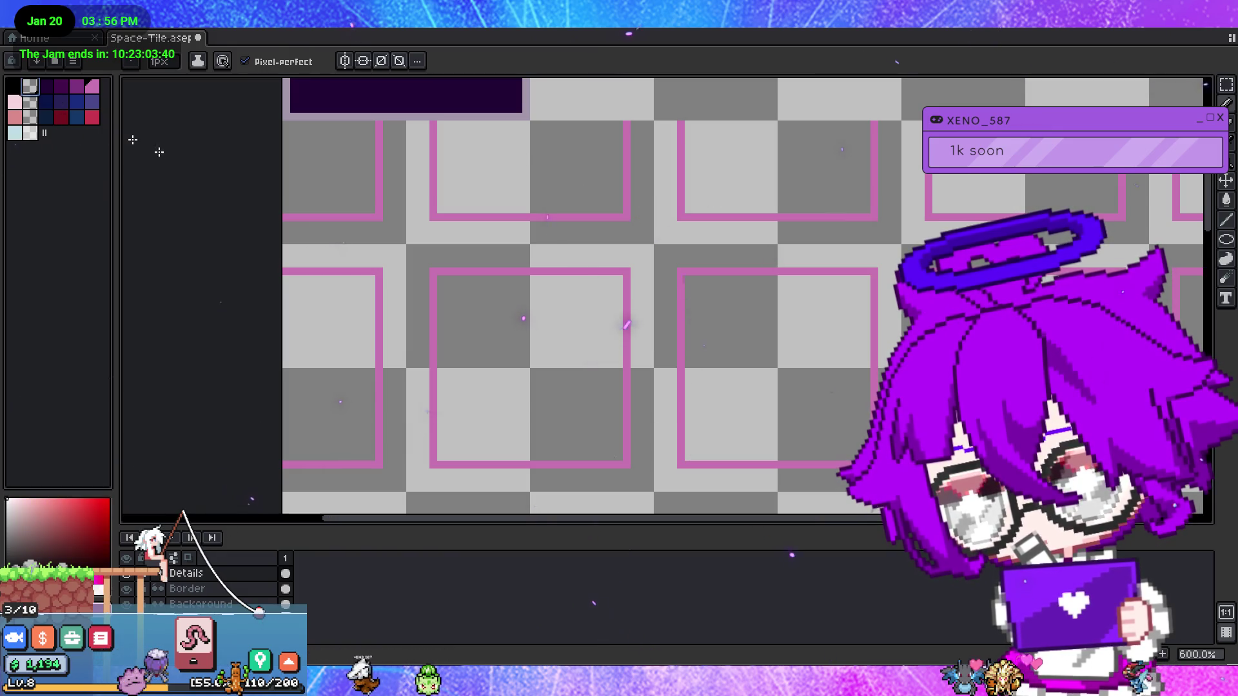
pyautogui.moveTo(424, 219)
pyautogui.mouseDown()
pyautogui.moveTo(380, 220)
pyautogui.moveTo(381, 208)
pyautogui.mouseUp()
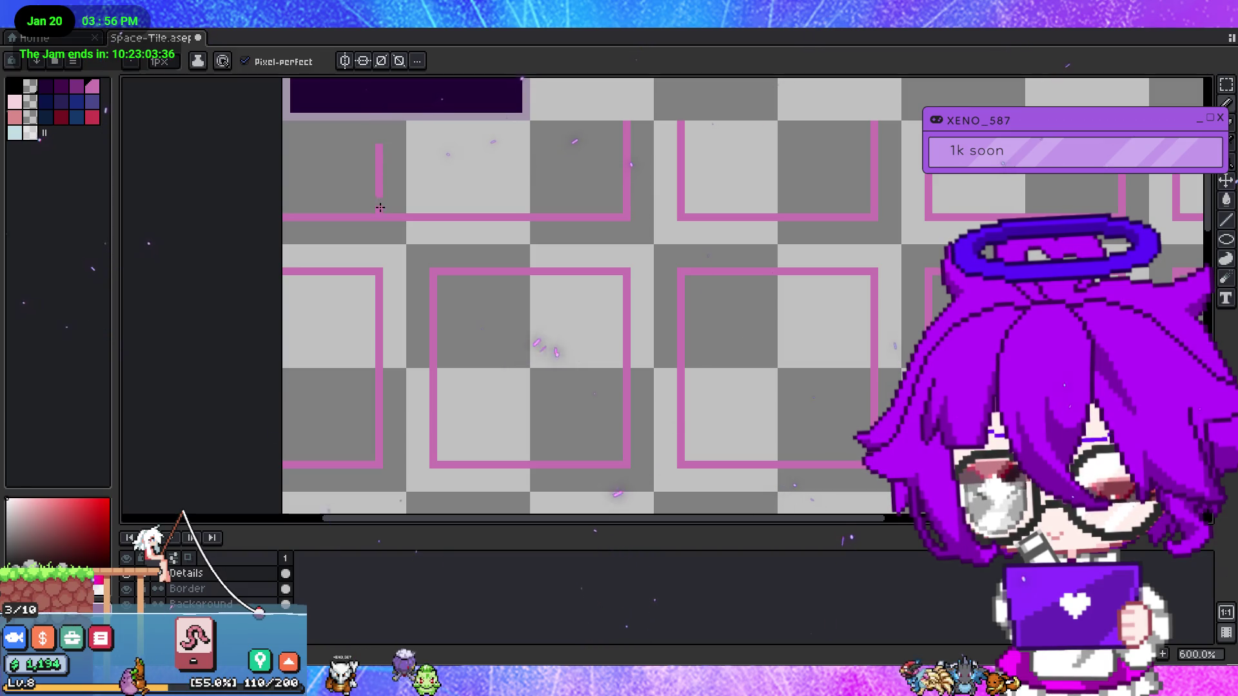
pyautogui.click(425, 363)
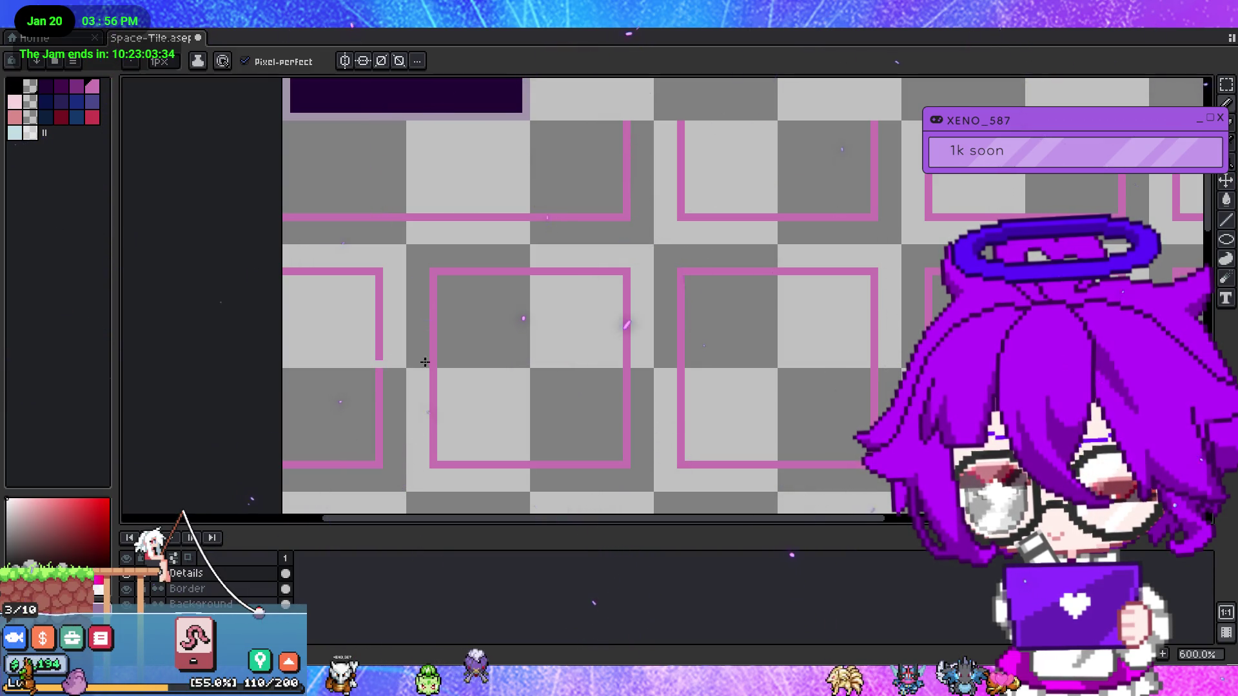
pyautogui.moveTo(434, 357)
pyautogui.mouseDown()
pyautogui.moveTo(429, 276)
pyautogui.moveTo(379, 358)
pyautogui.mouseUp()
pyautogui.moveTo(386, 274); pyautogui.dragTo(432, 274)
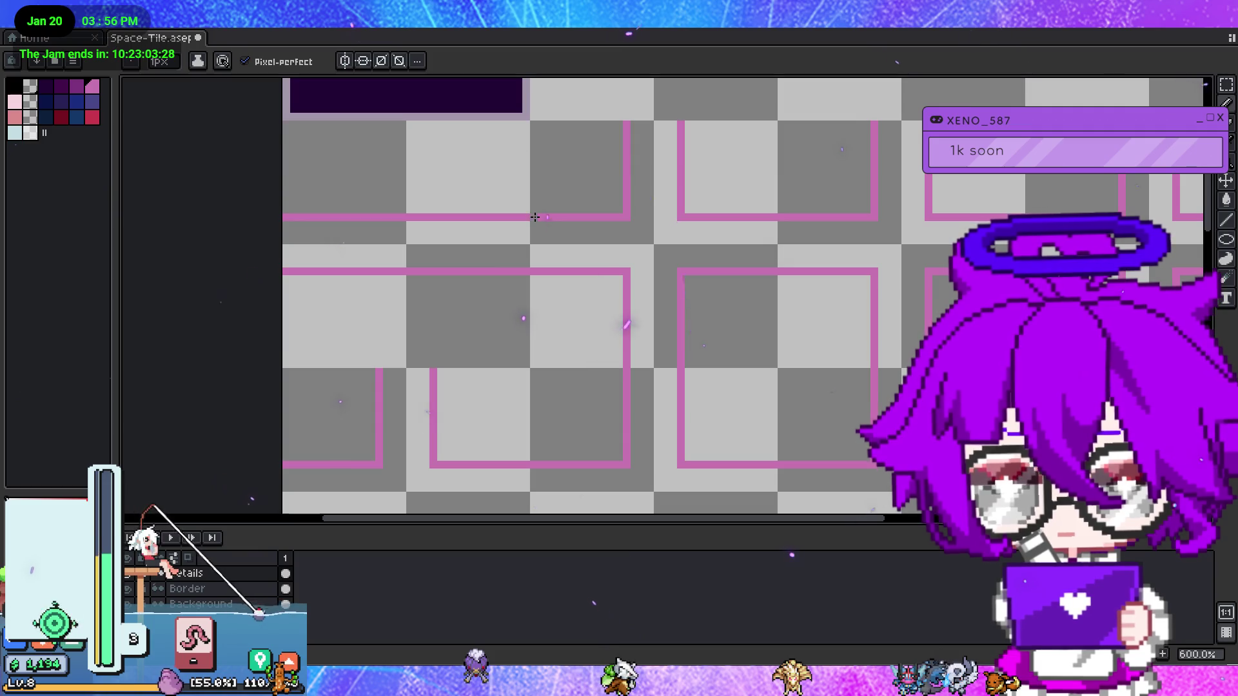
pyautogui.moveTo(539, 274)
pyautogui.mouseDown()
pyautogui.moveTo(623, 270)
pyautogui.moveTo(625, 218)
pyautogui.moveTo(539, 219)
pyautogui.mouseUp()
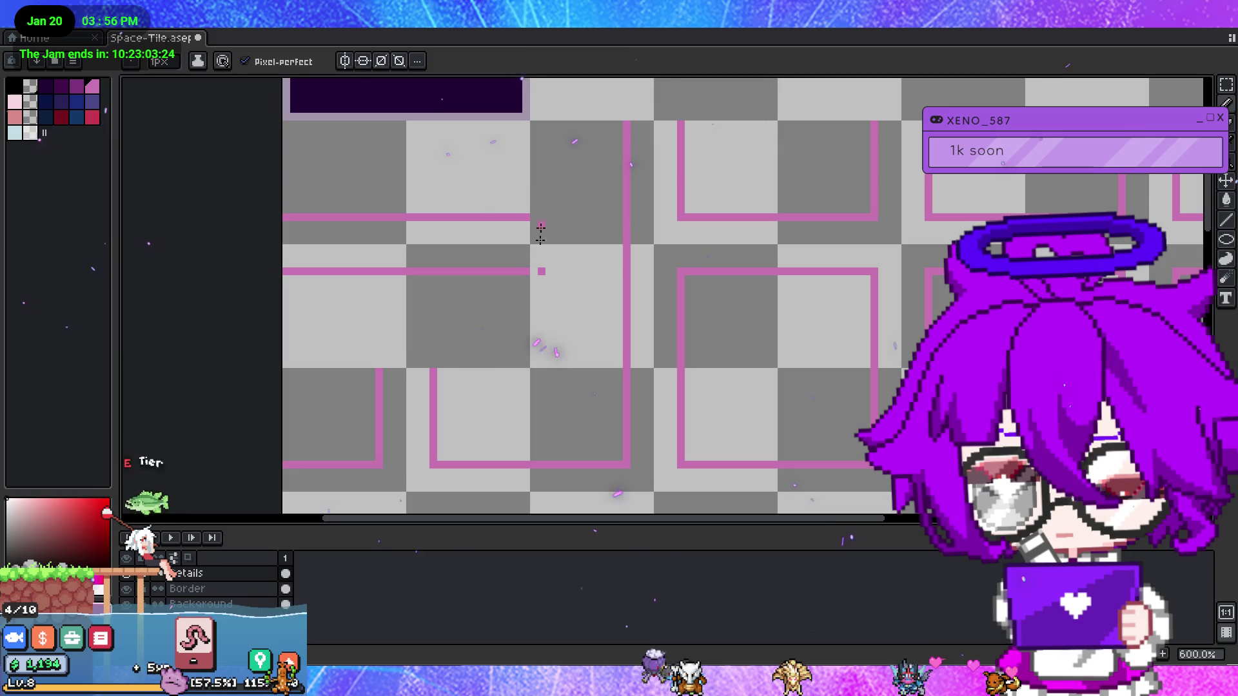
pyautogui.moveTo(681, 218)
pyautogui.mouseDown()
pyautogui.moveTo(681, 271)
pyautogui.moveTo(715, 267)
pyautogui.mouseUp()
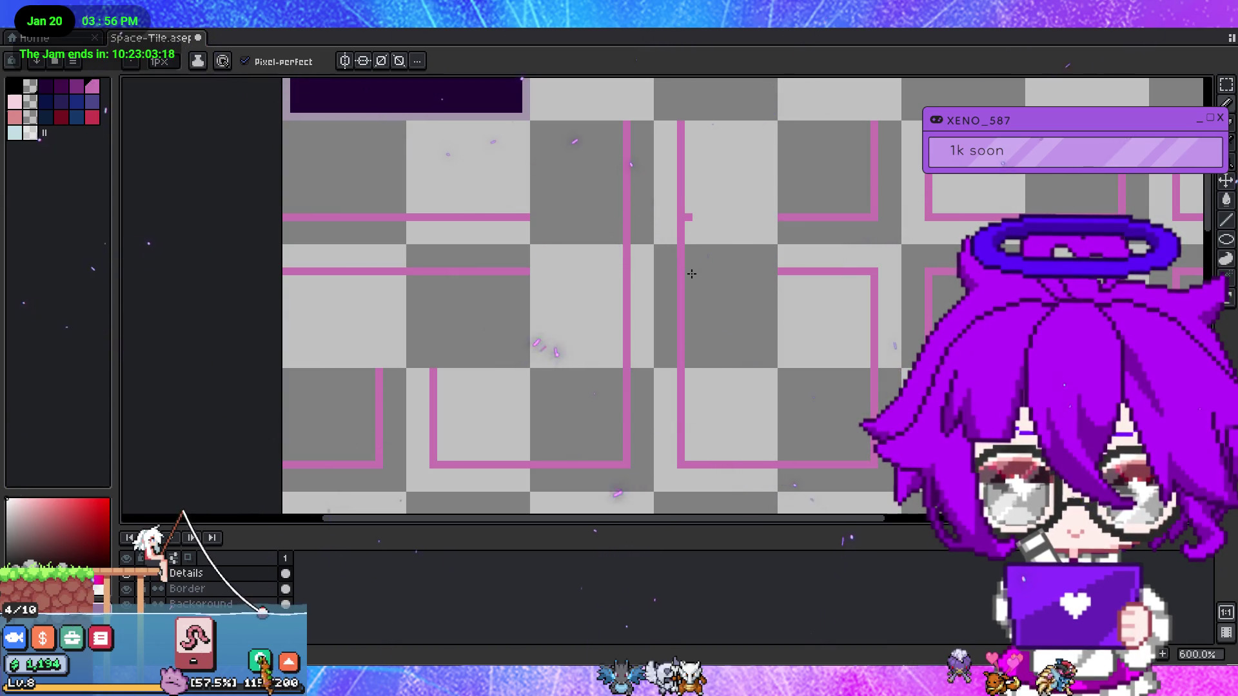
pyautogui.hscroll(5, 630, 323)
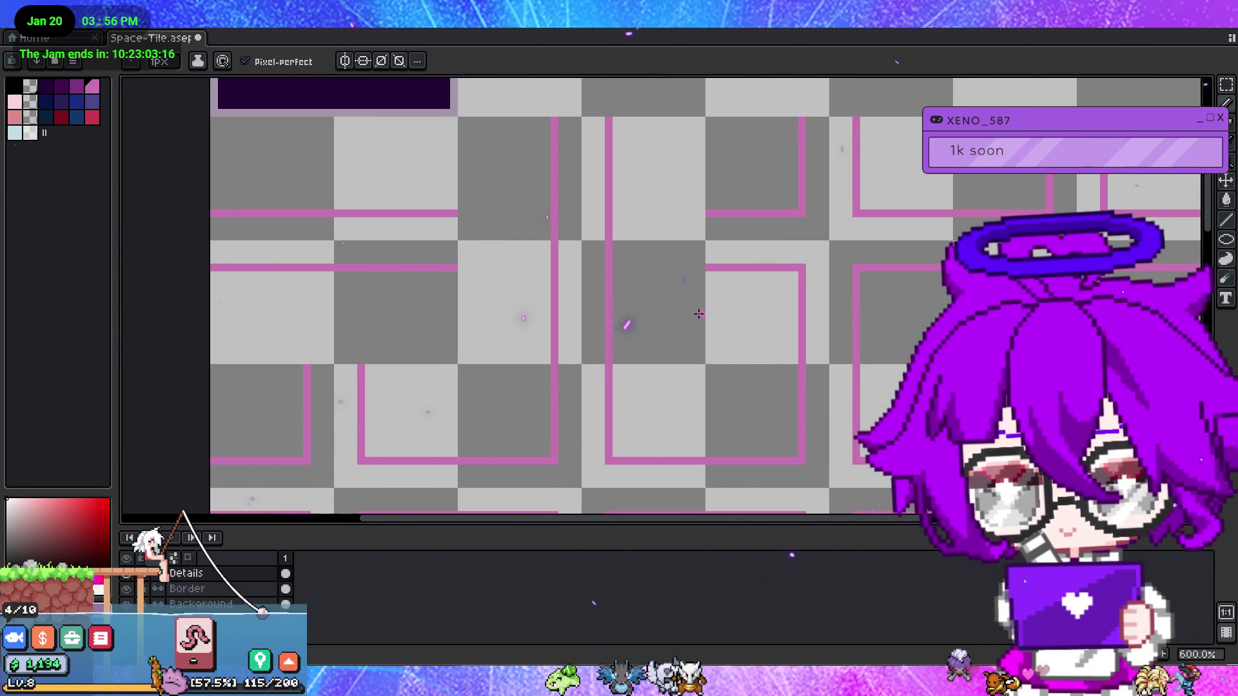
pyautogui.moveTo(861, 310); pyautogui.dragTo(805, 314)
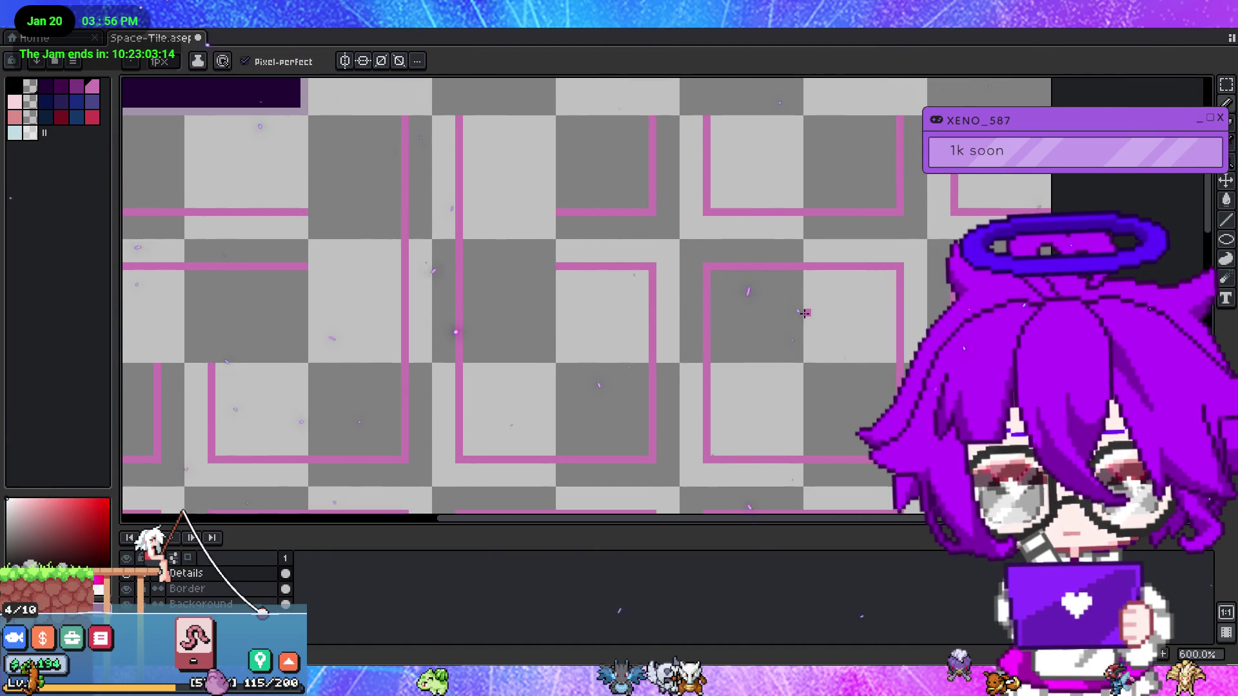
pyautogui.hscroll(3, 775, 313)
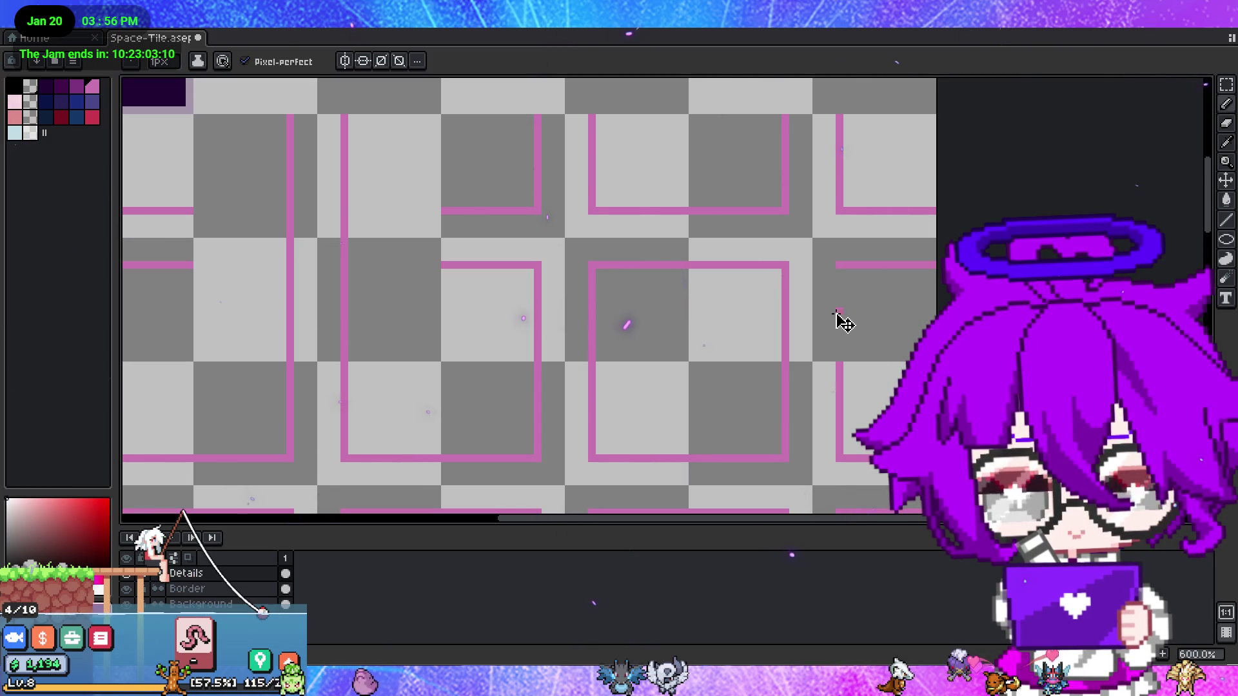
pyautogui.press('b')
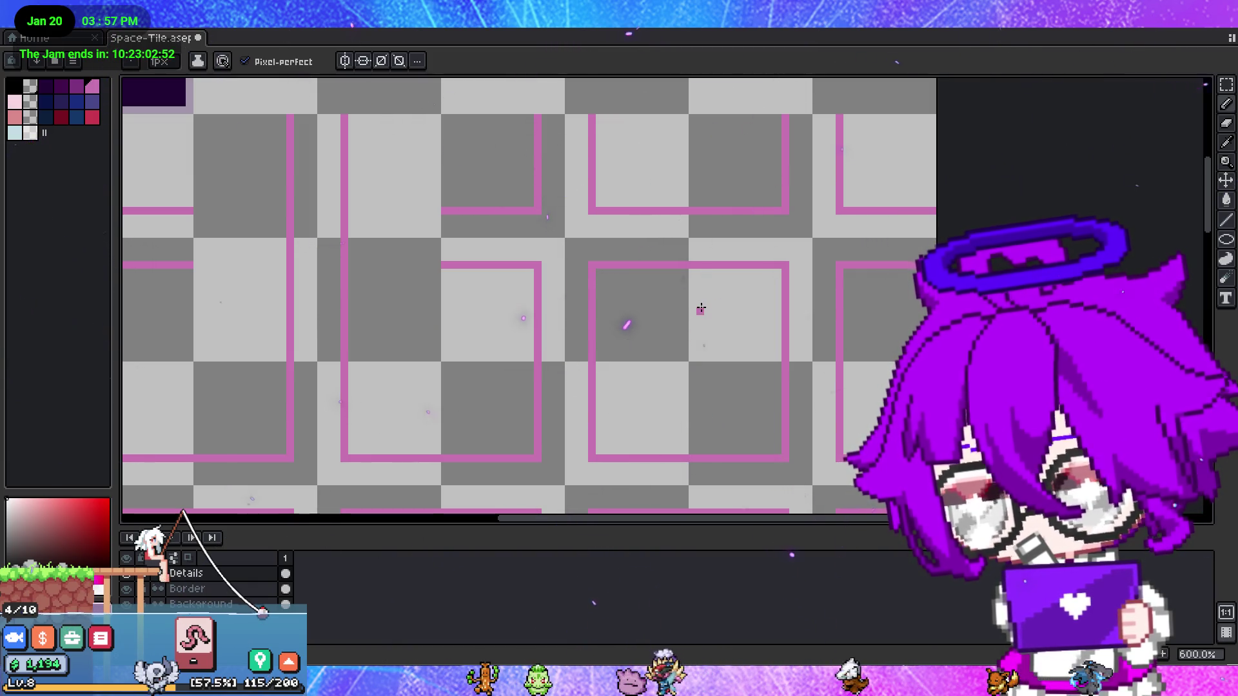
# - Erase and draw pink edge segments into a cross outline, then bucket-fill it solid pink
pyautogui.moveTo(655, 307); pyautogui.dragTo(726, 301)
pyautogui.hscroll(-3, 611, 301)
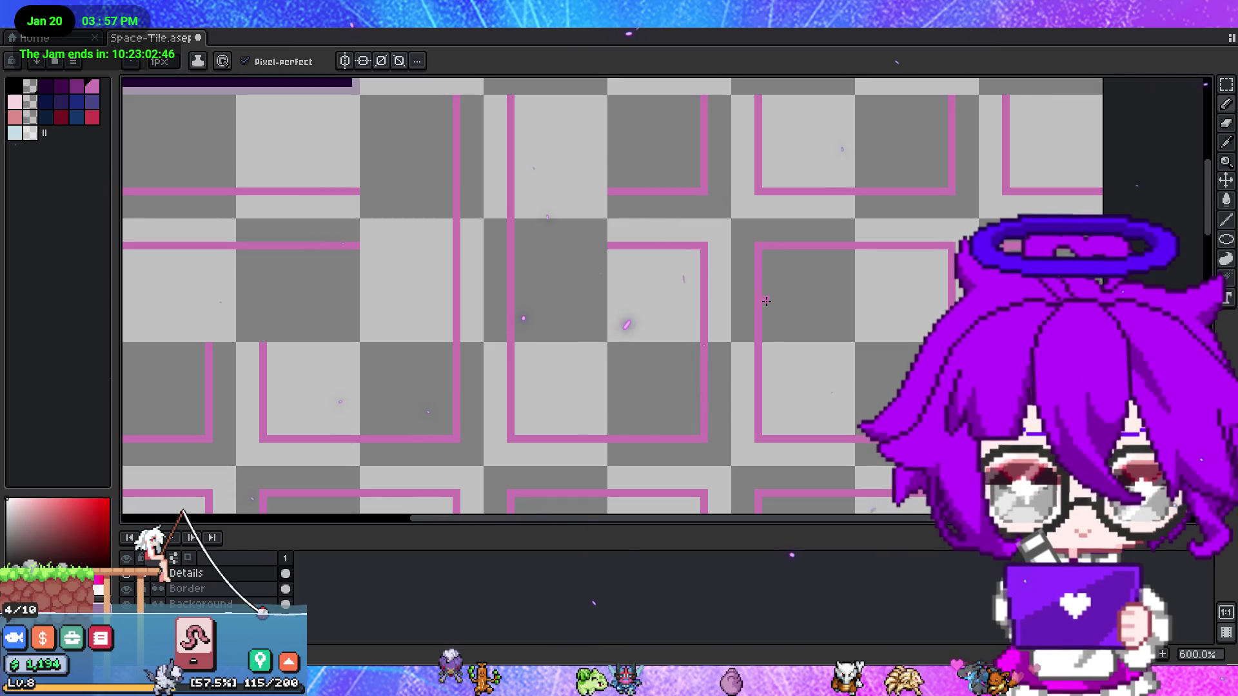
pyautogui.hscroll(-5, 742, 299)
pyautogui.hscroll(4, 709, 310)
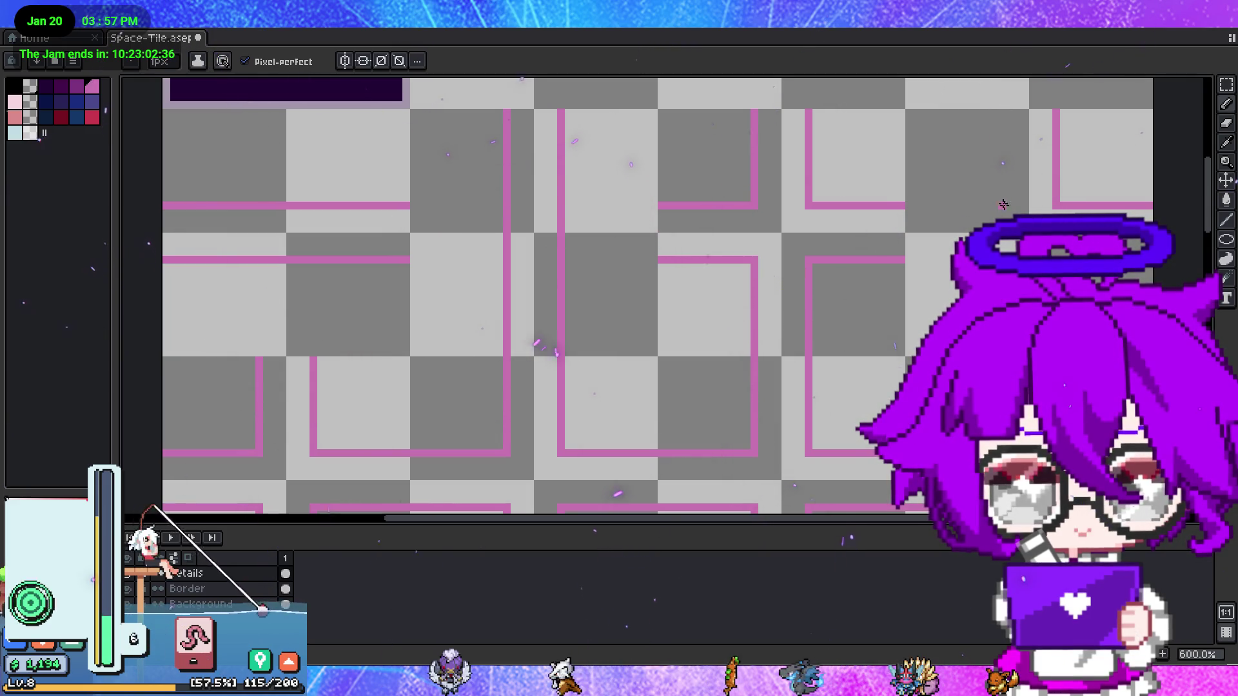
pyautogui.moveTo(1058, 205); pyautogui.dragTo(1151, 204)
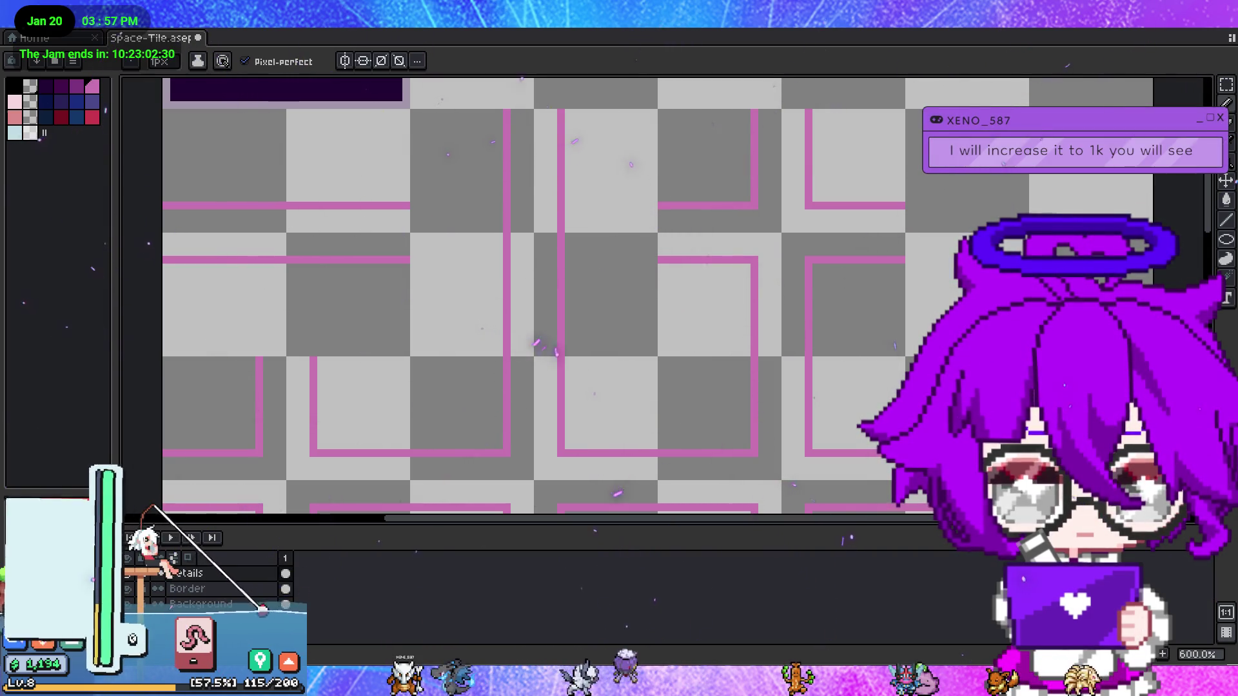
pyautogui.moveTo(760, 352); pyautogui.dragTo(804, 353)
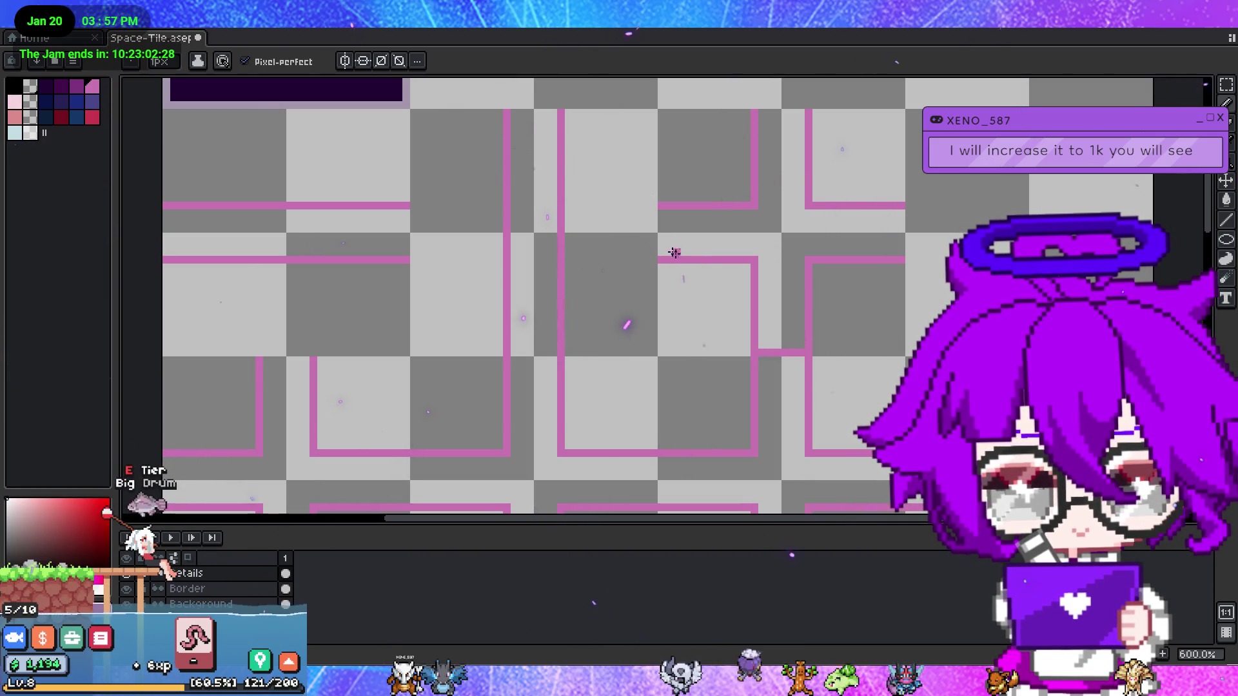
pyautogui.moveTo(661, 258); pyautogui.dragTo(661, 206)
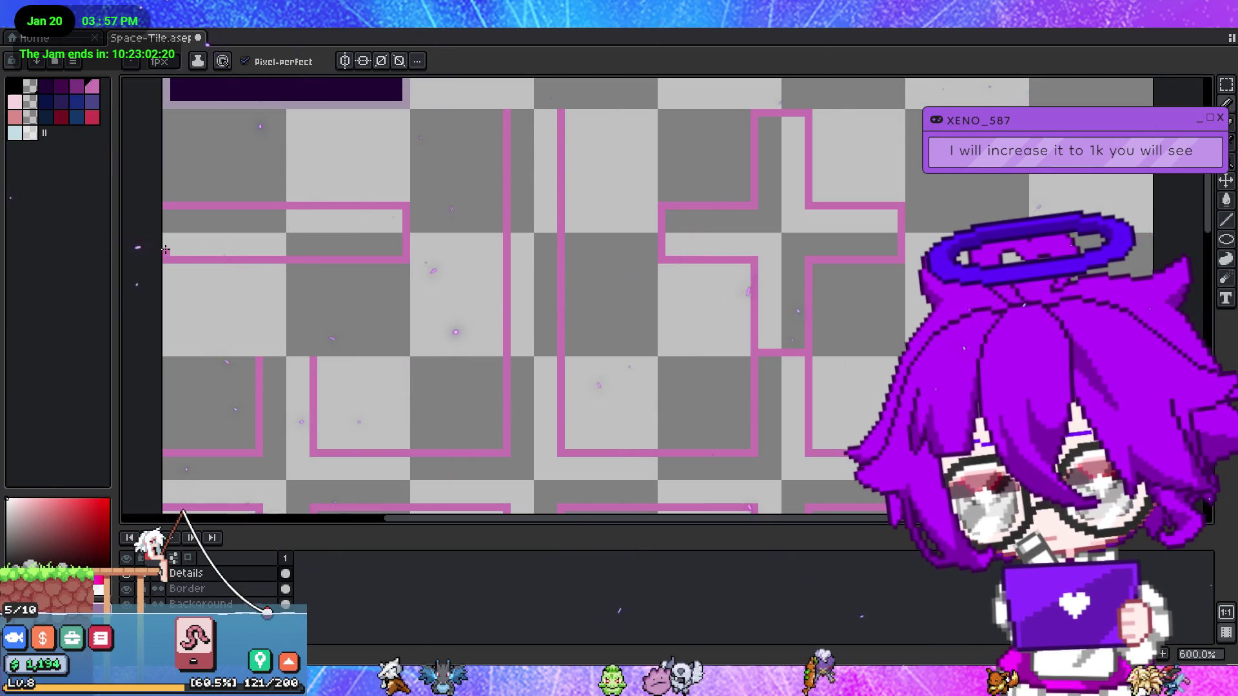
pyautogui.moveTo(556, 114); pyautogui.dragTo(506, 115)
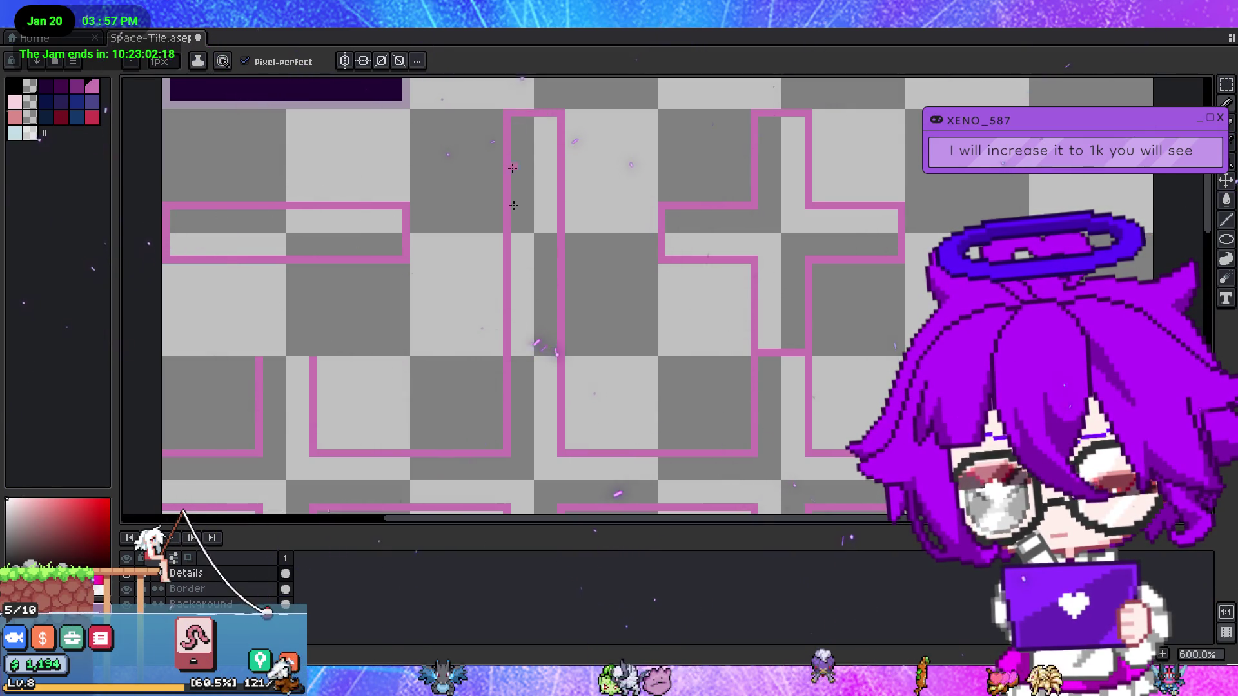
pyautogui.moveTo(556, 351); pyautogui.dragTo(511, 351)
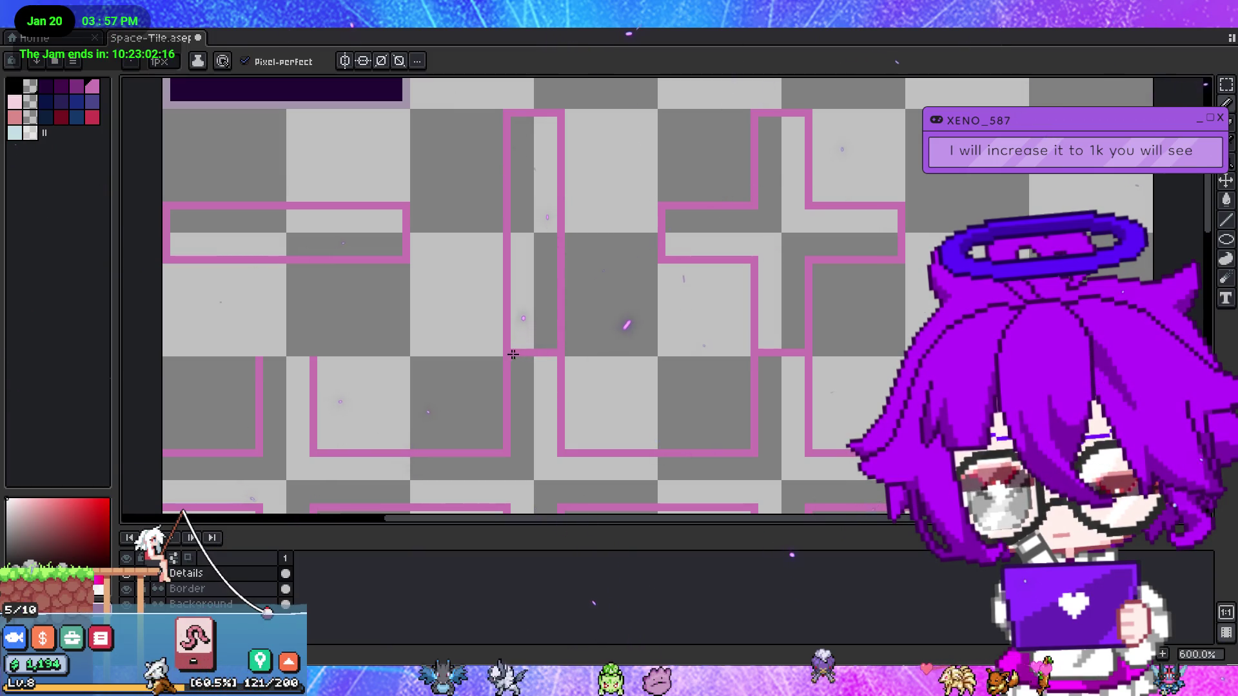
pyautogui.press('g')
pyautogui.click(755, 240)
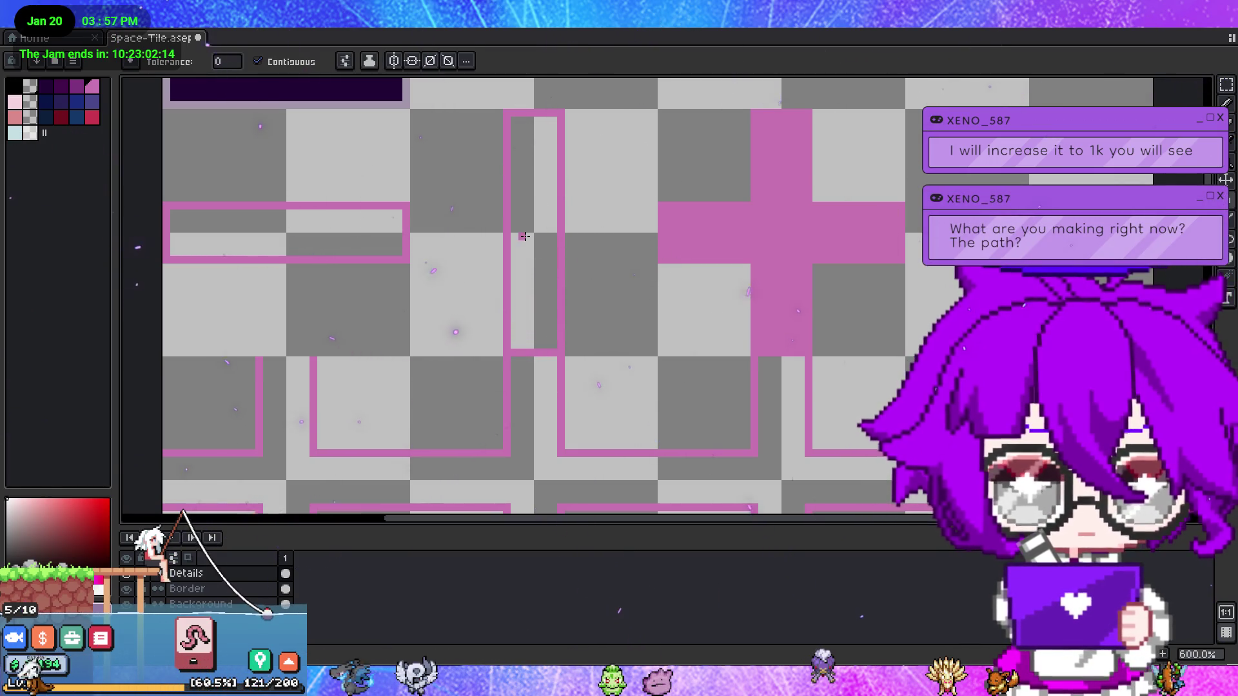
pyautogui.click(525, 237)
pyautogui.click(338, 240)
pyautogui.moveTo(459, 381); pyautogui.dragTo(470, 349)
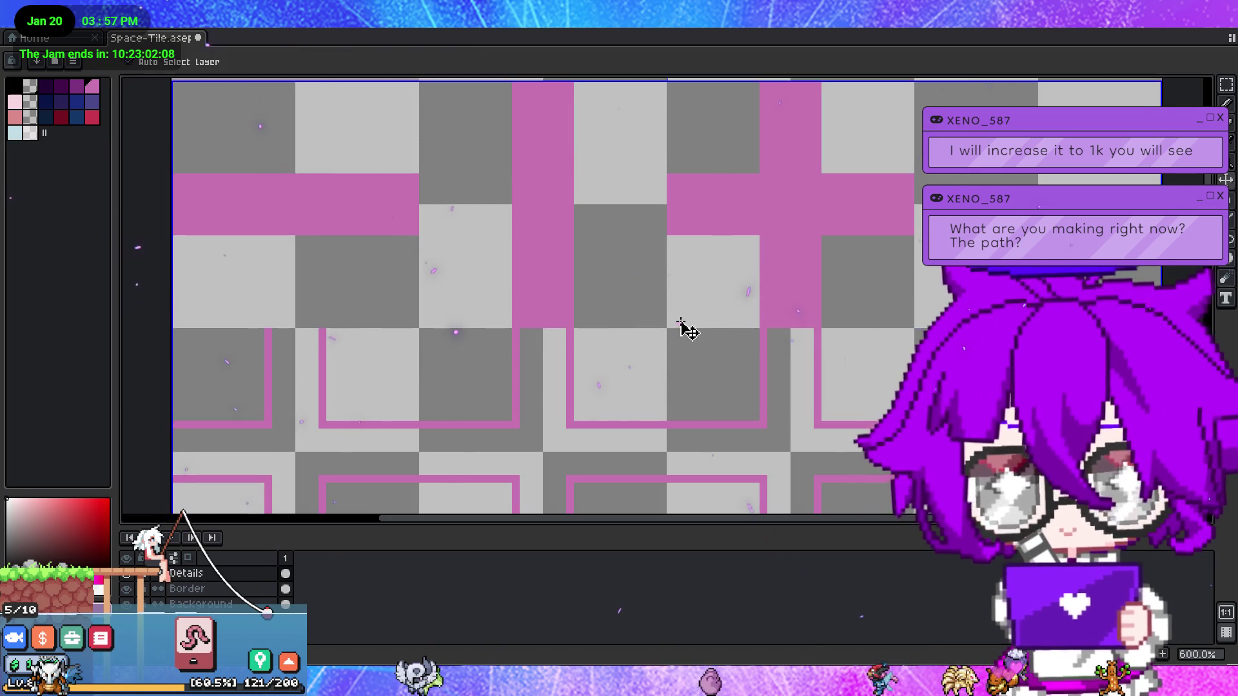
pyautogui.scroll(-3, 675, 323)
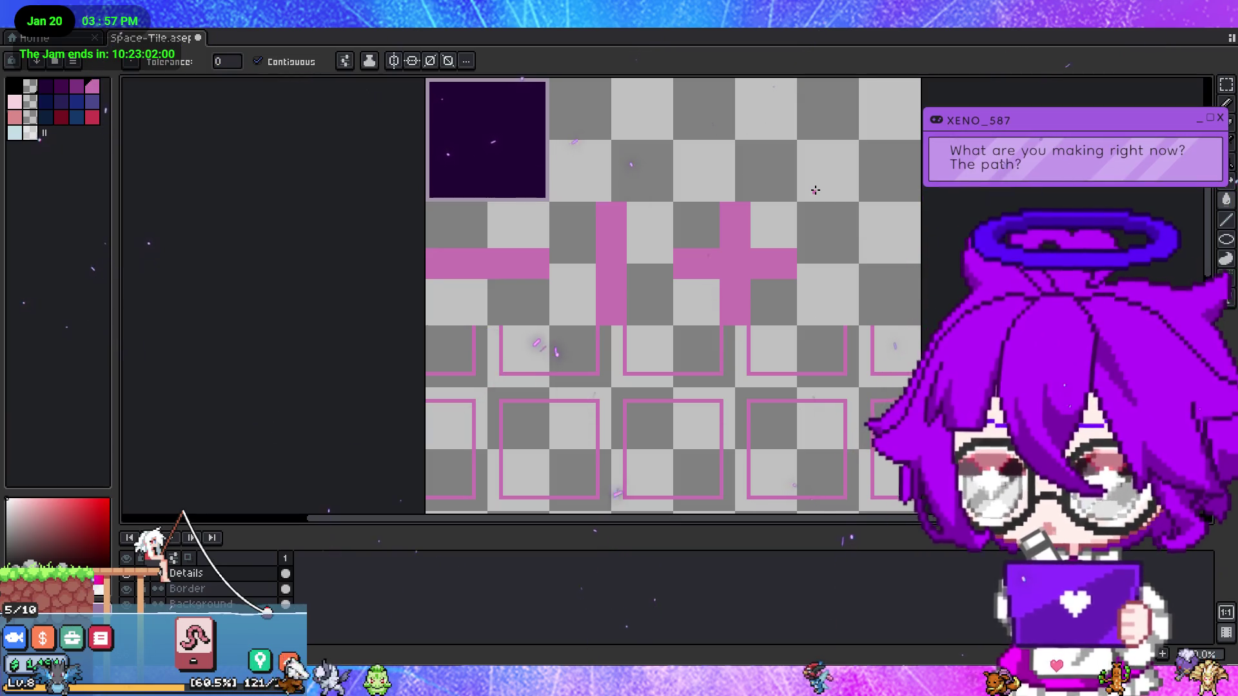
pyautogui.moveTo(588, 260); pyautogui.dragTo(549, 184)
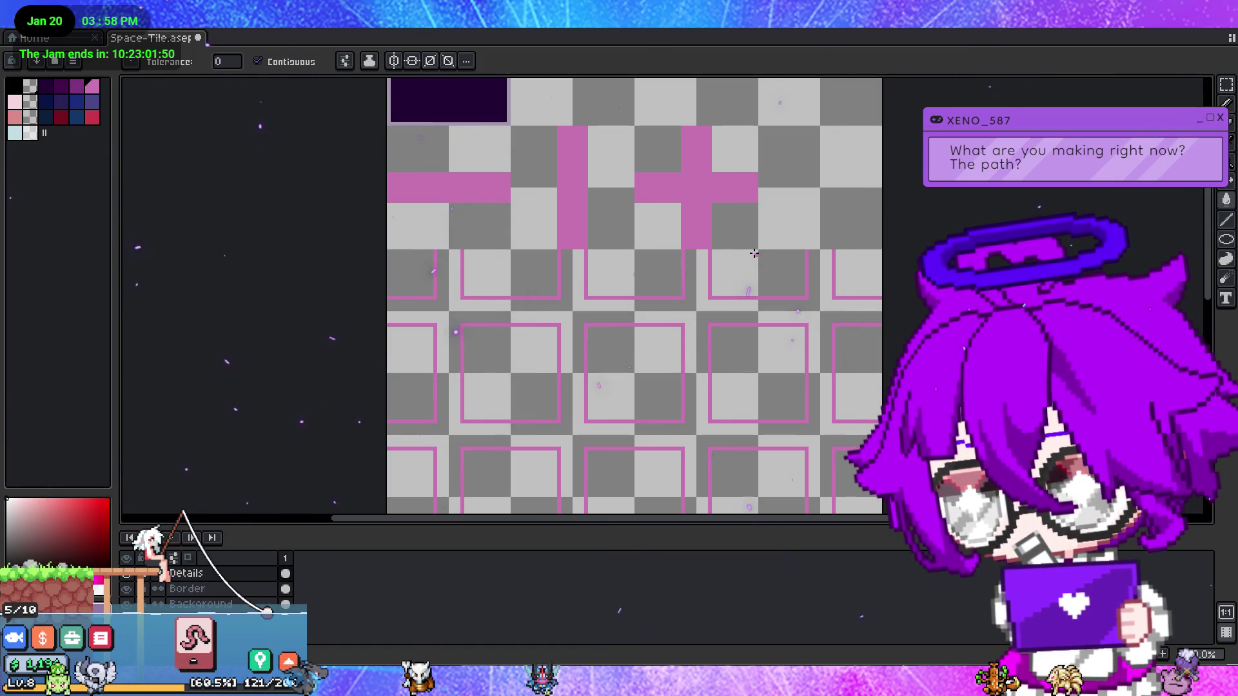
pyautogui.scroll(1, 604, 295)
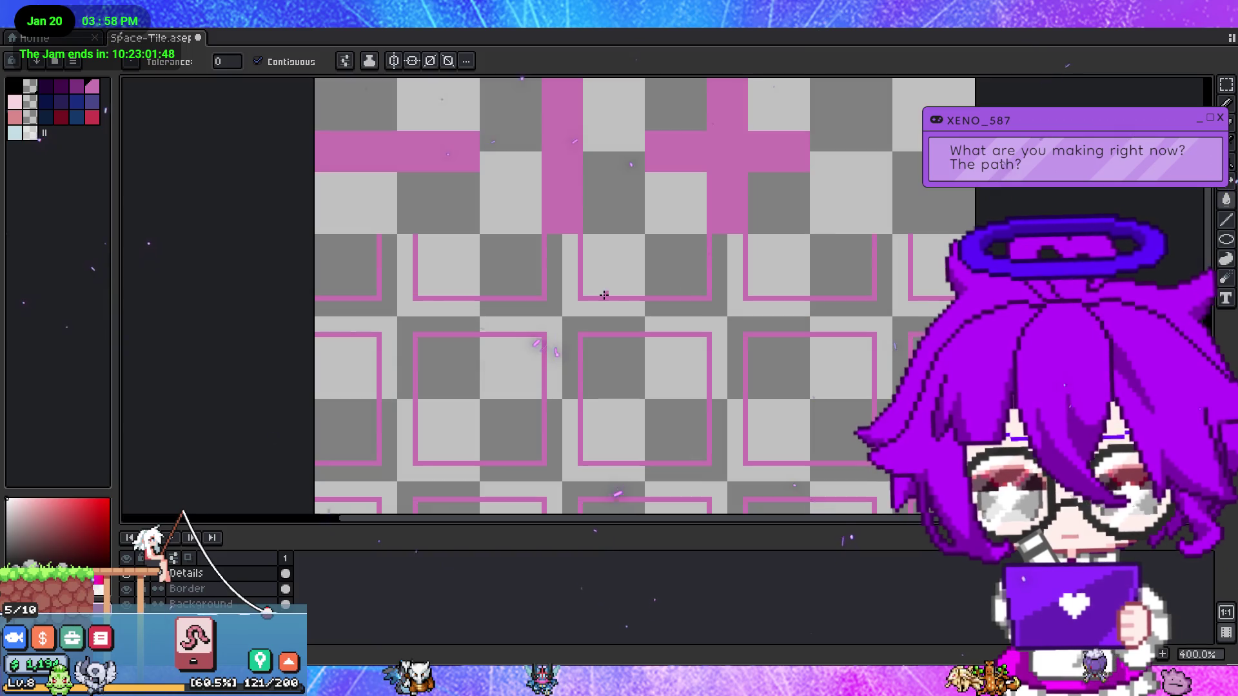
pyautogui.moveTo(501, 322); pyautogui.dragTo(567, 285)
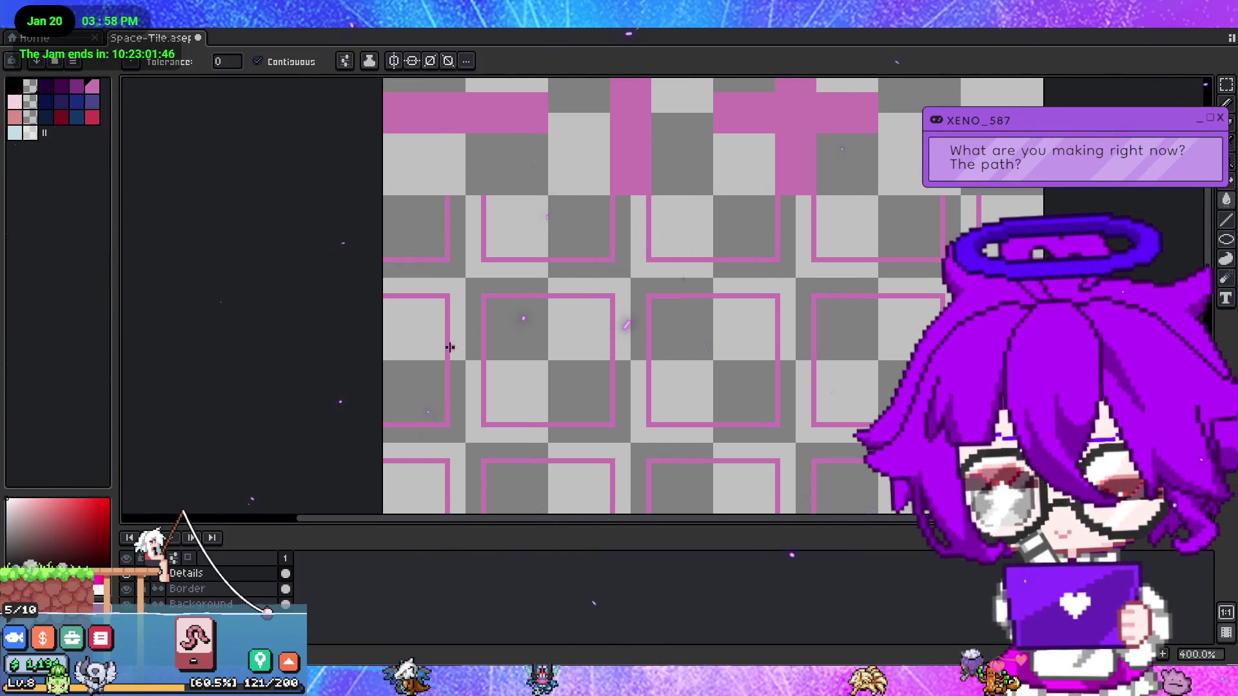
pyautogui.scroll(1, 451, 347)
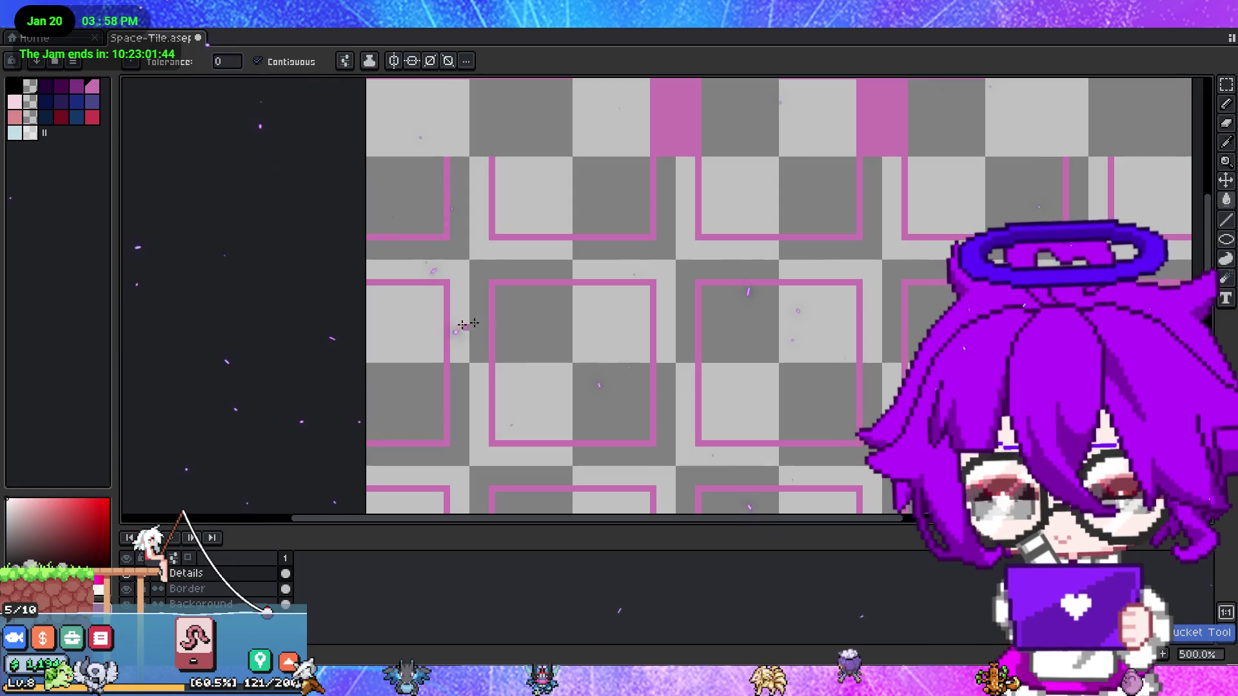
# - With the Pencil, open up the leftmost box outlines so the first boxes join, clearing stray pixels
pyautogui.press('b')
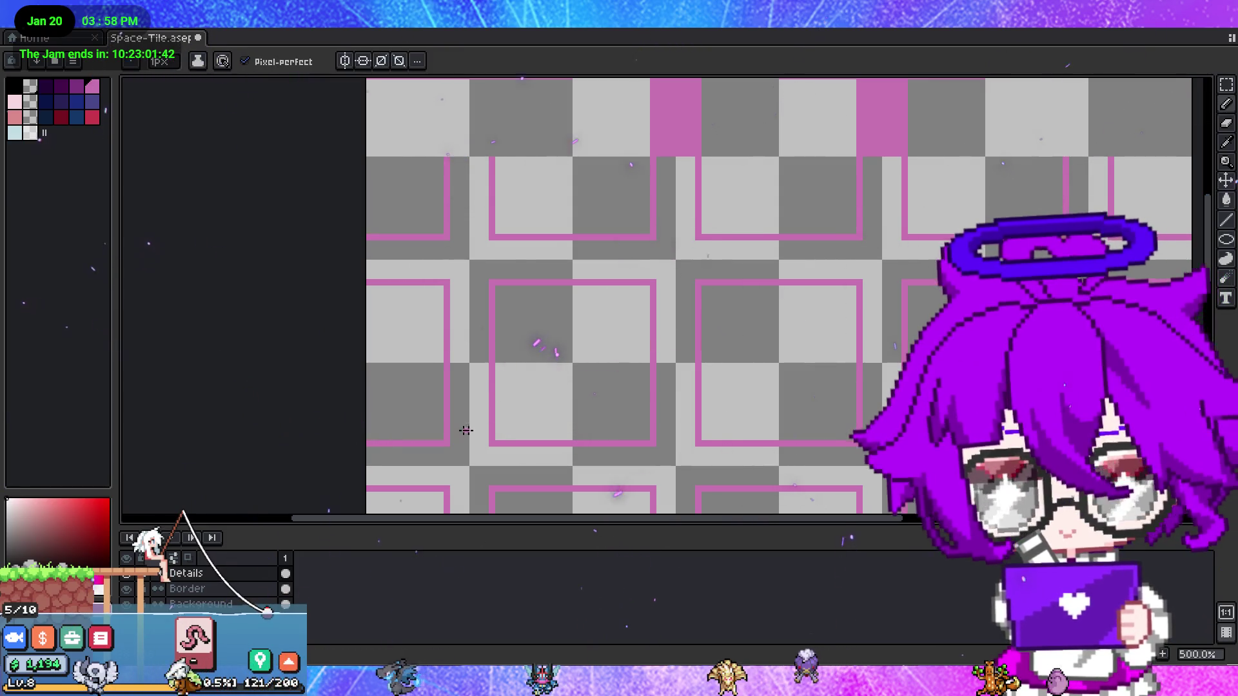
pyautogui.moveTo(447, 363)
pyautogui.mouseDown()
pyautogui.moveTo(448, 285)
pyautogui.moveTo(492, 282)
pyautogui.moveTo(492, 239)
pyautogui.moveTo(566, 237)
pyautogui.mouseUp()
pyautogui.moveTo(566, 282); pyautogui.dragTo(496, 284)
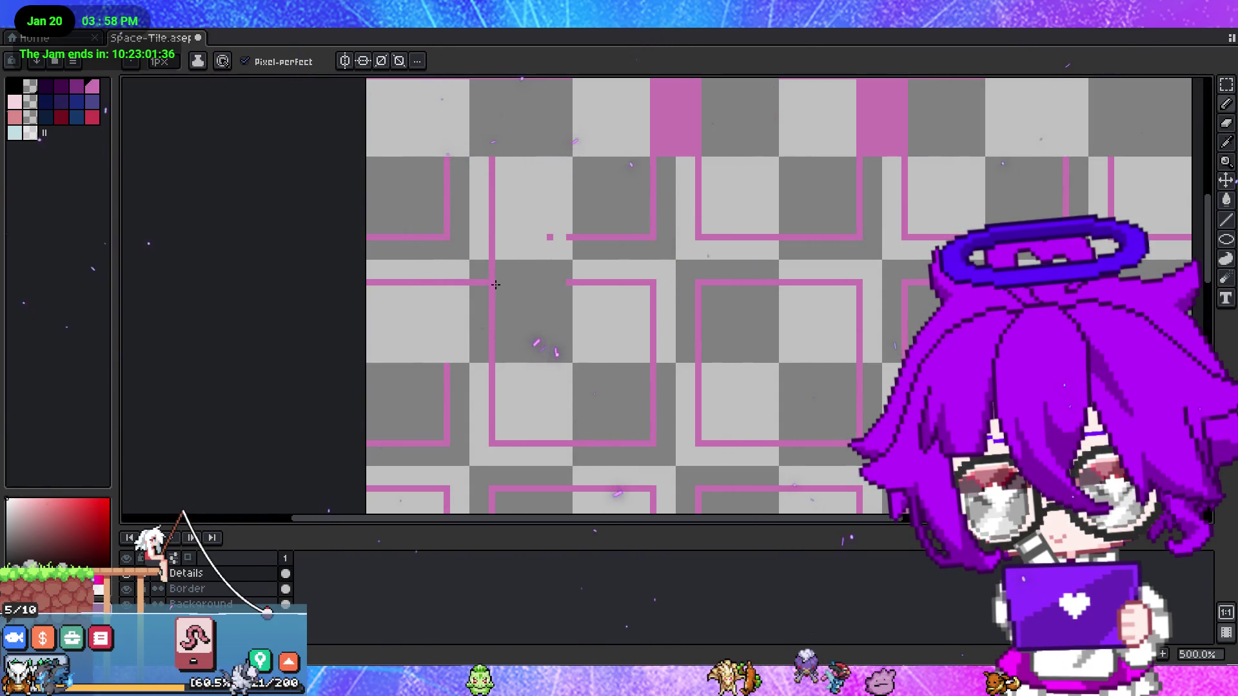
pyautogui.click(549, 237)
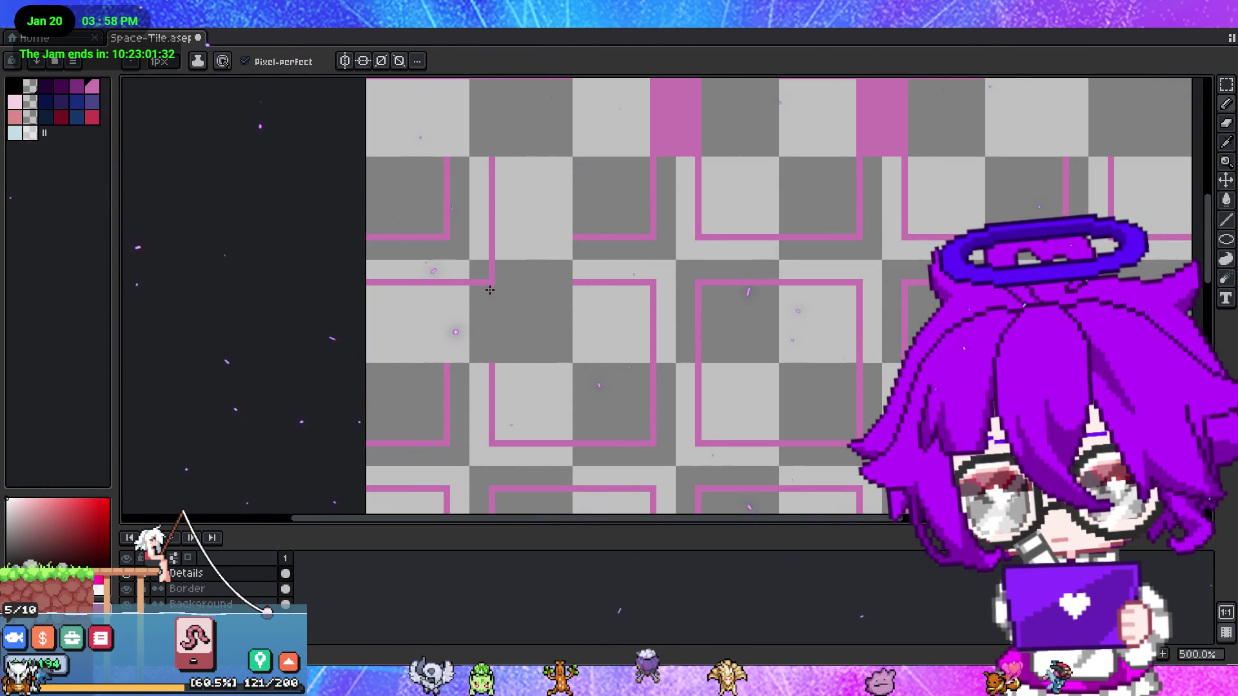
# - Move the vertical pink line down to the next box and erase that box's top edge
pyautogui.hscroll(2, 549, 322)
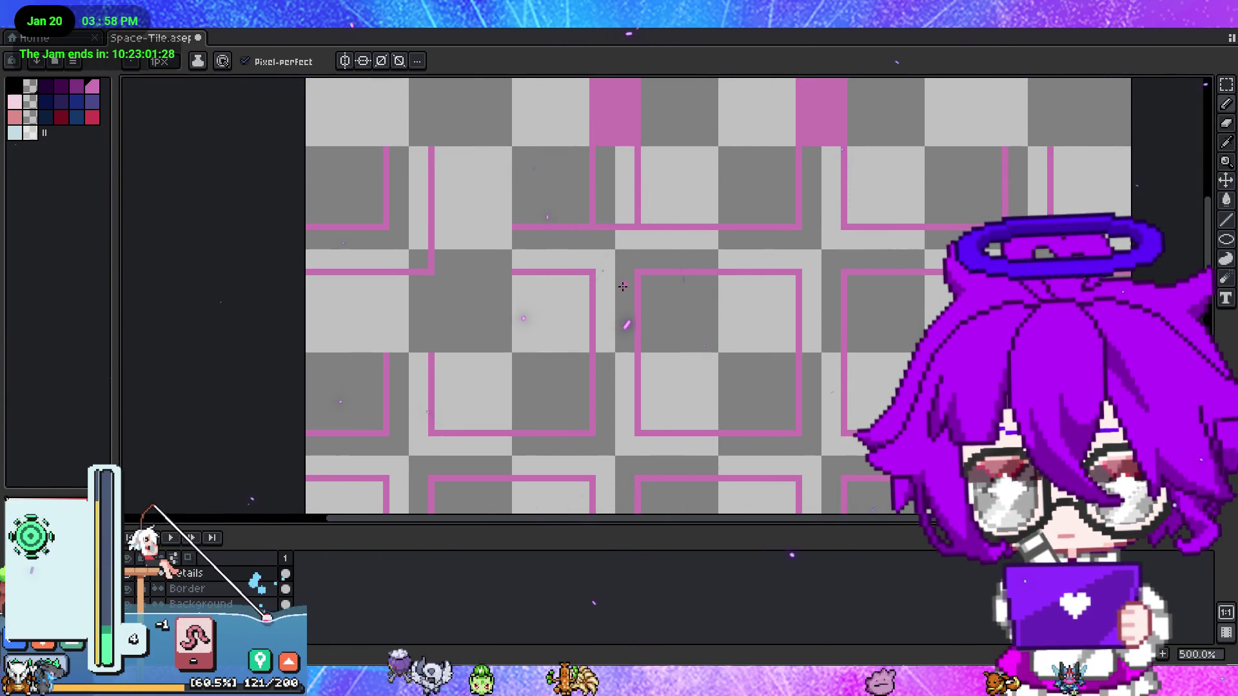
pyautogui.moveTo(637, 273); pyautogui.dragTo(637, 149)
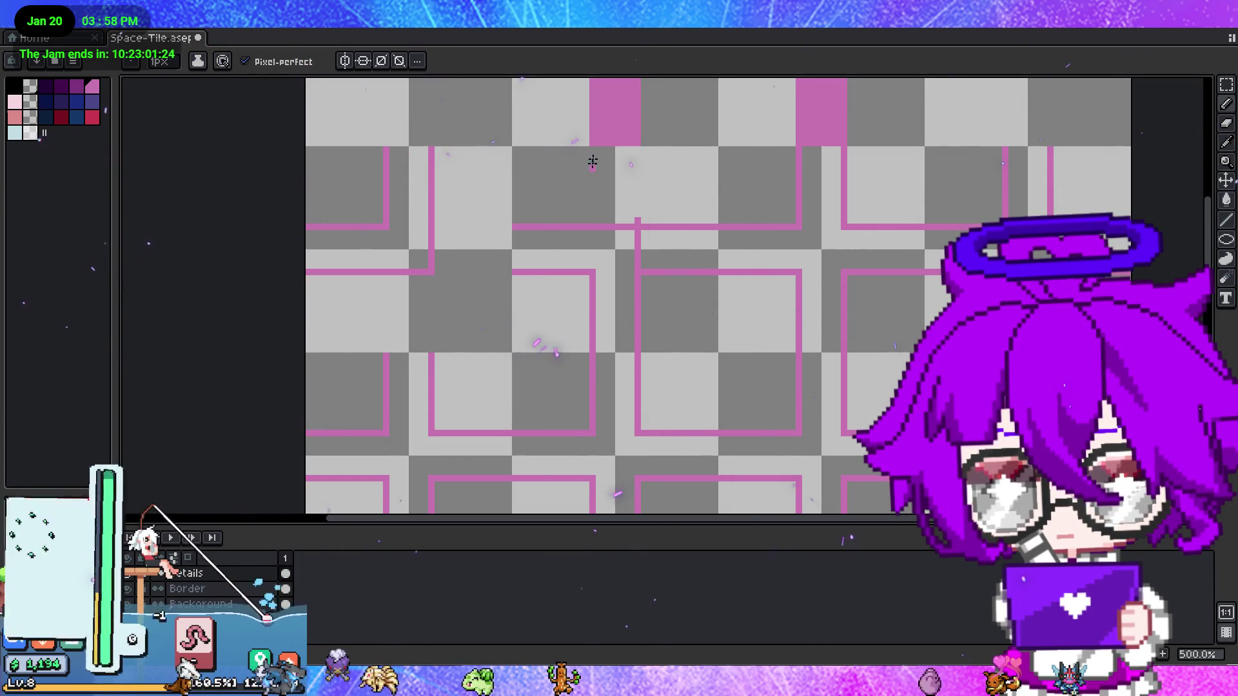
pyautogui.click(637, 221)
pyautogui.moveTo(643, 271); pyautogui.dragTo(710, 270)
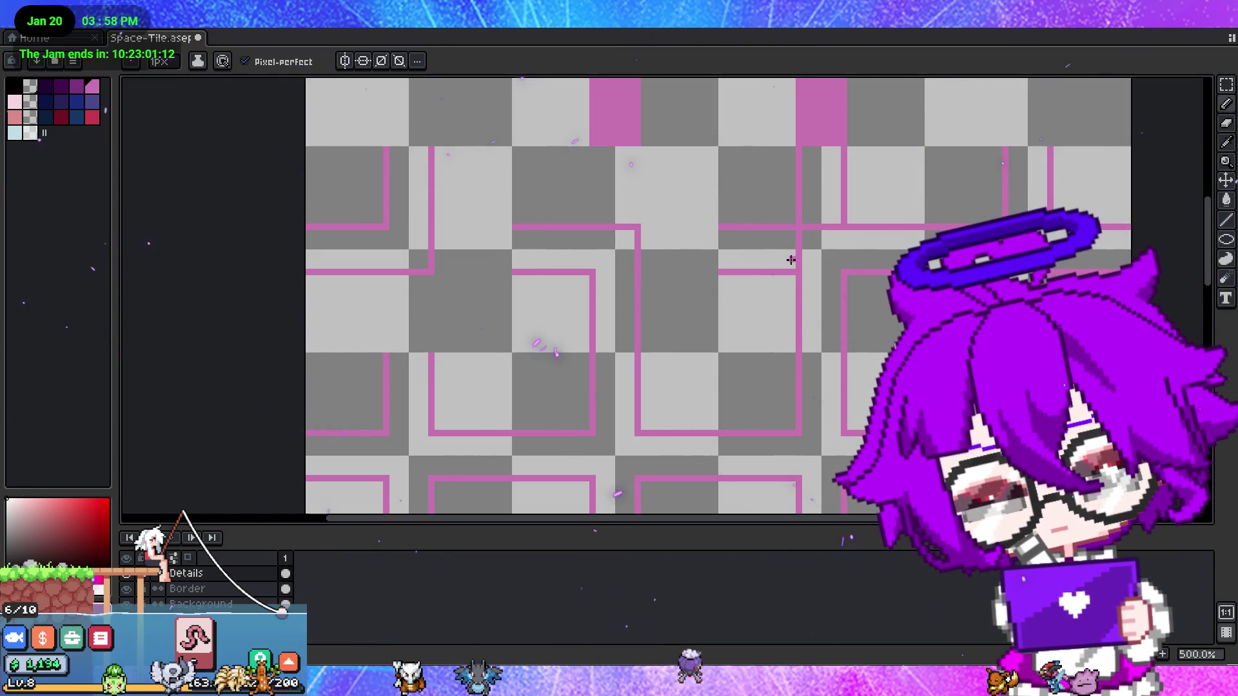
pyautogui.moveTo(791, 260); pyautogui.dragTo(733, 274)
pyautogui.hotkey('ctrl', 'z')
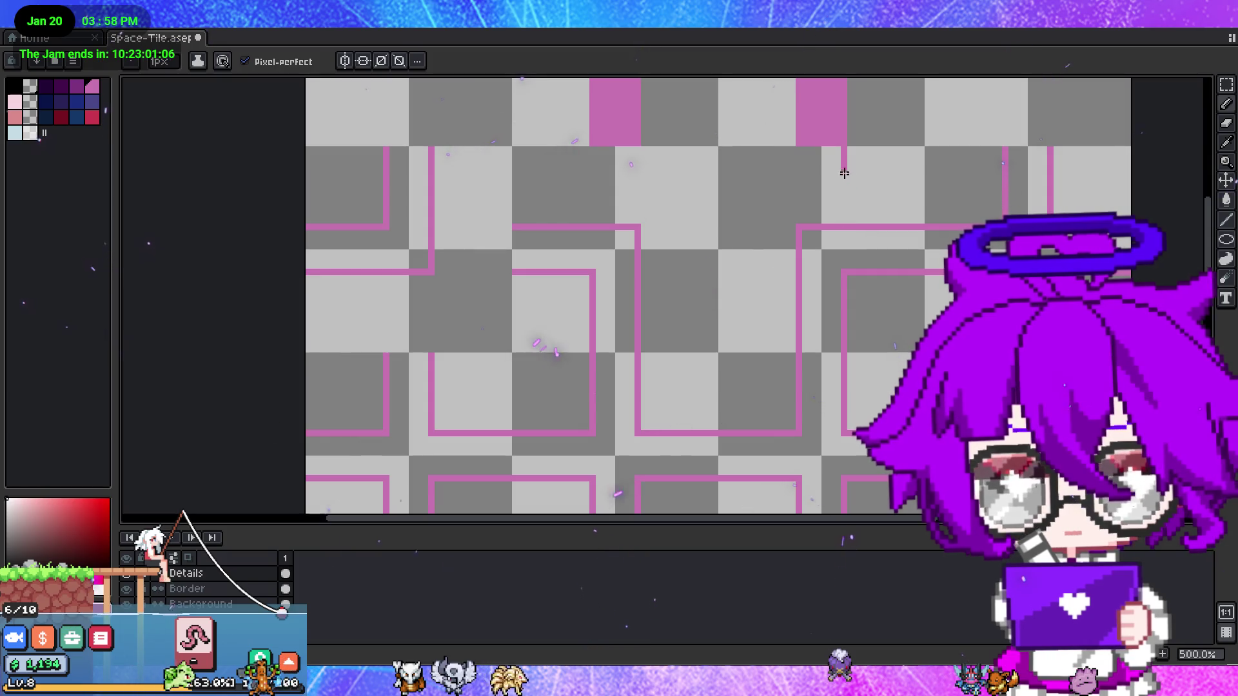
# - Join the boxes further right with a new pink line and erase the leftover outline segments and dots
pyautogui.moveTo(870, 189); pyautogui.dragTo(678, 188)
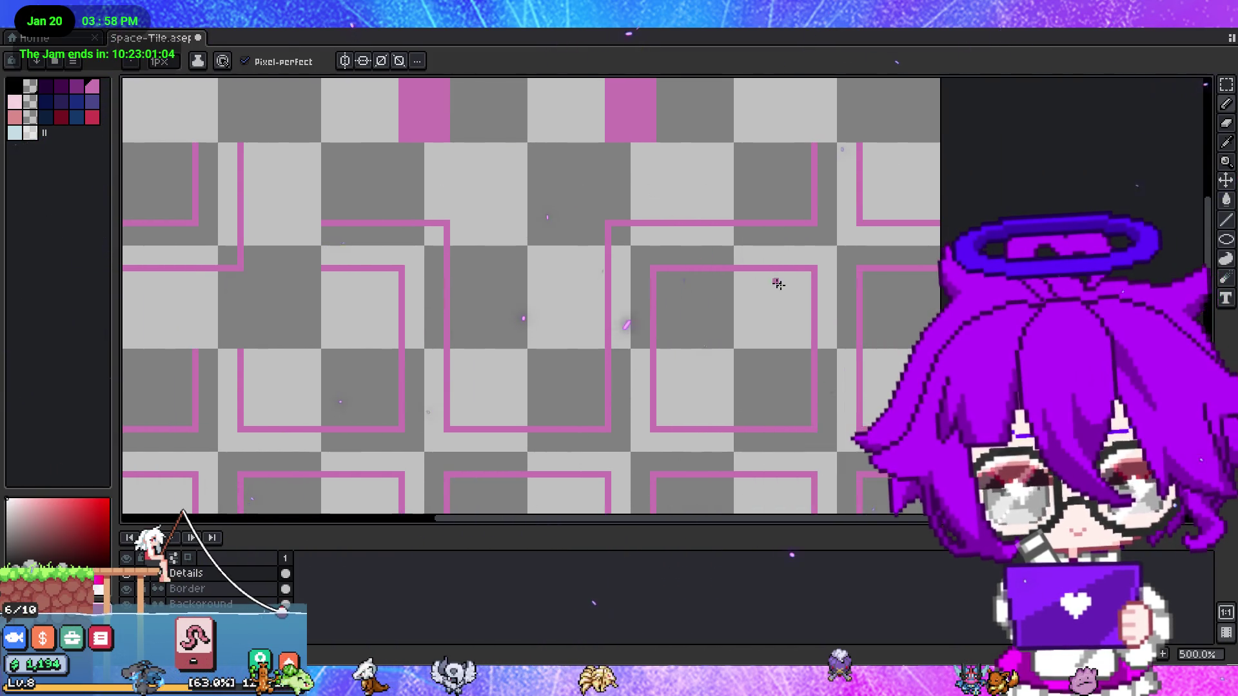
pyautogui.moveTo(815, 224)
pyautogui.mouseDown()
pyautogui.moveTo(816, 268)
pyautogui.moveTo(853, 271)
pyautogui.mouseUp()
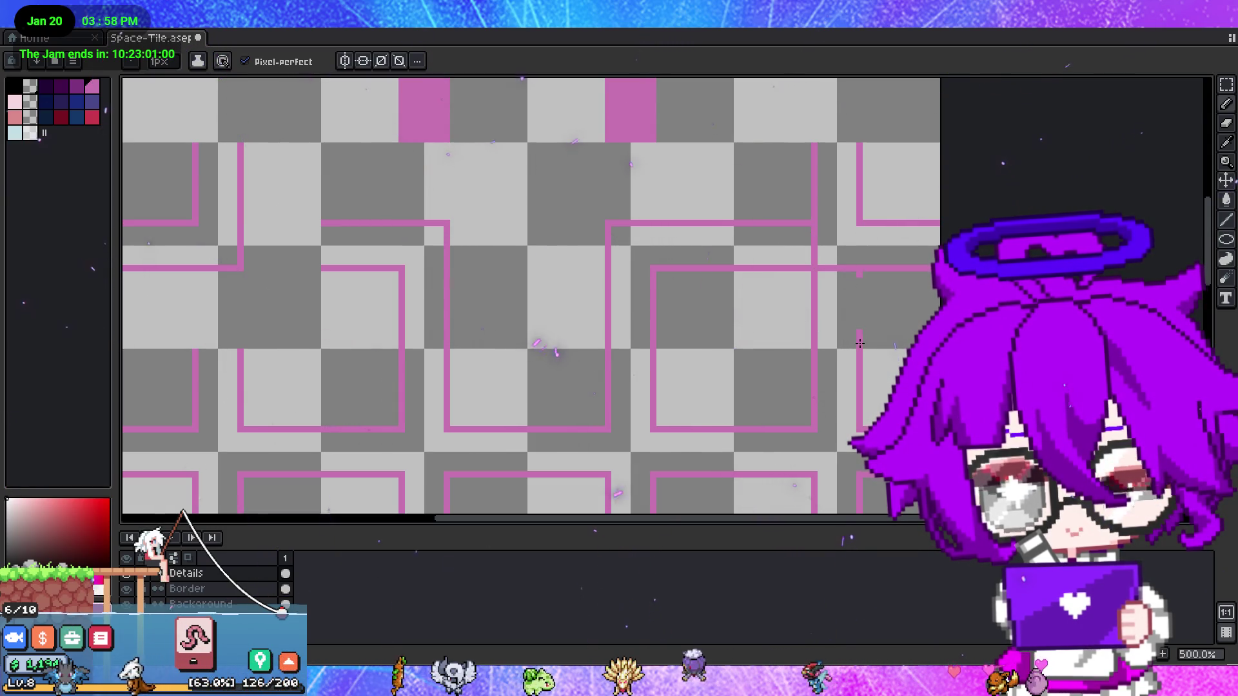
pyautogui.moveTo(816, 275); pyautogui.dragTo(814, 344)
pyautogui.click(808, 267)
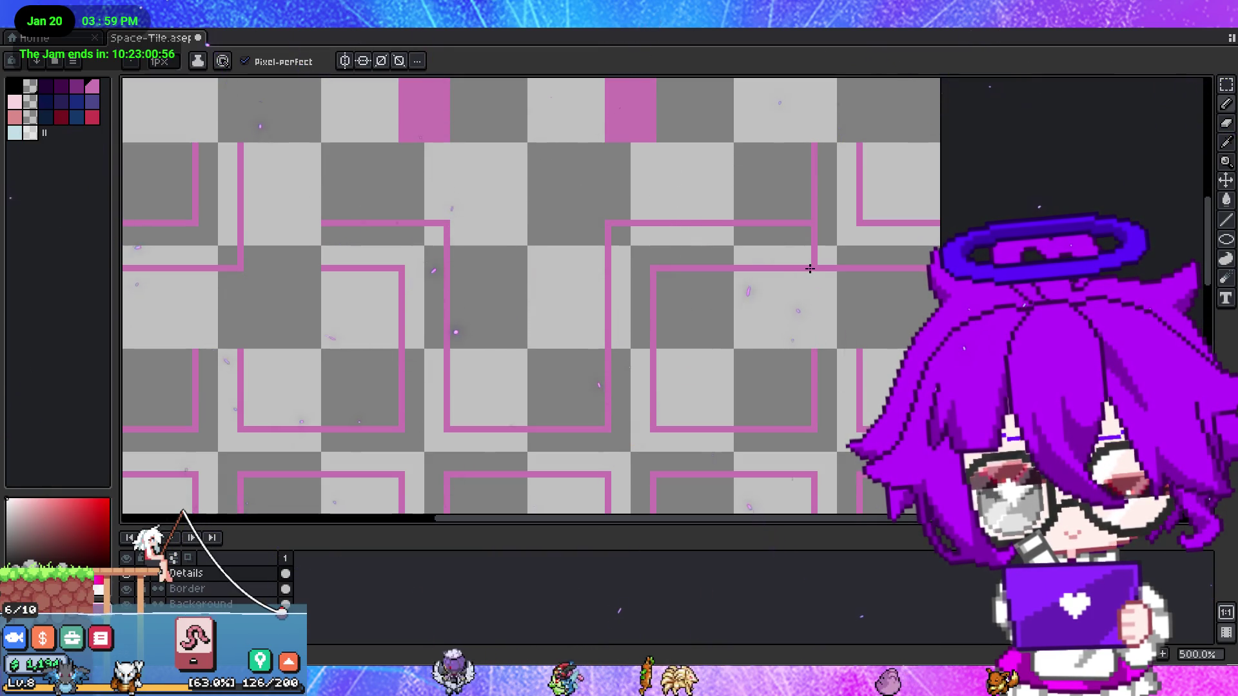
pyautogui.moveTo(800, 223); pyautogui.dragTo(736, 223)
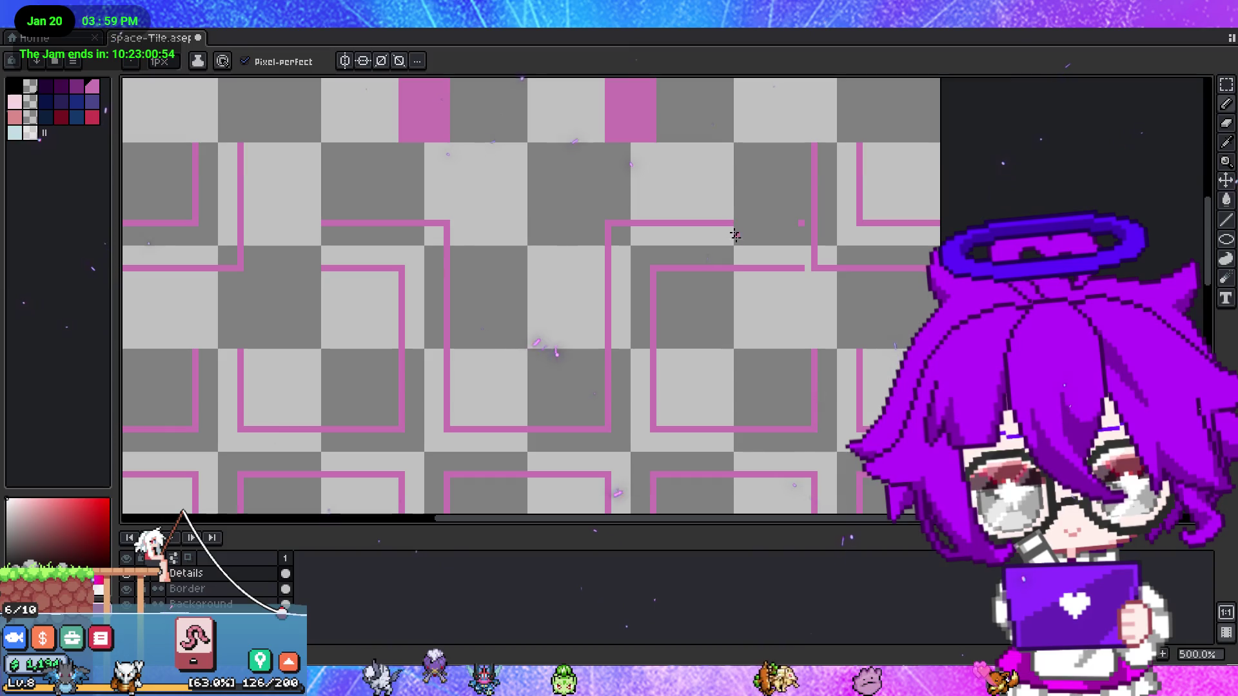
pyautogui.click(739, 268)
pyautogui.moveTo(768, 267); pyautogui.dragTo(802, 265)
pyautogui.click(802, 223)
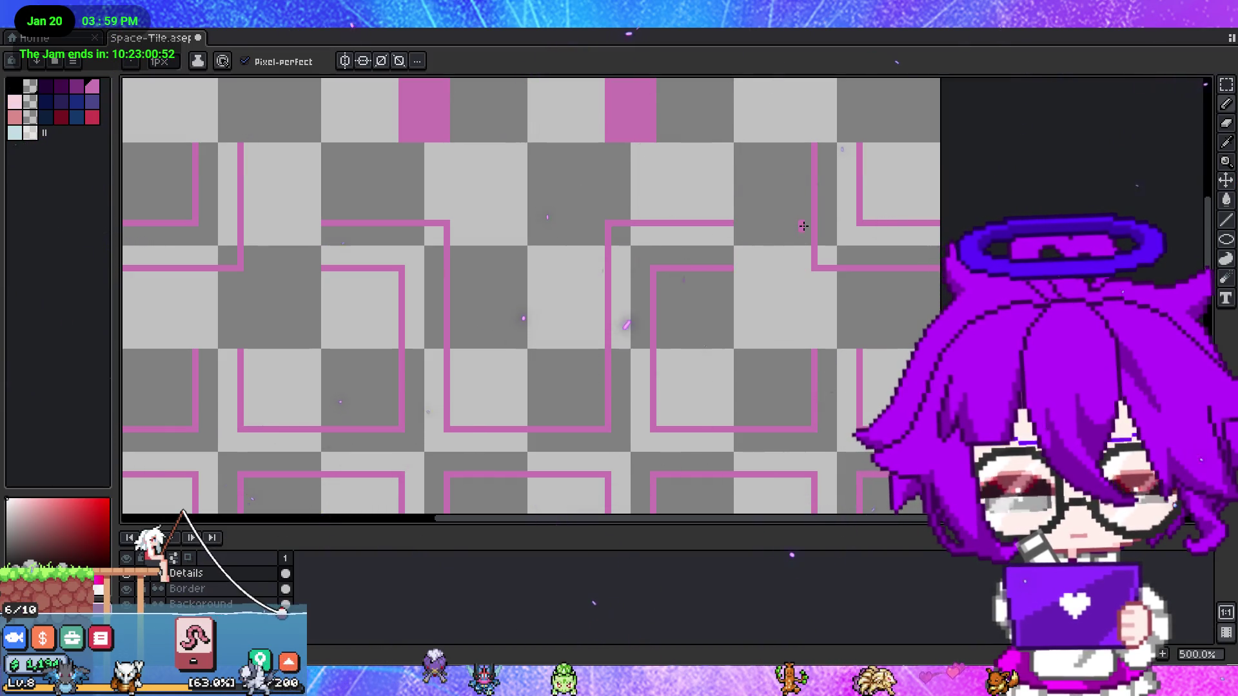
pyautogui.hscroll(-2, 790, 314)
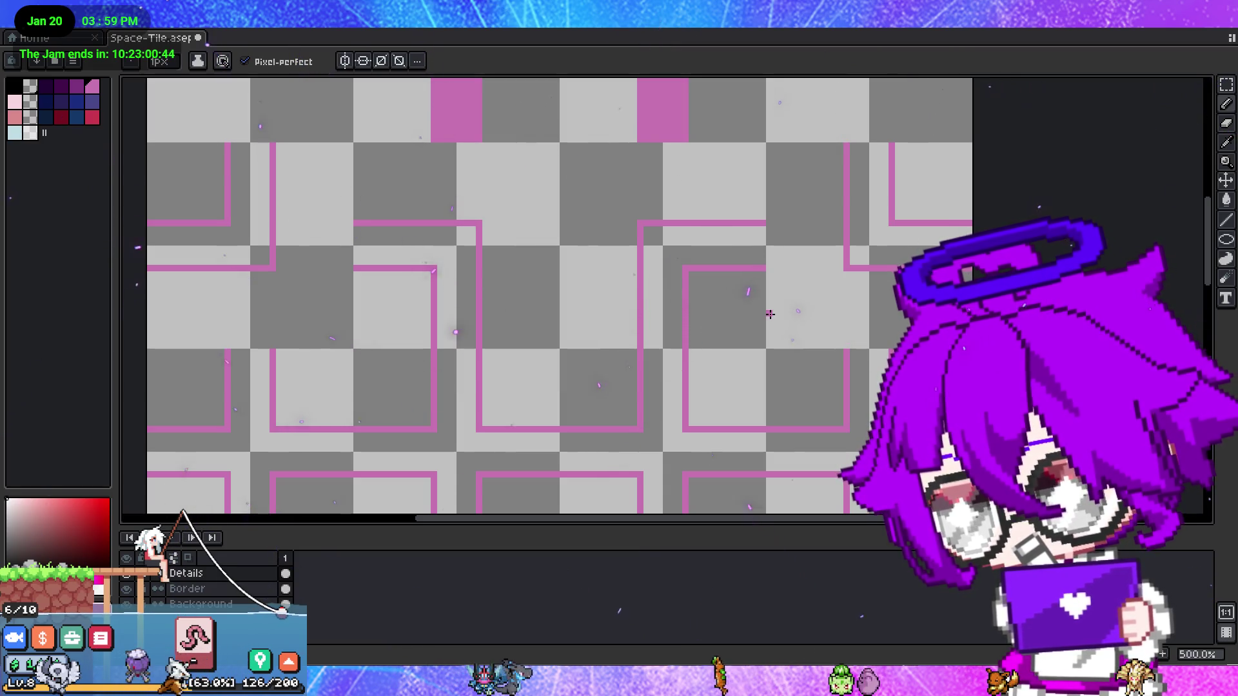
pyautogui.moveTo(715, 332); pyautogui.dragTo(763, 277)
pyautogui.moveTo(611, 274); pyautogui.dragTo(669, 293)
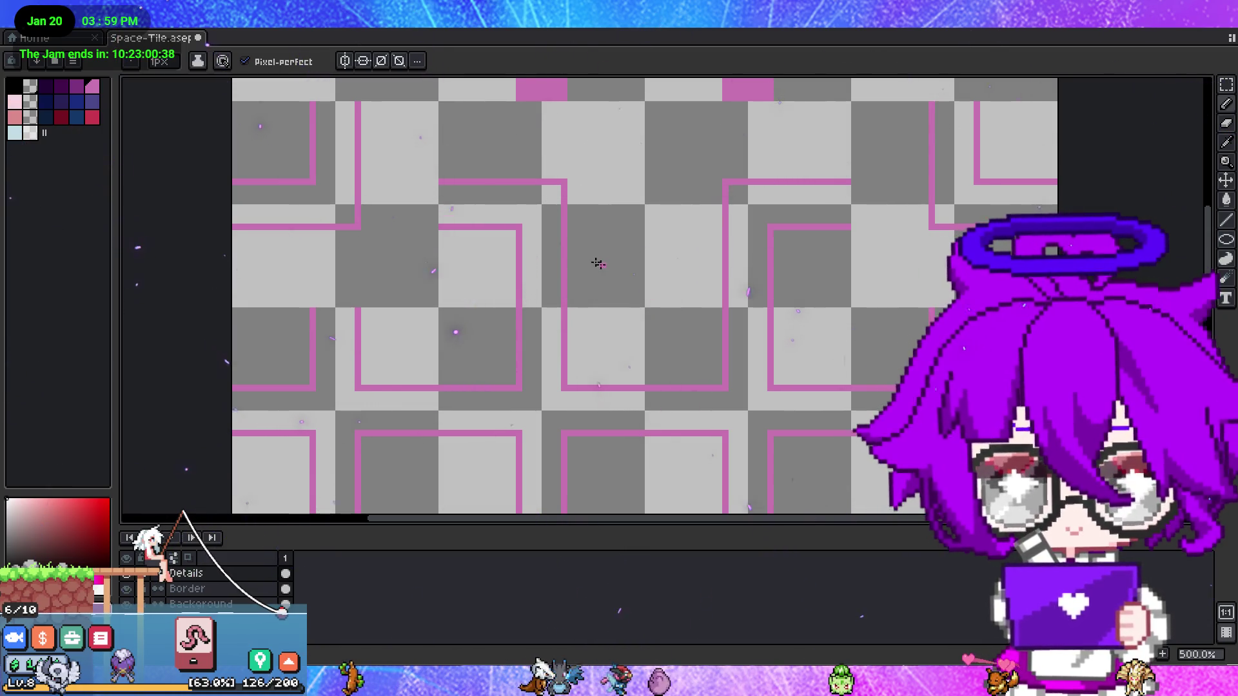
pyautogui.moveTo(597, 264)
pyautogui.mouseDown()
pyautogui.moveTo(658, 340)
pyautogui.moveTo(673, 277)
pyautogui.mouseUp()
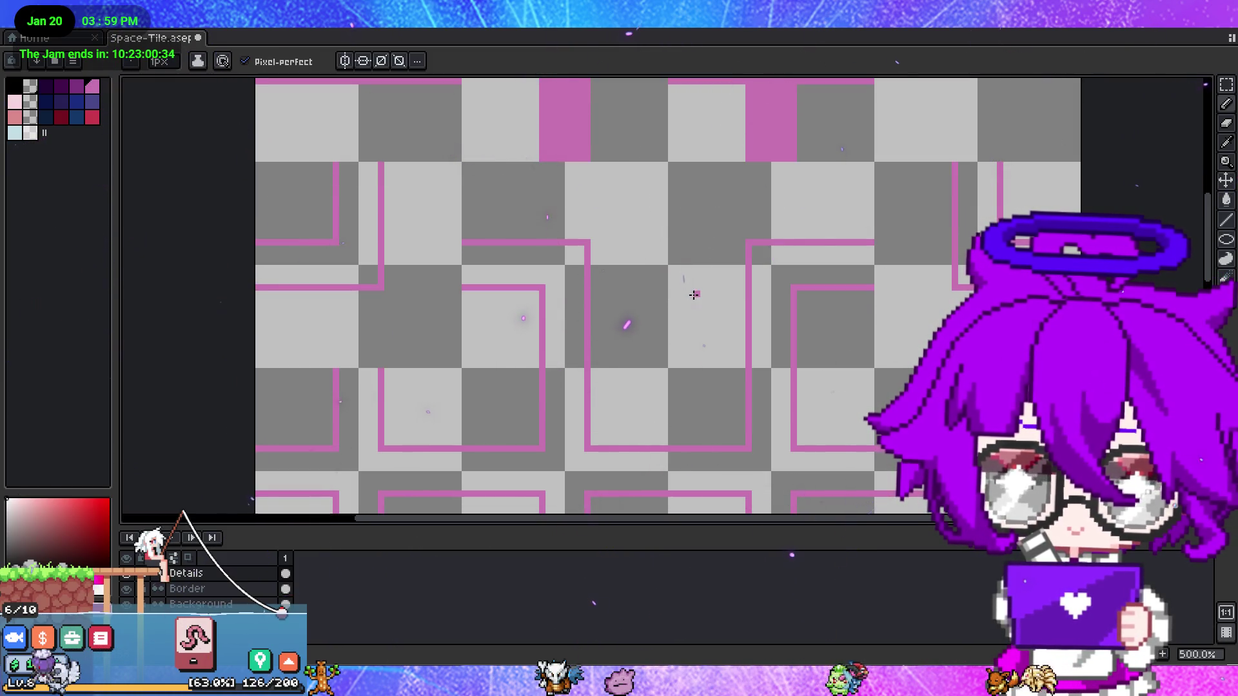
# - Undo the last edit, then link the middle upper and lower boxes with short pink lines, trimming the extra vertical piece
pyautogui.scroll(1, 694, 351)
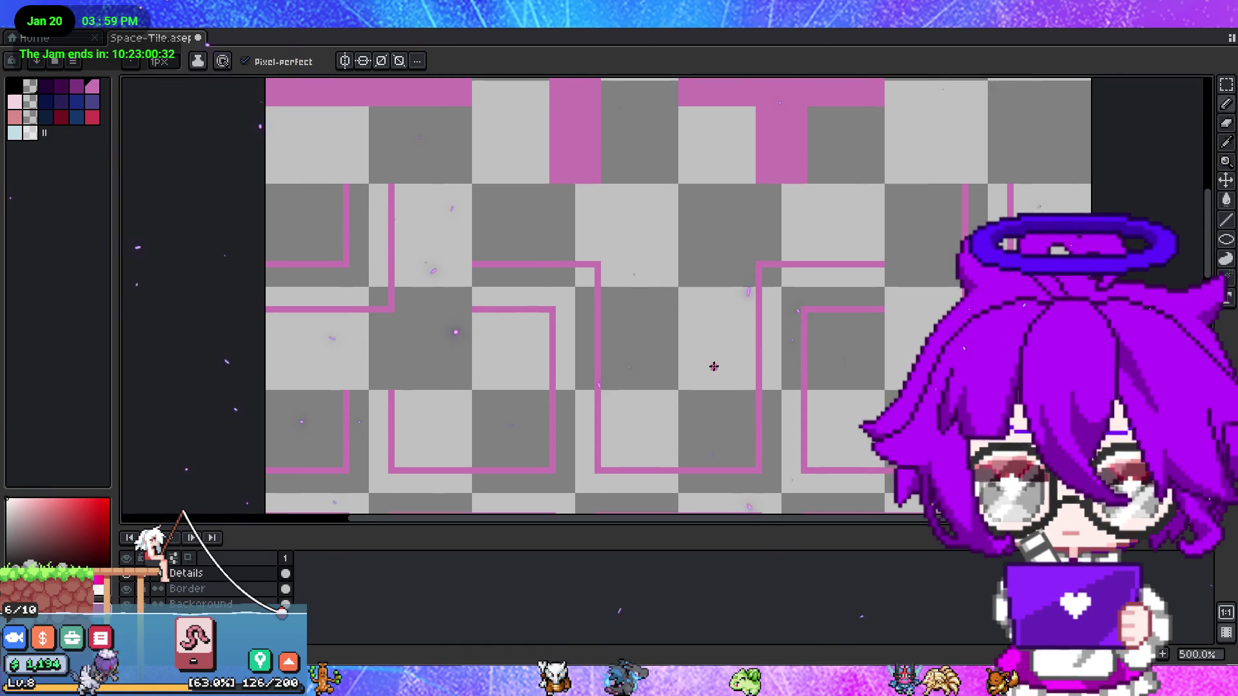
pyautogui.scroll(-5, 677, 367)
pyautogui.scroll(-2, 451, 394)
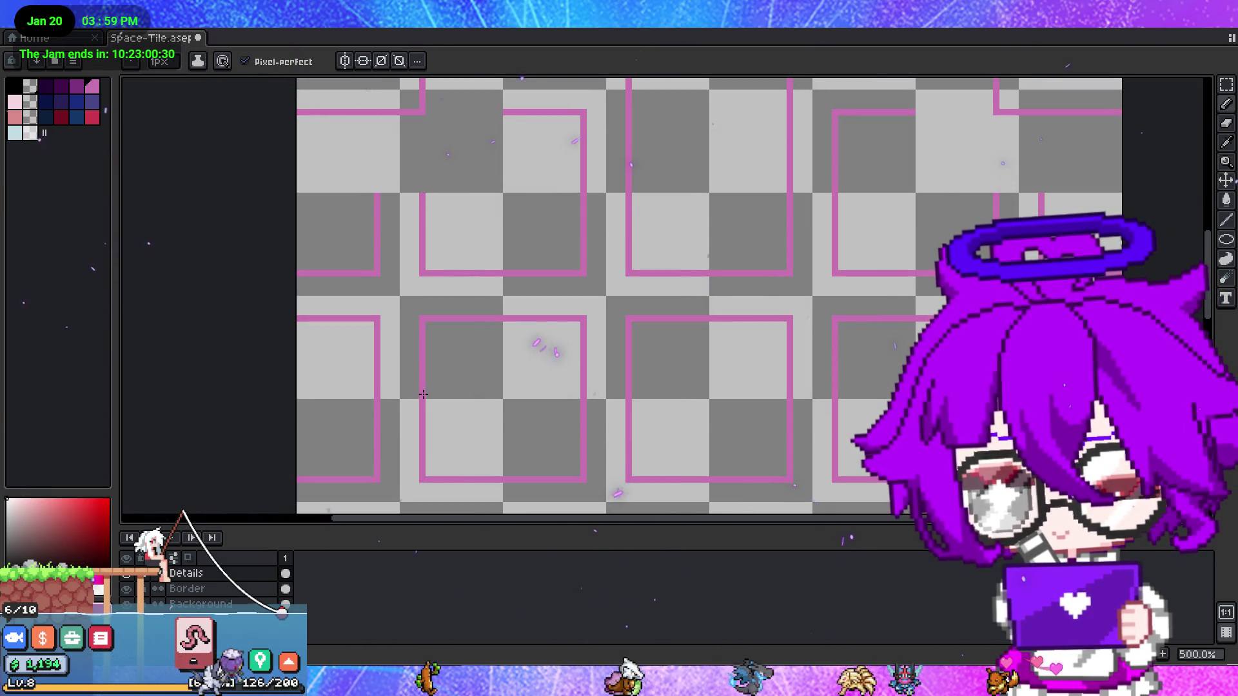
pyautogui.hotkey('ctrl', 'z')
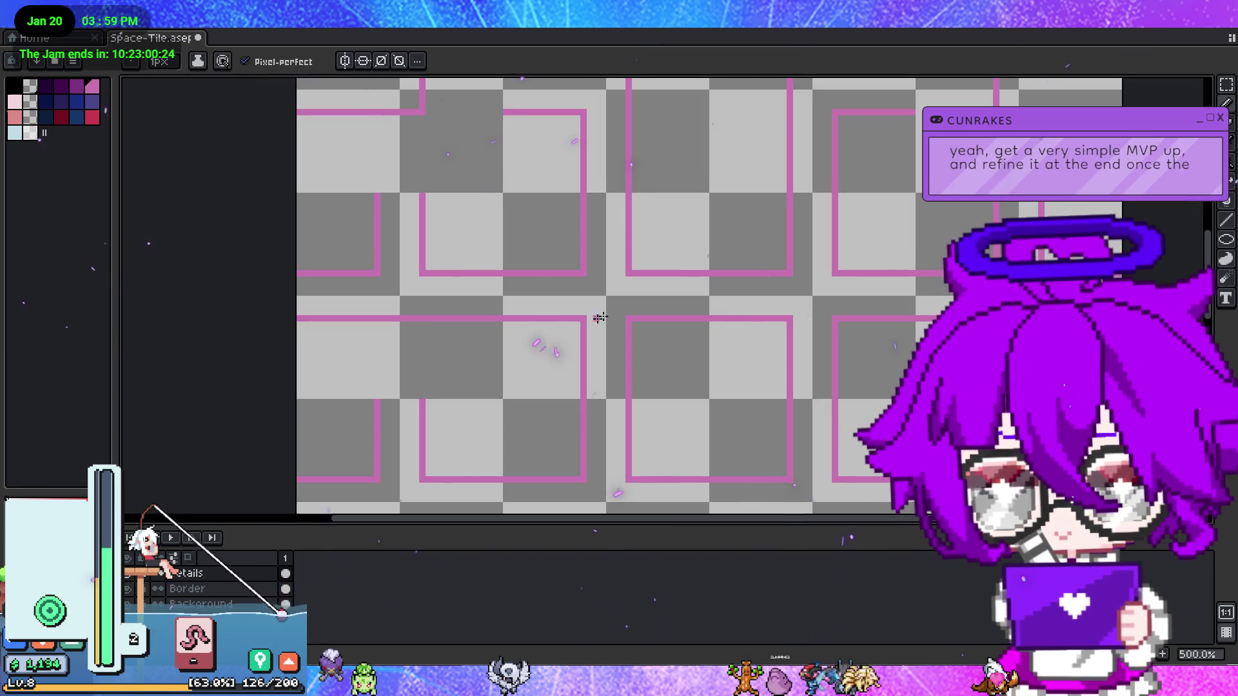
pyautogui.moveTo(631, 317); pyautogui.dragTo(630, 284)
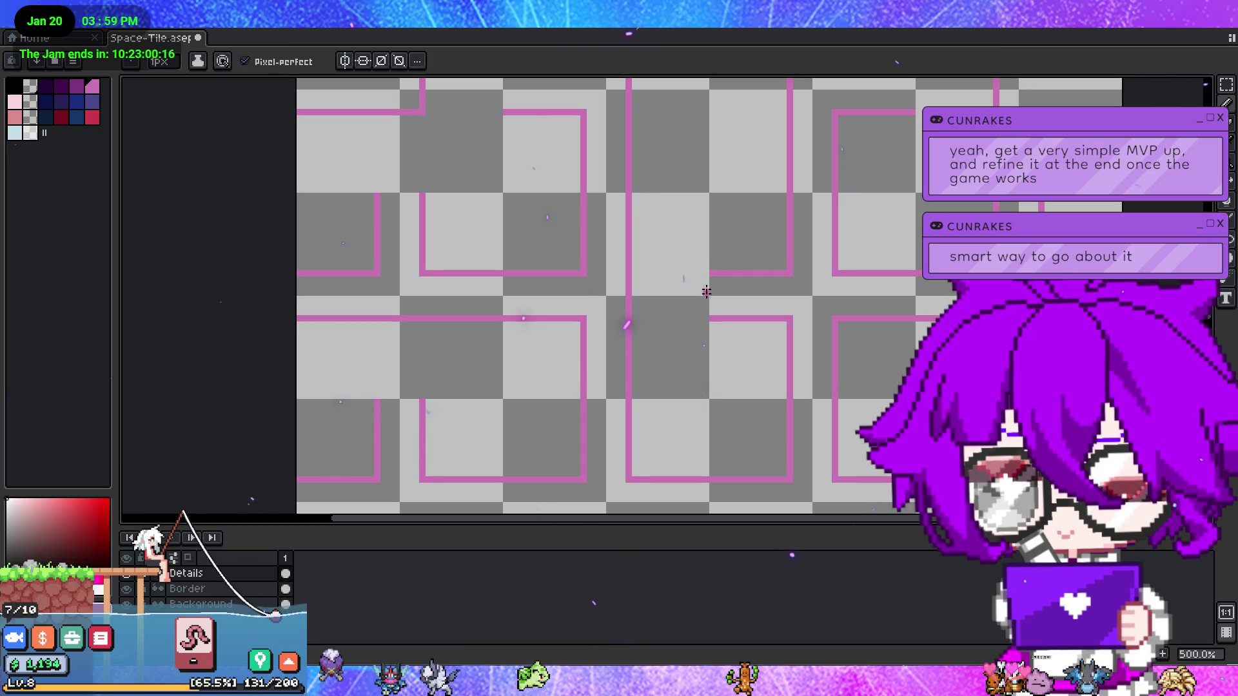
pyautogui.hscroll(3, 700, 327)
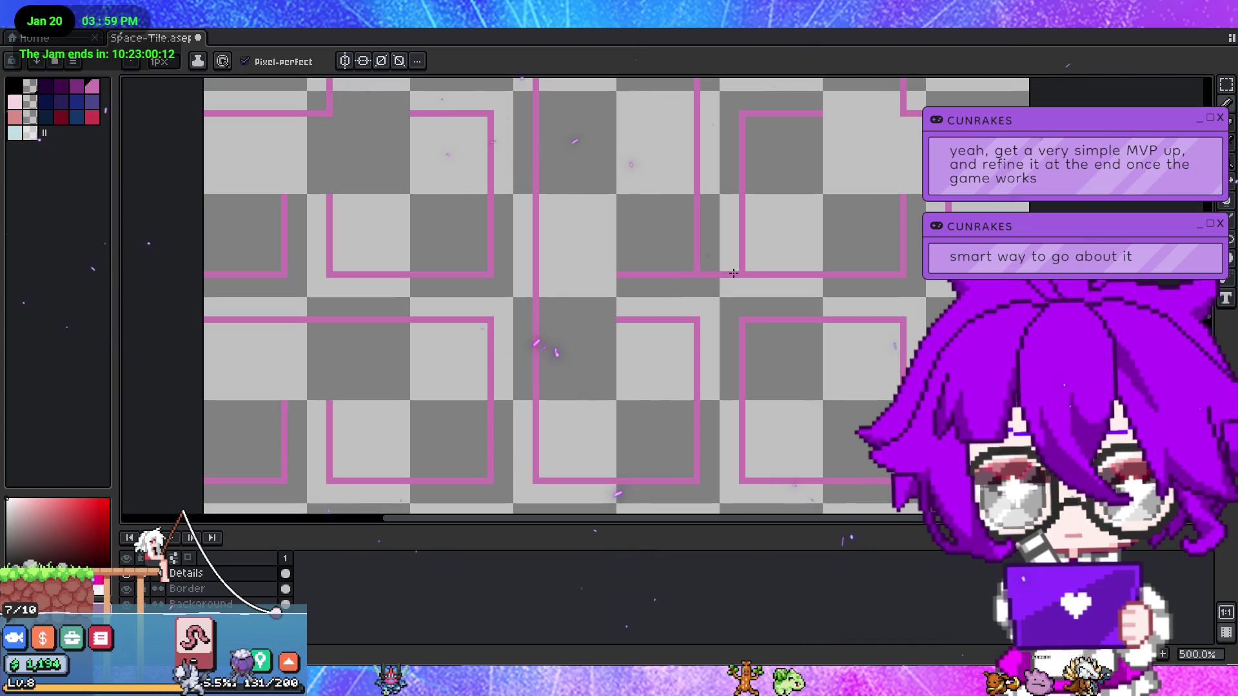
pyautogui.moveTo(701, 274)
pyautogui.mouseDown()
pyautogui.moveTo(740, 271)
pyautogui.moveTo(741, 188)
pyautogui.mouseUp()
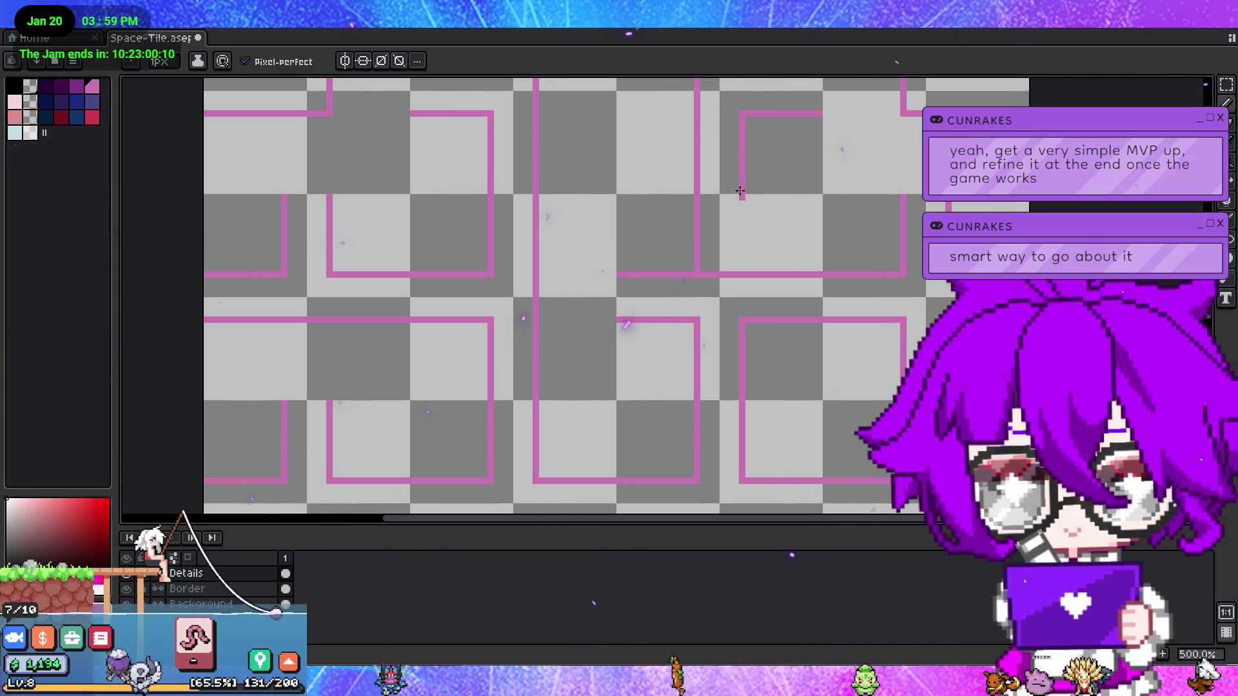
pyautogui.moveTo(699, 229); pyautogui.dragTo(696, 266)
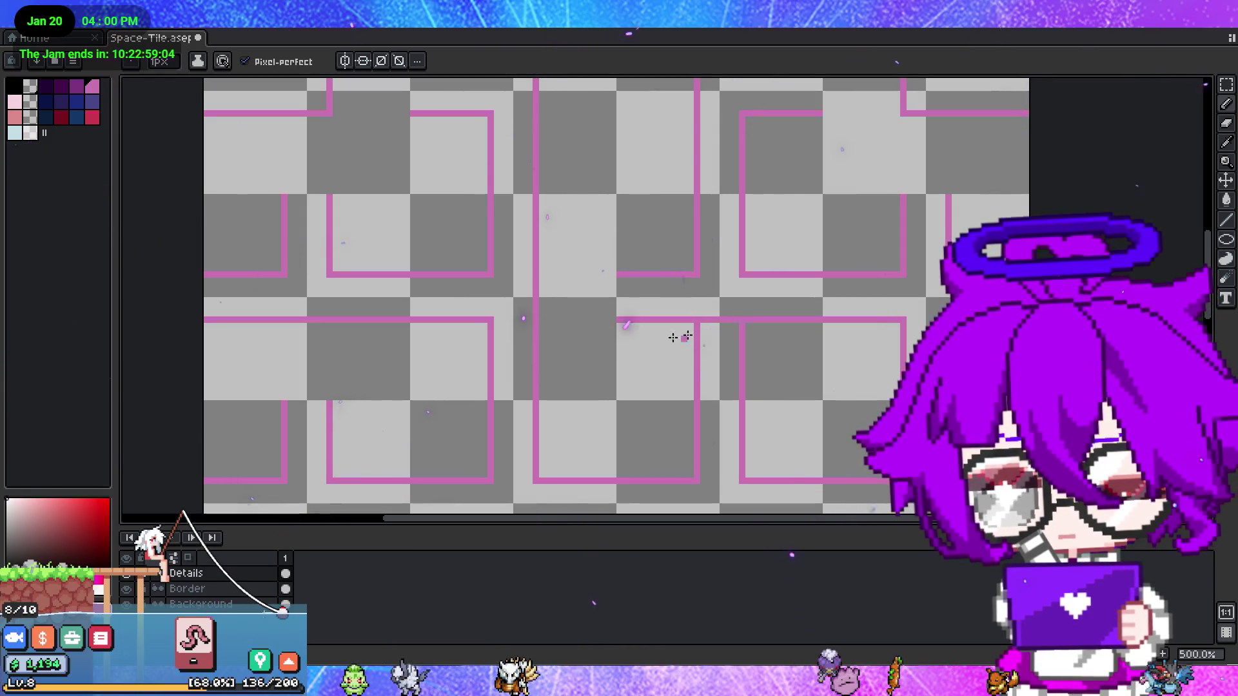
pyautogui.hscroll(-3, 637, 341)
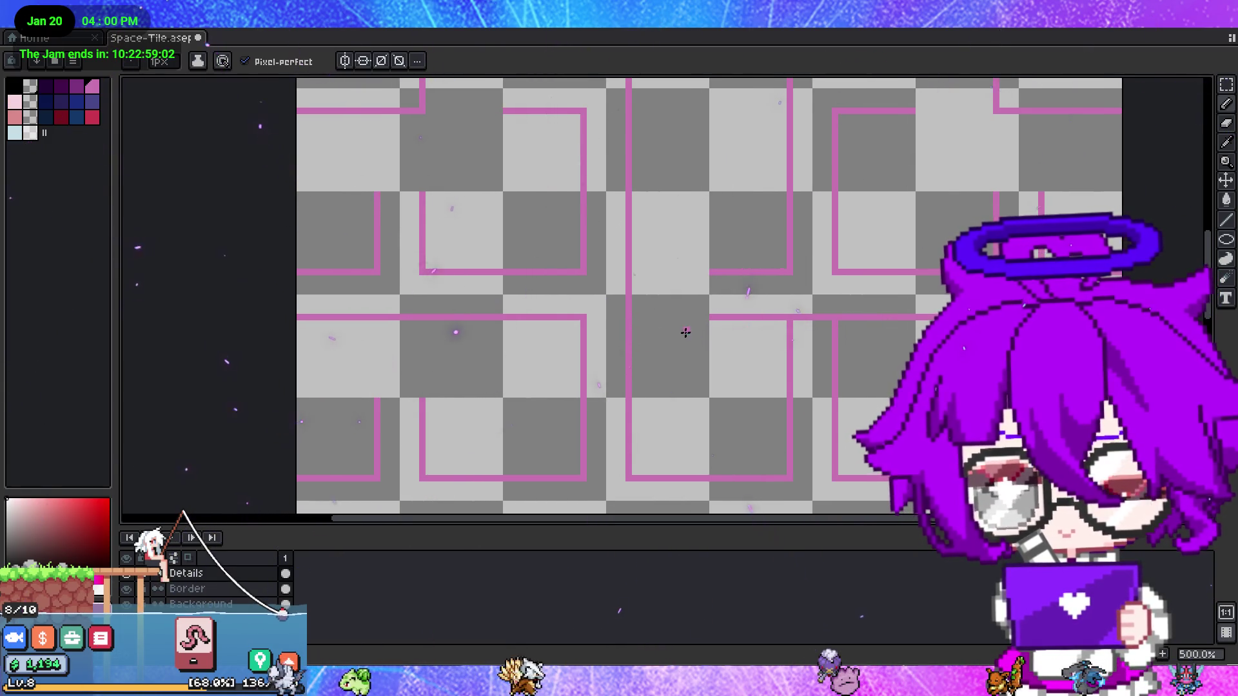
pyautogui.hscroll(2, 685, 333)
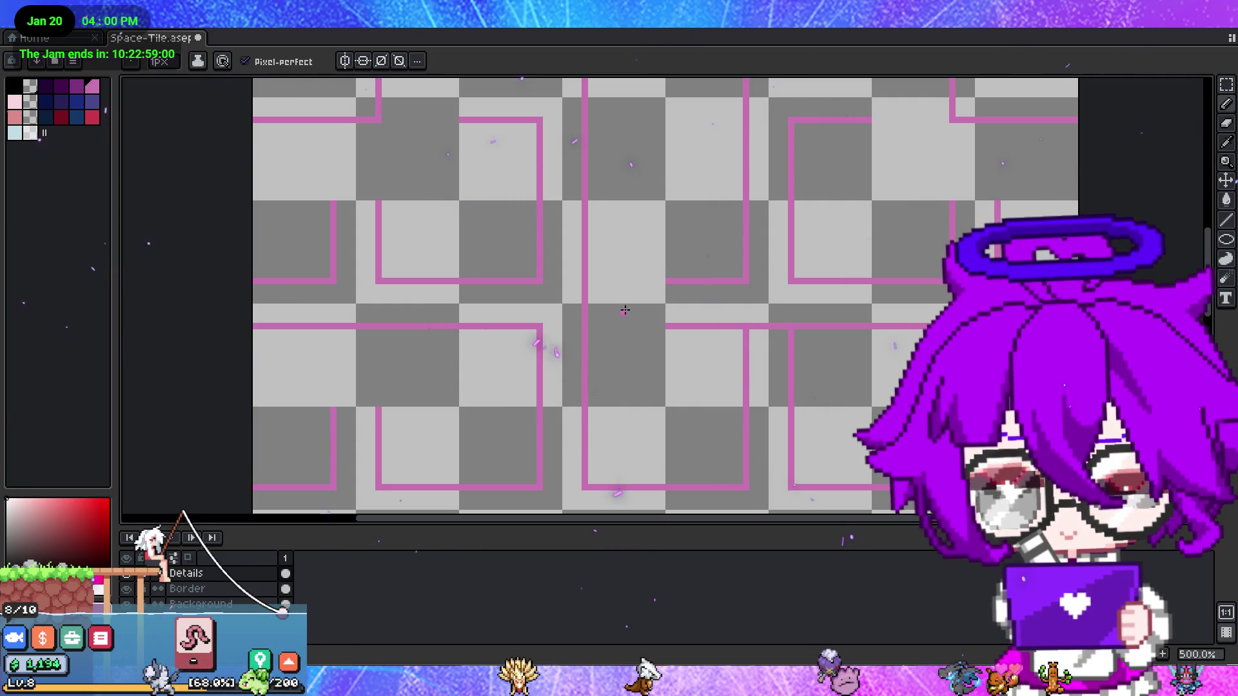
pyautogui.hscroll(1, 625, 310)
pyautogui.press('v')
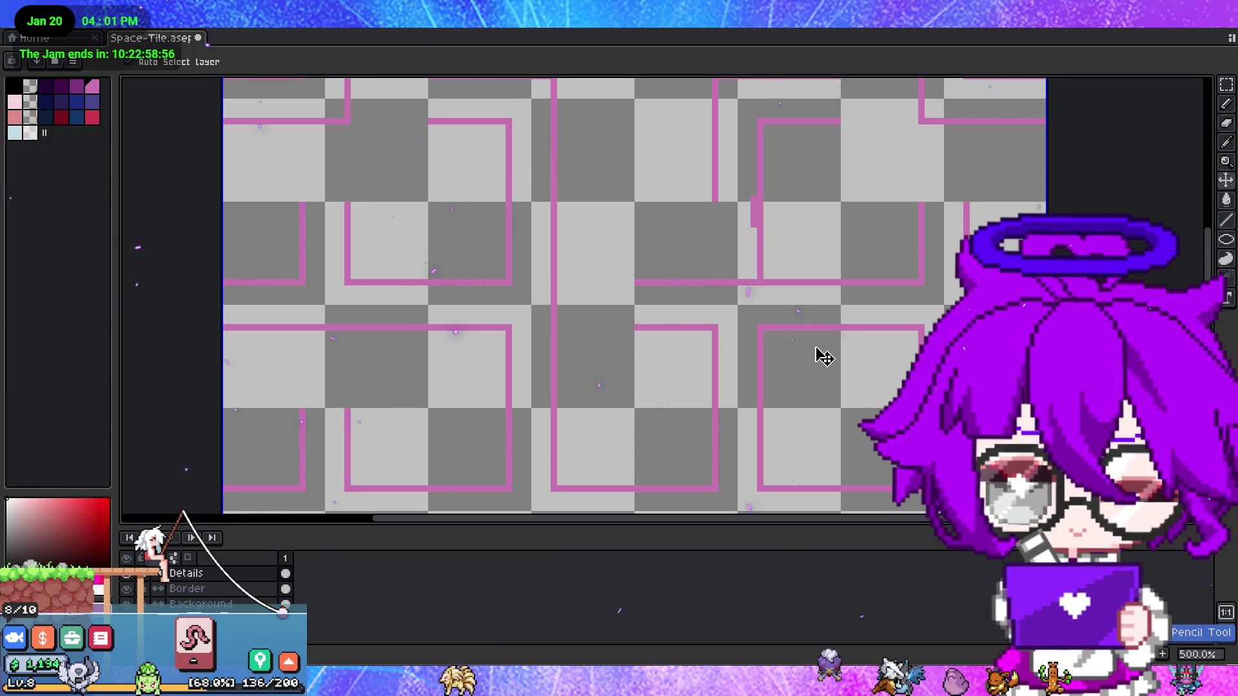
pyautogui.press('b')
pyautogui.hscroll(3, 816, 345)
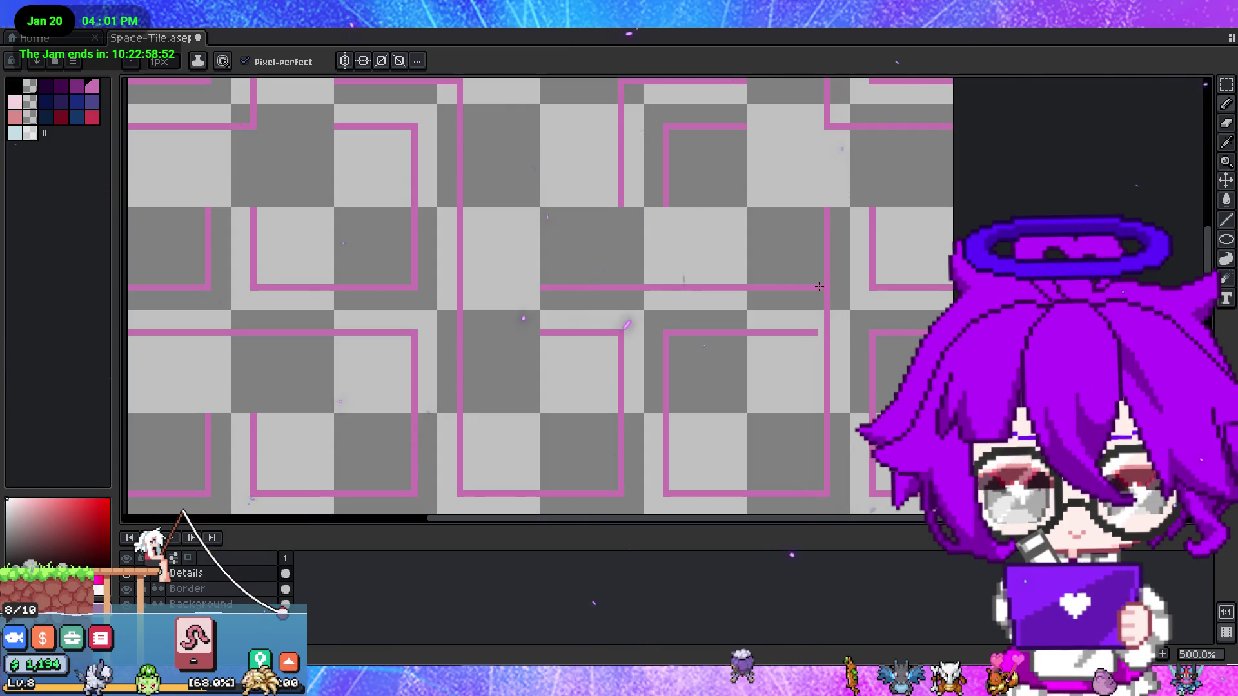
pyautogui.moveTo(825, 288); pyautogui.dragTo(752, 288)
pyautogui.moveTo(816, 333); pyautogui.dragTo(750, 331)
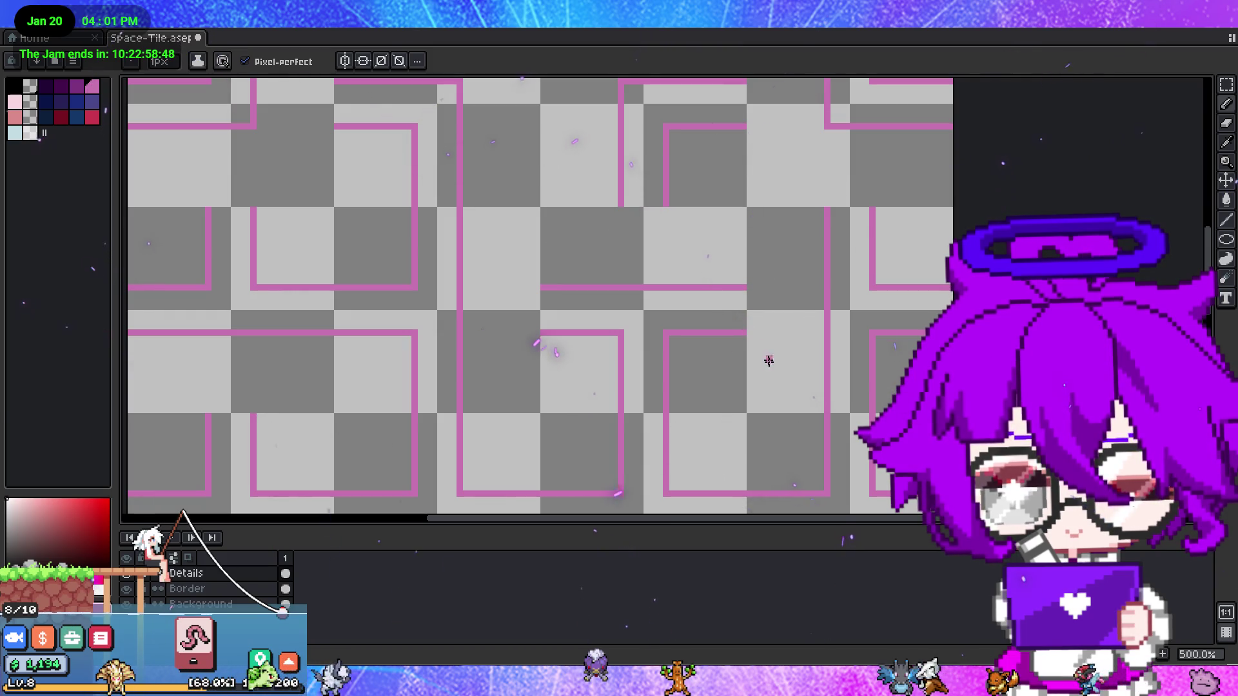
pyautogui.scroll(-1, 752, 327)
pyautogui.scroll(-1, 715, 322)
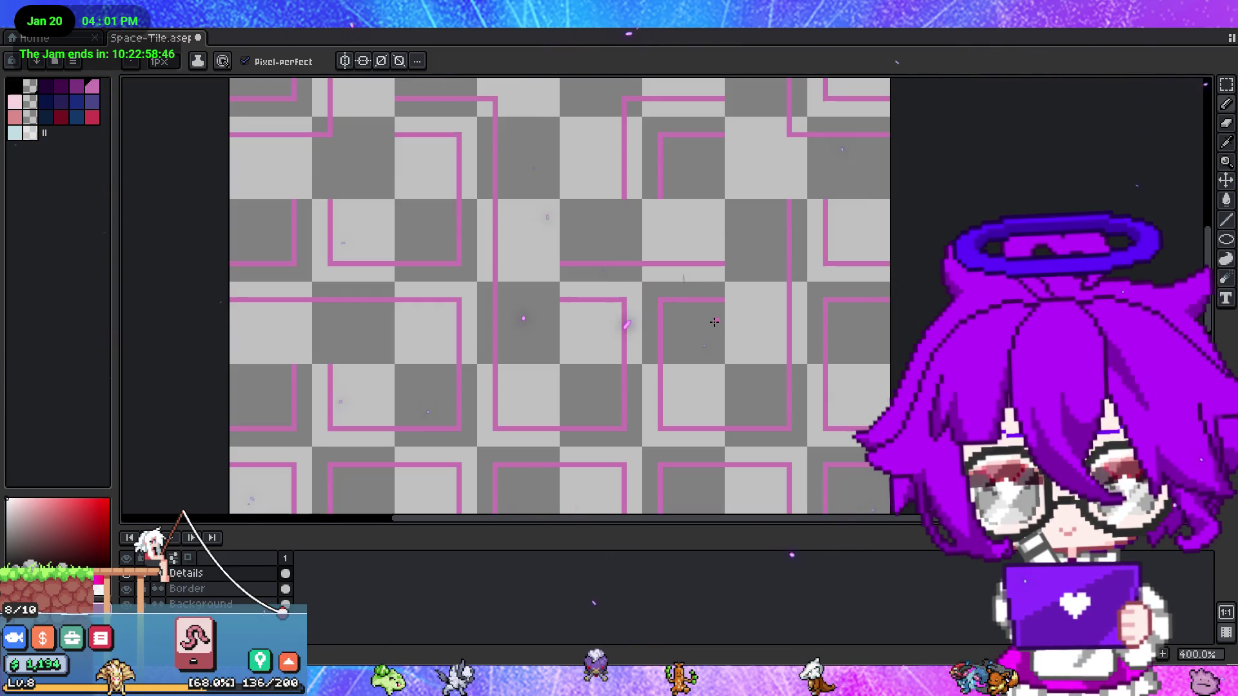
pyautogui.scroll(-1, 715, 322)
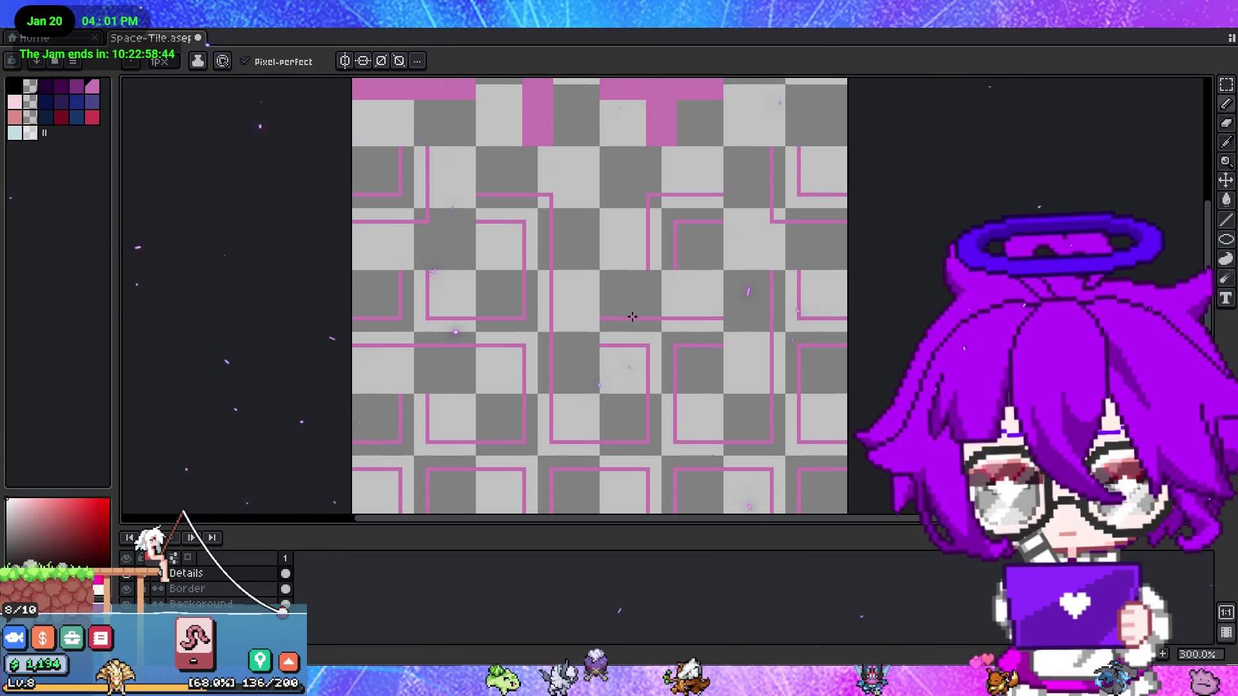
pyautogui.moveTo(621, 296)
pyautogui.mouseDown()
pyautogui.moveTo(663, 244)
pyautogui.moveTo(750, 324)
pyautogui.moveTo(621, 328)
pyautogui.mouseUp()
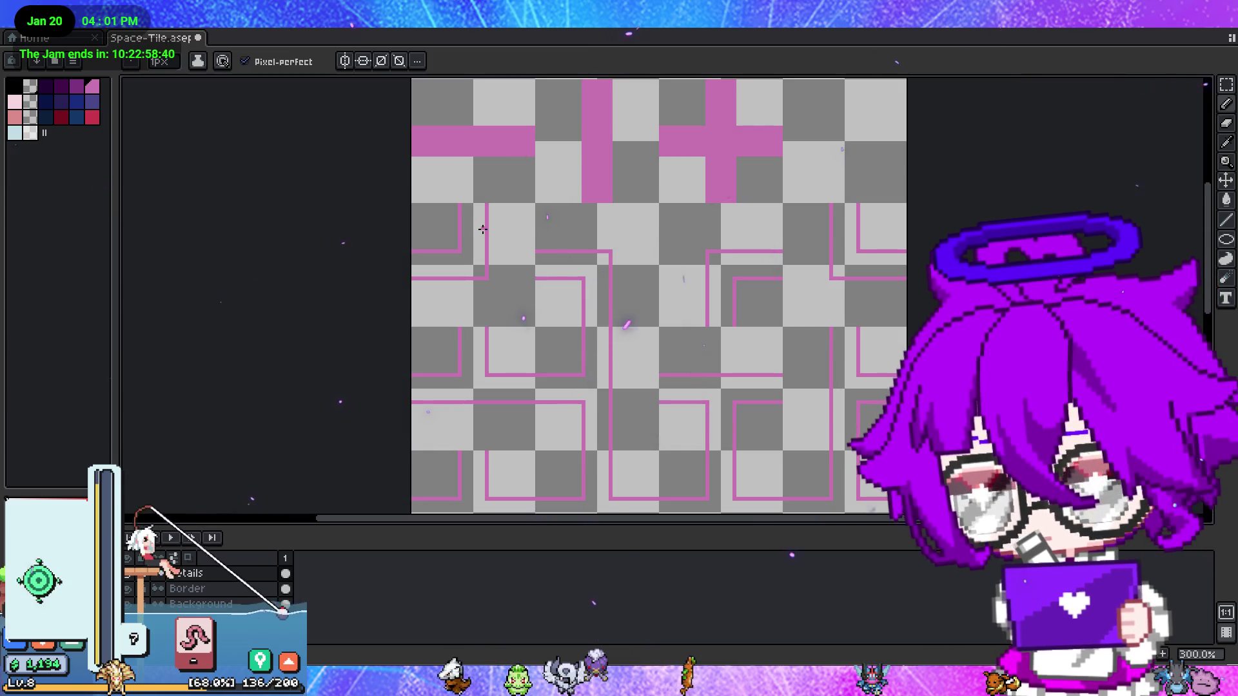
# - Close the left sides of two pink path shapes and join them with a horizontal line
pyautogui.scroll(3, 483, 229)
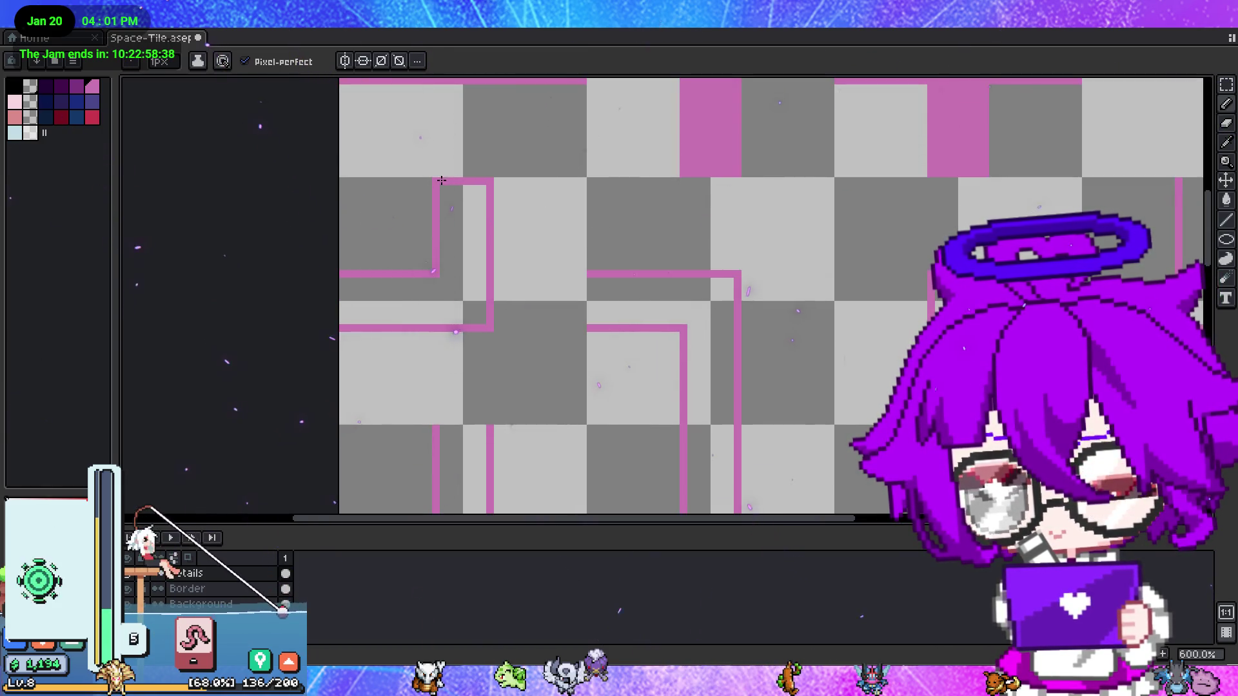
pyautogui.moveTo(347, 282); pyautogui.dragTo(347, 325)
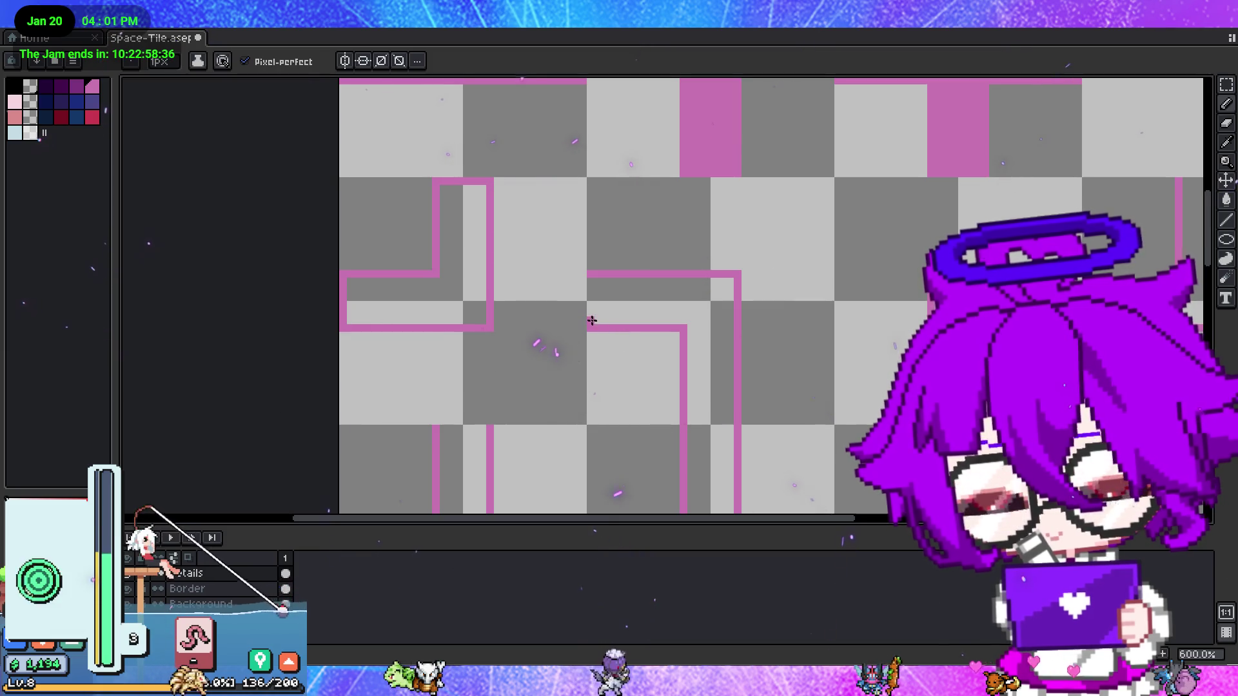
pyautogui.moveTo(591, 326)
pyautogui.mouseDown()
pyautogui.moveTo(590, 289)
pyautogui.moveTo(645, 322)
pyautogui.moveTo(637, 262)
pyautogui.mouseUp()
pyautogui.moveTo(346, 264); pyautogui.dragTo(402, 263)
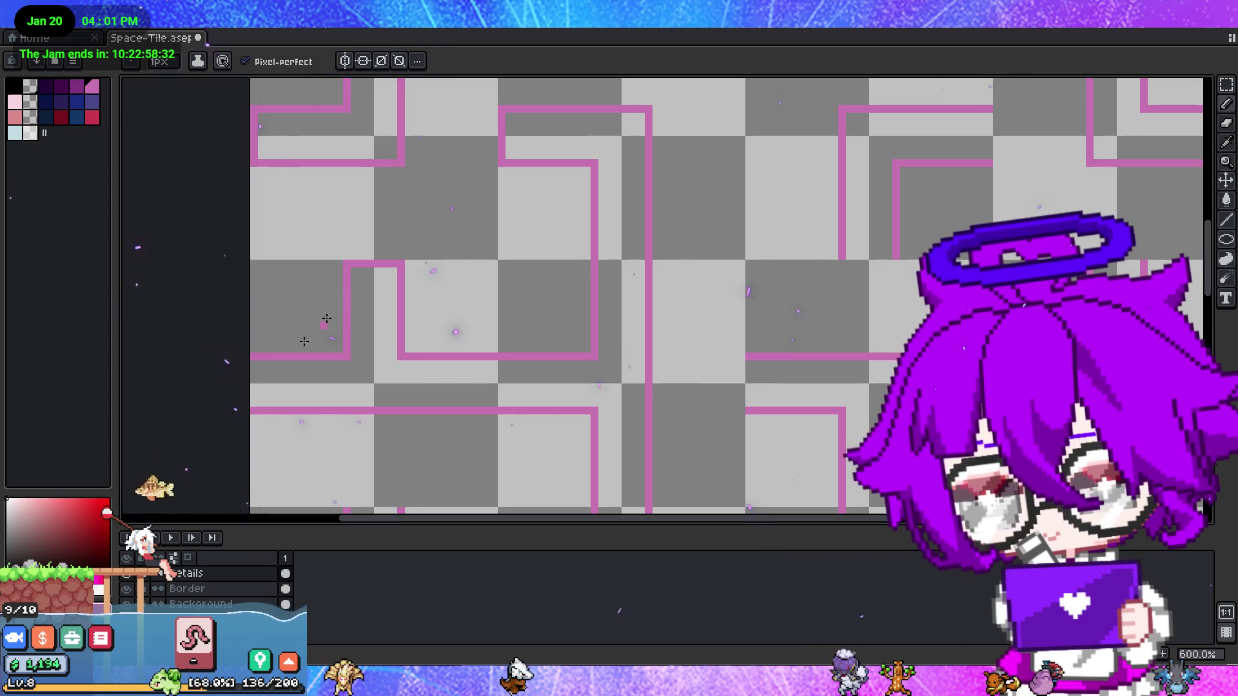
# - Connect the two horizontal pink lines on the right with a vertical segment
pyautogui.scroll(-3, 492, 359)
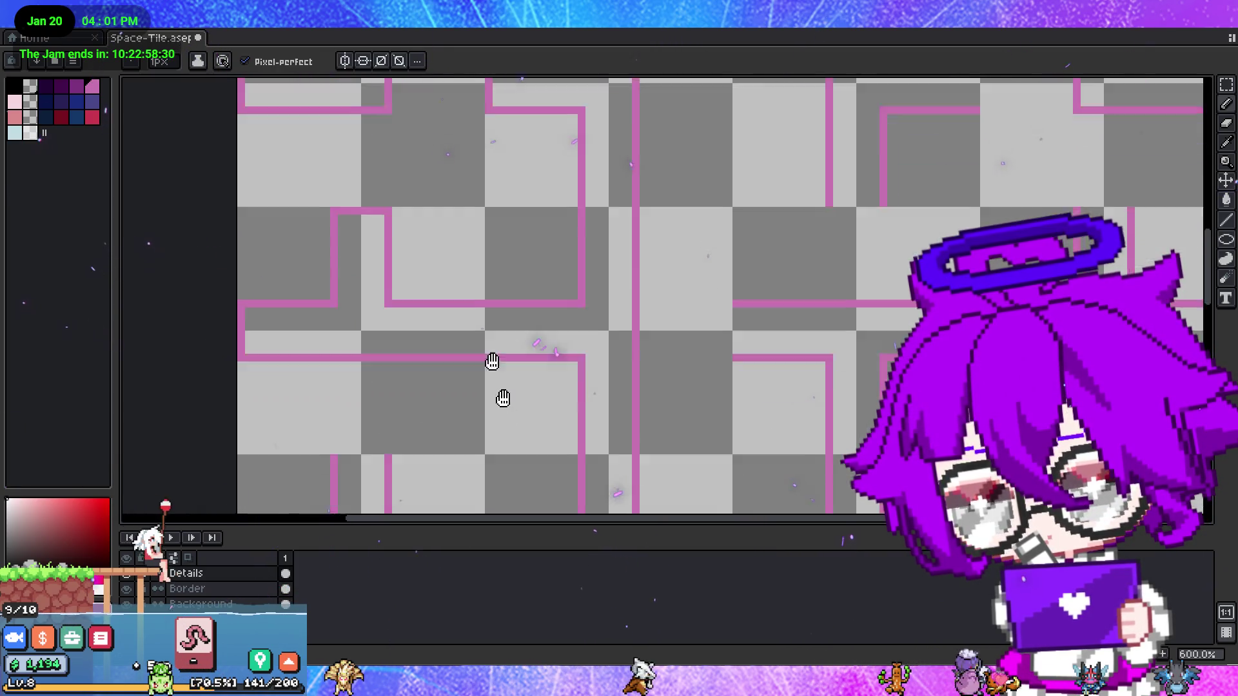
pyautogui.hscroll(3, 613, 355)
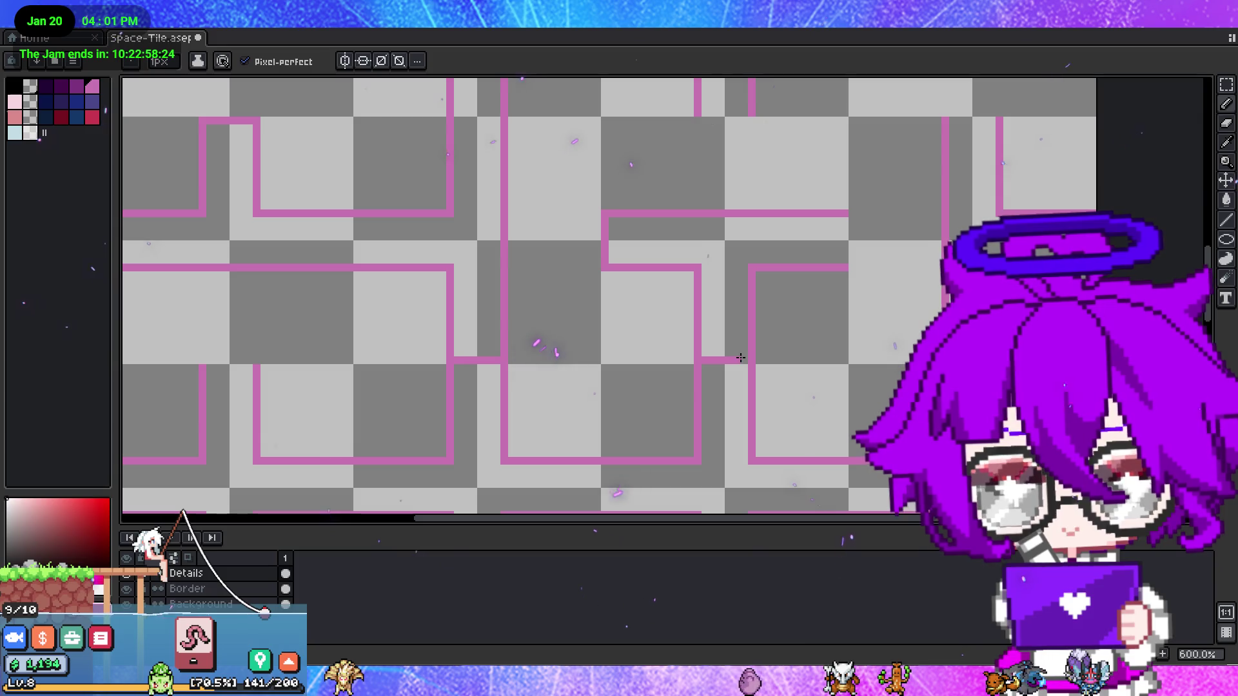
pyautogui.scroll(1, 675, 365)
pyautogui.hscroll(-1, 866, 295)
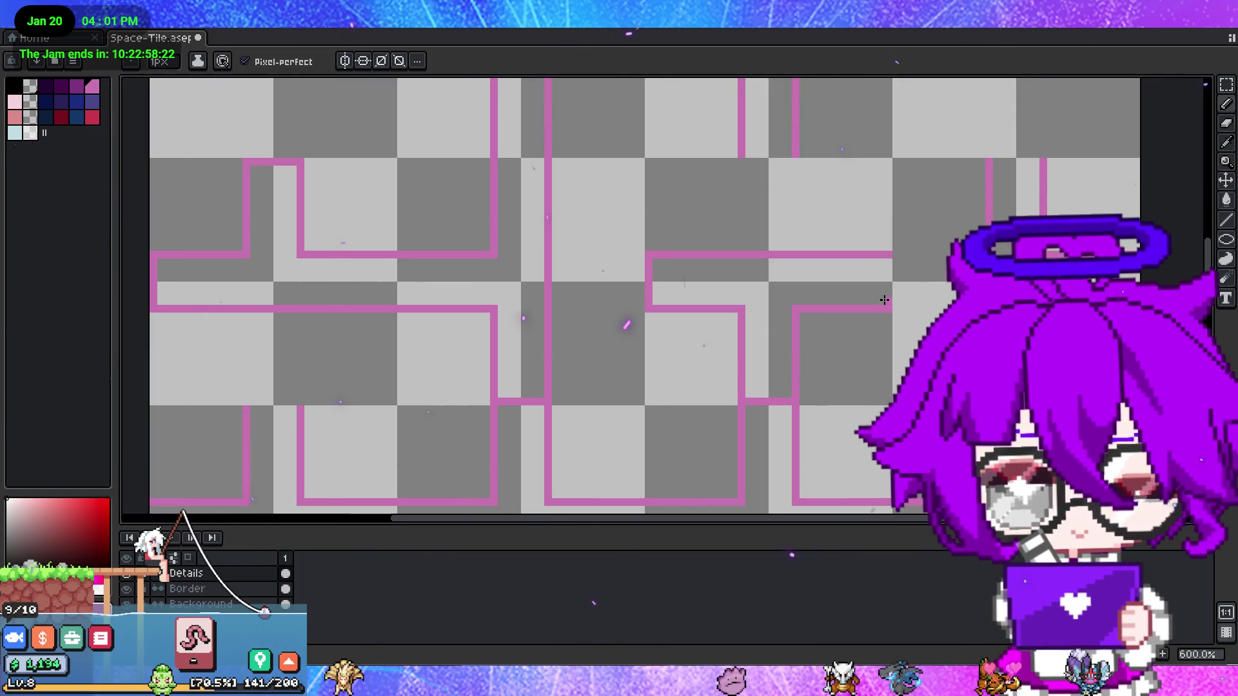
pyautogui.scroll(-2, 884, 262)
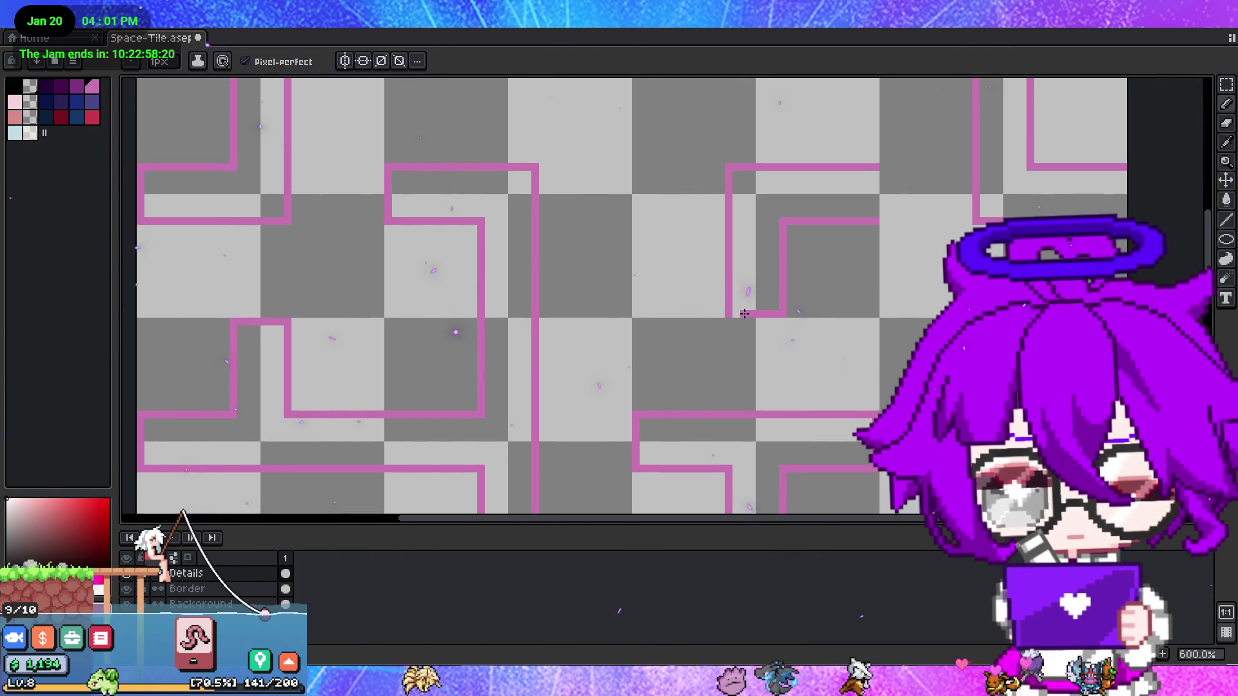
pyautogui.moveTo(875, 169)
pyautogui.mouseDown()
pyautogui.moveTo(879, 218)
pyautogui.moveTo(714, 318)
pyautogui.moveTo(741, 378)
pyautogui.mouseUp()
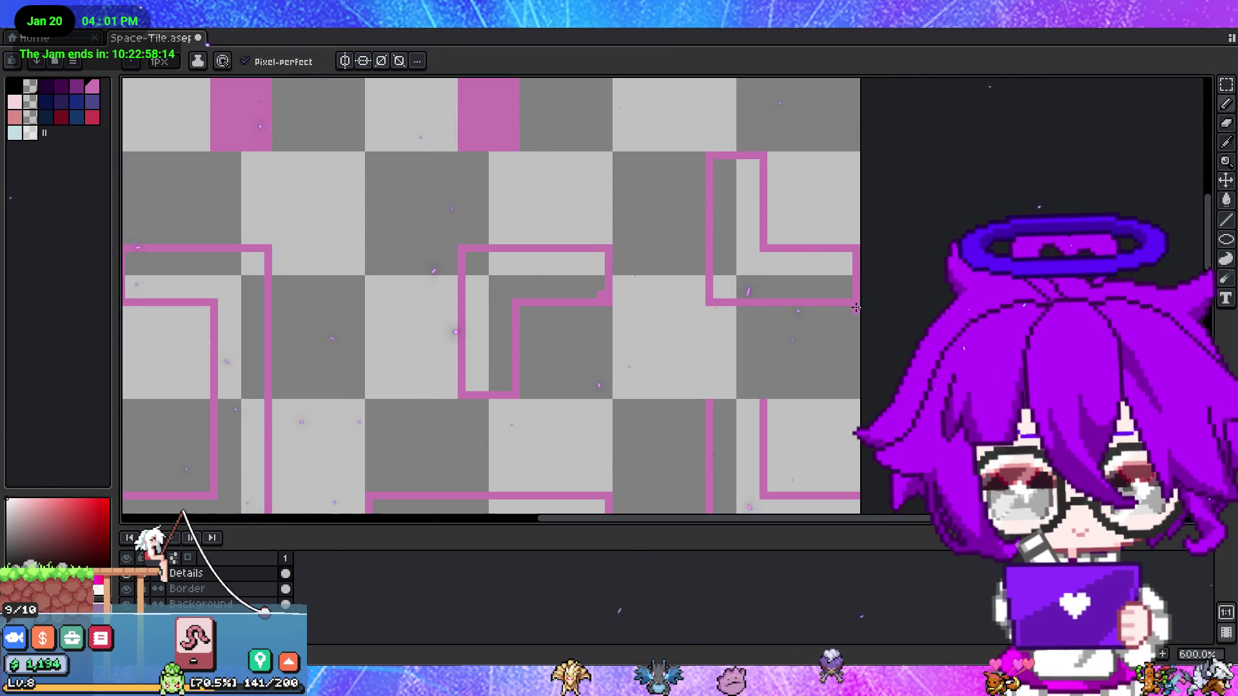
pyautogui.scroll(-3, 745, 194)
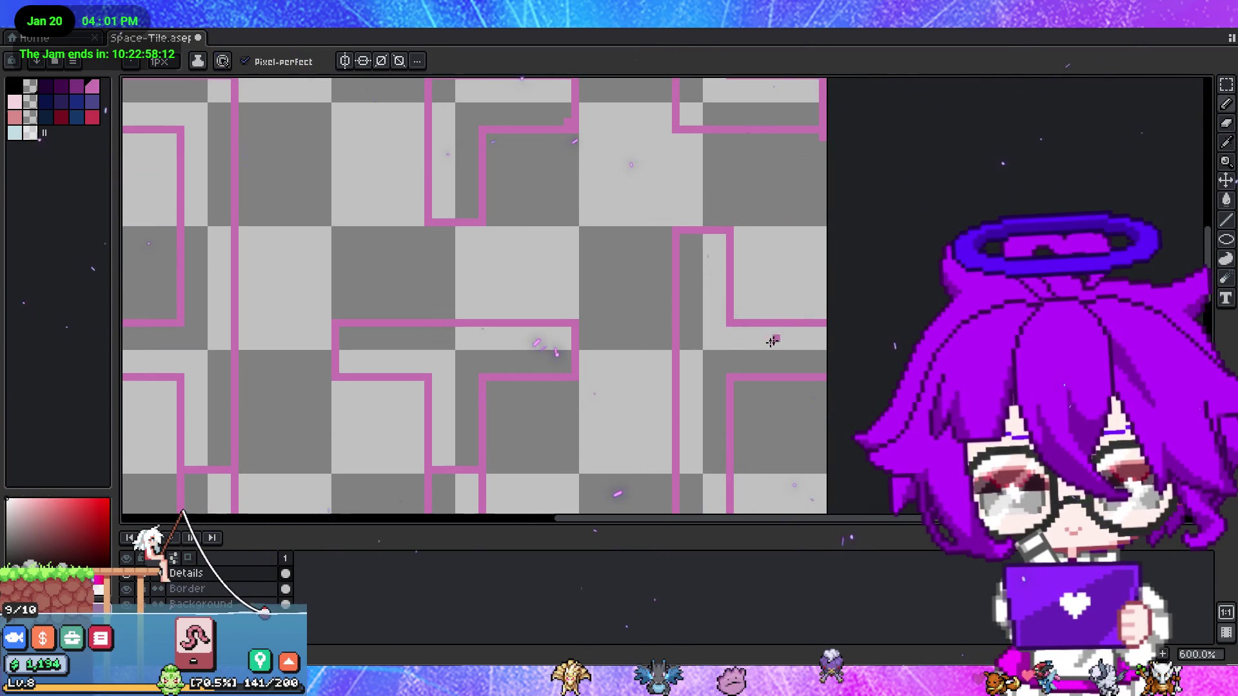
pyautogui.scroll(-2, 772, 342)
pyautogui.scroll(-2, 664, 303)
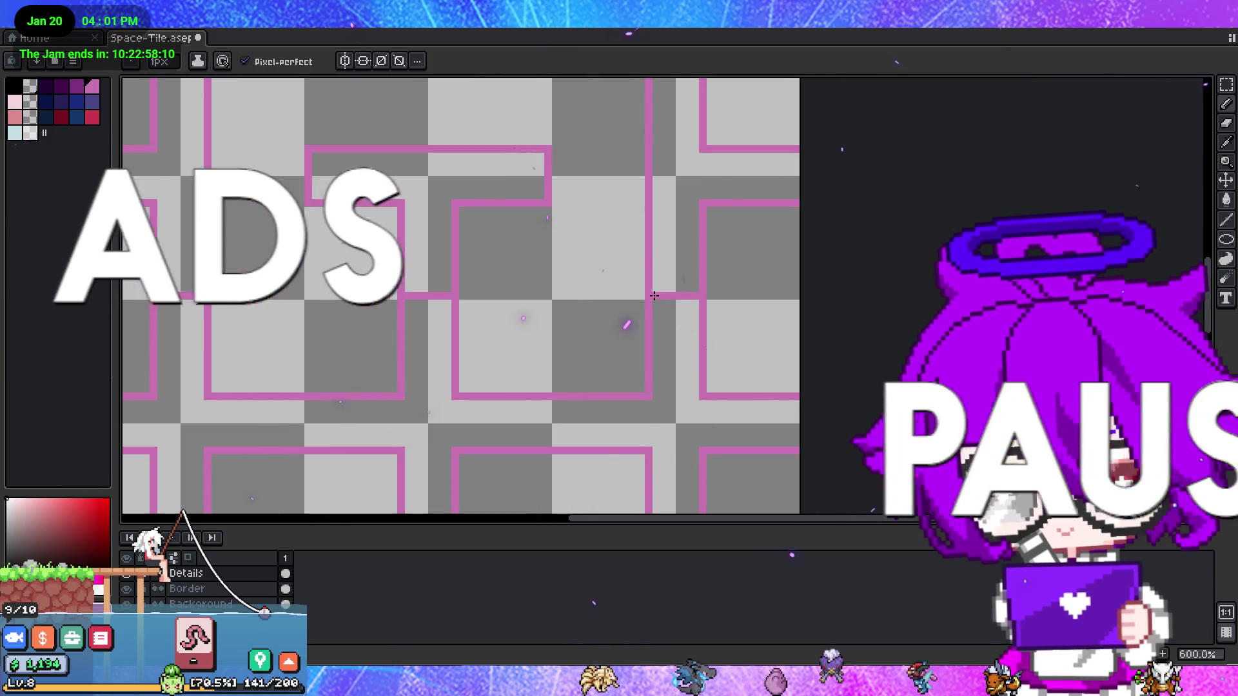
pyautogui.scroll(-3, 654, 295)
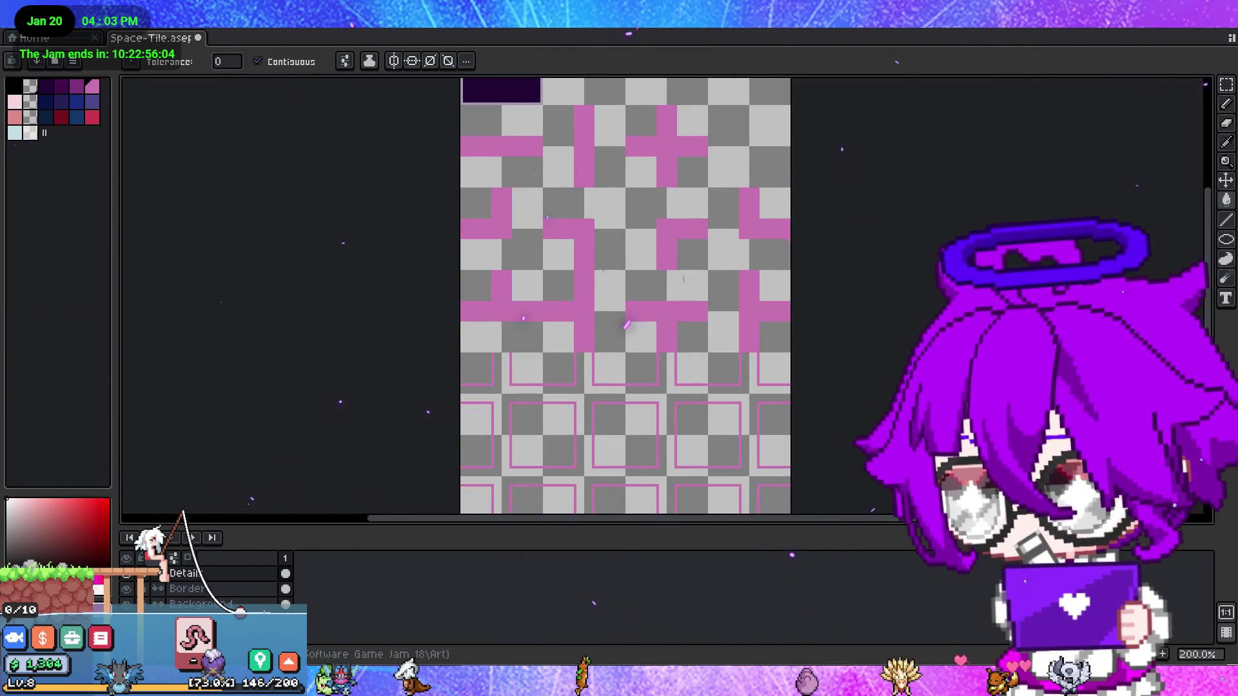
pyautogui.moveTo(626, 323)
pyautogui.mouseDown()
pyautogui.moveTo(629, 265)
pyautogui.moveTo(625, 309)
pyautogui.mouseUp()
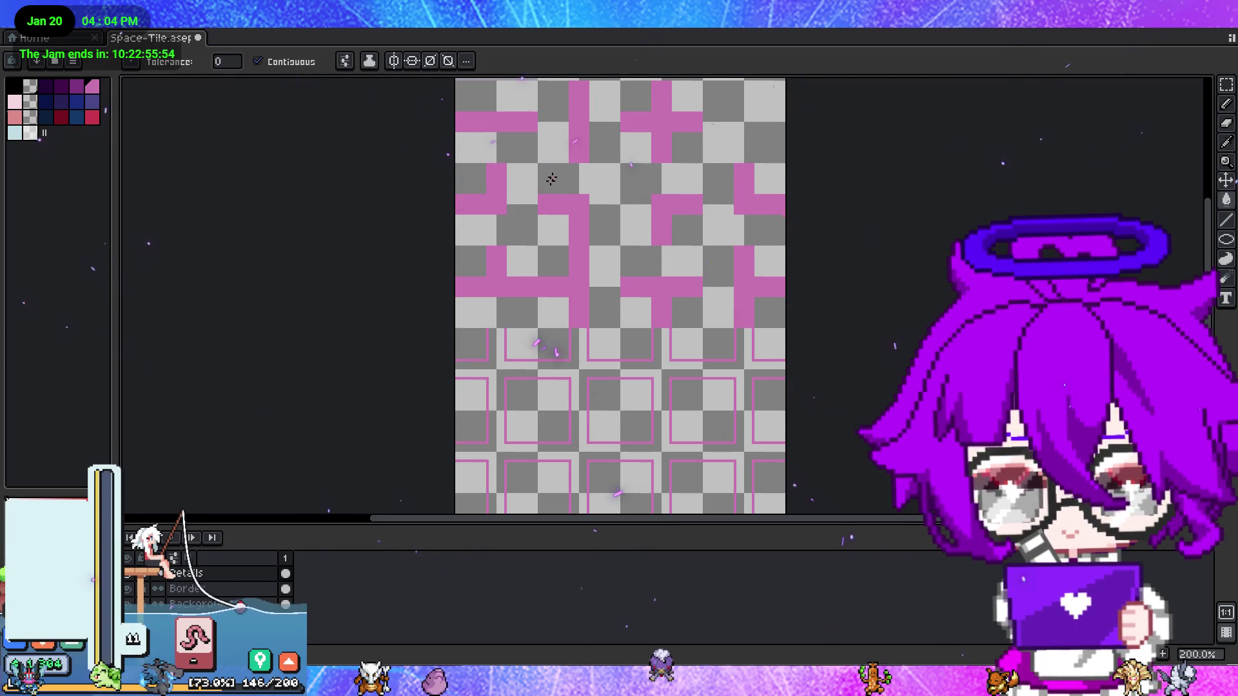
pyautogui.moveTo(573, 164)
pyautogui.mouseDown()
pyautogui.moveTo(568, 179)
pyautogui.moveTo(602, 219)
pyautogui.mouseUp()
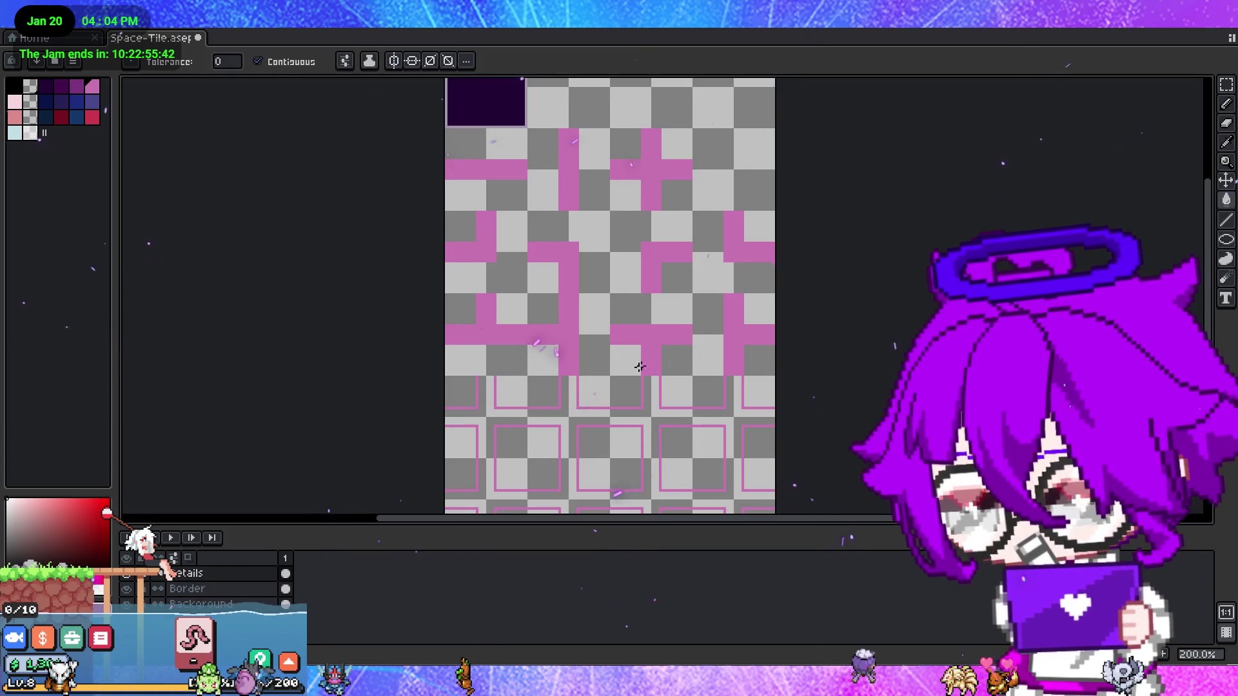
pyautogui.scroll(-2, 601, 384)
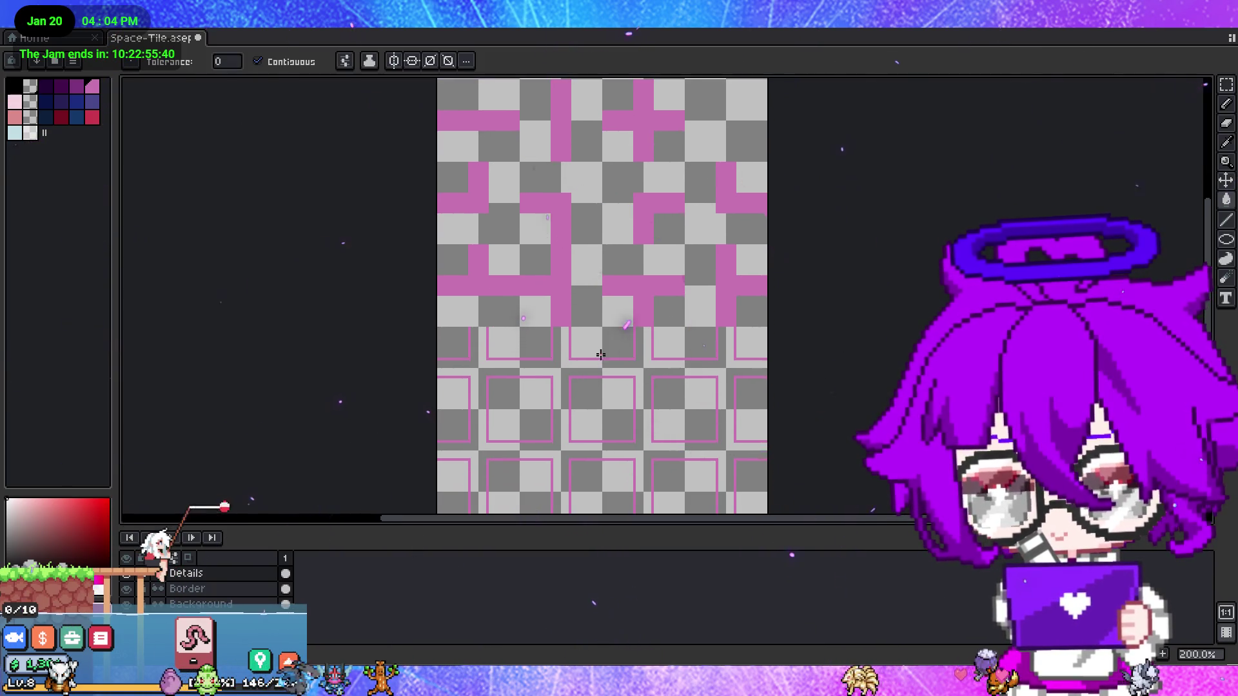
pyautogui.moveTo(609, 381); pyautogui.dragTo(567, 215)
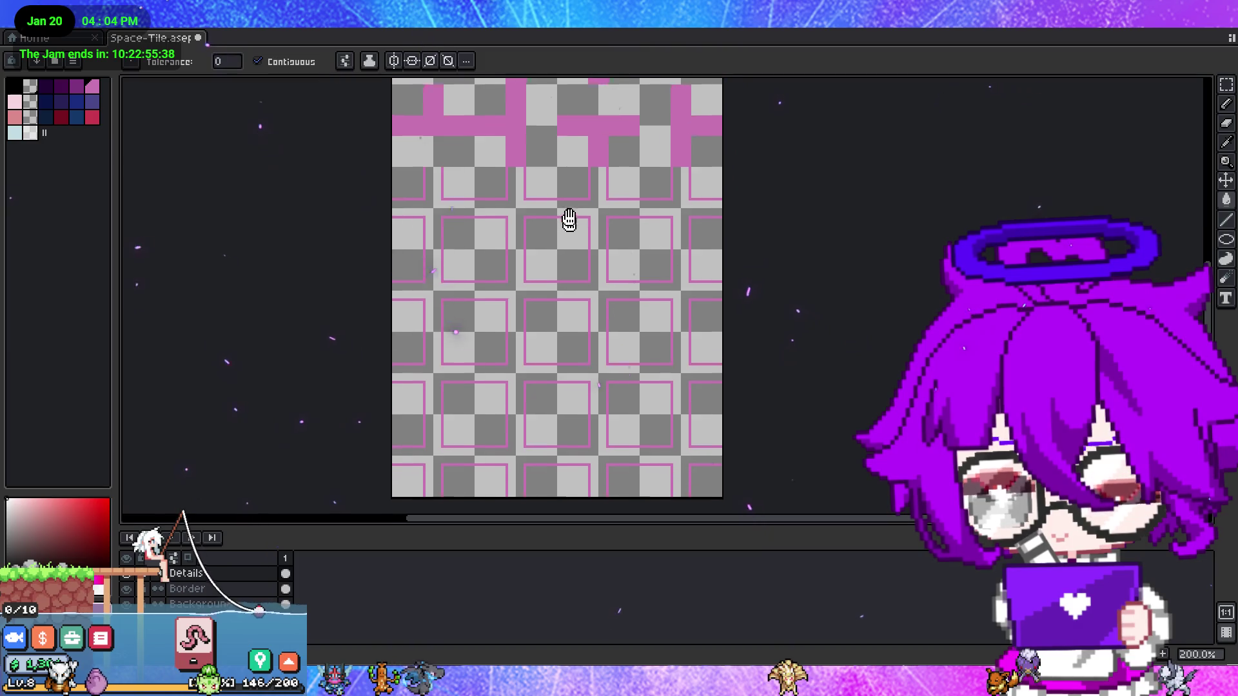
# - Marquee-select the lower area and delete its pink square outlines
pyautogui.press('m')
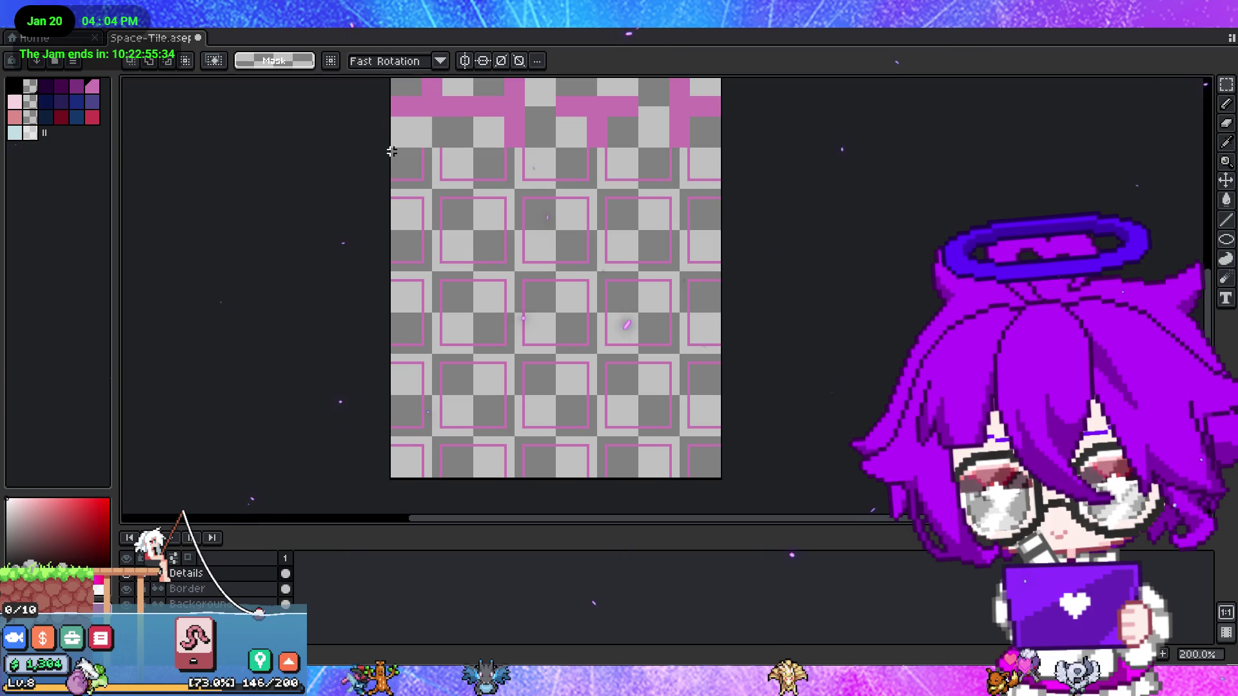
pyautogui.moveTo(392, 149)
pyautogui.mouseDown()
pyautogui.moveTo(467, 187)
pyautogui.moveTo(723, 479)
pyautogui.mouseUp()
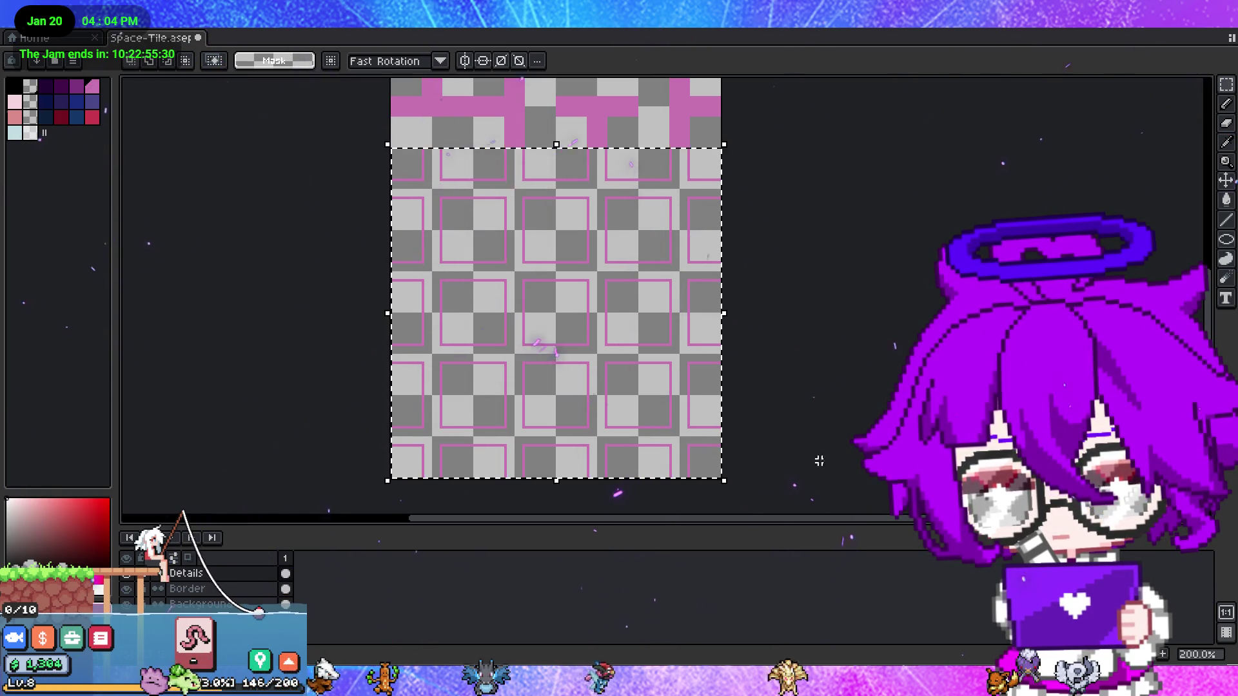
pyautogui.press('Delete')
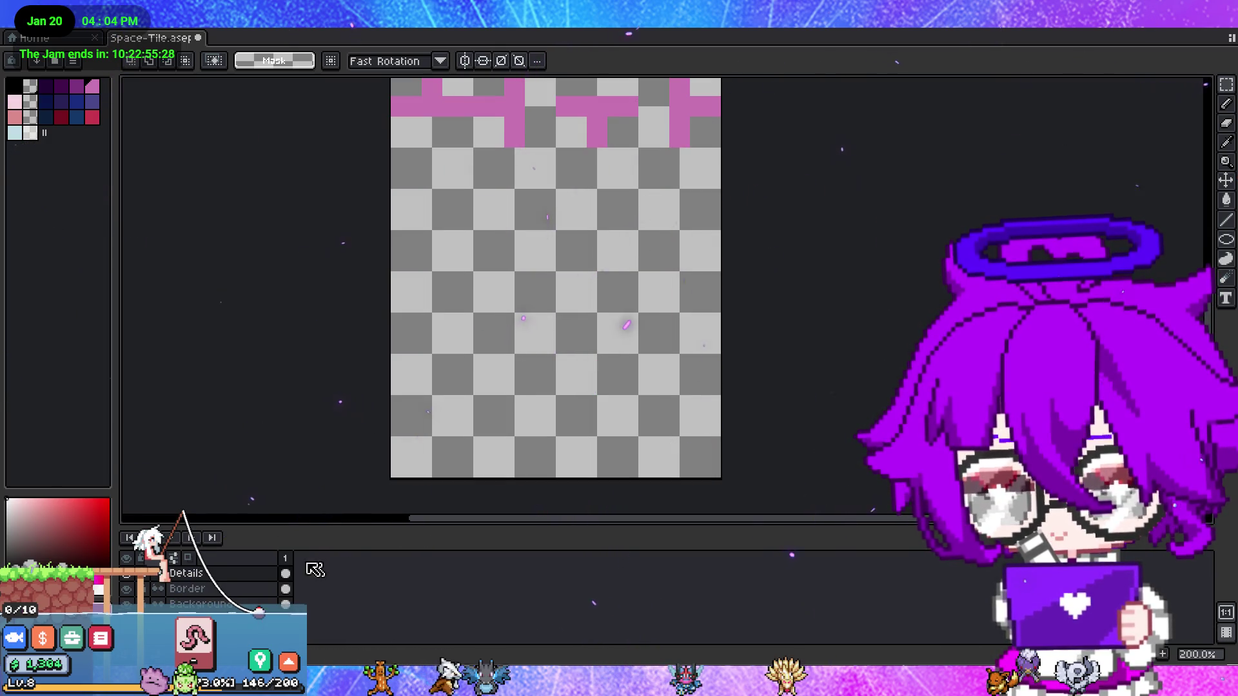
# - Add a new layer named temp, paste the outlines onto it, then discard the paste and deselect
pyautogui.rightClick(258, 576)
pyautogui.moveTo(288, 561)
pyautogui.click(400, 561)
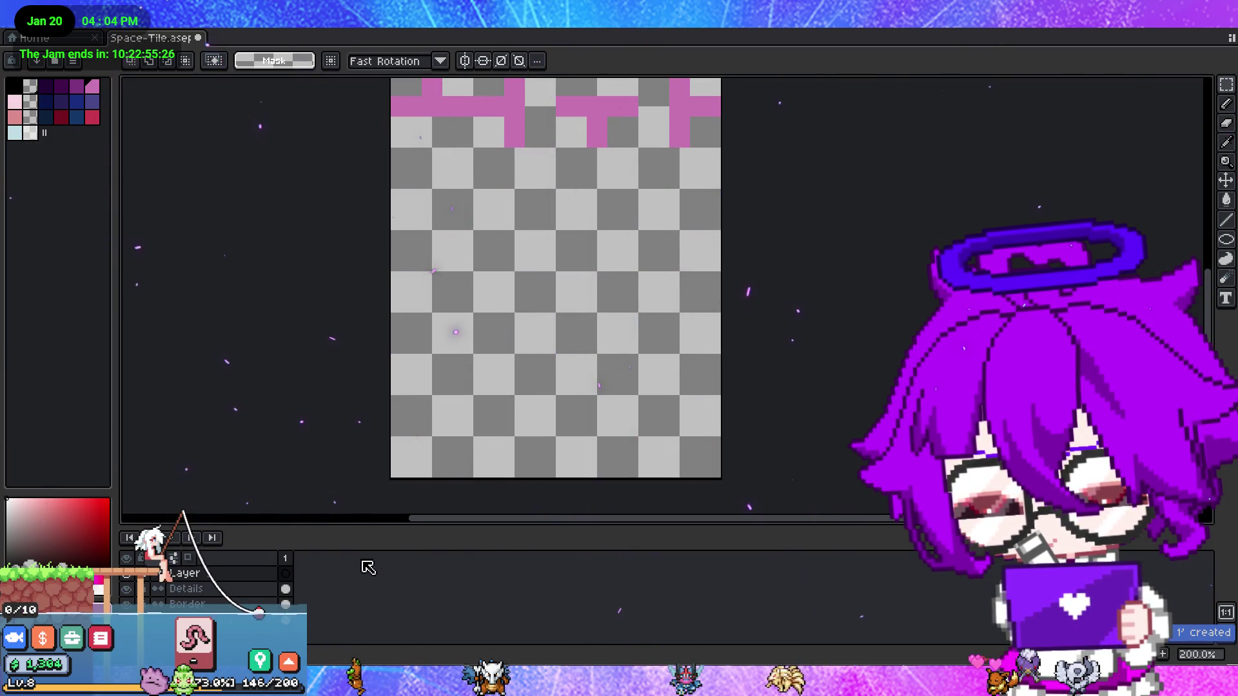
pyautogui.doubleClick(256, 573)
pyautogui.write('temp')
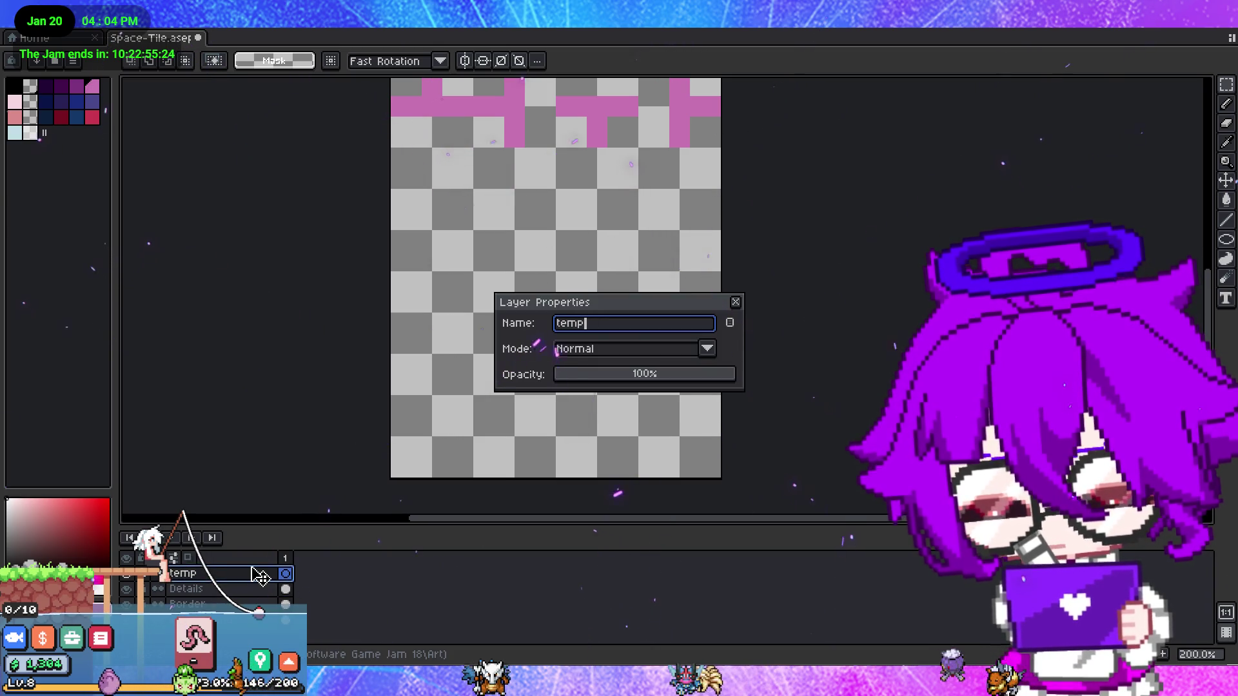
pyautogui.press('Return')
pyautogui.hotkey('ctrl', 'v')
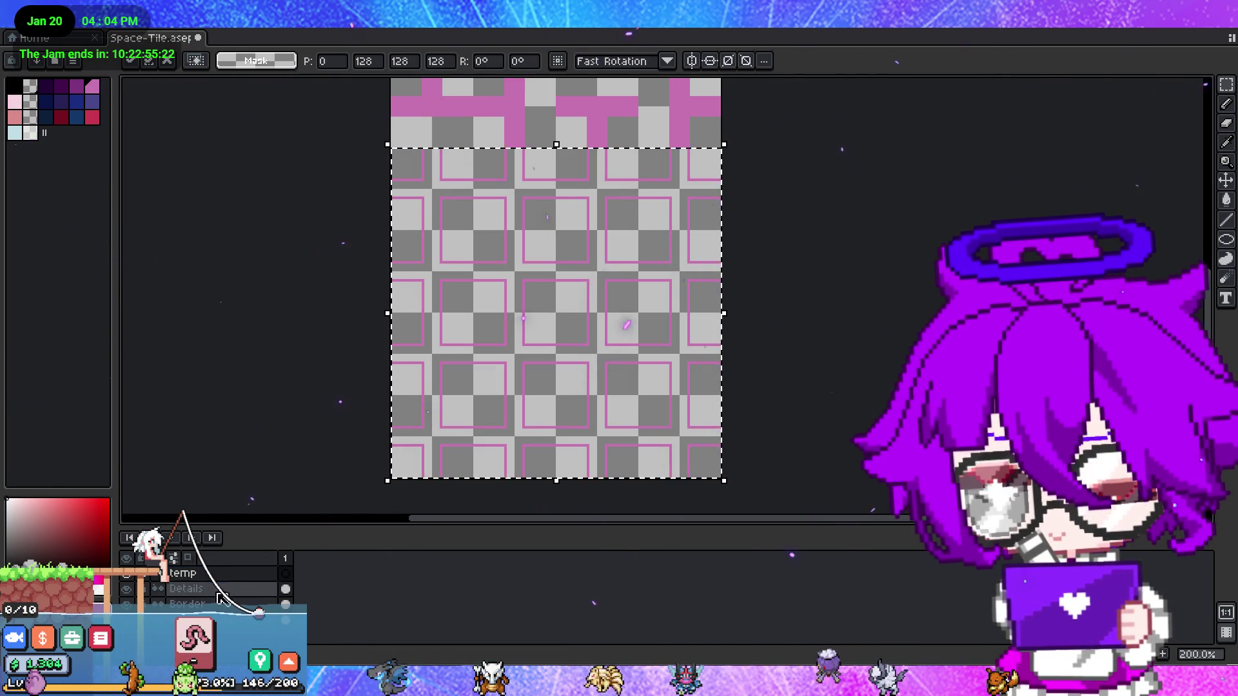
pyautogui.press('Escape')
pyautogui.hotkey('ctrl', 'd')
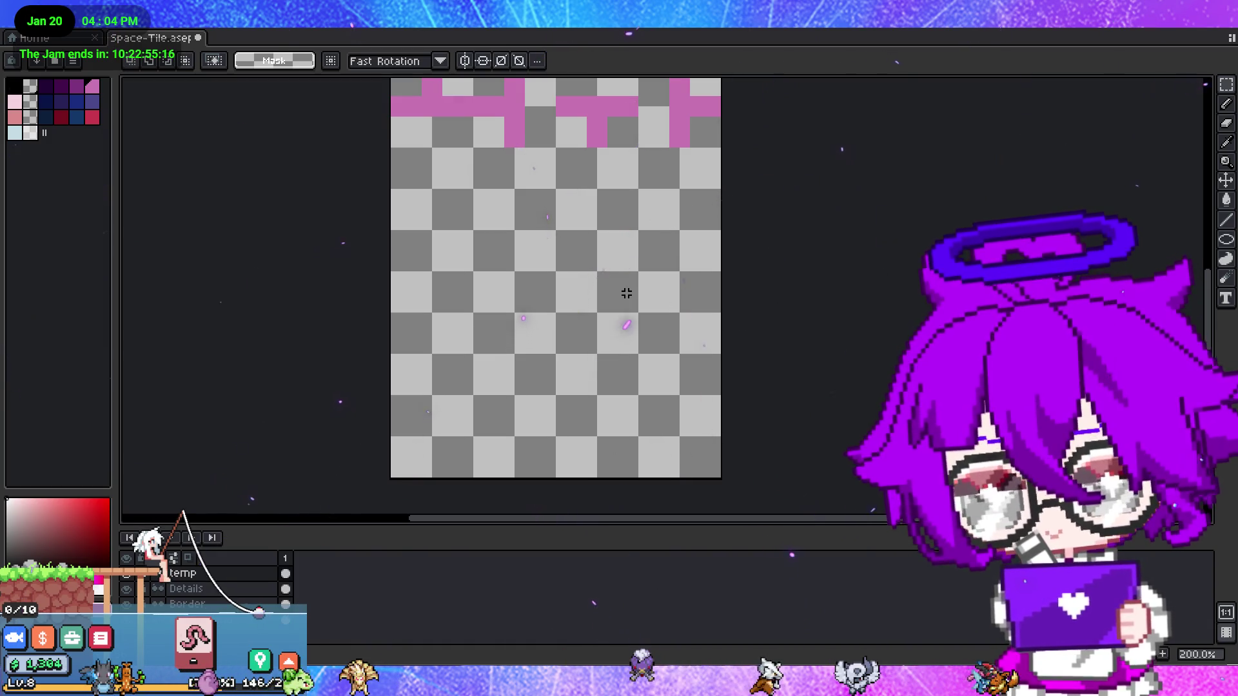
pyautogui.scroll(1, 627, 294)
pyautogui.scroll(-1, 627, 294)
pyautogui.scroll(3, 599, 322)
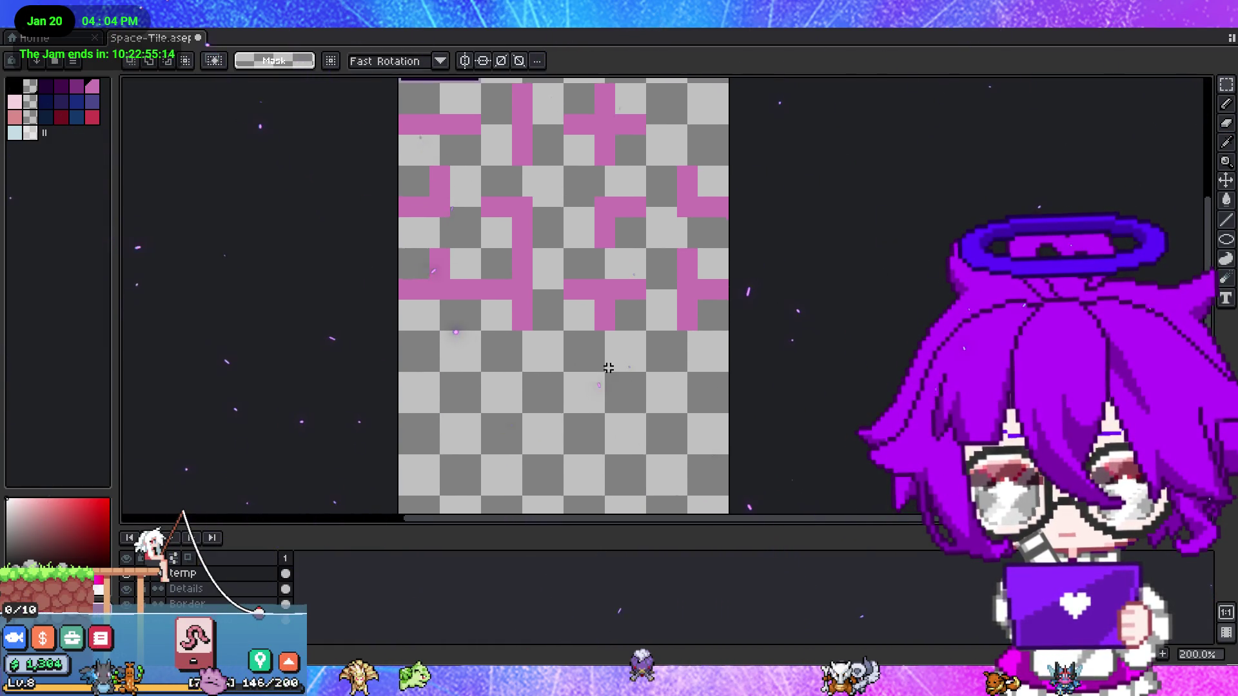
pyautogui.scroll(1, 609, 367)
pyautogui.scroll(1, 545, 374)
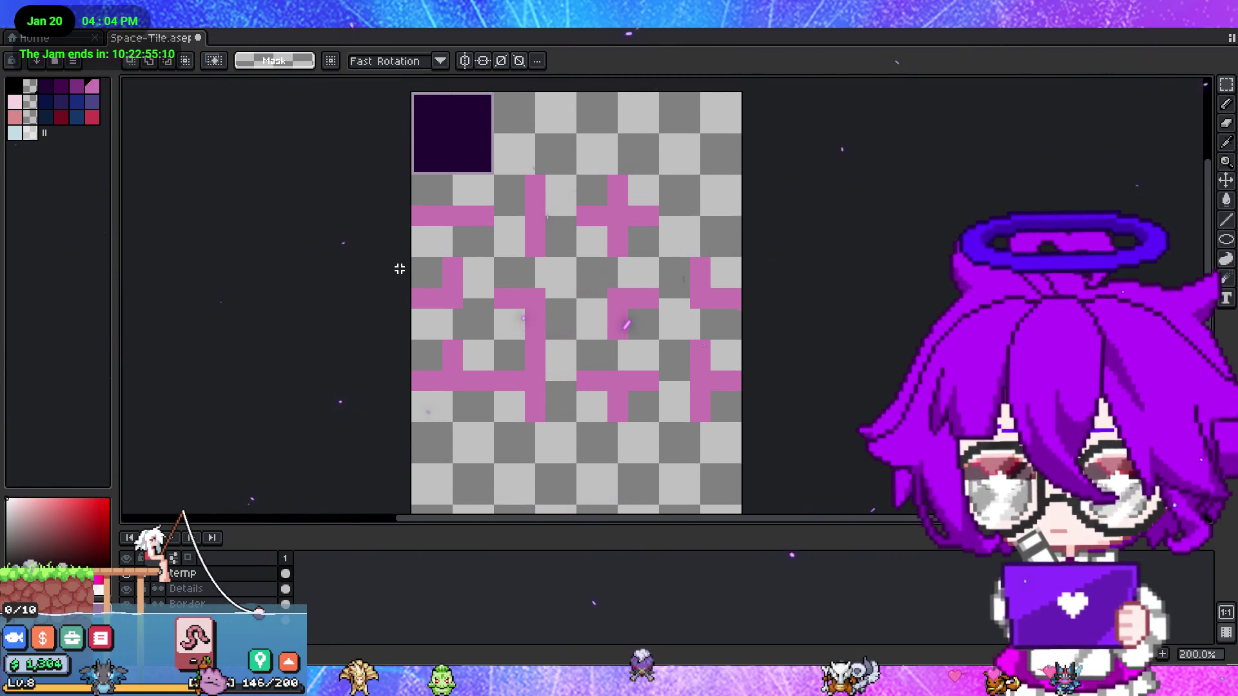
# - Use File > Export As to save the tile sheet under the name Space-Tileset.png
pyautogui.click(90, 41)
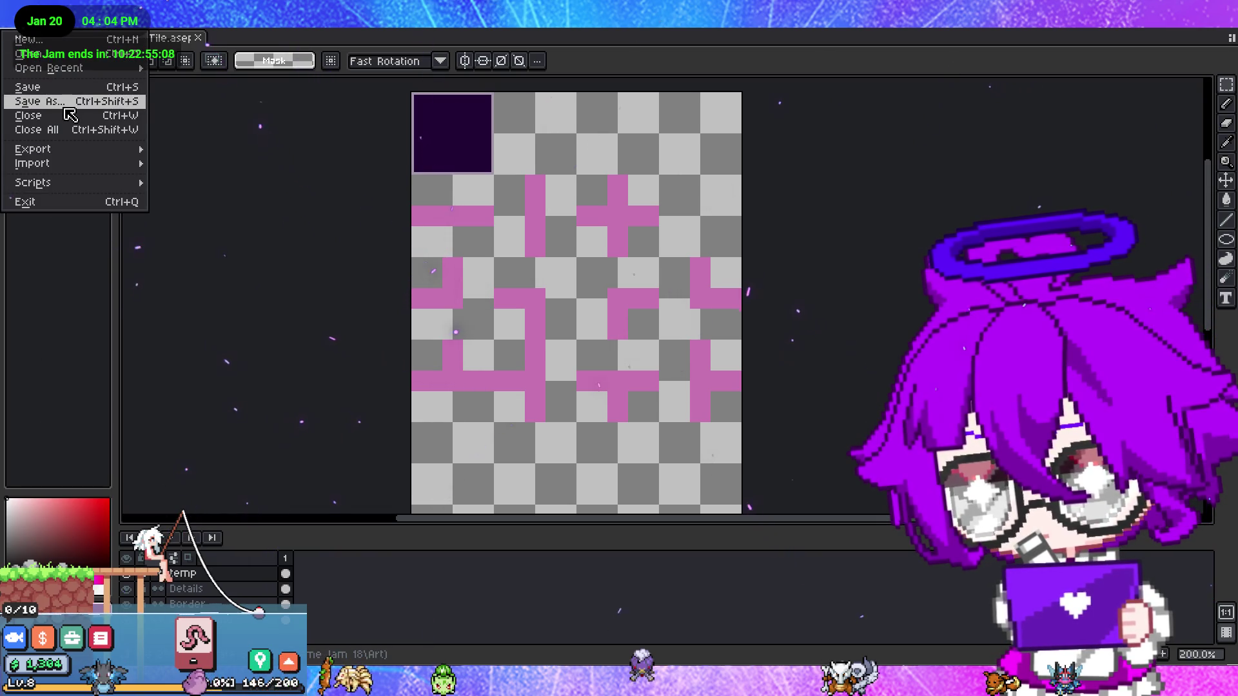
pyautogui.moveTo(80, 150)
pyautogui.click(192, 149)
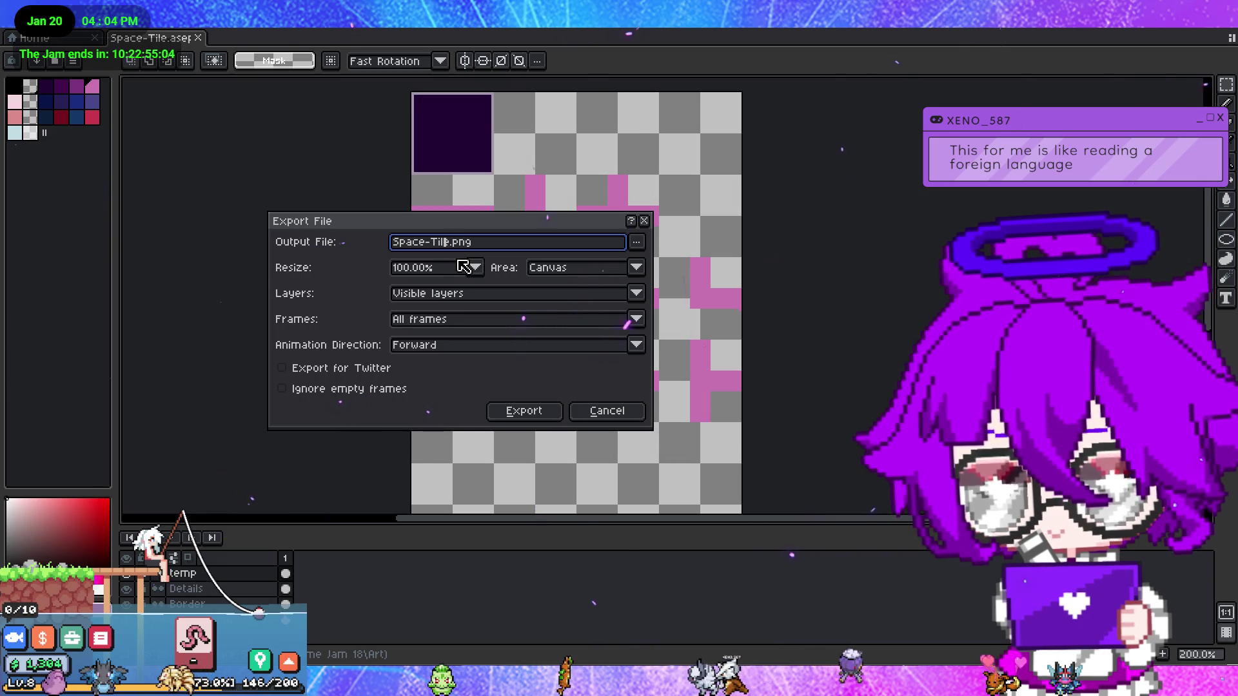
pyautogui.write('set')
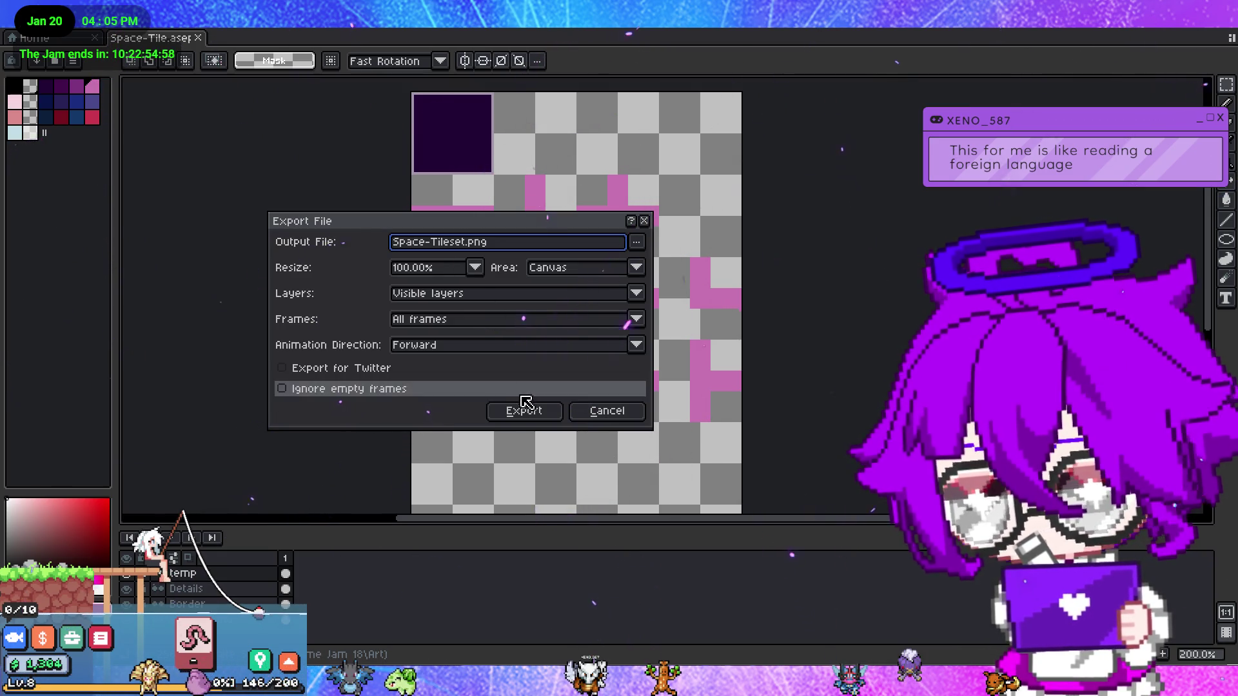
pyautogui.click(532, 413)
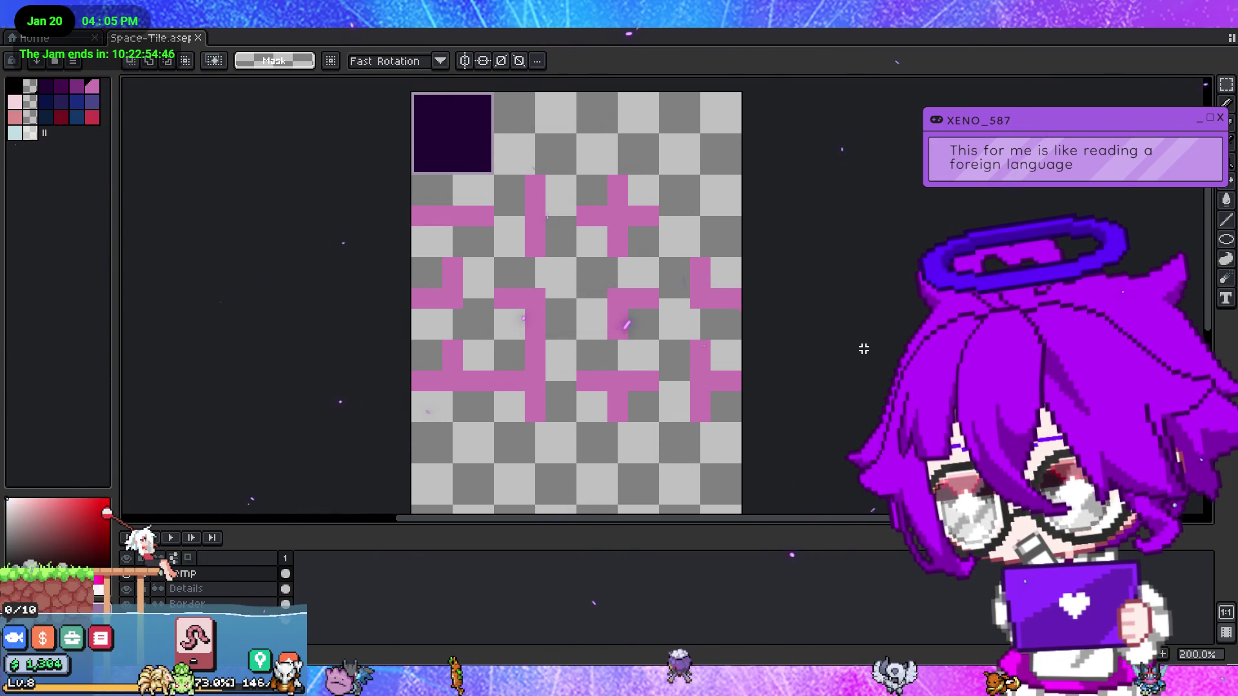
pyautogui.moveTo(663, 374)
pyautogui.mouseDown()
pyautogui.moveTo(647, 364)
pyautogui.moveTo(656, 382)
pyautogui.mouseUp()
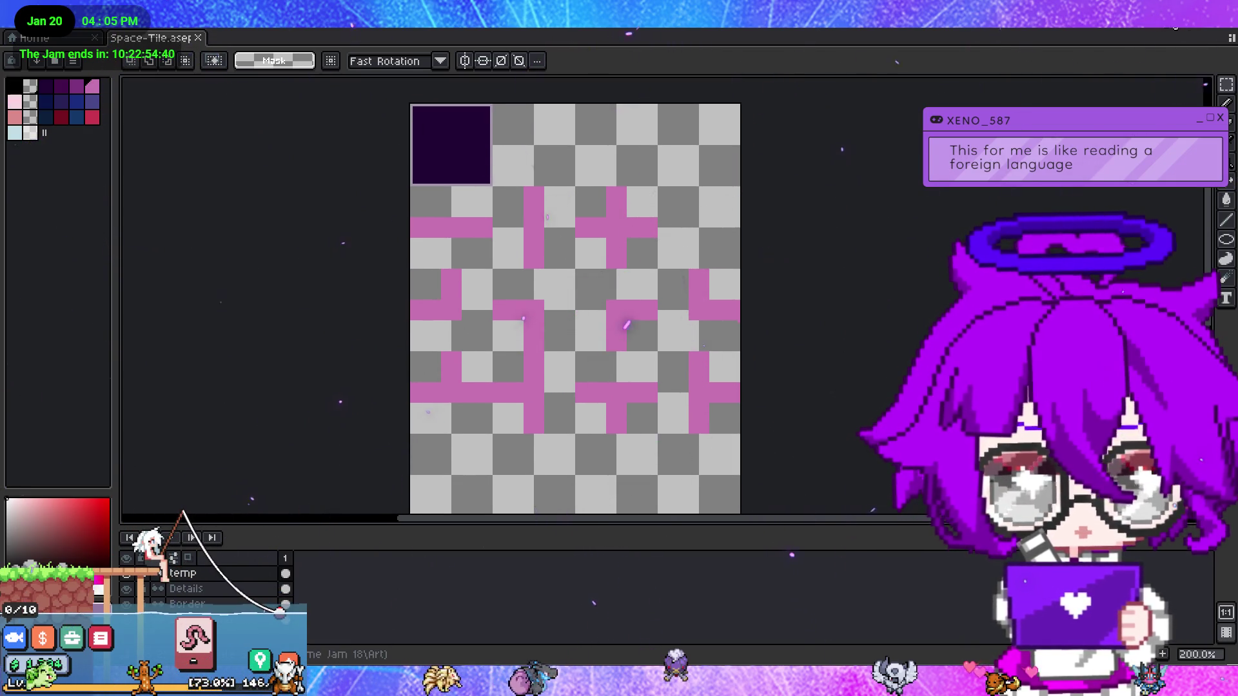
# - In Godot, delete the old Space-Tile.png from the art/tilemap folder
pyautogui.press('F11')
pyautogui.hotkey('alt', 'Tab')
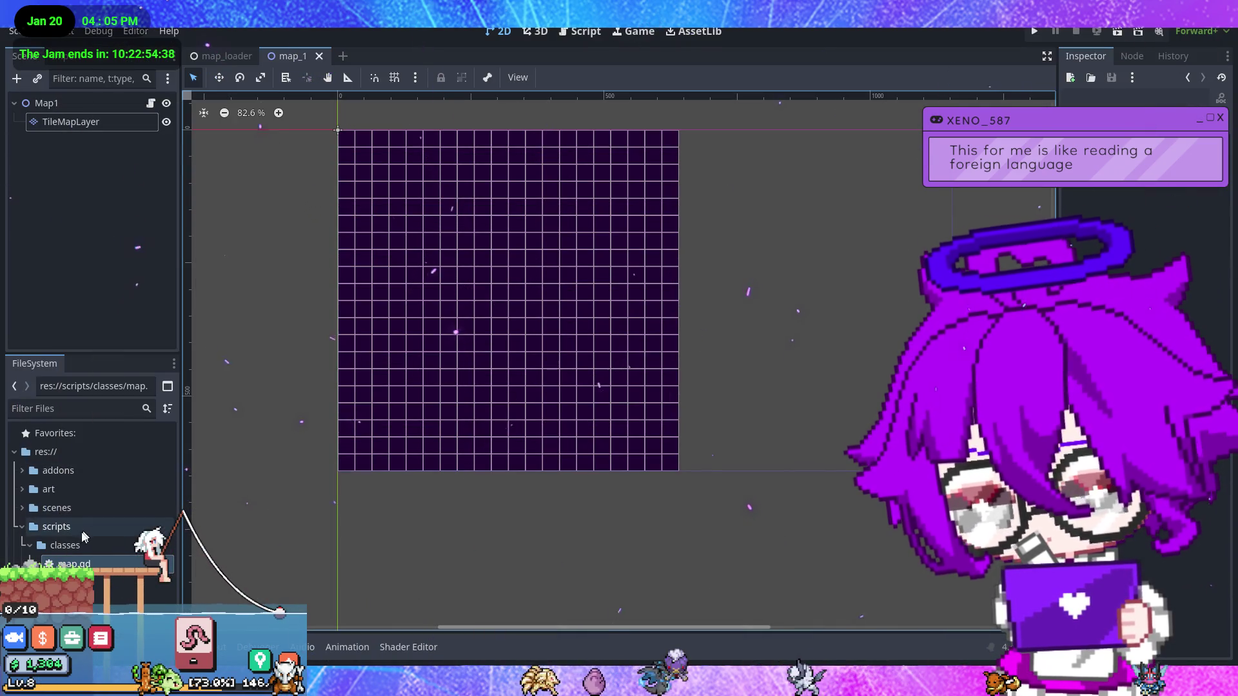
pyautogui.click(75, 563)
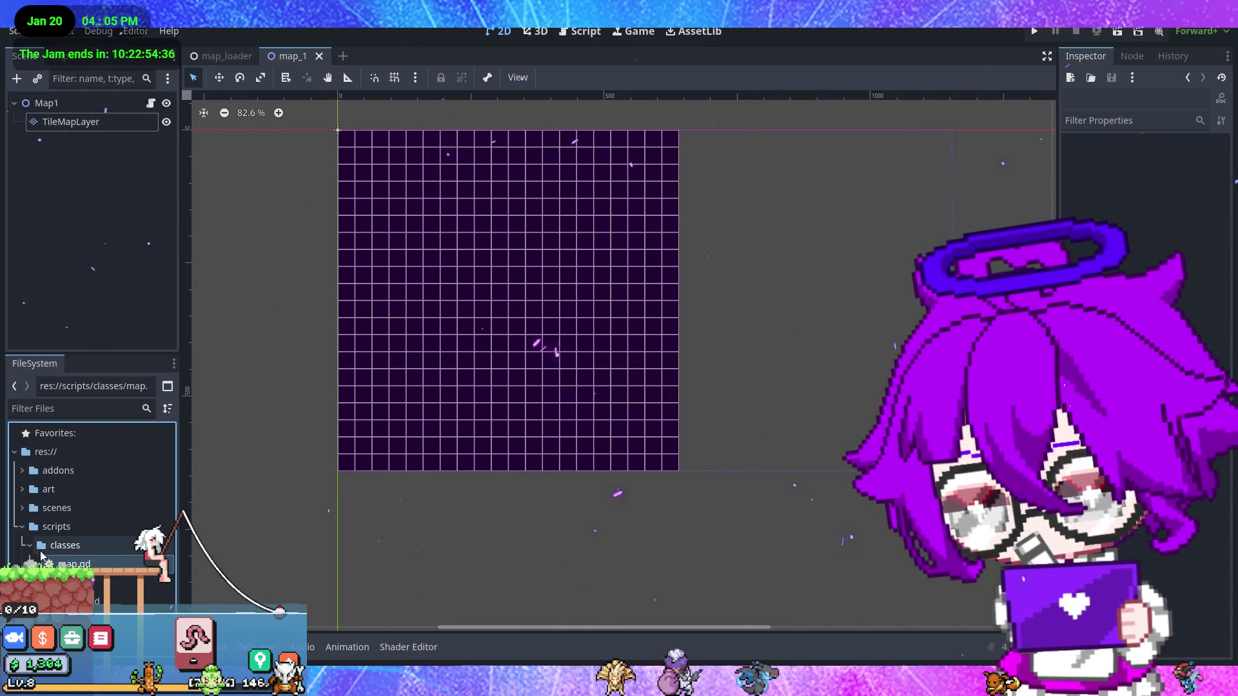
pyautogui.click(22, 490)
pyautogui.doubleClick(46, 508)
pyautogui.click(79, 527)
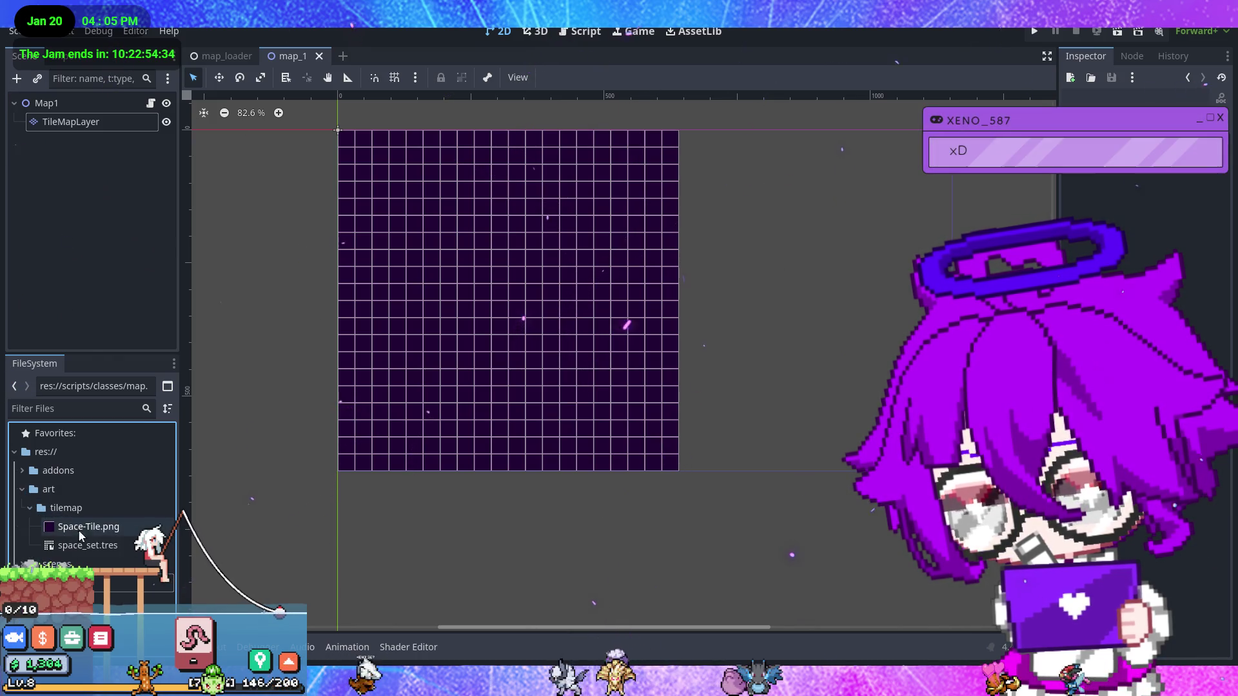
pyautogui.rightClick(108, 528)
pyautogui.click(213, 550)
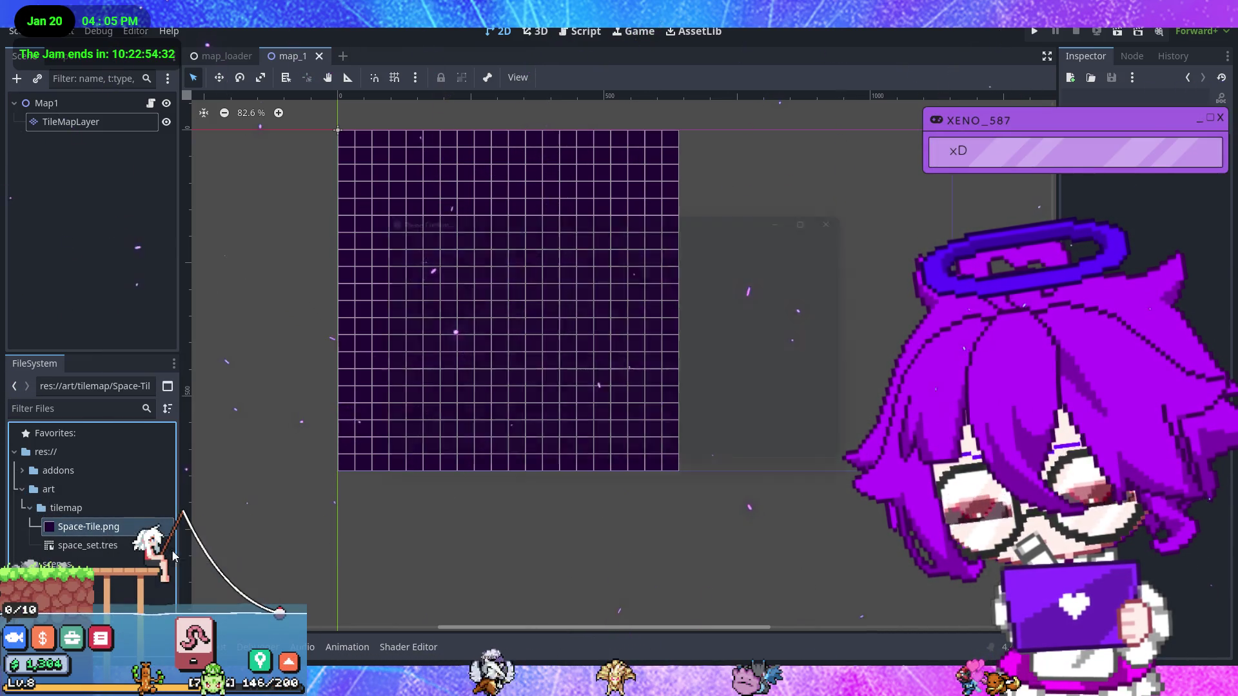
pyautogui.click(553, 462)
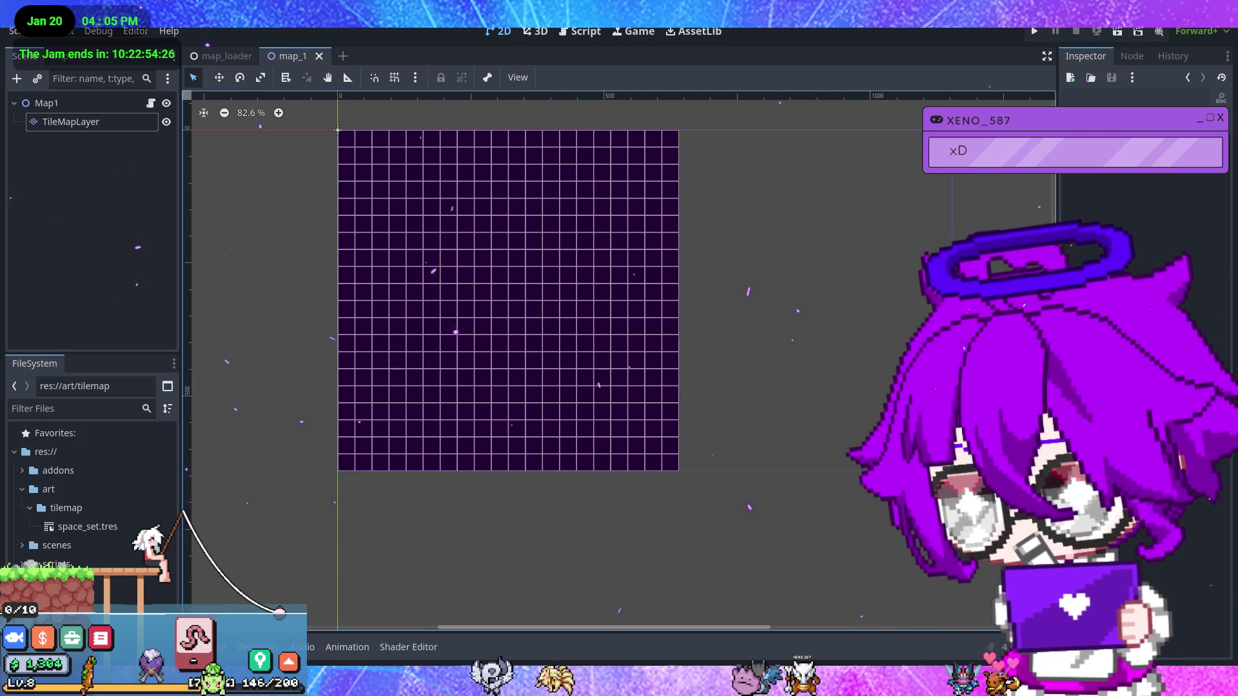
pyautogui.click(84, 515)
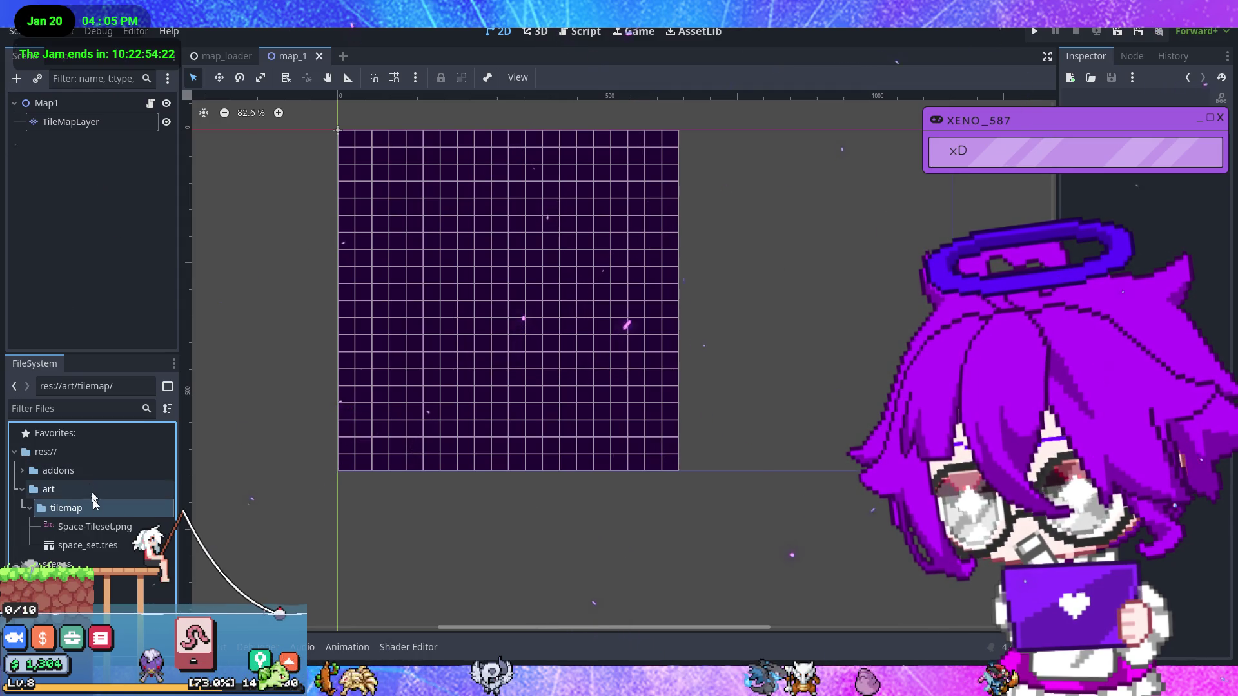
# - In space_set.tres, remove the broken source and add Space-Tileset.png as an atlas with auto-created tiles
pyautogui.click(100, 545)
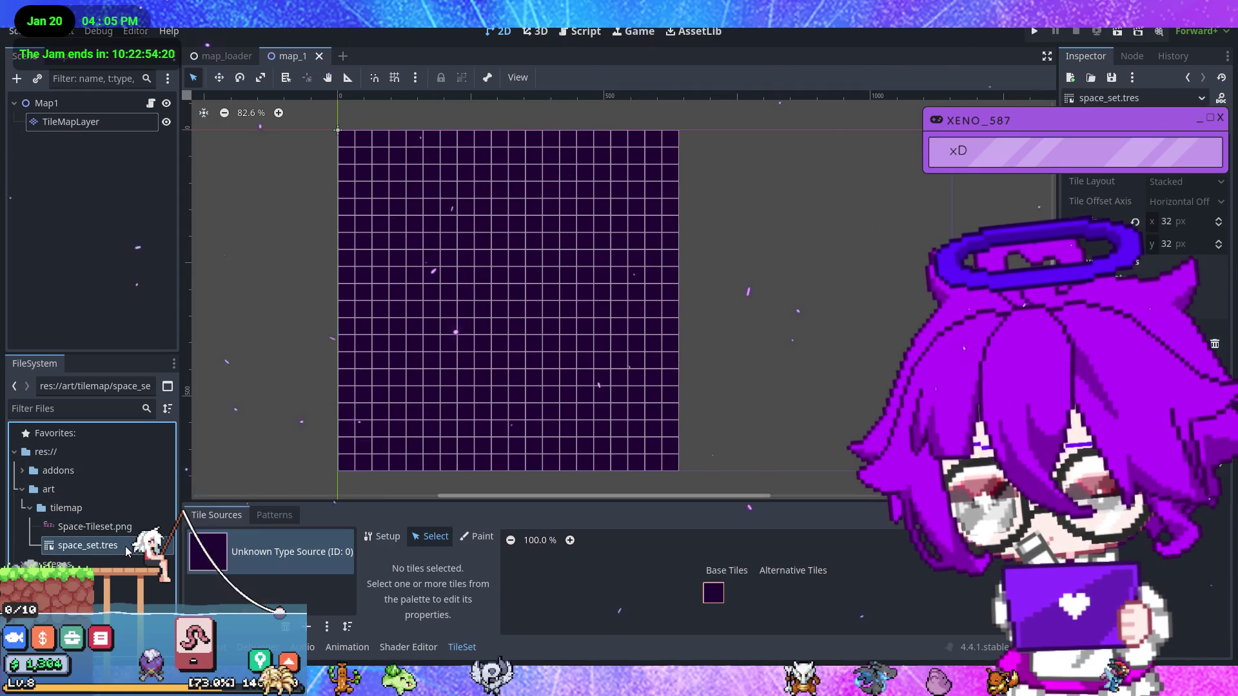
pyautogui.doubleClick(100, 545)
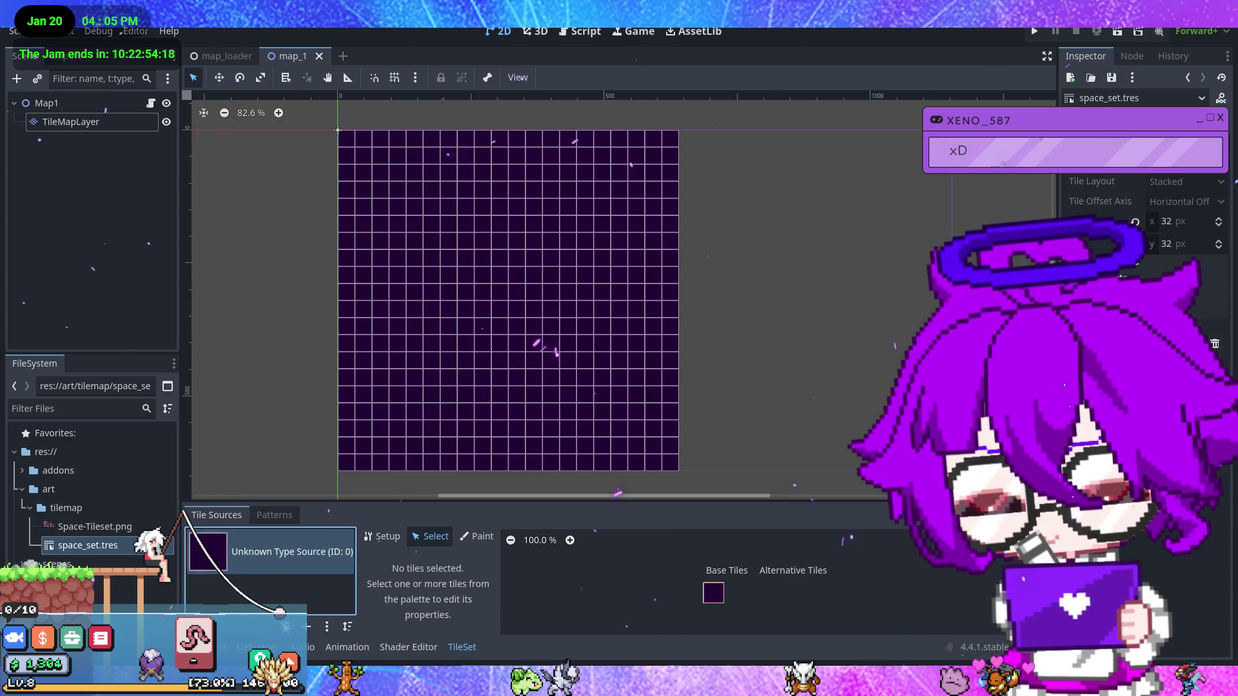
pyautogui.click(285, 627)
pyautogui.click(118, 529)
pyautogui.moveTo(272, 563); pyautogui.dragTo(272, 567)
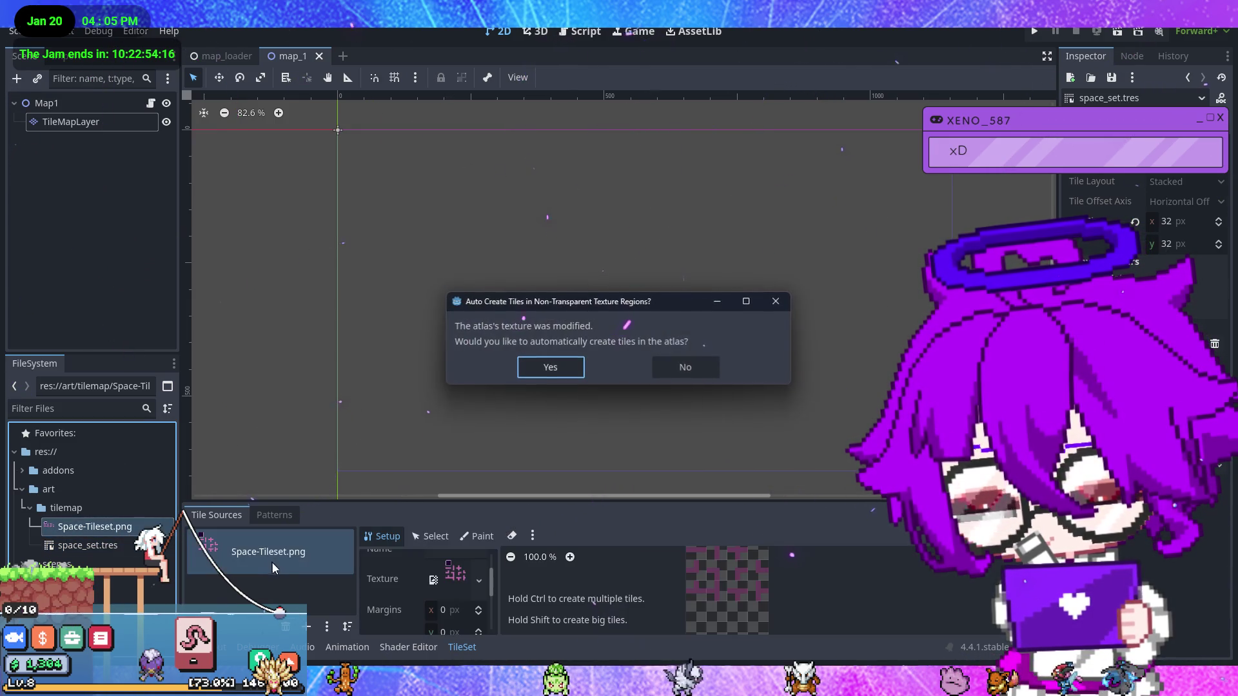
pyautogui.click(559, 375)
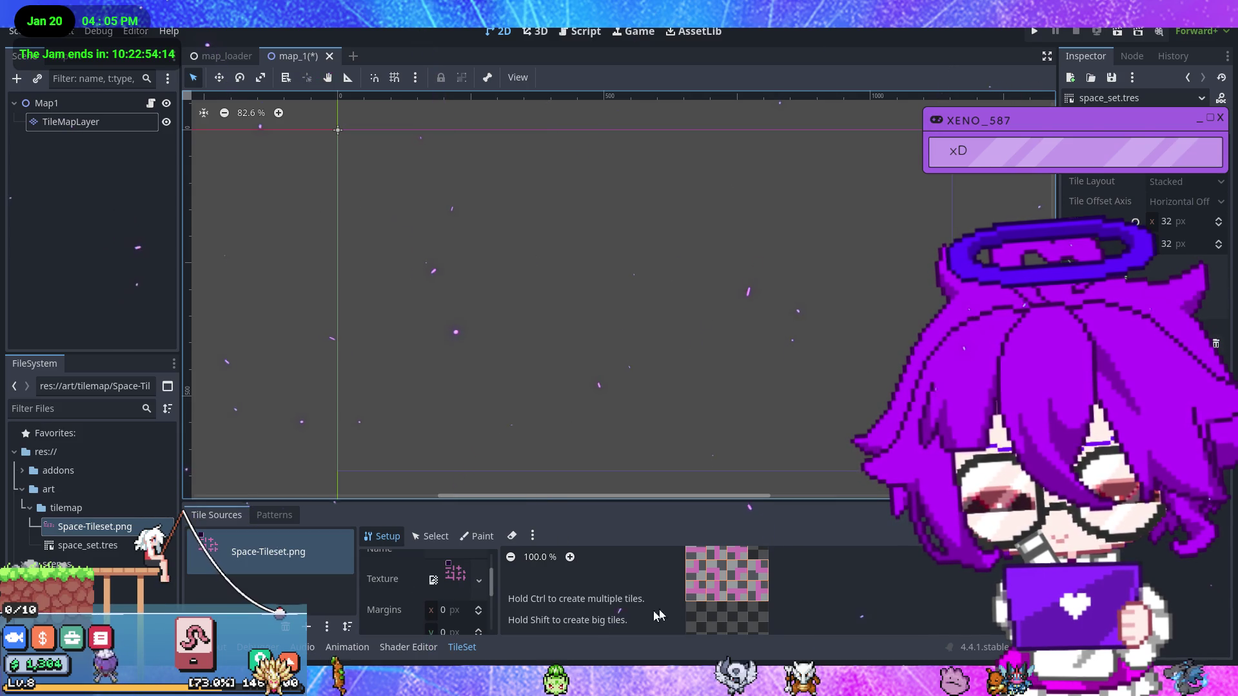
pyautogui.scroll(1, 417, 595)
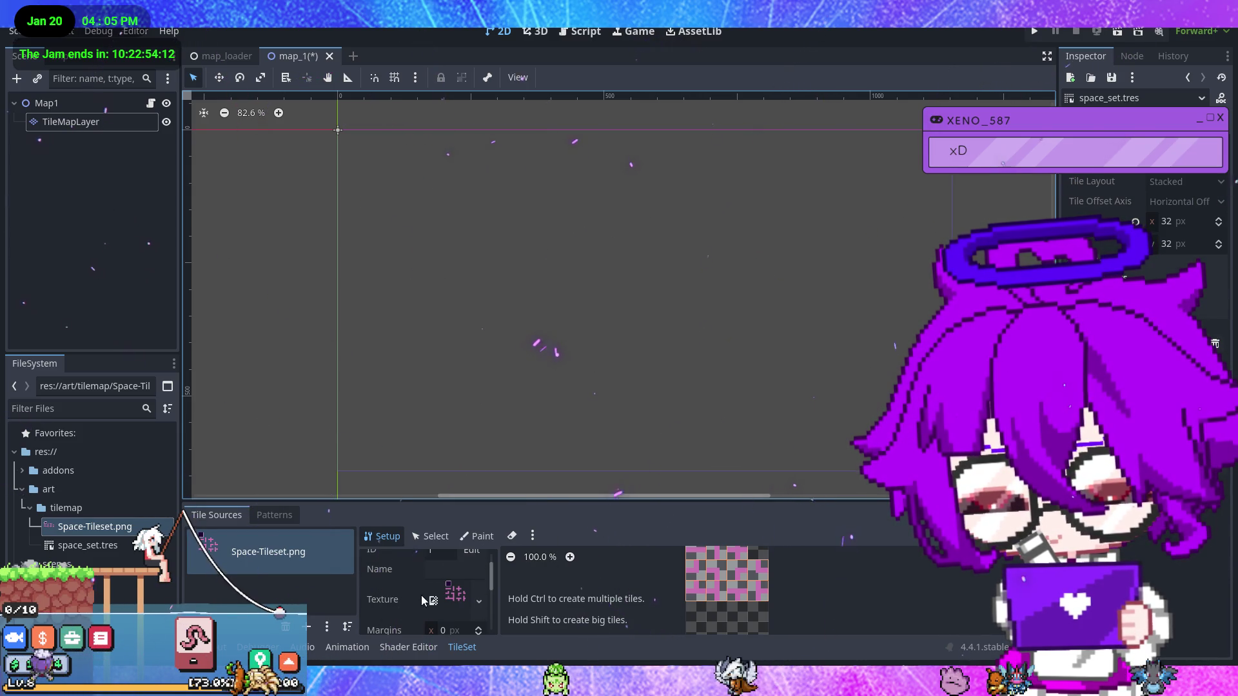
pyautogui.click(463, 648)
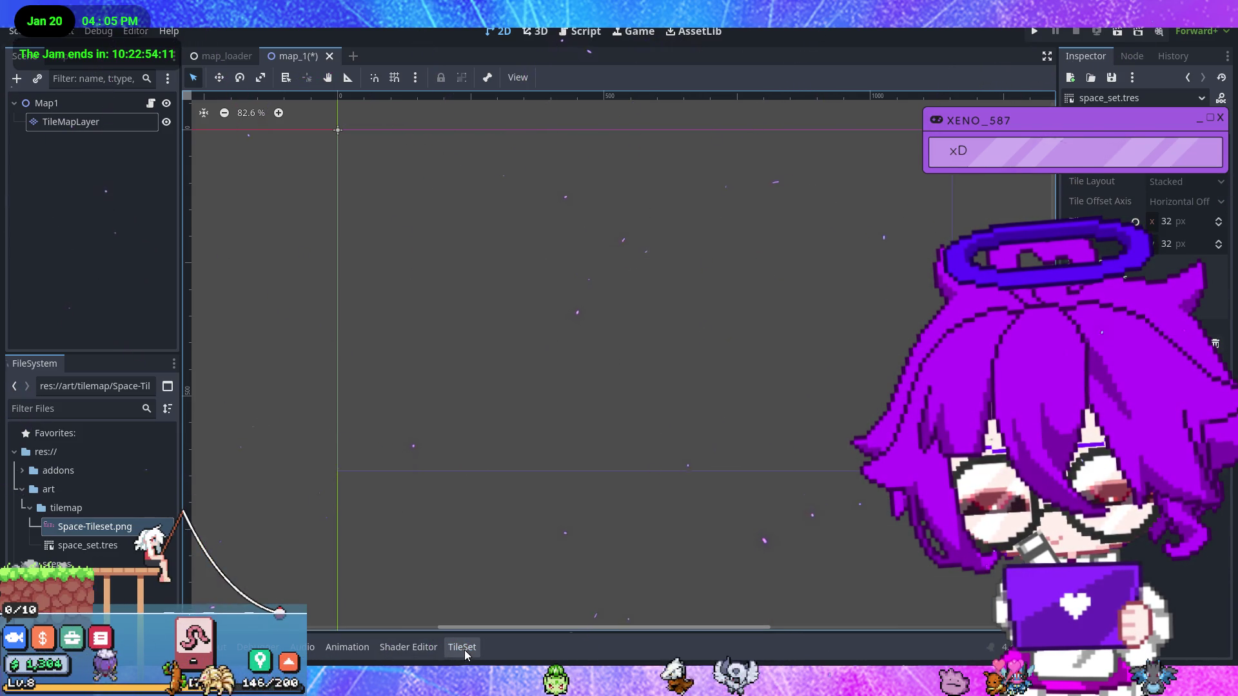
# - Paint the TileMapLayer's full 20x20 grid with the dark top-left atlas tile, then switch to Obsidian
pyautogui.click(103, 122)
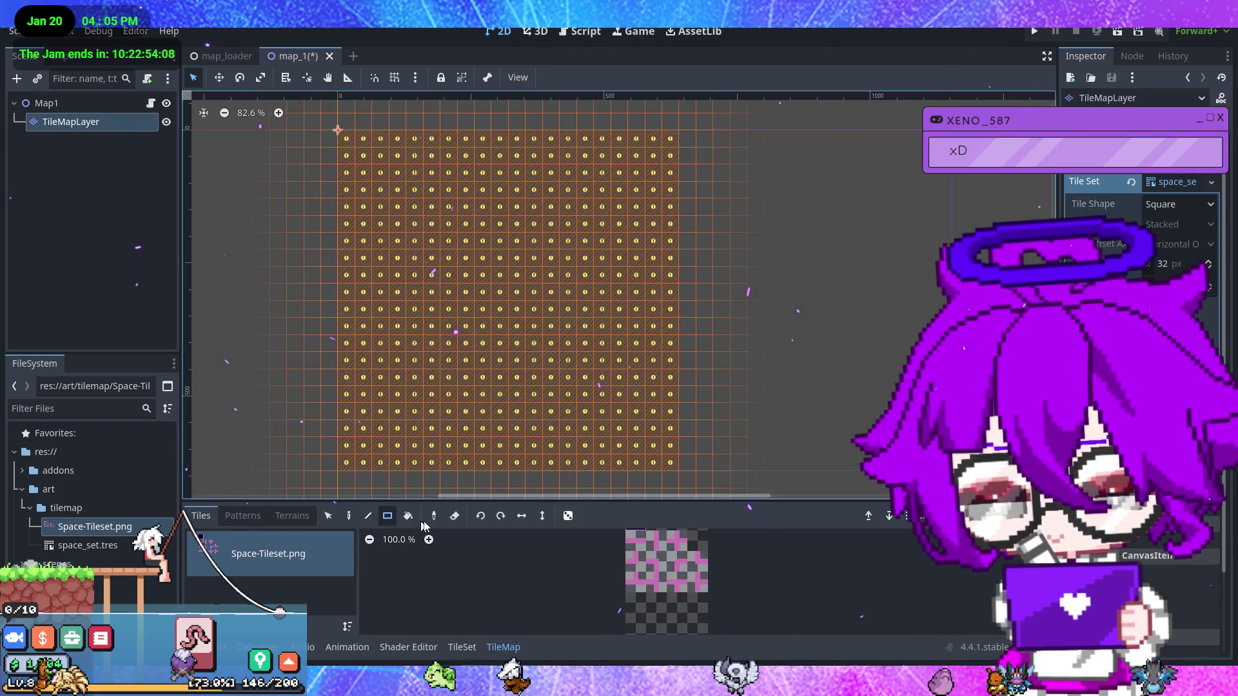
pyautogui.scroll(2, 645, 574)
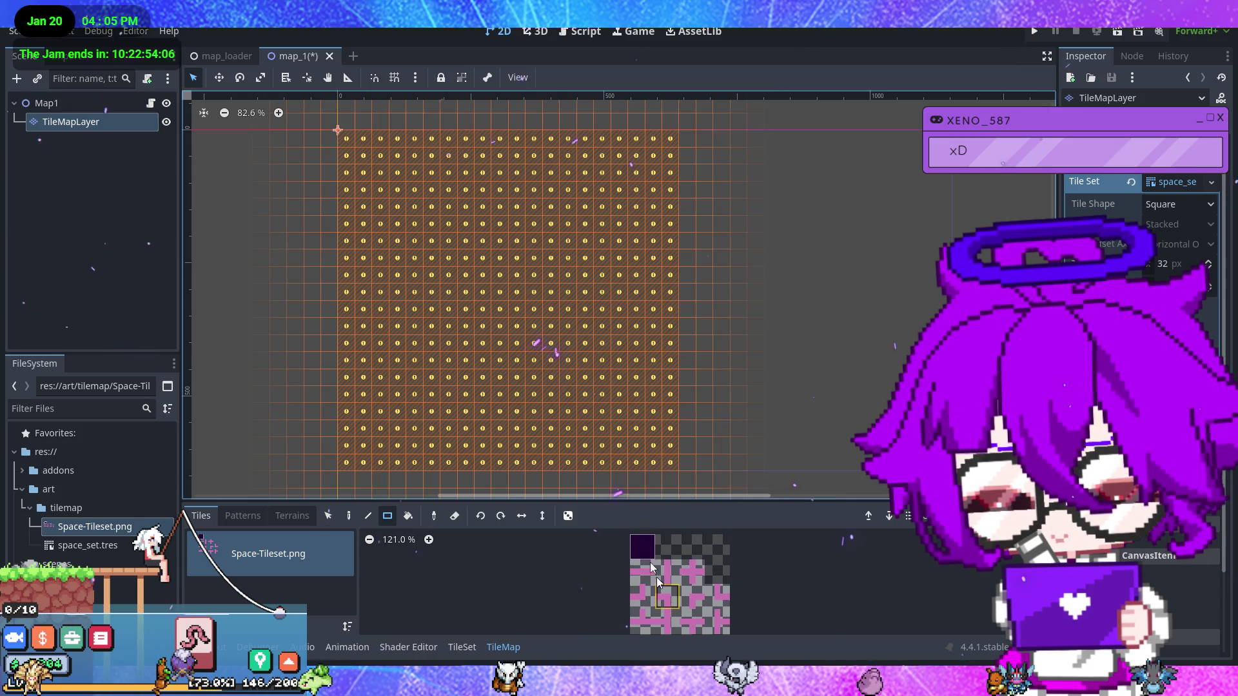
pyautogui.click(641, 554)
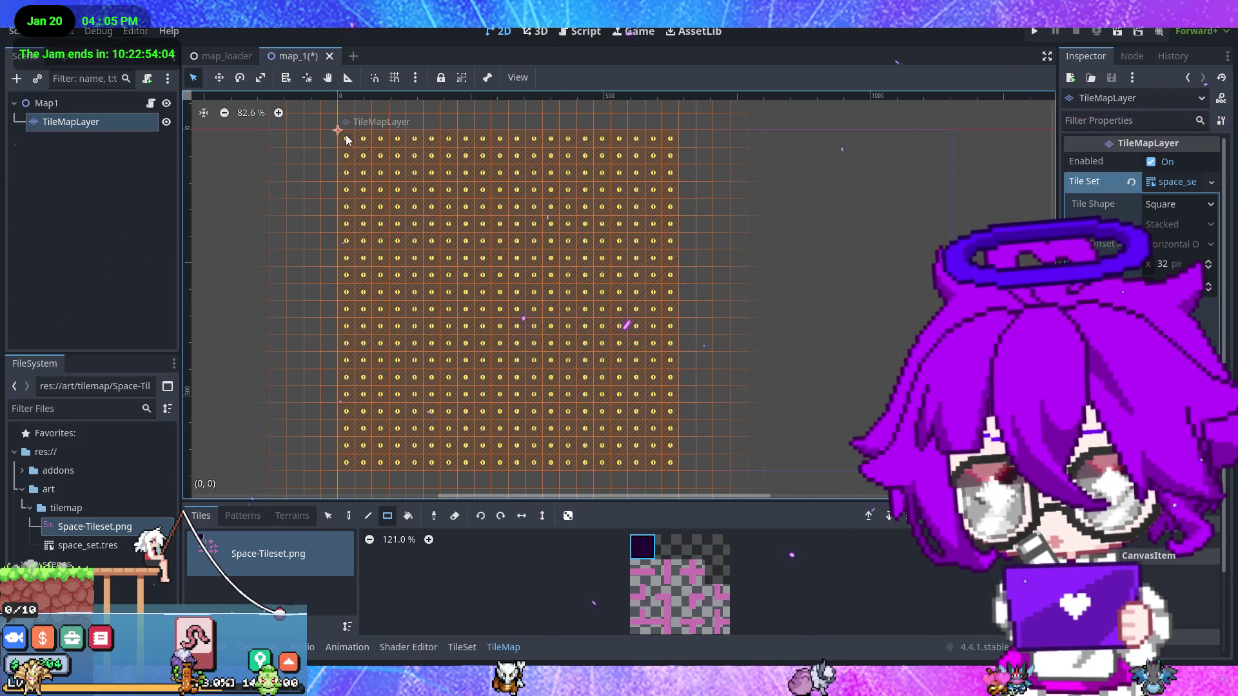
pyautogui.moveTo(345, 137)
pyautogui.mouseDown()
pyautogui.moveTo(541, 302)
pyautogui.moveTo(671, 464)
pyautogui.mouseUp()
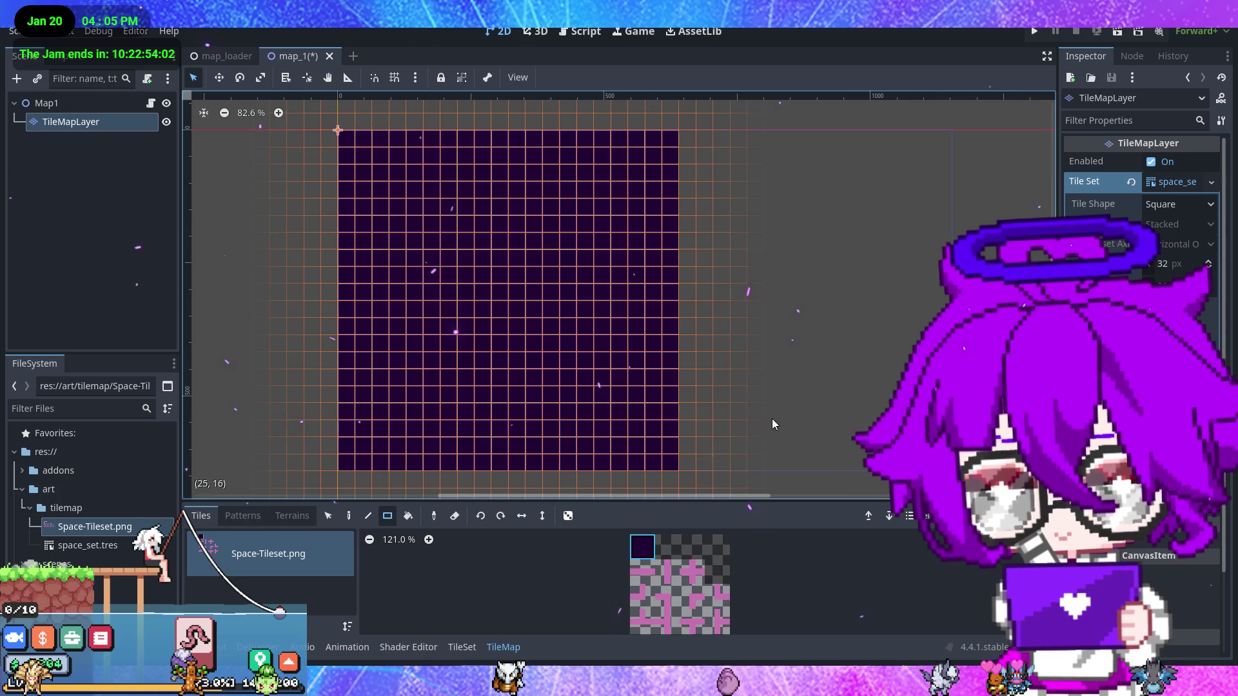
pyautogui.scroll(-1, 772, 419)
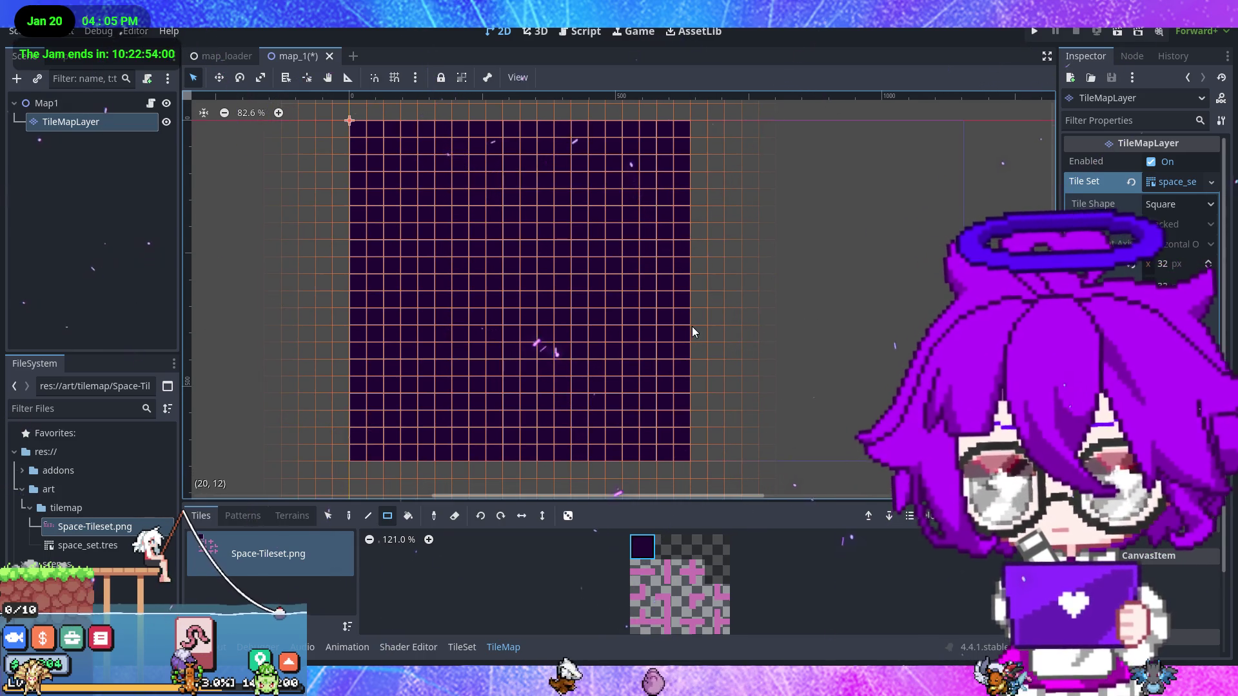
pyautogui.hscroll(-2, 616, 369)
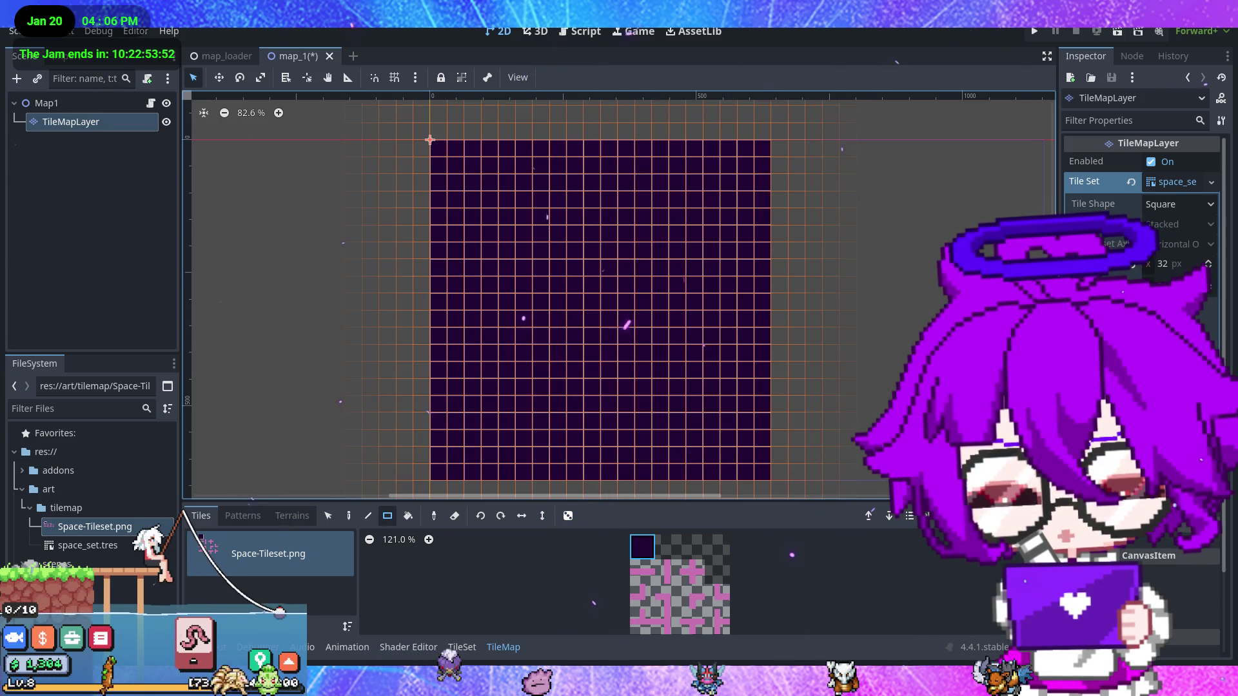
pyautogui.hotkey('alt', 'Tab')
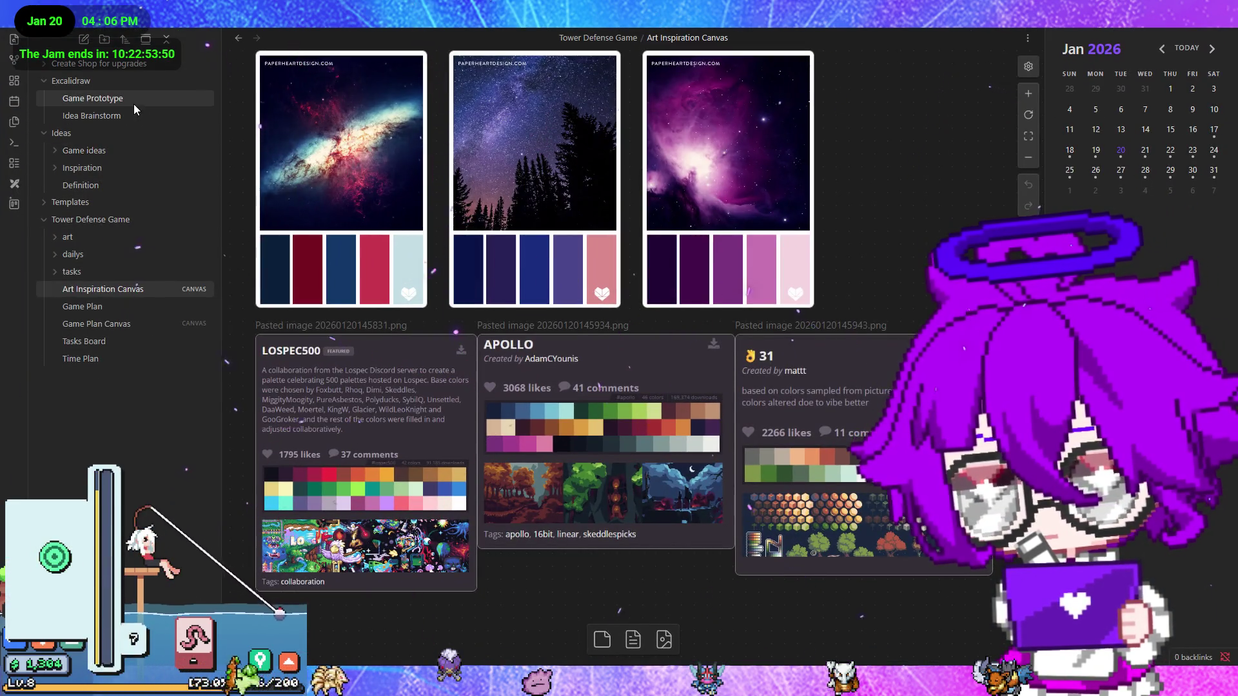
# - View the Game Prototype layout drawing in Obsidian, then restore the window and return to Godot
pyautogui.click(134, 101)
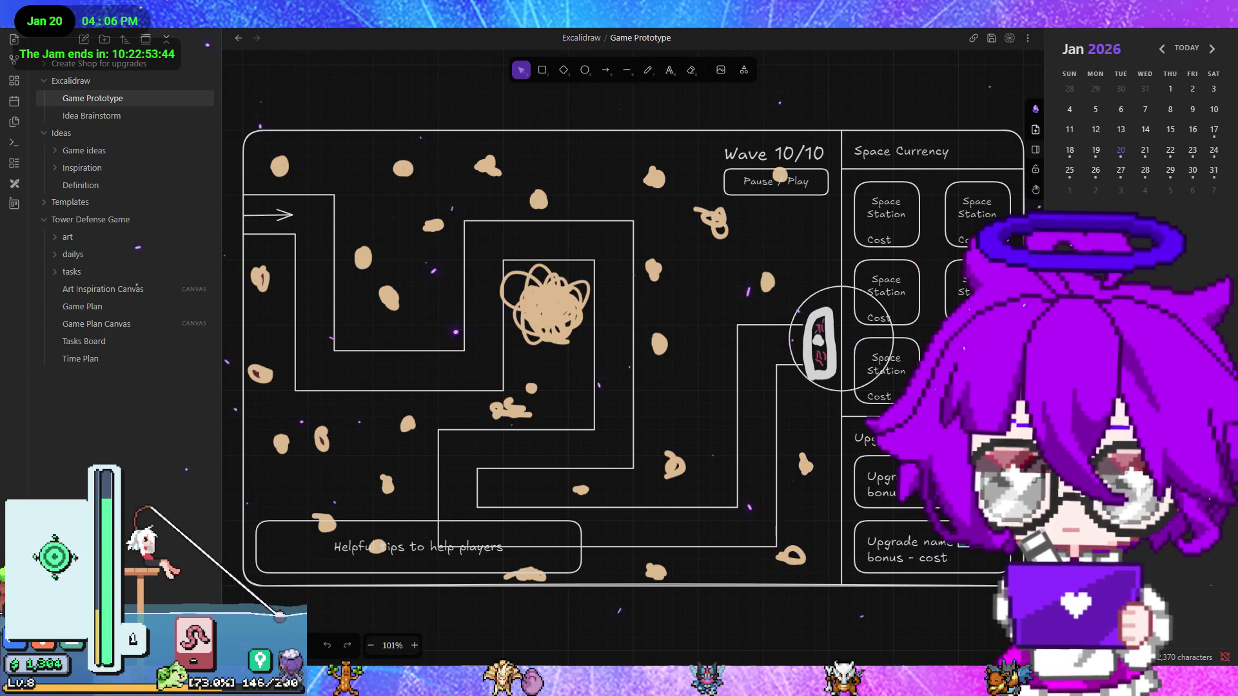
pyautogui.moveTo(781, 12); pyautogui.dragTo(782, 37)
pyautogui.hotkey('alt', 'Tab')
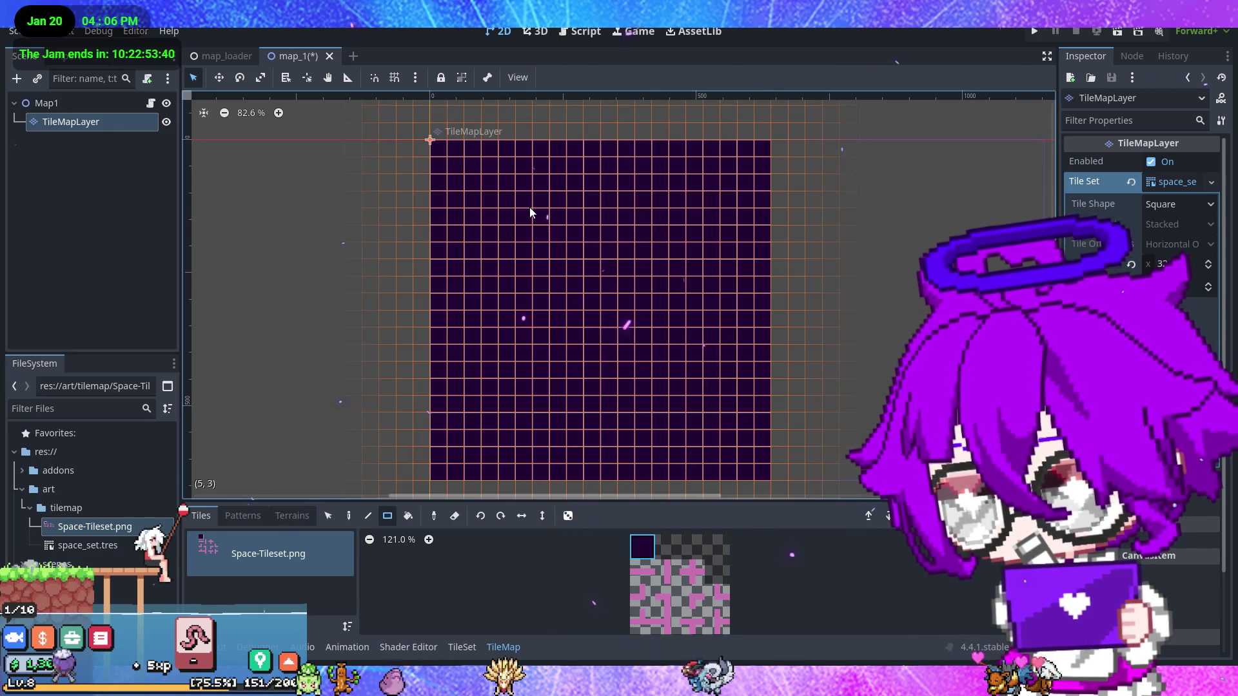
# - Select the pink path tile below the dark tile and activate the TileMap Selection tool
pyautogui.click(640, 576)
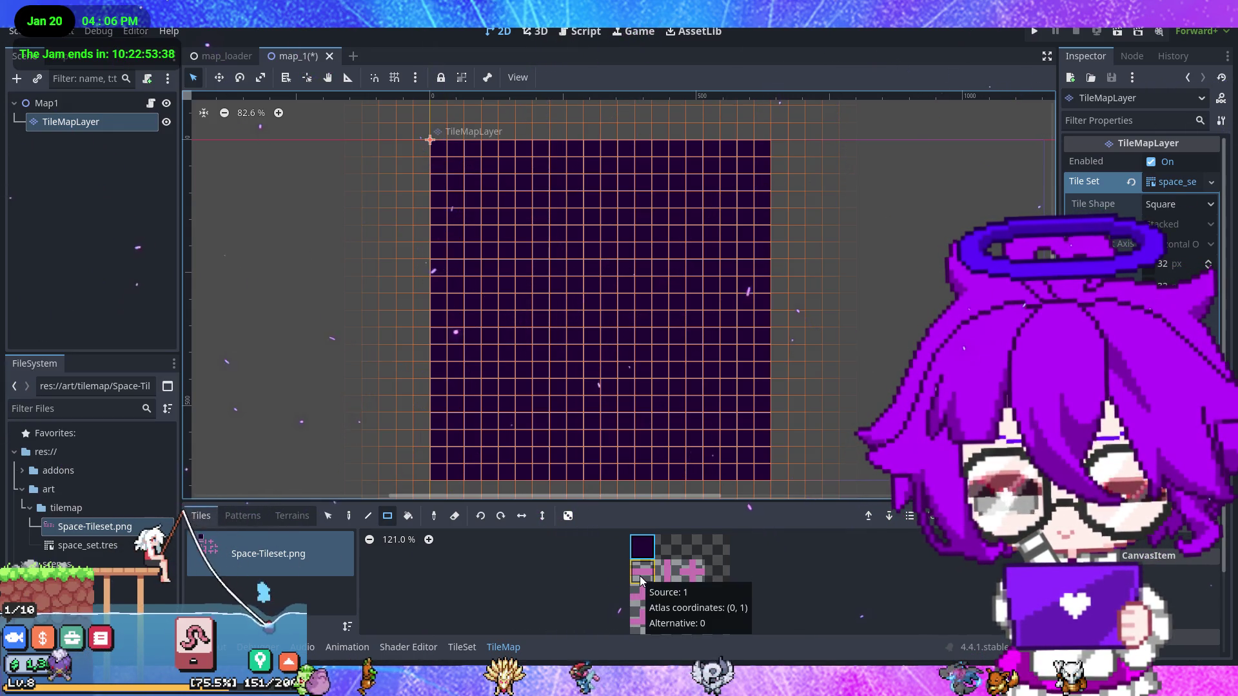
pyautogui.click(328, 516)
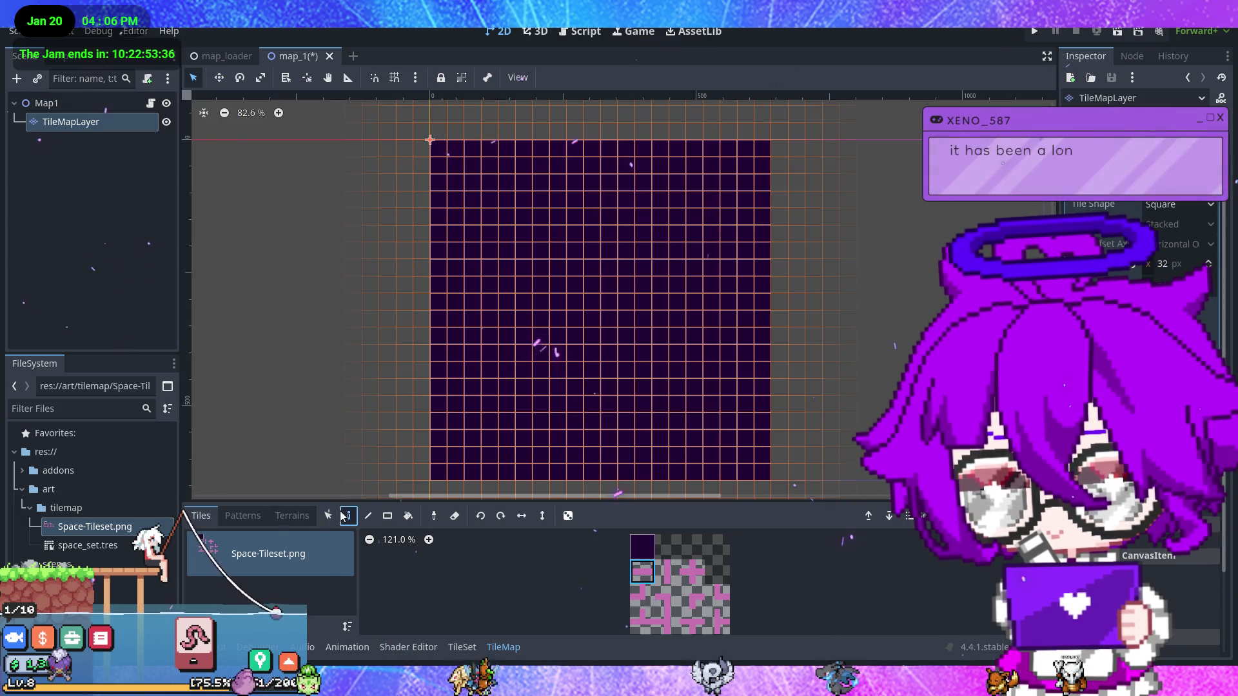
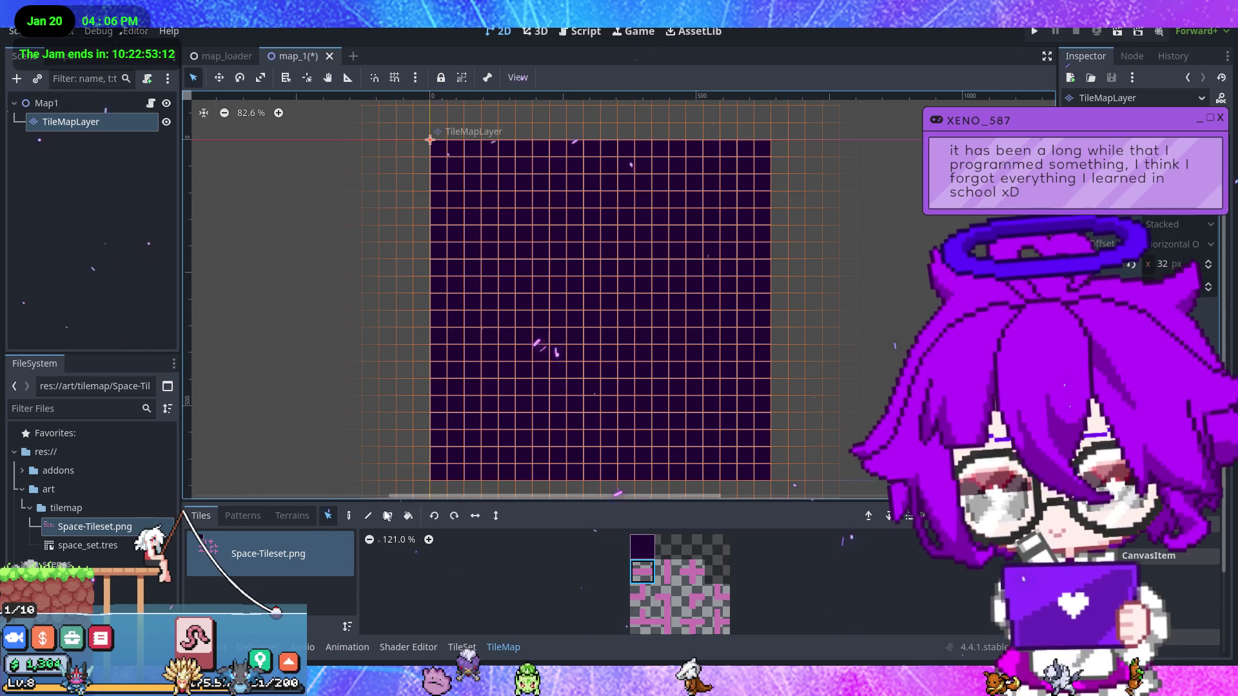
# - Paint two test path tiles at the map's top-left, then undo them
pyautogui.press('d')
pyautogui.click(438, 184)
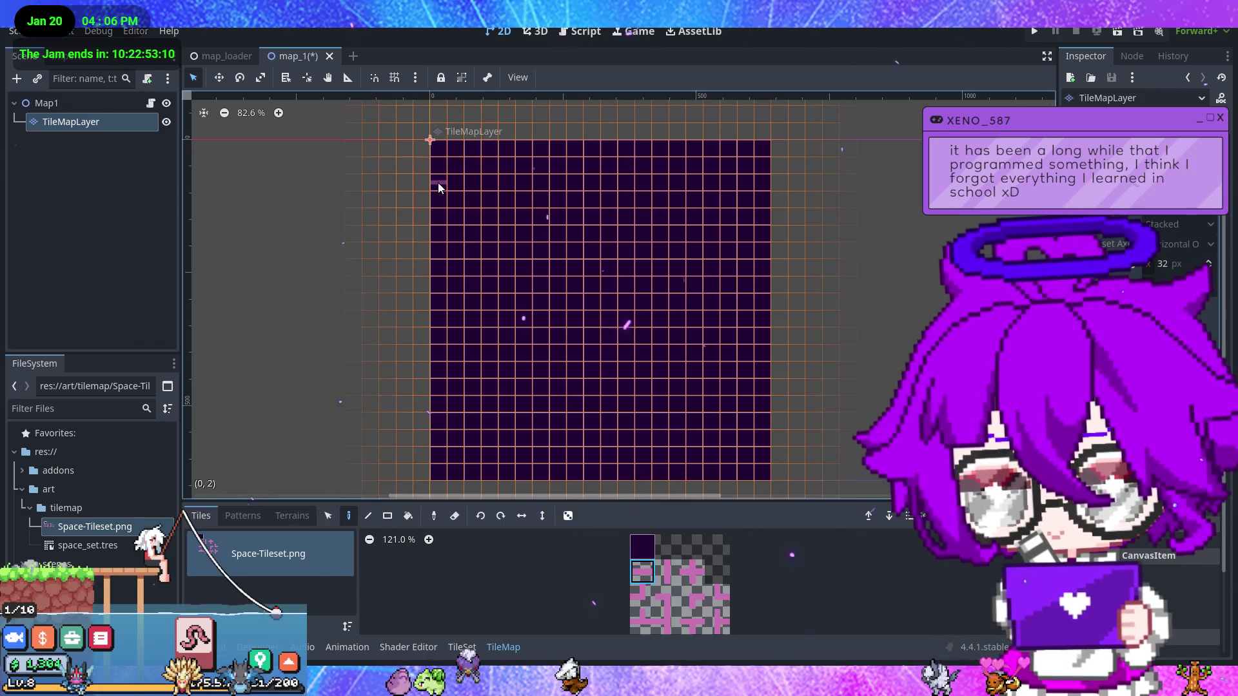
pyautogui.click(455, 183)
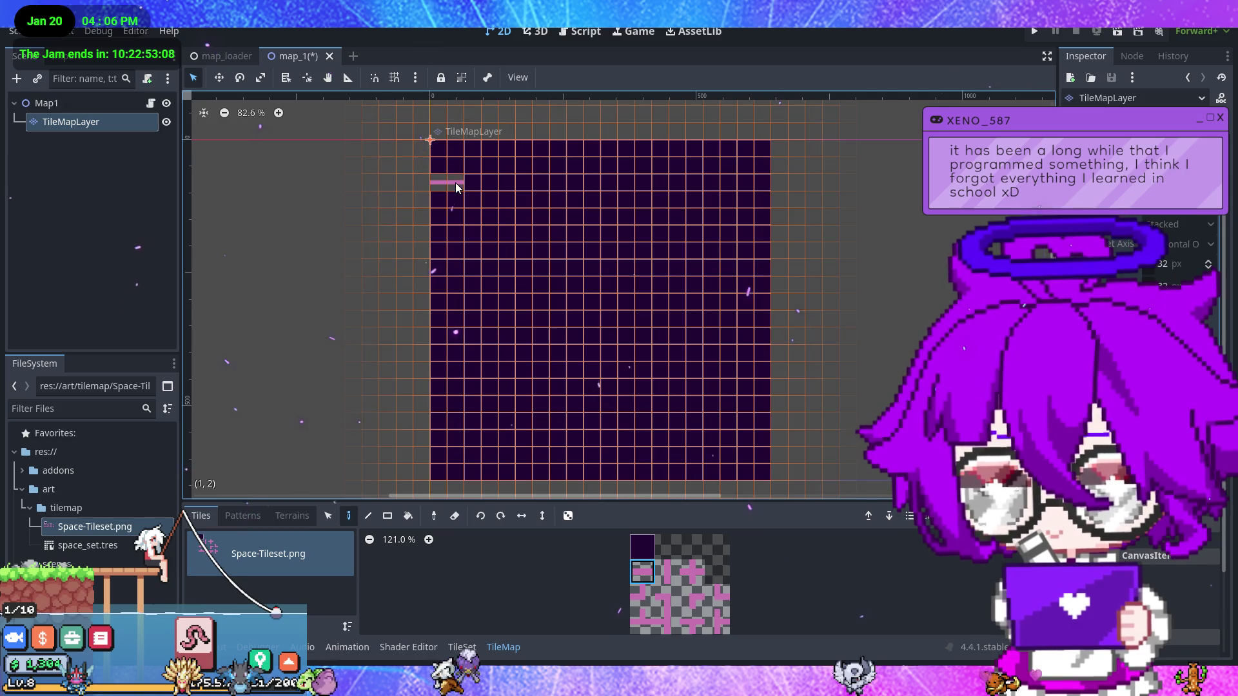
pyautogui.click(668, 597)
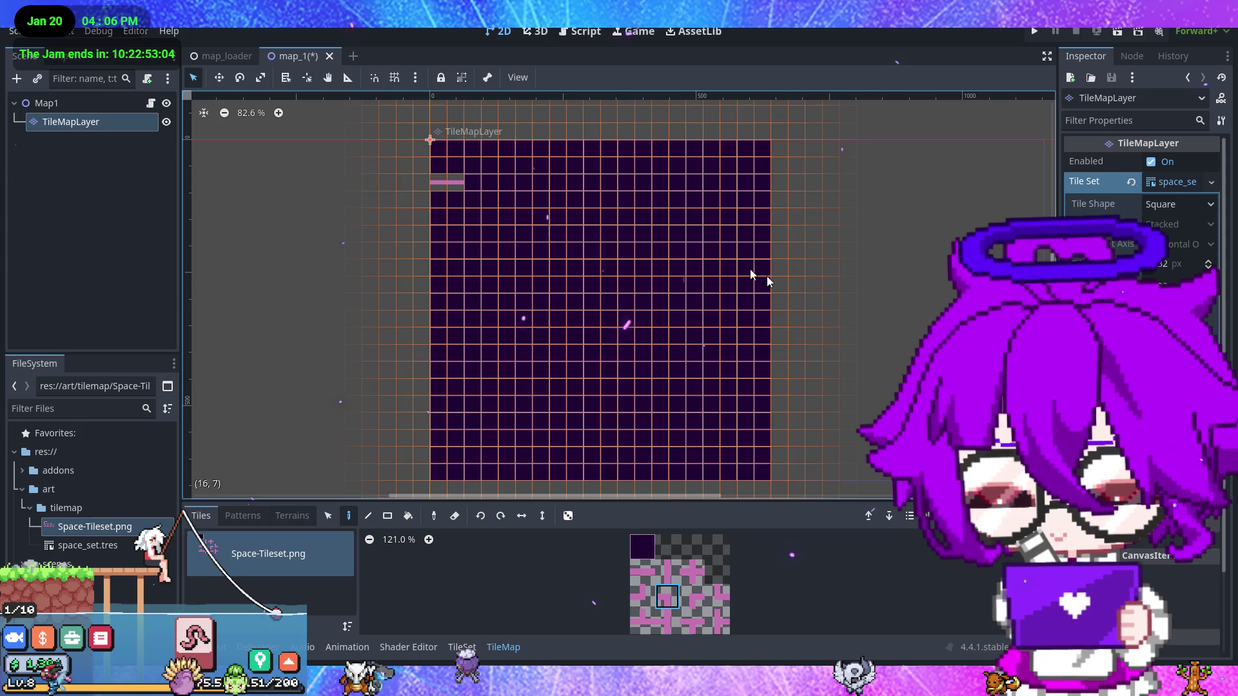
pyautogui.hotkey('ctrl', 'z')
pyautogui.hotkey('ctrl', 'z')
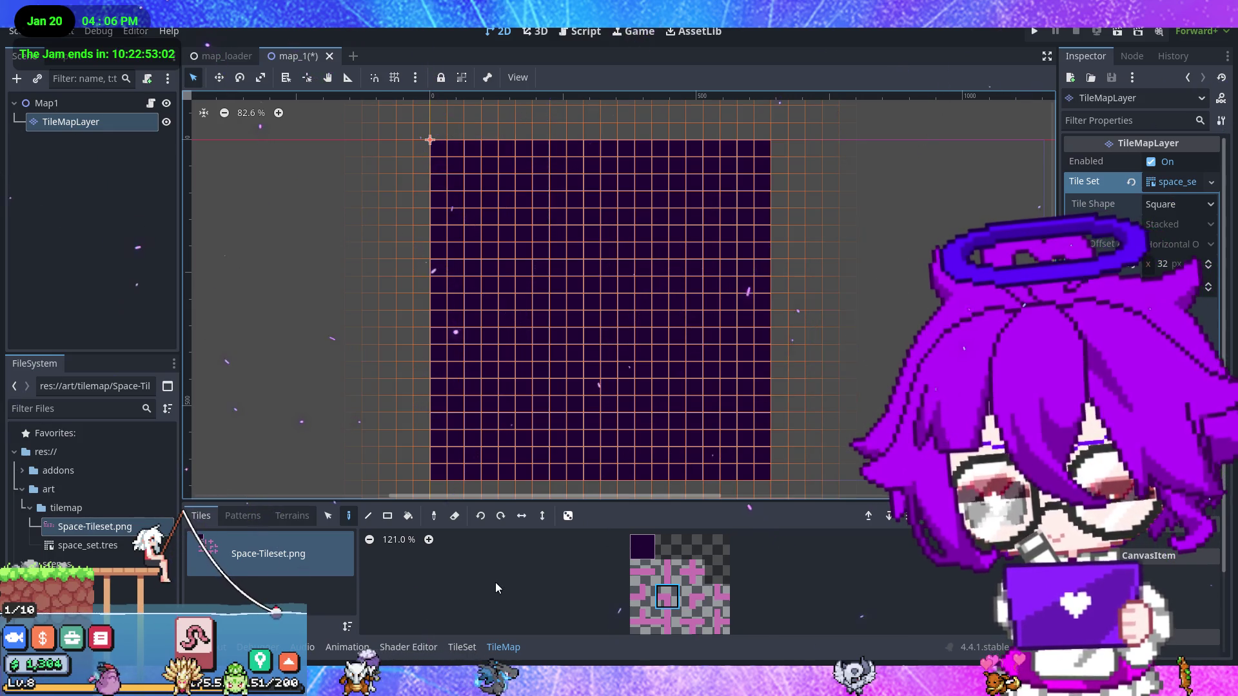
# - Rename the existing tilemap layer to Background
pyautogui.doubleClick(114, 123)
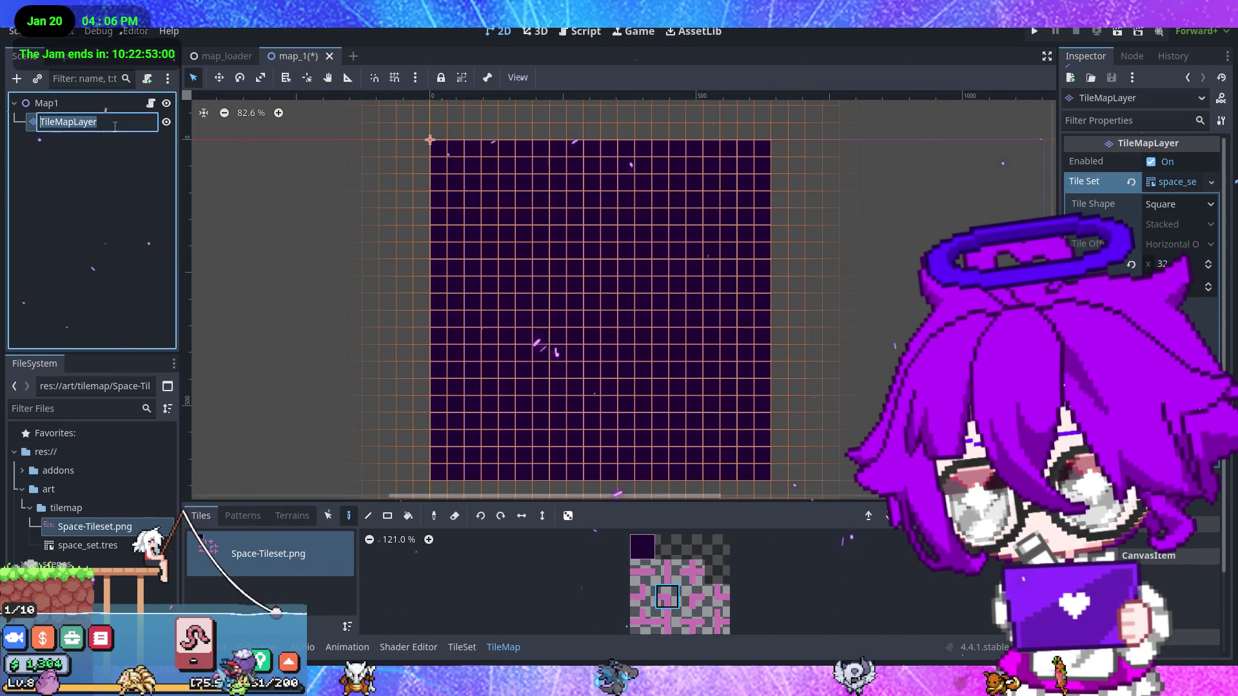
pyautogui.write('Background')
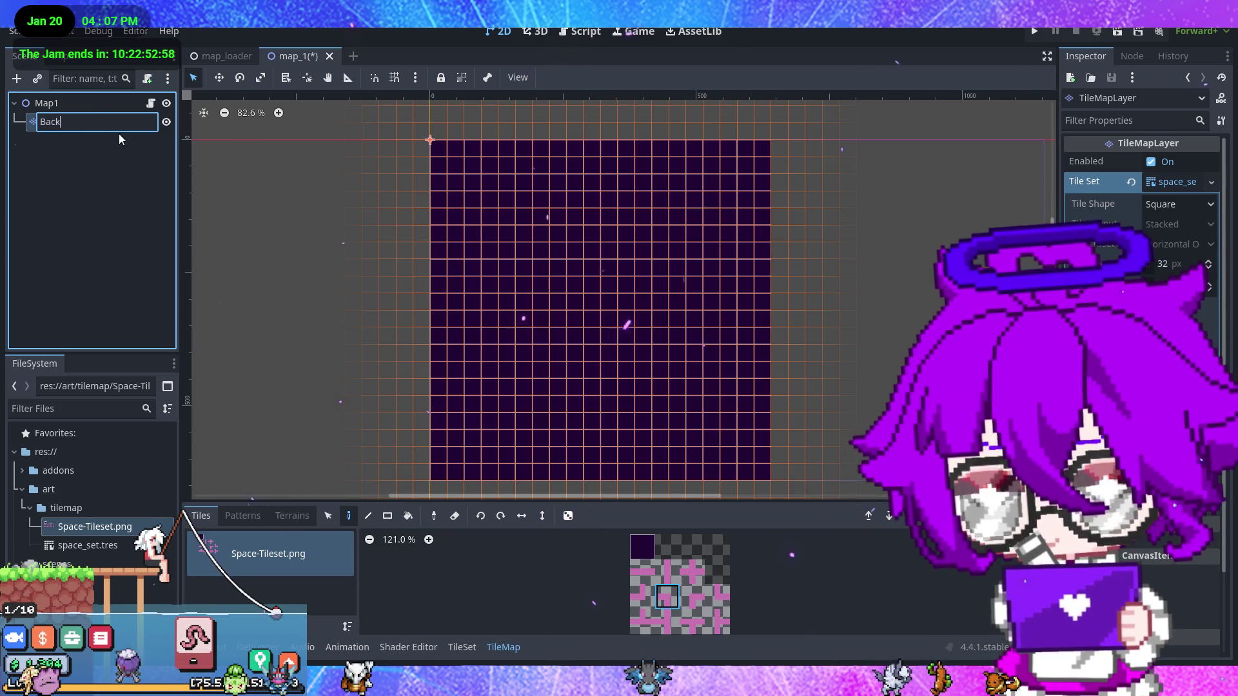
pyautogui.press('Return')
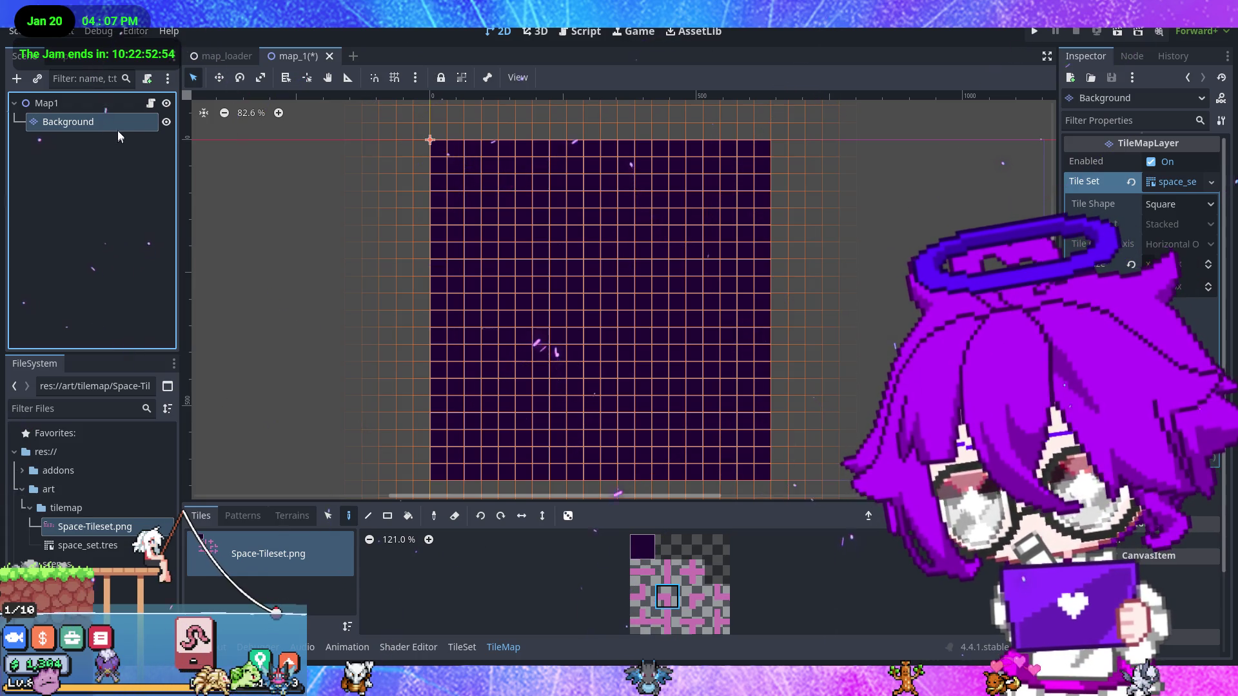
# - Add a new TileMapLayer under Map1, placed above Background and named Path
pyautogui.rightClick(103, 107)
pyautogui.click(147, 140)
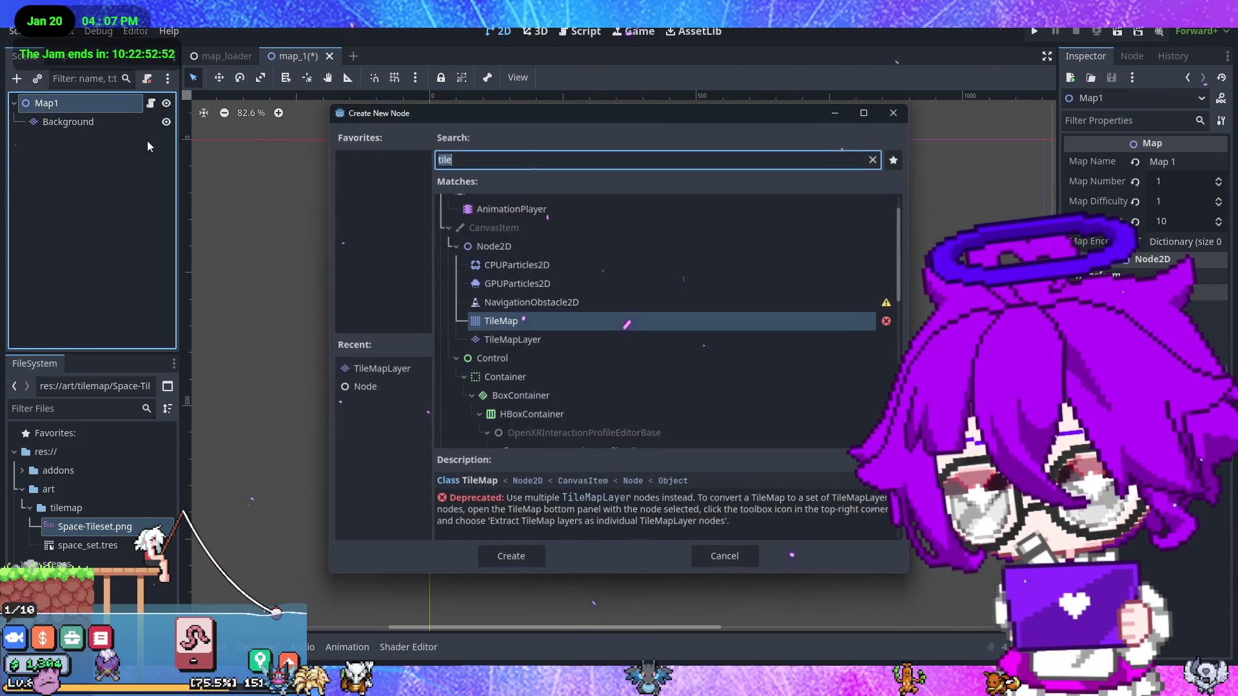
pyautogui.doubleClick(546, 340)
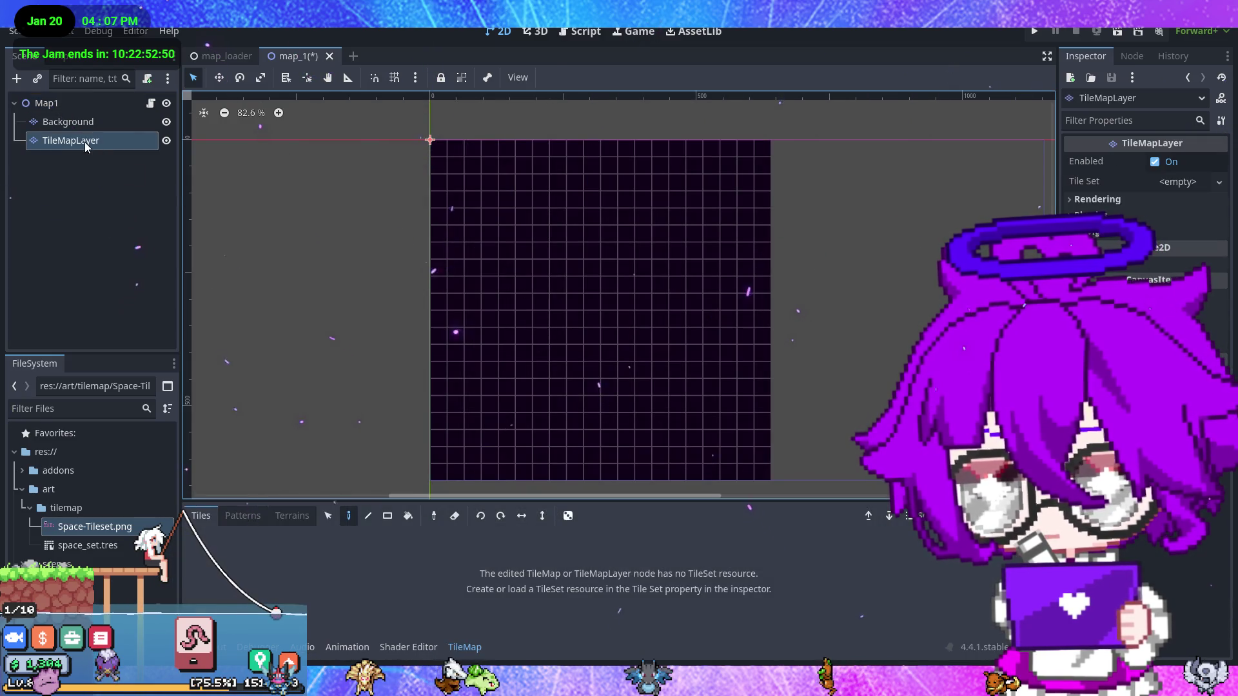
pyautogui.moveTo(84, 142)
pyautogui.mouseDown()
pyautogui.moveTo(83, 114)
pyautogui.moveTo(100, 125)
pyautogui.mouseUp()
pyautogui.click(100, 122)
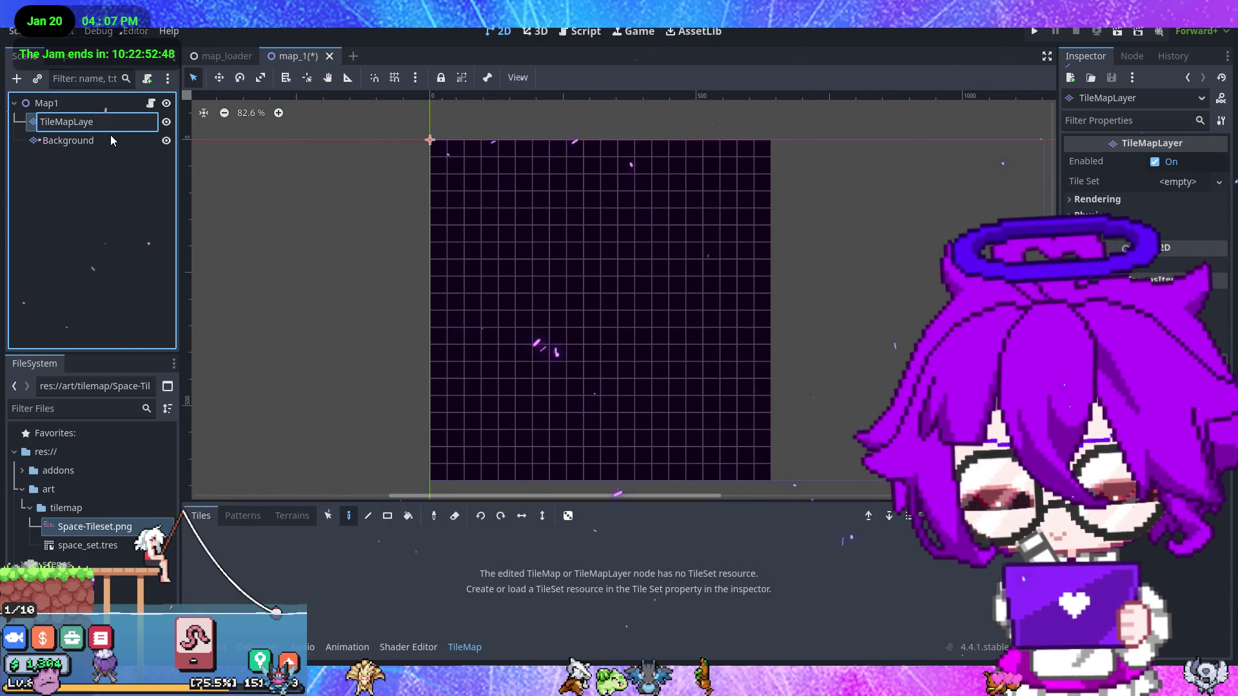
pyautogui.press('BackSpace')
pyautogui.press('BackSpace')
pyautogui.press('BackSpace')
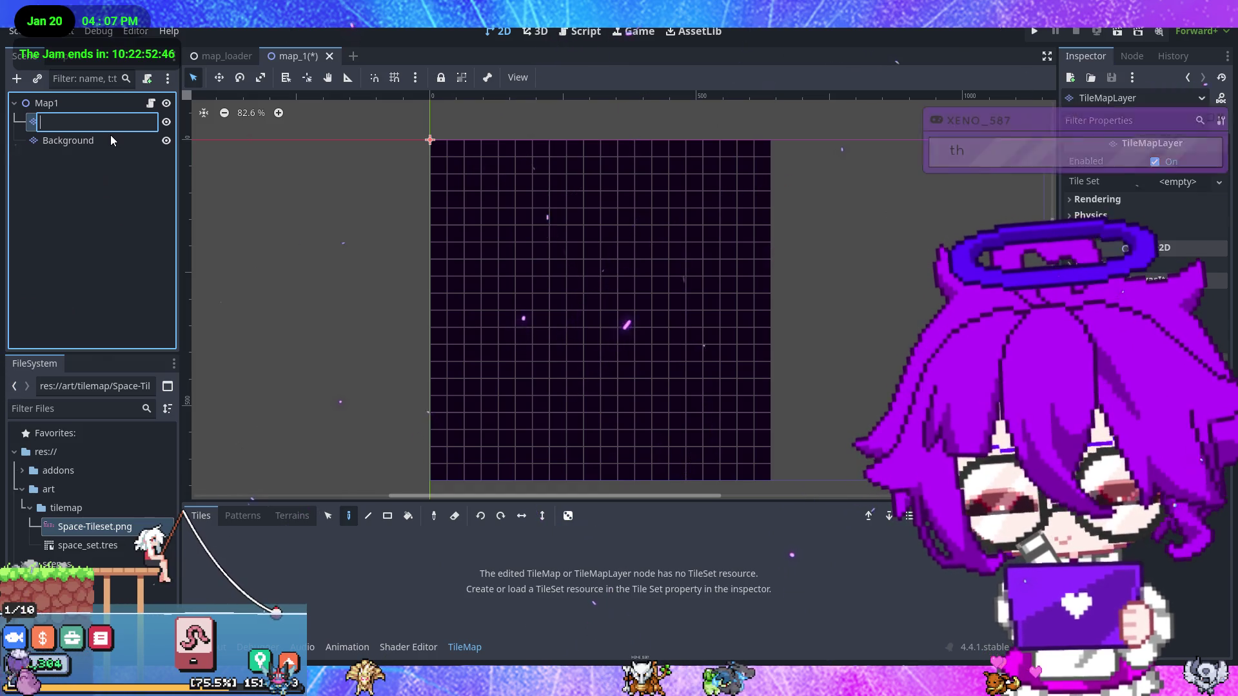
pyautogui.write('Path')
pyautogui.press('Return')
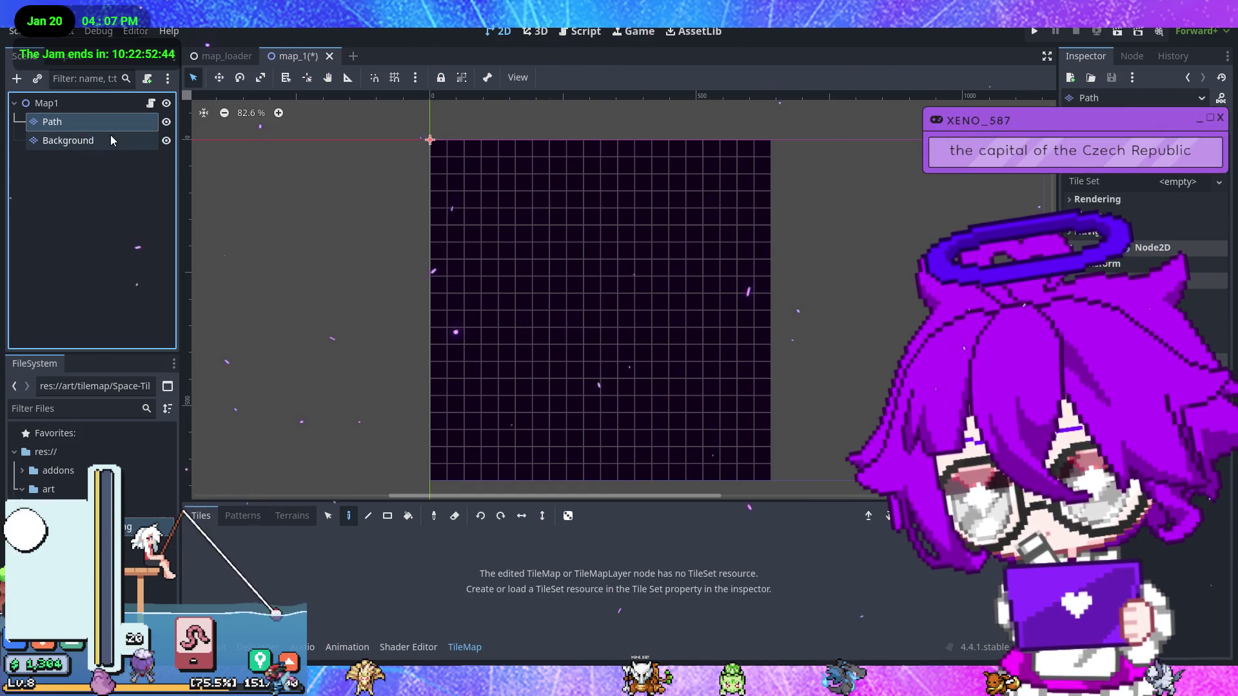
# - Assign space_set.tres as the Path layer's tile set
pyautogui.doubleClick(94, 124)
pyautogui.press('Escape')
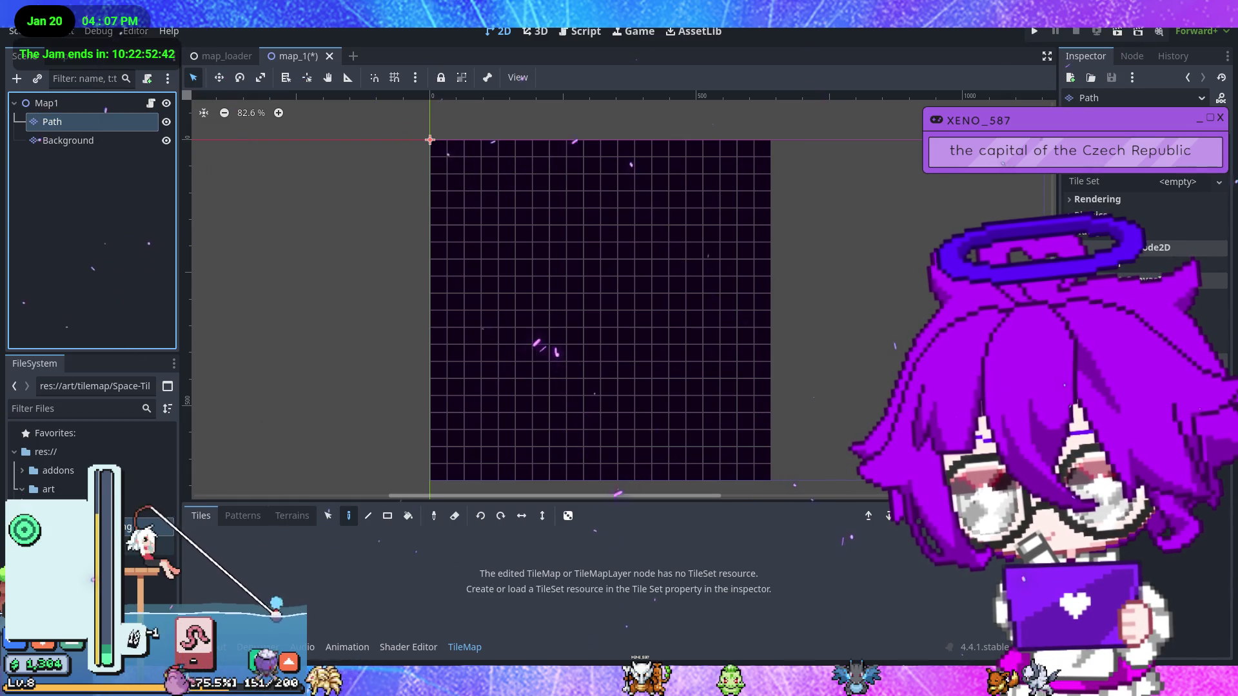
pyautogui.moveTo(71, 526)
pyautogui.mouseDown()
pyautogui.moveTo(451, 323)
pyautogui.moveTo(967, 212)
pyautogui.moveTo(1180, 182)
pyautogui.mouseUp()
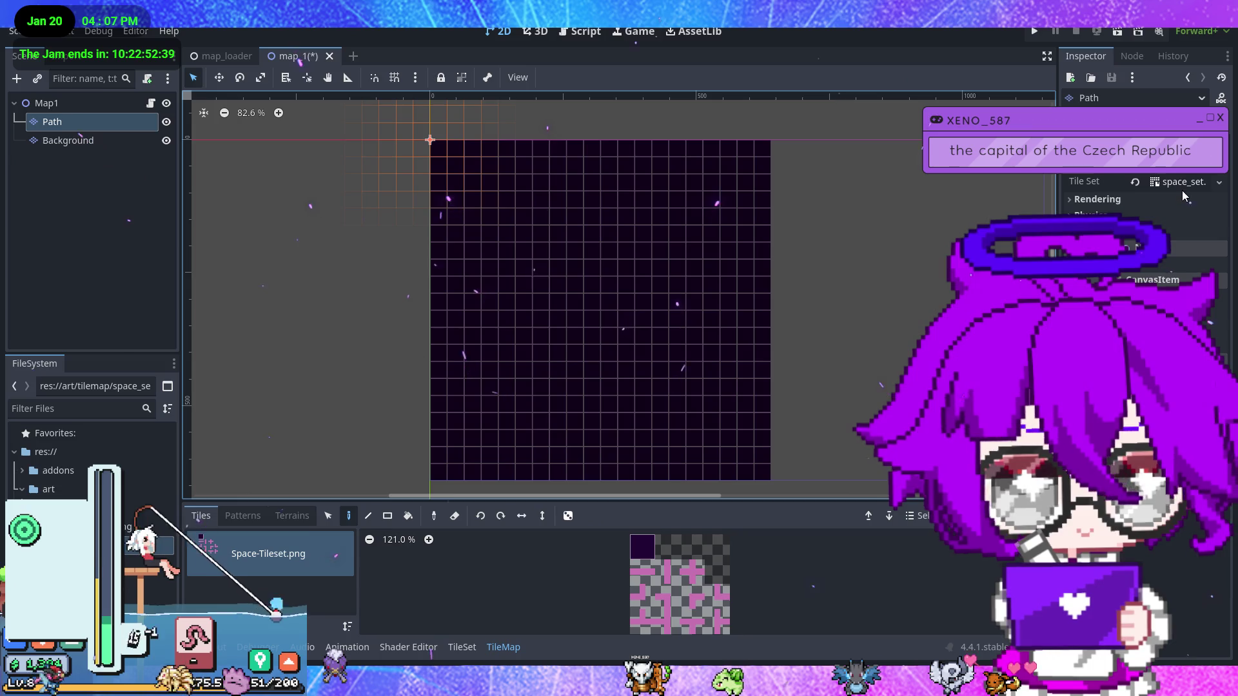
# - Reorder the scene tree so Background sits above Path
pyautogui.click(643, 573)
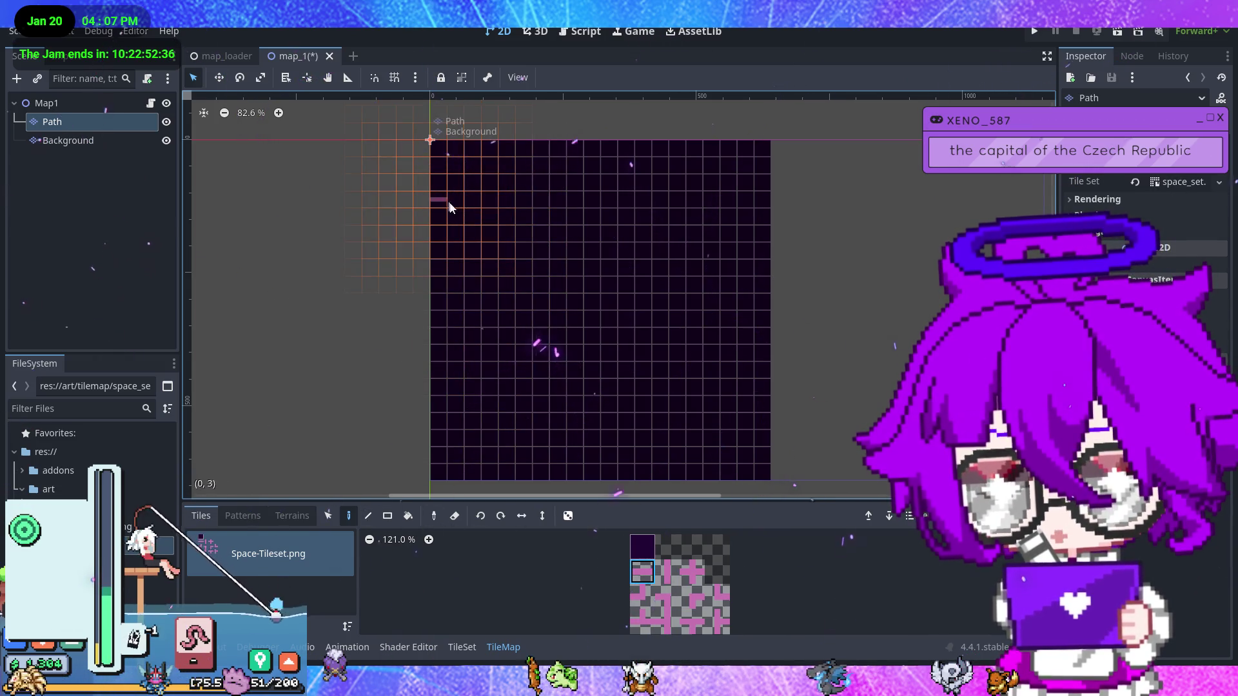
pyautogui.click(117, 140)
pyautogui.click(108, 128)
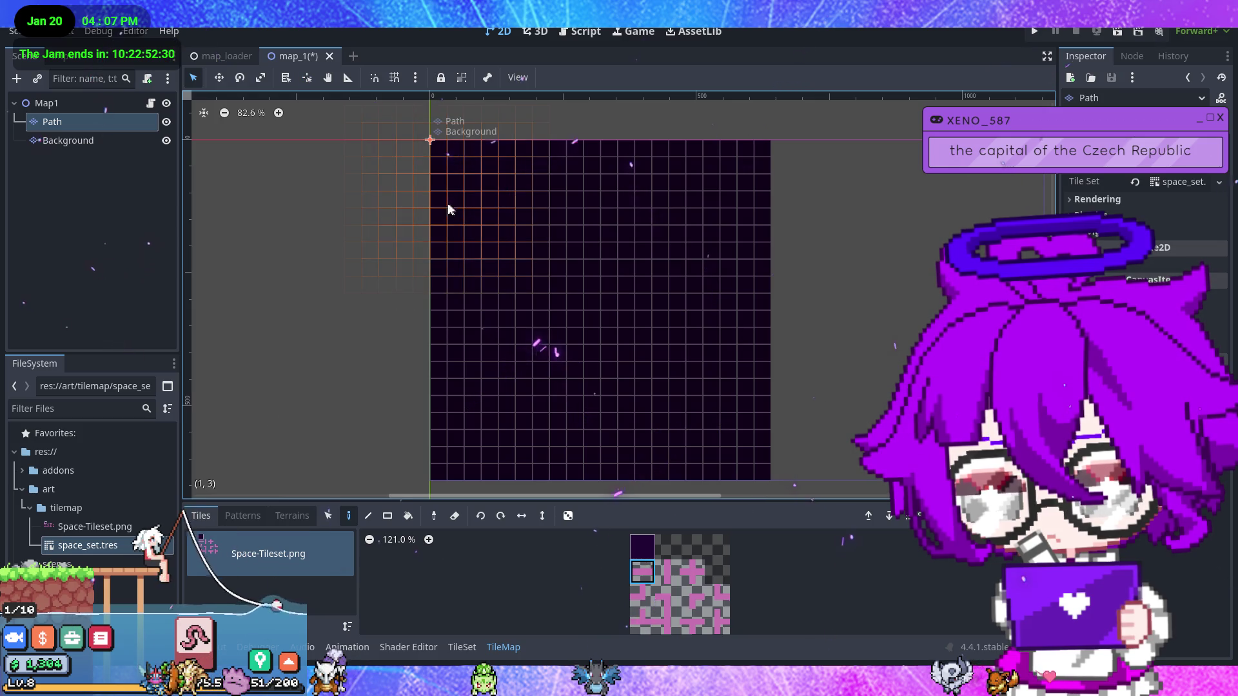
pyautogui.click(86, 140)
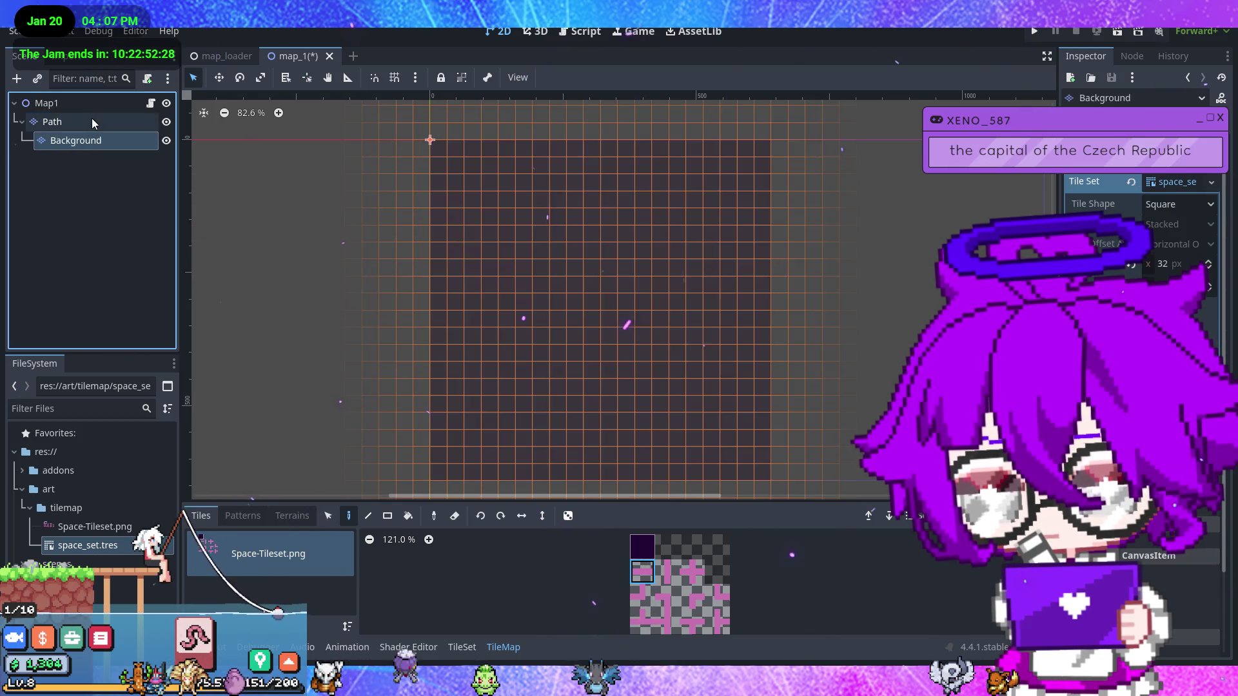
pyautogui.moveTo(99, 141); pyautogui.dragTo(79, 116)
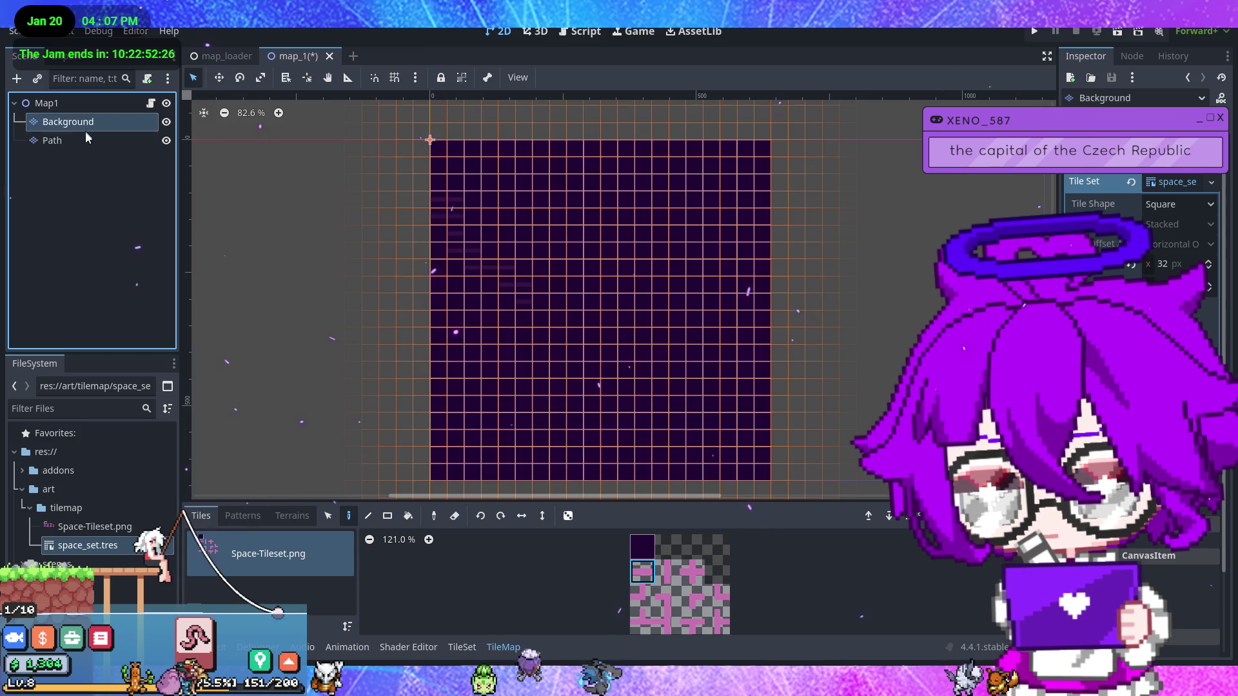
pyautogui.click(88, 140)
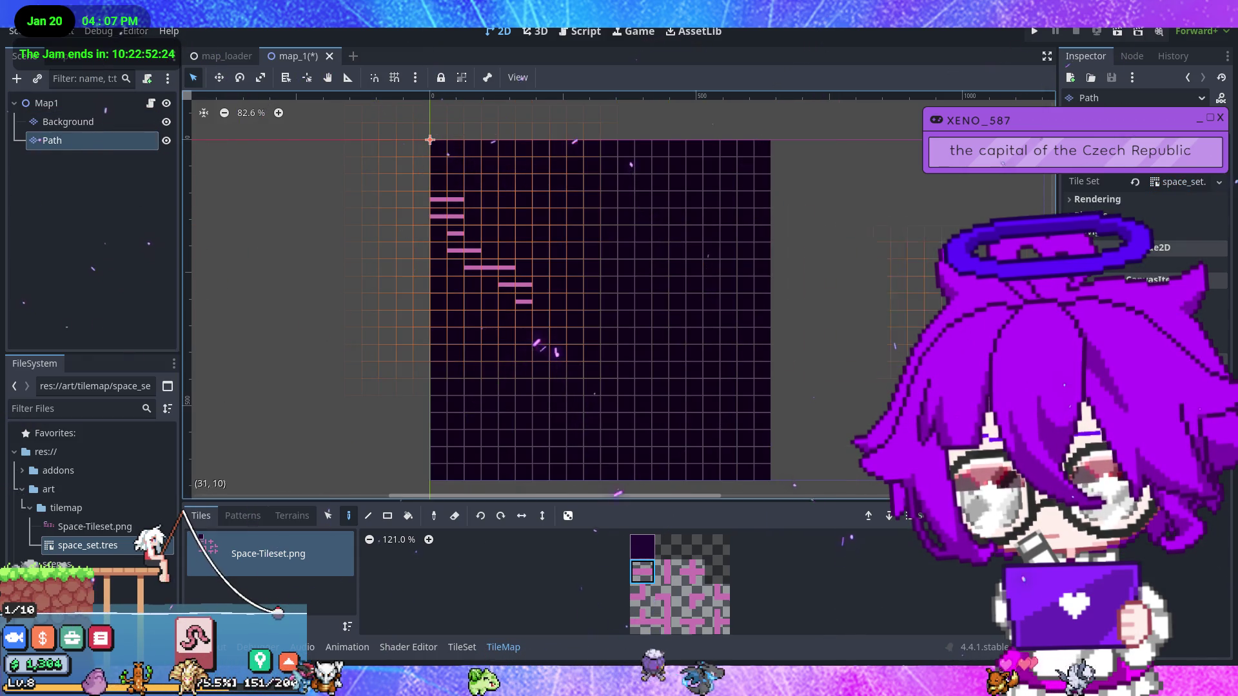
pyautogui.click(103, 109)
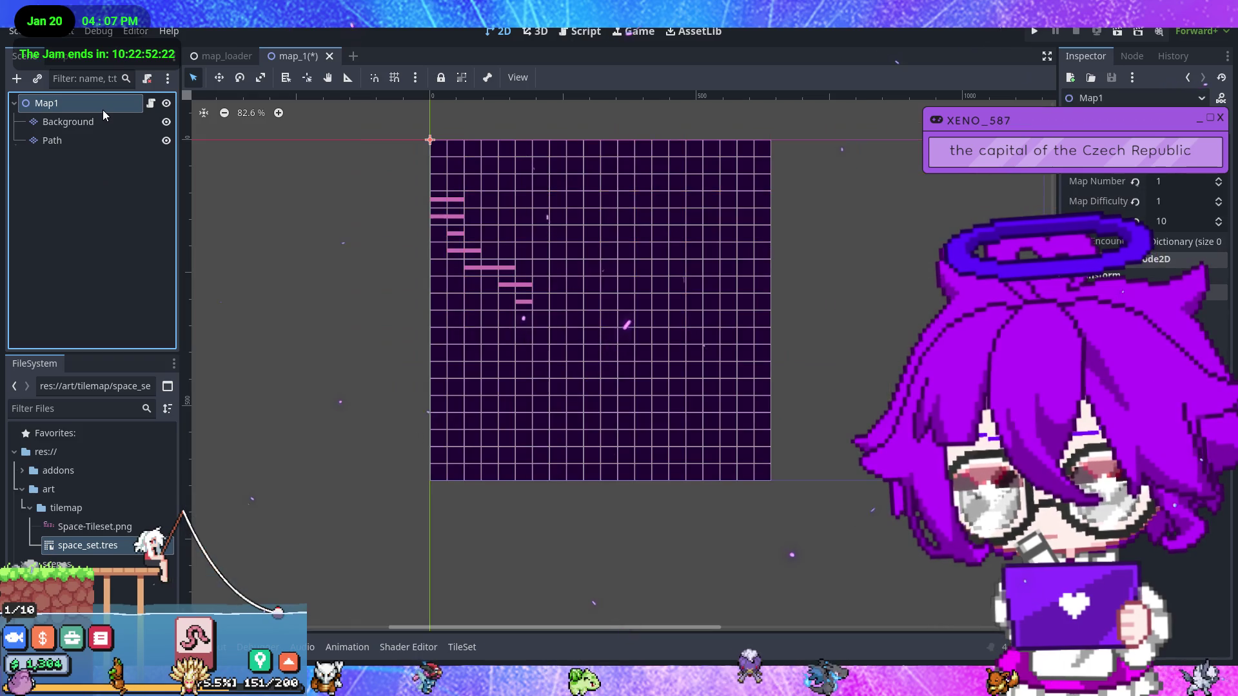
# - On the Path layer, erase the stray staircase tiles and paint a corner at the top strip's end
pyautogui.click(89, 142)
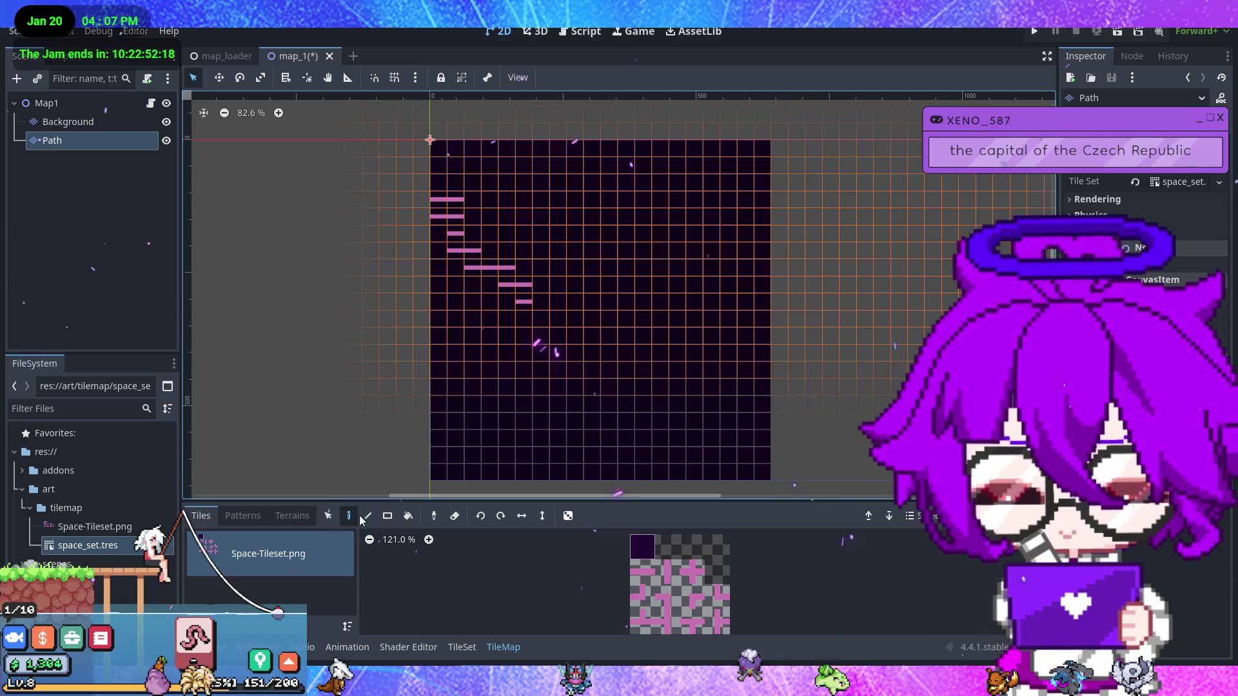
pyautogui.click(455, 516)
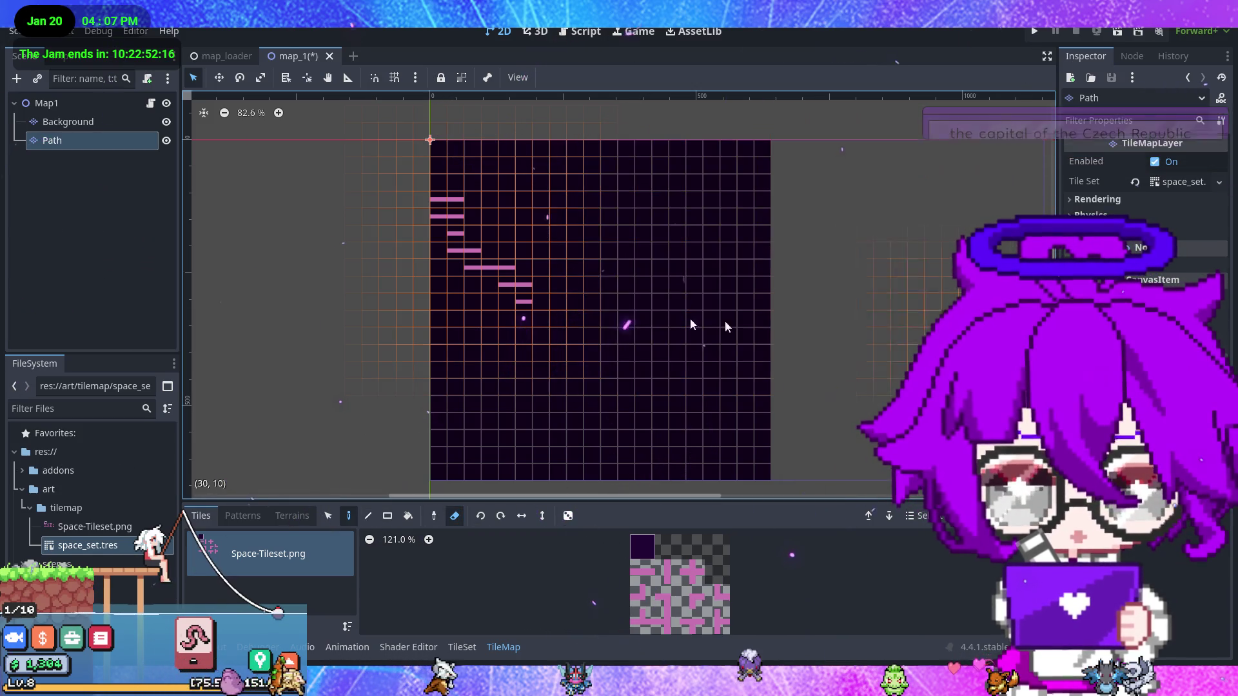
pyautogui.moveTo(535, 298)
pyautogui.mouseDown()
pyautogui.moveTo(480, 236)
pyautogui.moveTo(474, 285)
pyautogui.mouseUp()
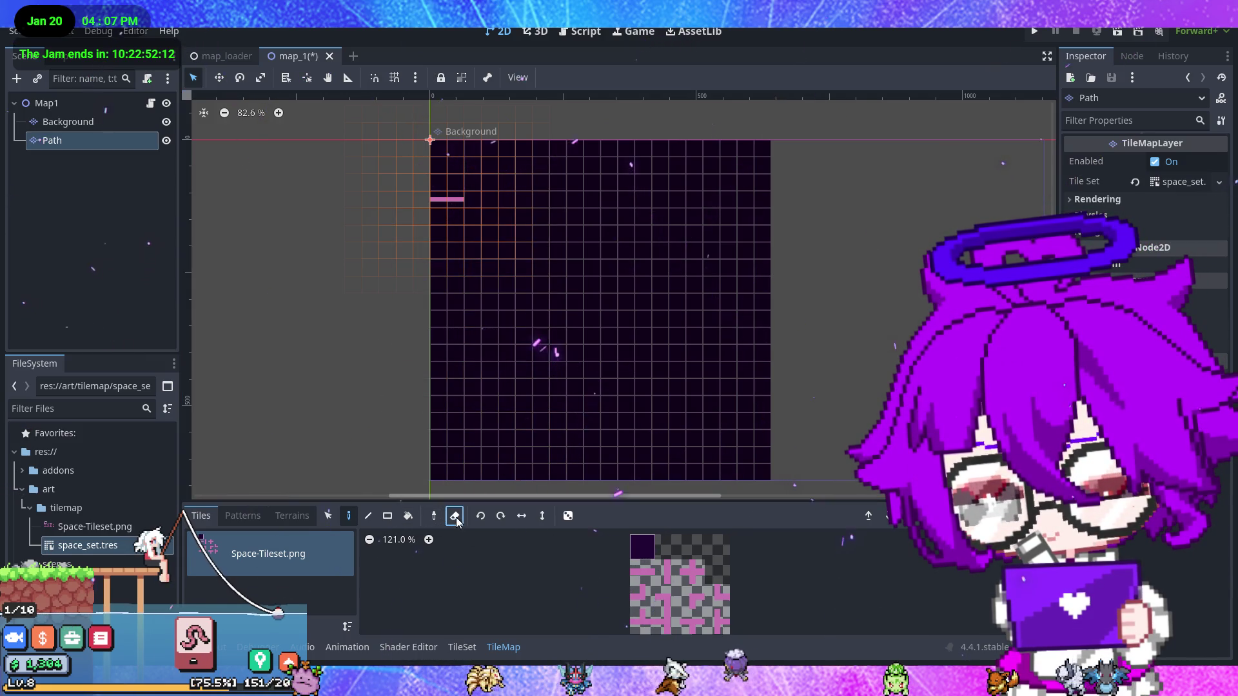
pyautogui.click(641, 598)
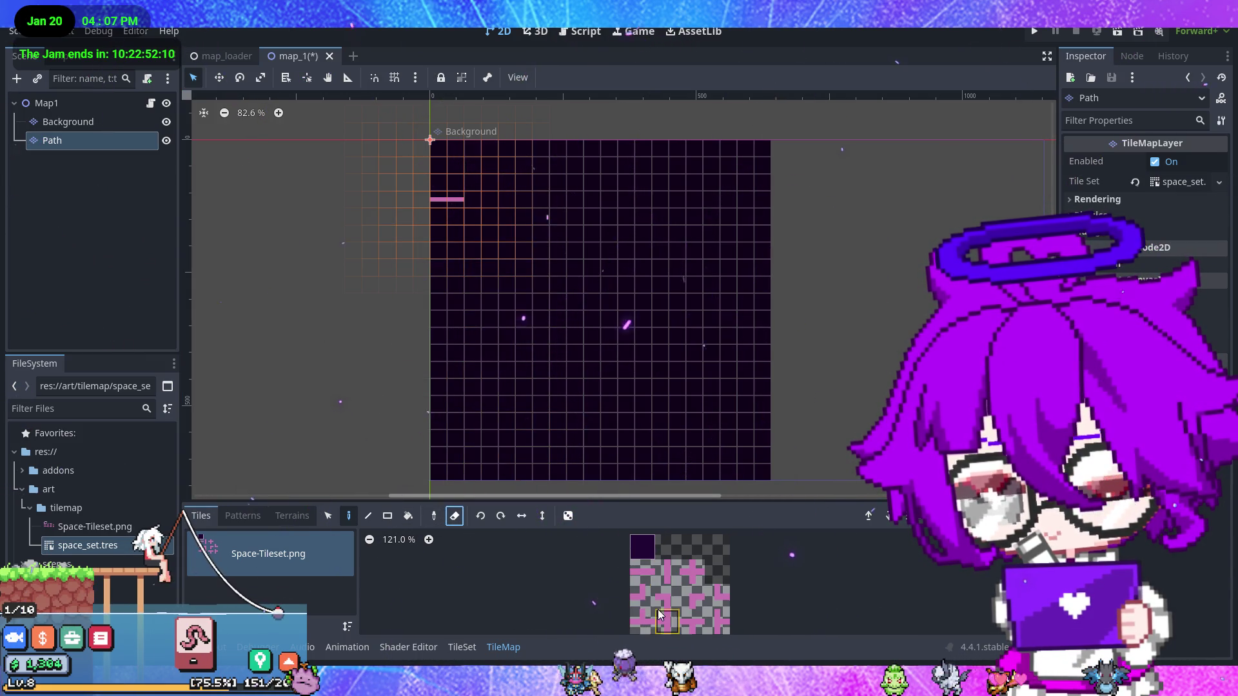
pyautogui.click(668, 596)
pyautogui.click(469, 201)
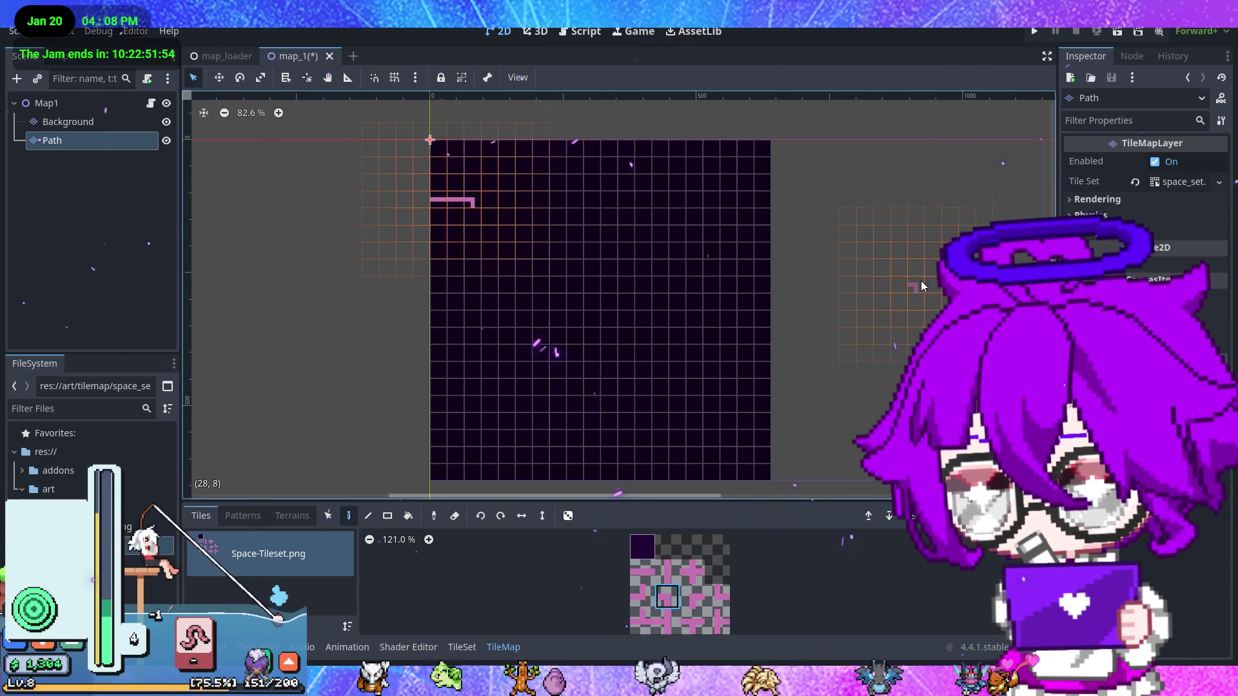
# - Run the path straight down, then turn it toward the right
pyautogui.click(667, 572)
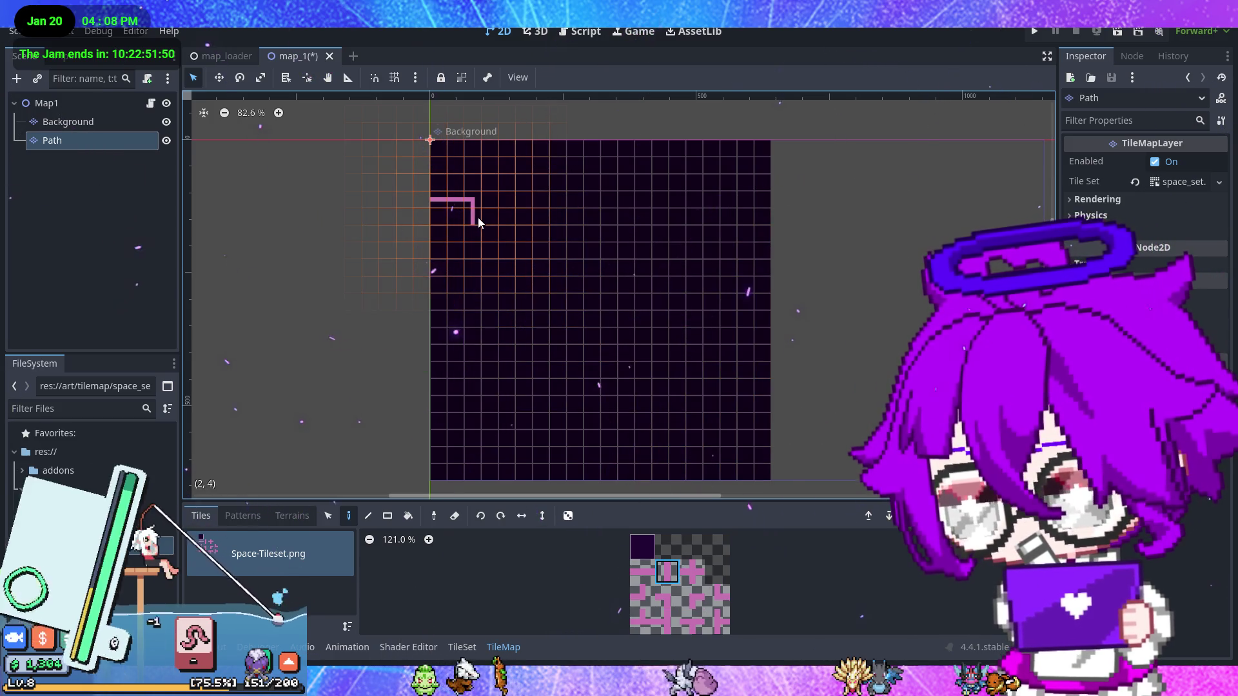
pyautogui.moveTo(477, 222); pyautogui.dragTo(476, 342)
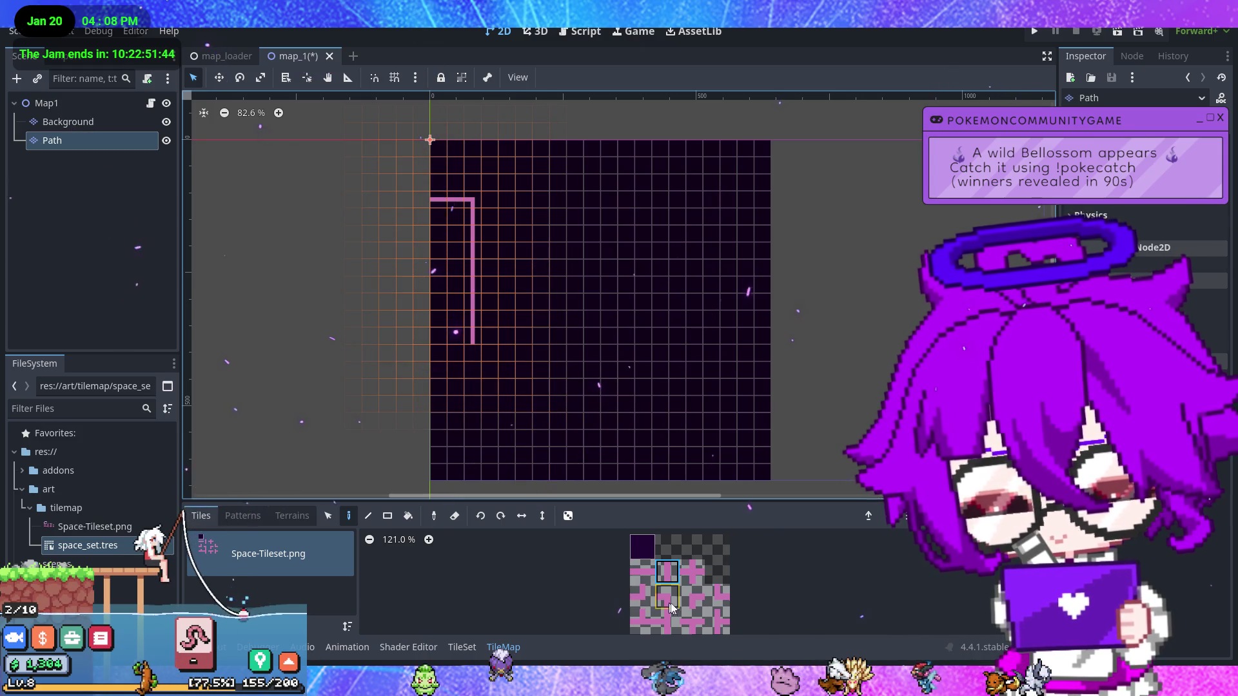
pyautogui.click(718, 595)
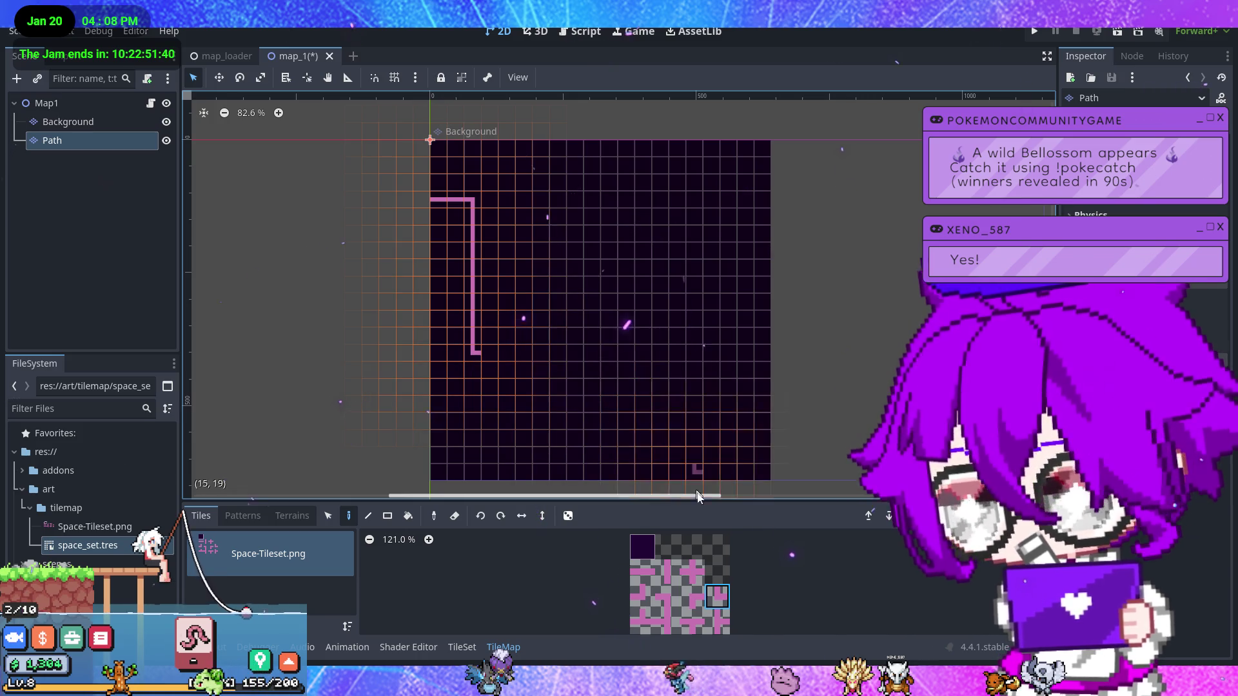
pyautogui.click(642, 570)
pyautogui.click(496, 354)
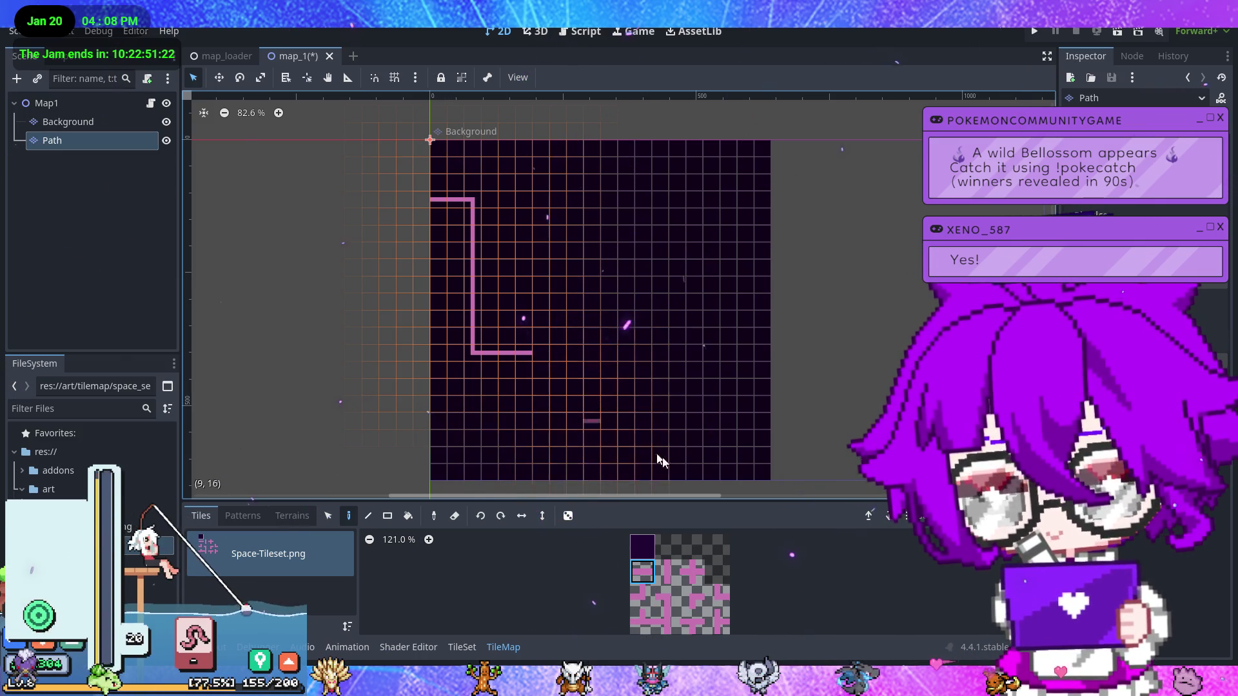
# - Paint a bend and run the path upward three tiles
pyautogui.click(641, 599)
pyautogui.click(541, 353)
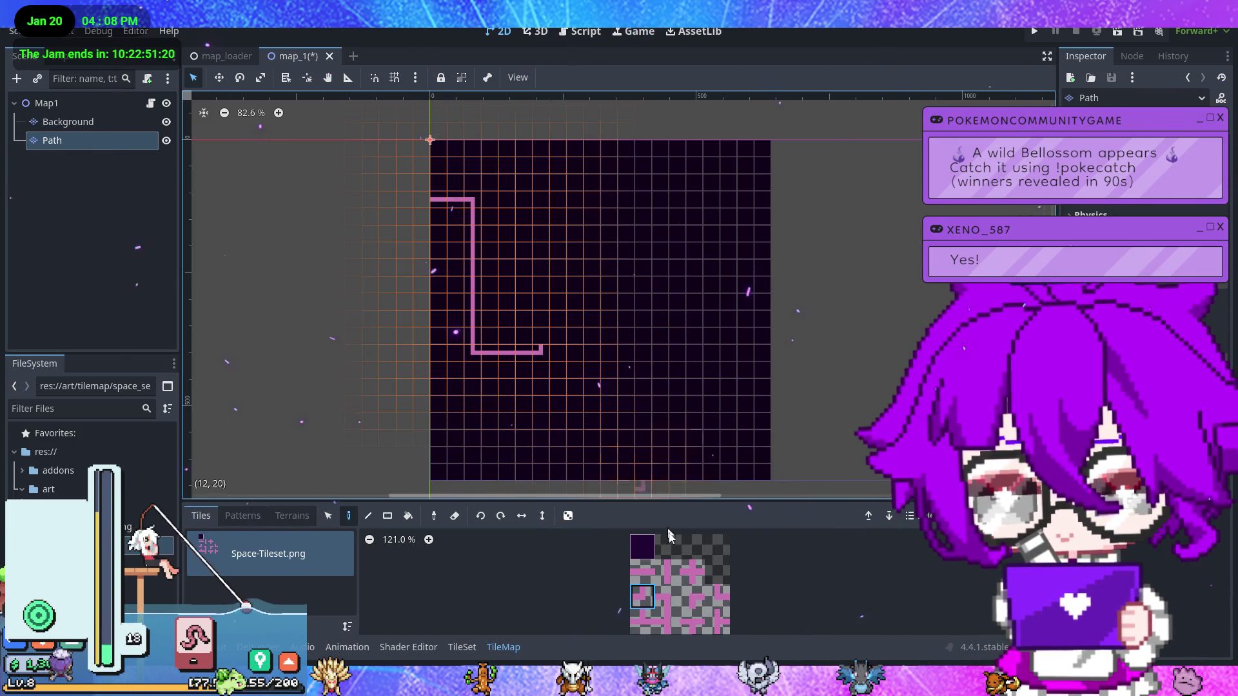
pyautogui.click(668, 572)
pyautogui.click(545, 338)
pyautogui.moveTo(545, 338); pyautogui.dragTo(543, 262)
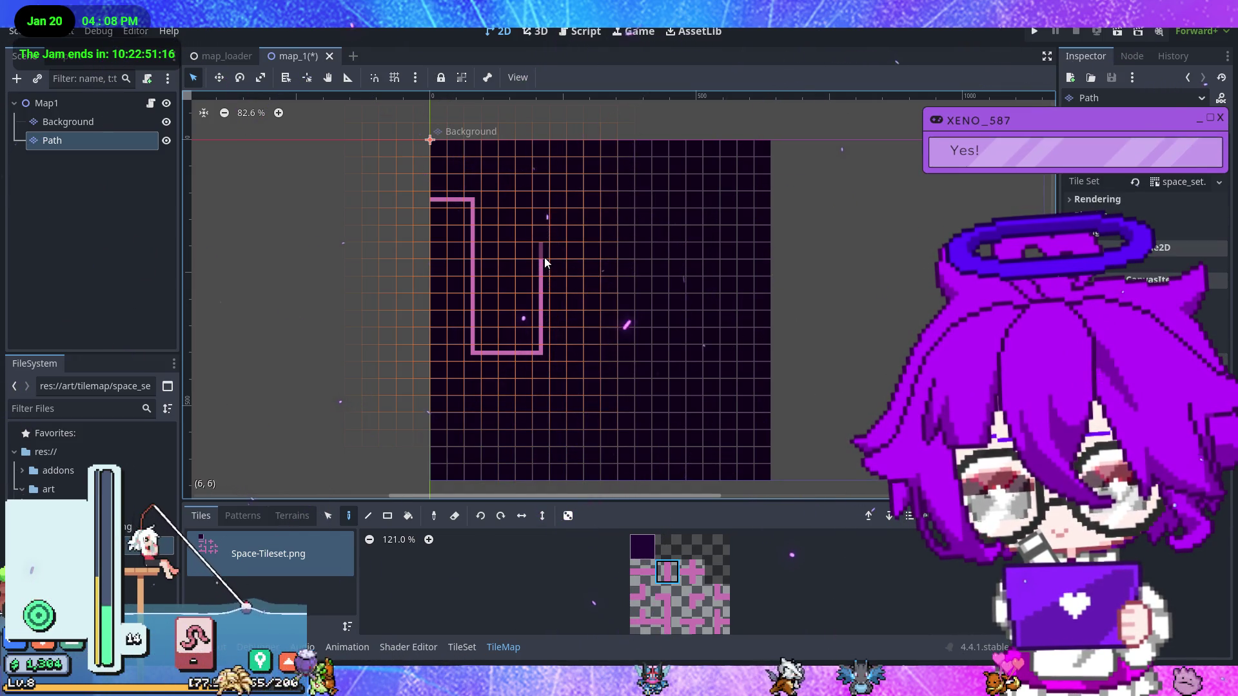
# - Cap the rising path with a corner and extend it three tiles right
pyautogui.click(692, 597)
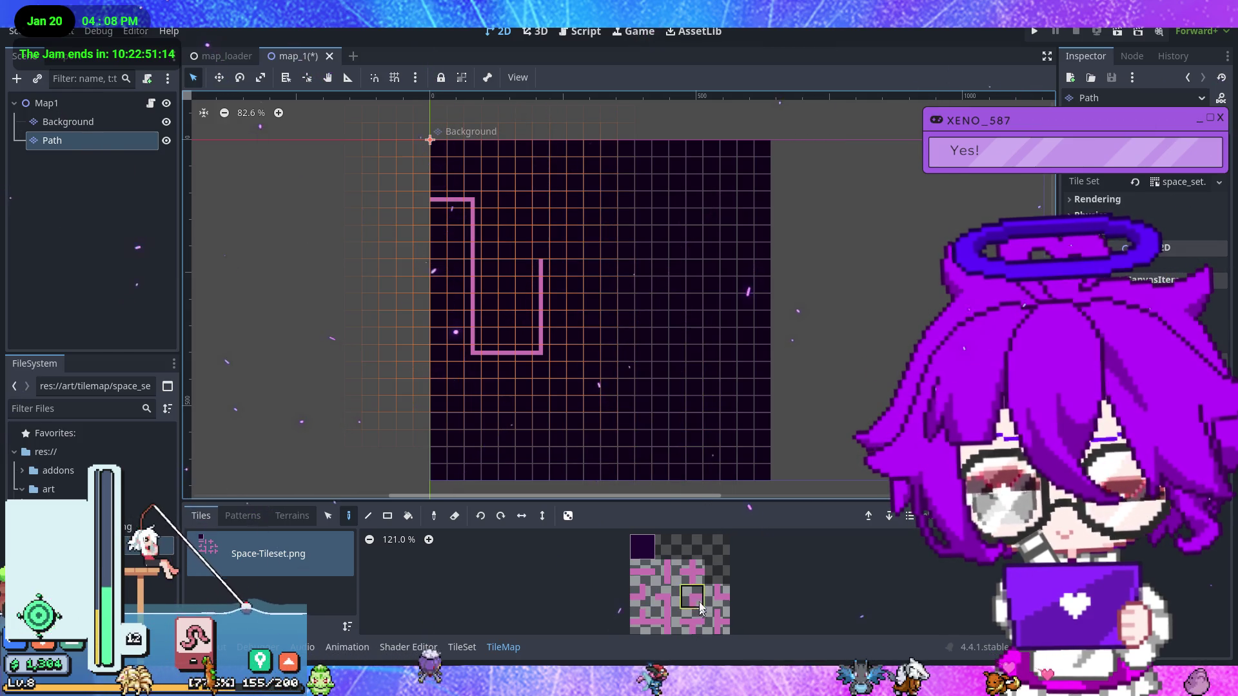
pyautogui.click(546, 252)
pyautogui.click(642, 571)
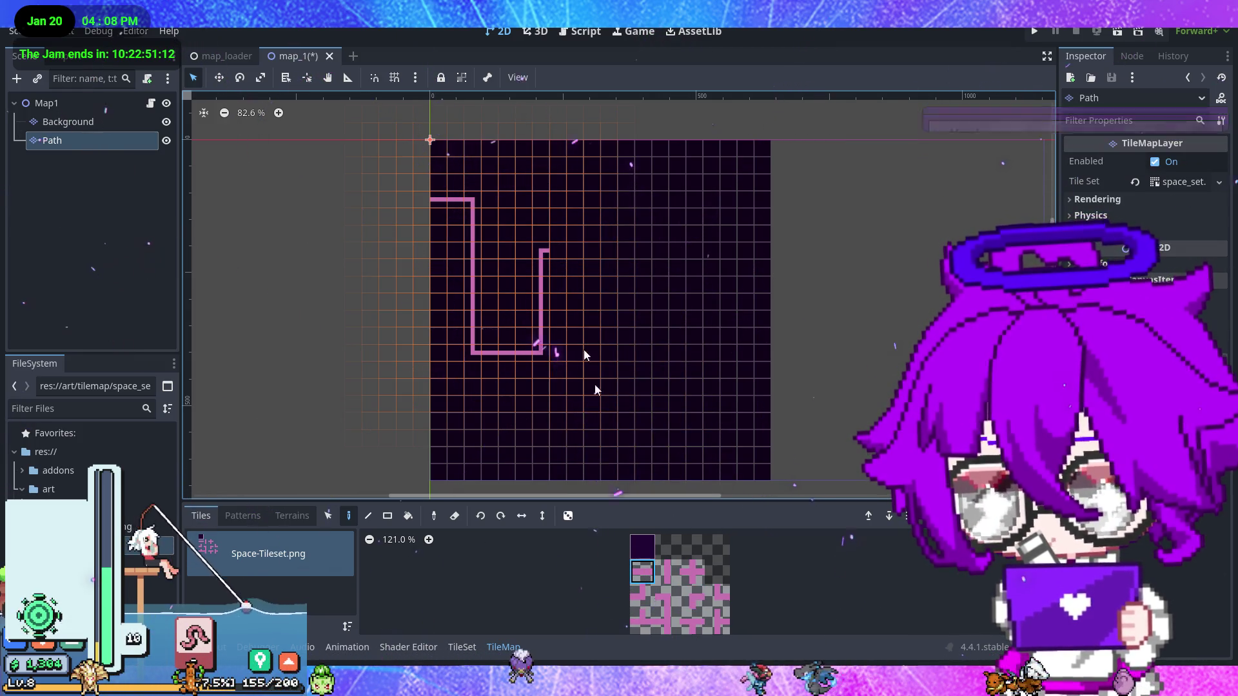
pyautogui.click(560, 252)
pyautogui.click(576, 252)
pyautogui.click(592, 251)
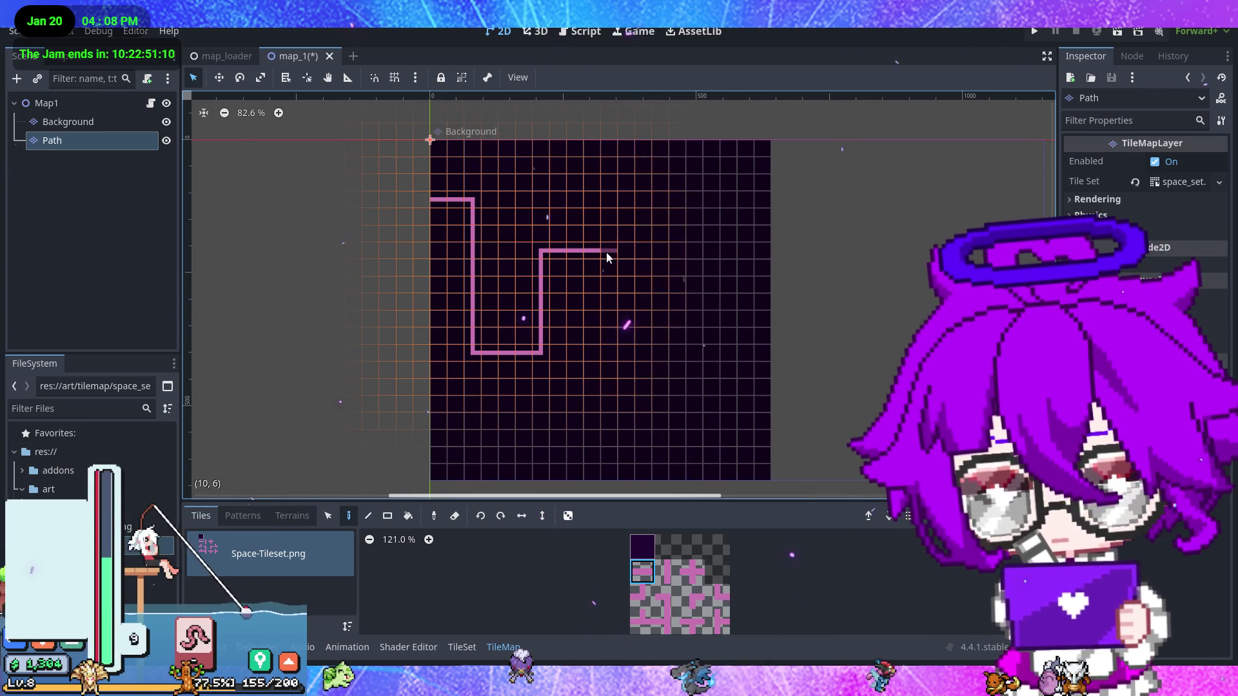
pyautogui.click(608, 252)
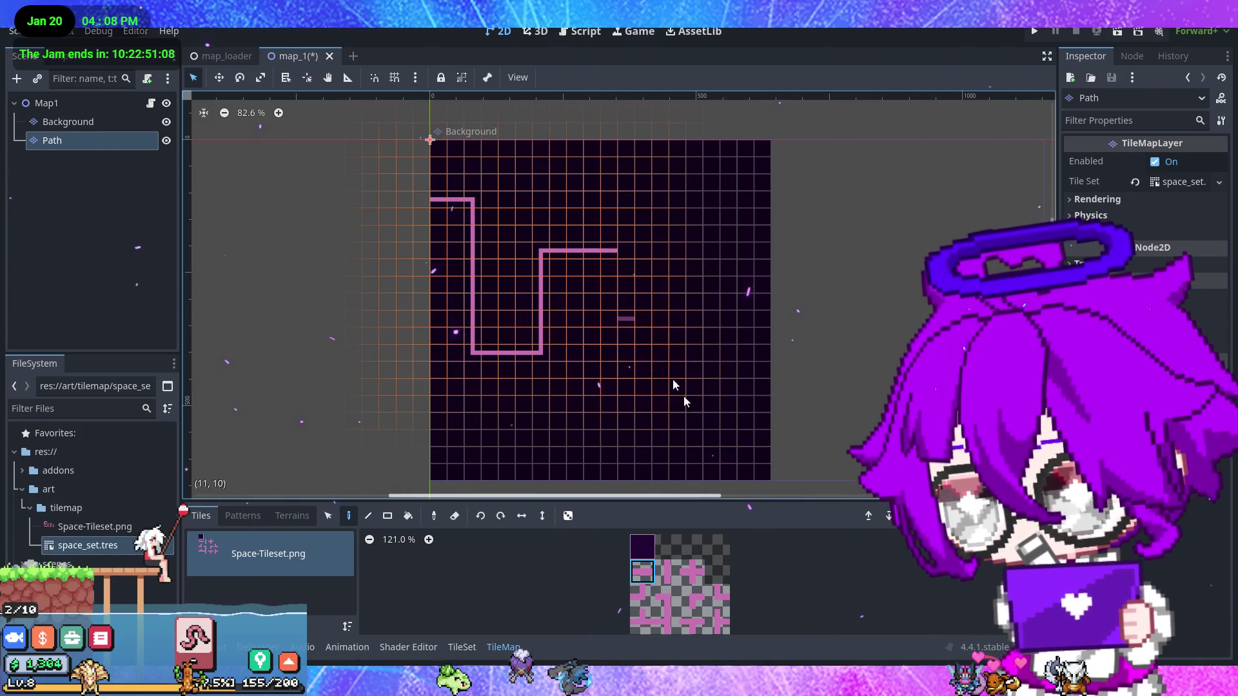
# - Turn the path down two tiles, then run the lower segment left to a corner
pyautogui.click(629, 255)
pyautogui.click(668, 571)
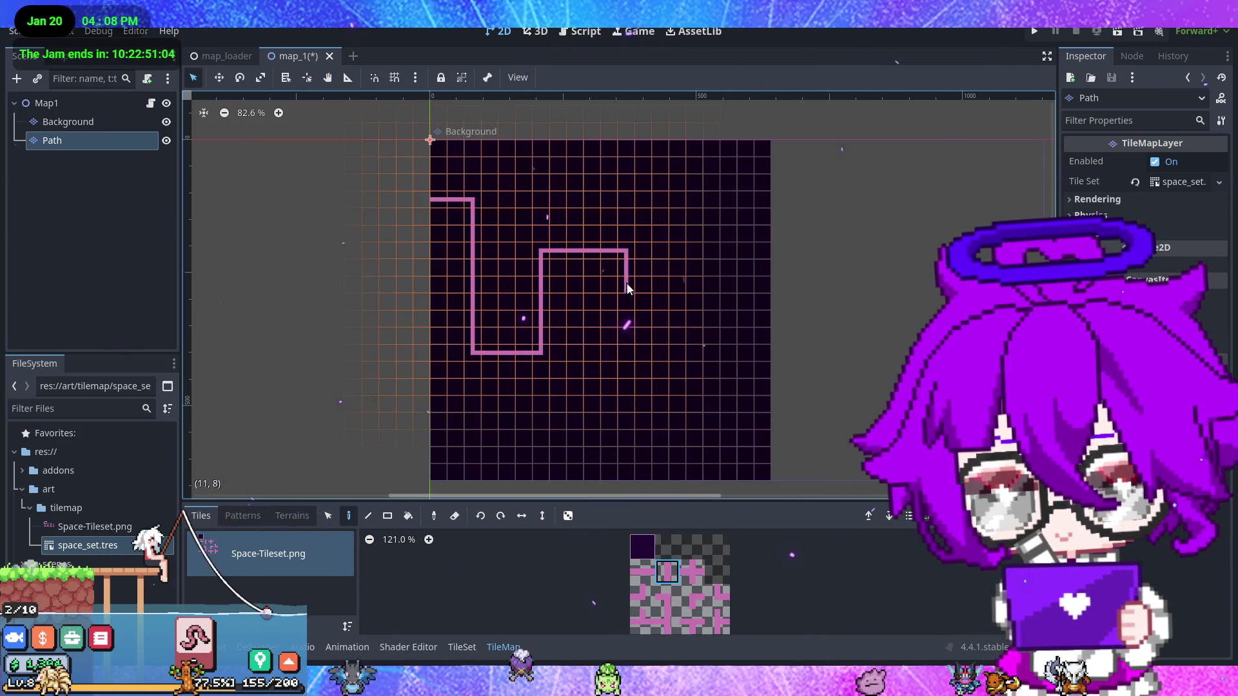
pyautogui.click(628, 336)
pyautogui.click(621, 363)
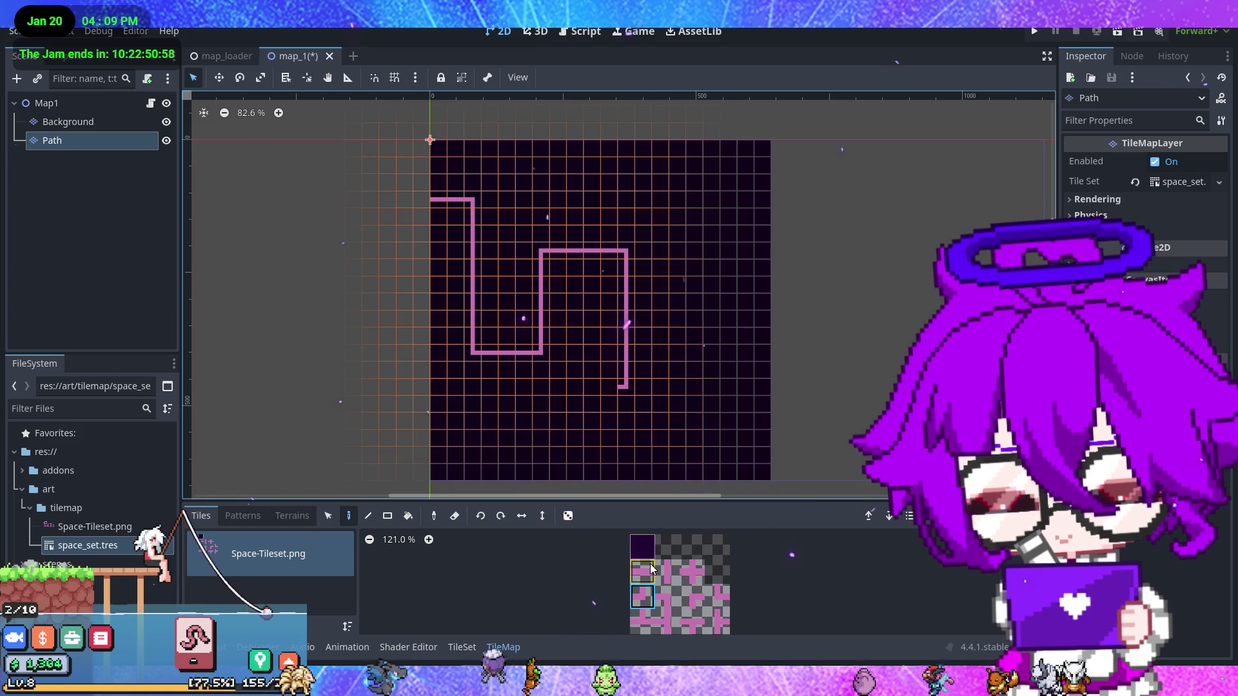
pyautogui.moveTo(594, 392); pyautogui.dragTo(552, 384)
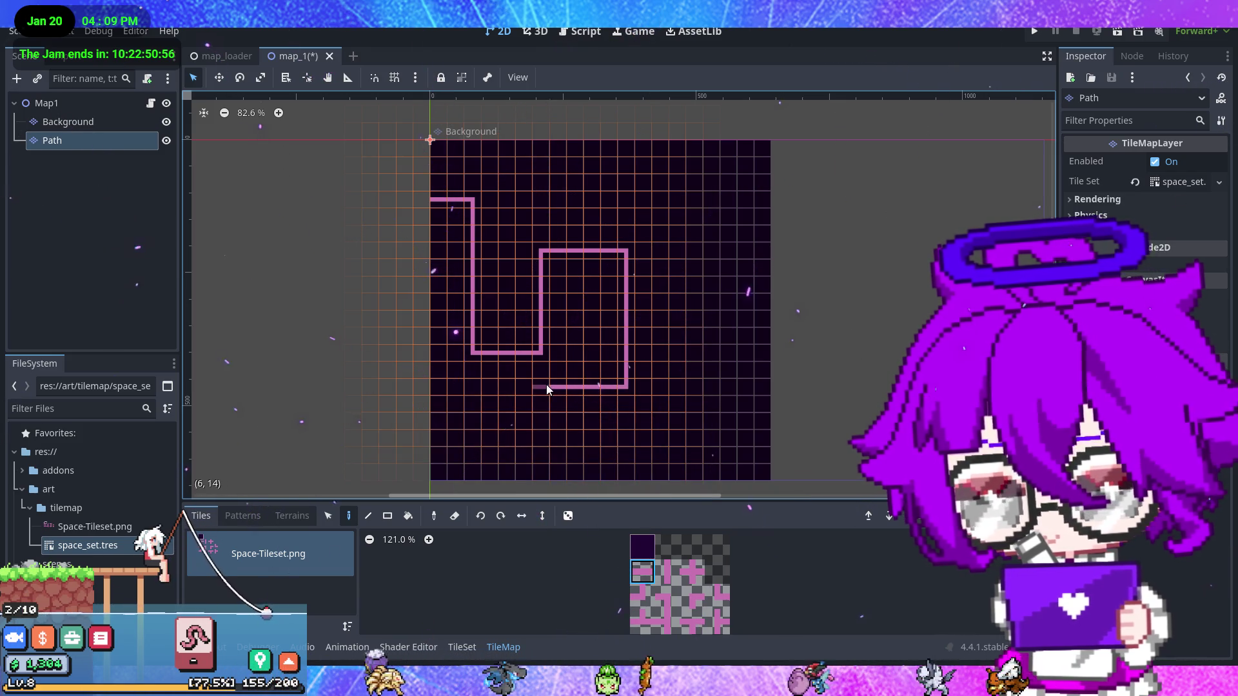
pyautogui.click(540, 386)
pyautogui.click(690, 600)
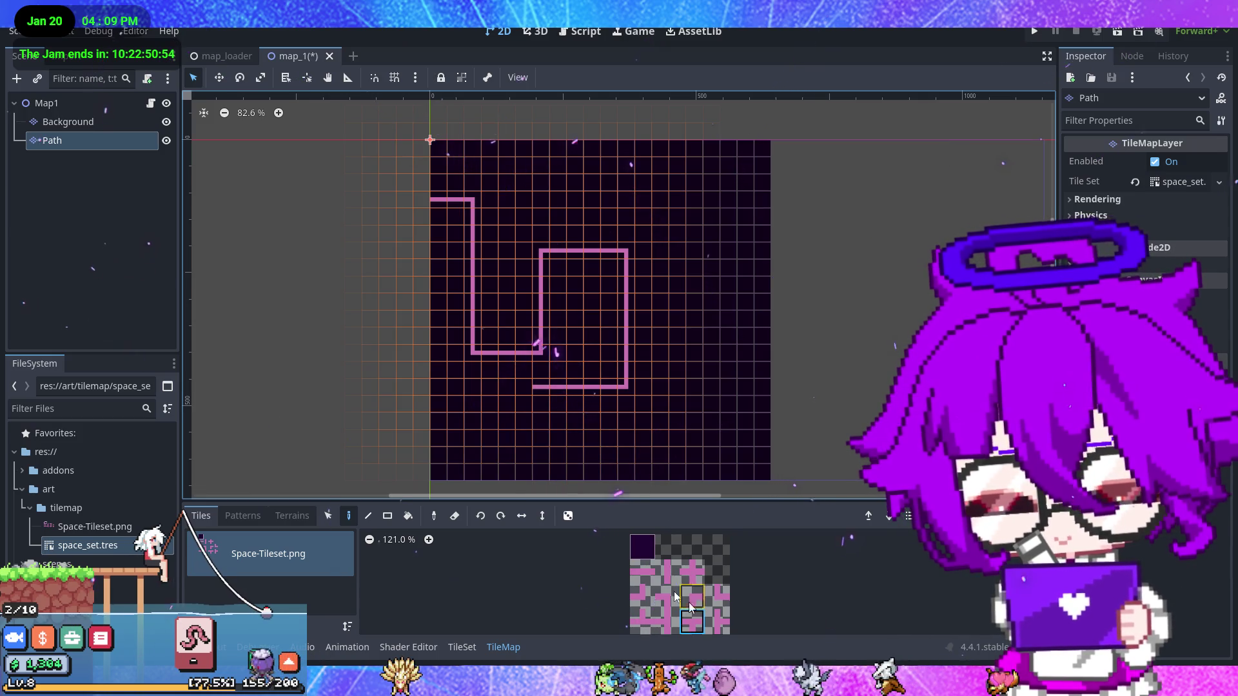
pyautogui.click(522, 393)
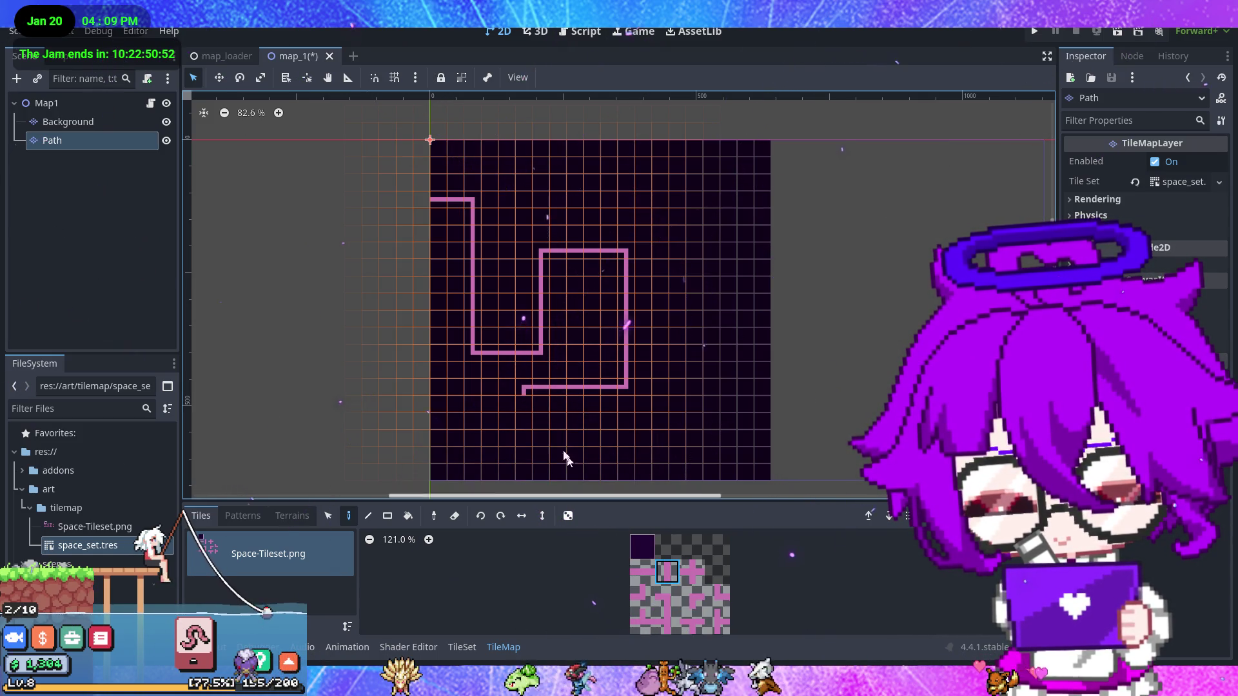
# - Run the path down from the left bend and paint the bottom row rightward to a corner
pyautogui.moveTo(522, 407); pyautogui.dragTo(526, 433)
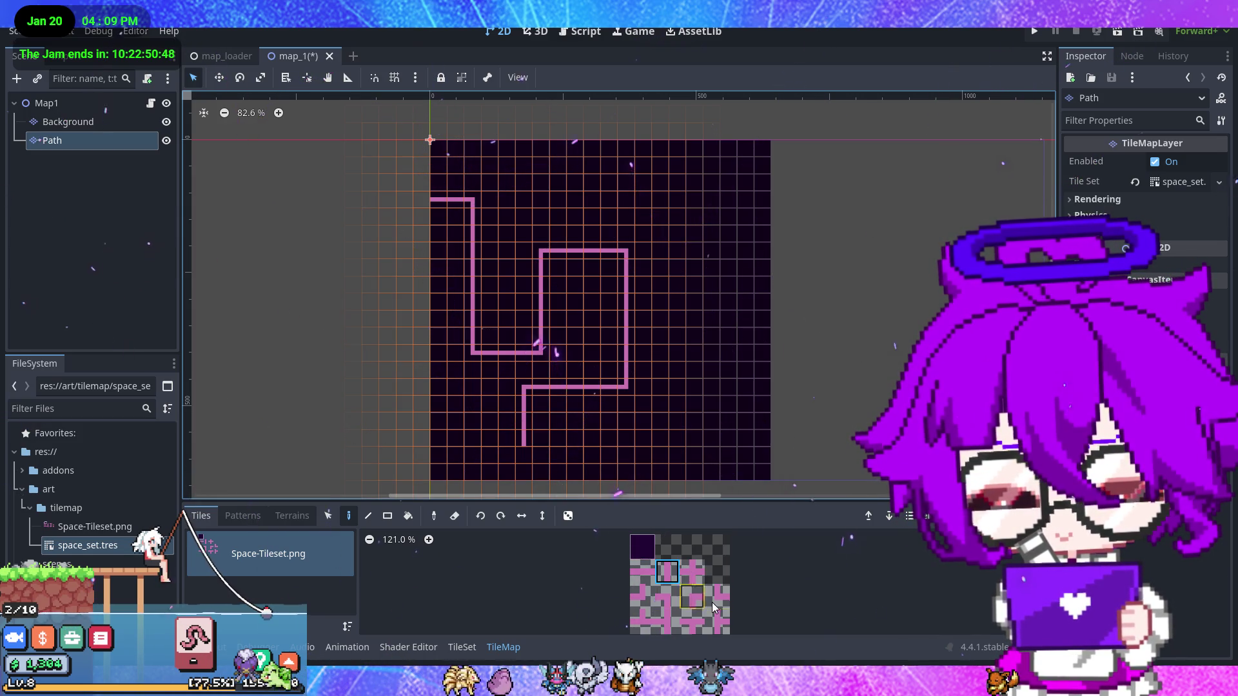
pyautogui.click(652, 569)
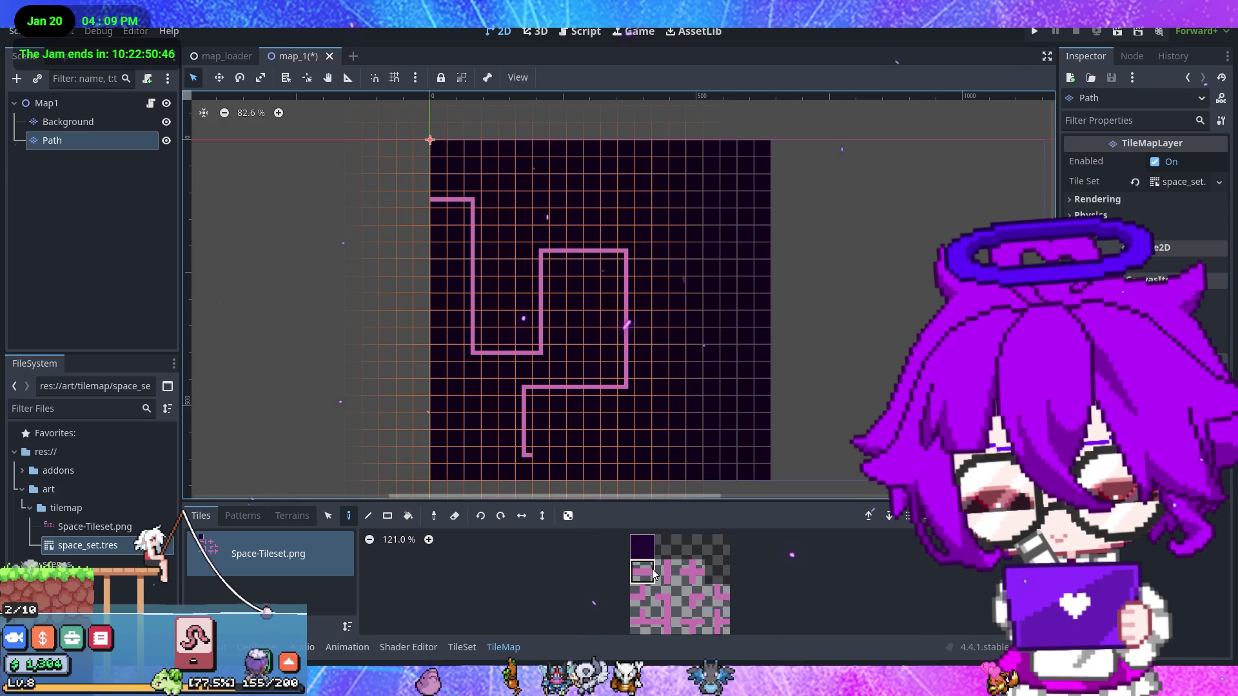
pyautogui.moveTo(526, 459); pyautogui.dragTo(686, 459)
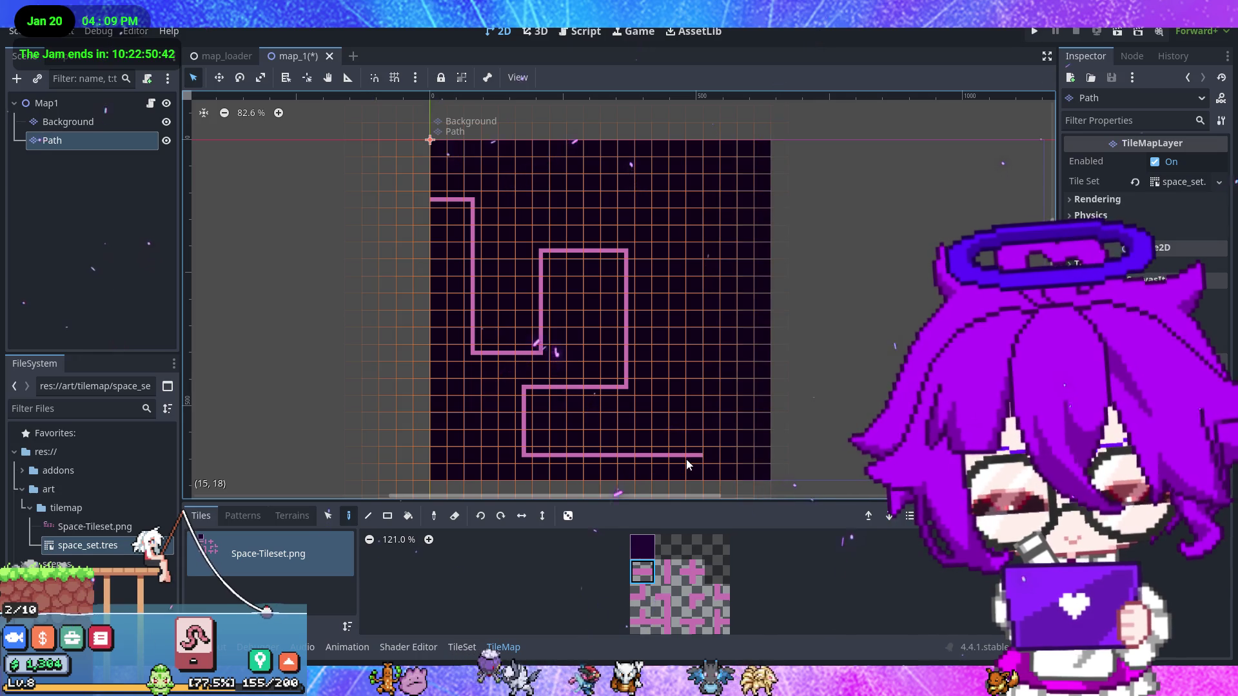
pyautogui.click(645, 597)
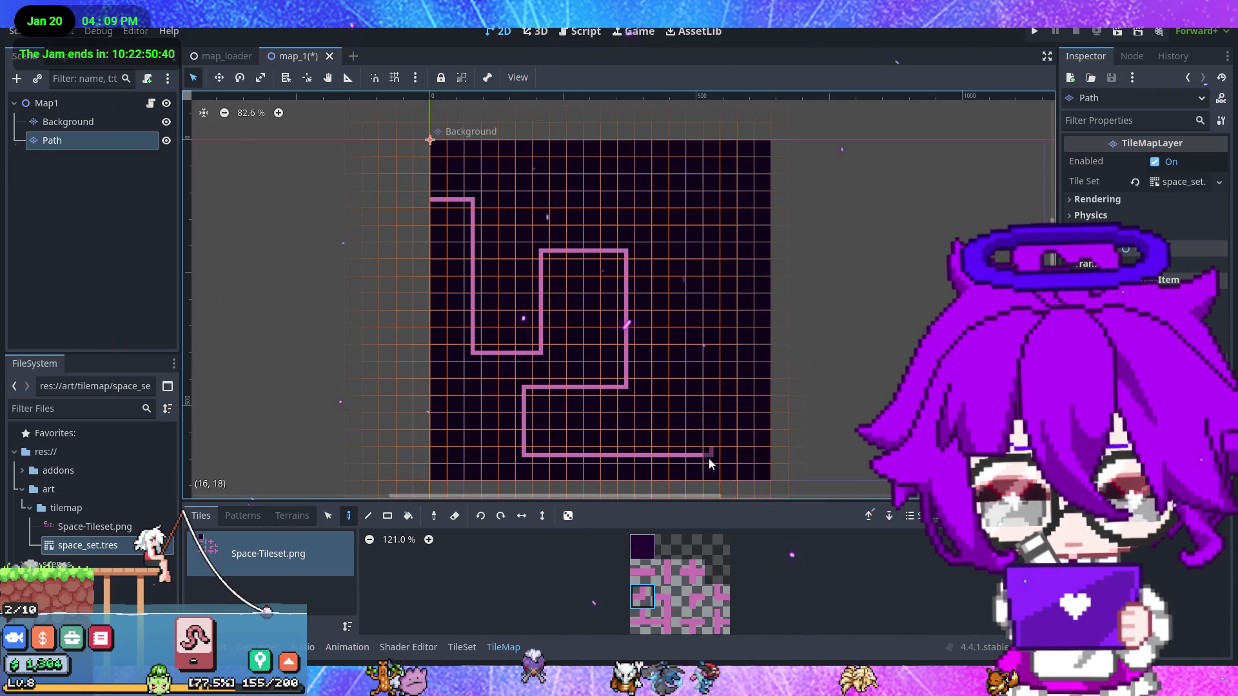
pyautogui.click(709, 456)
# - Extend the rightmost vertical path upward three tiles to exit the map's right edge
pyautogui.click(668, 580)
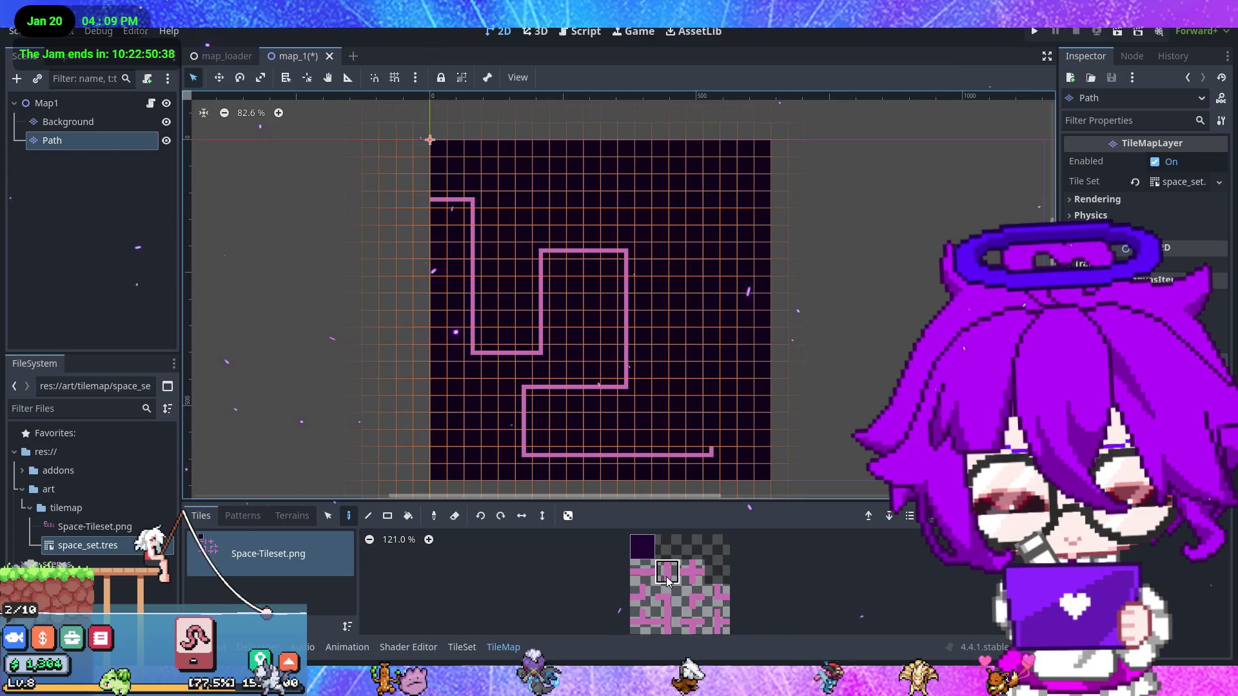
pyautogui.click(713, 439)
pyautogui.moveTo(714, 436); pyautogui.dragTo(713, 325)
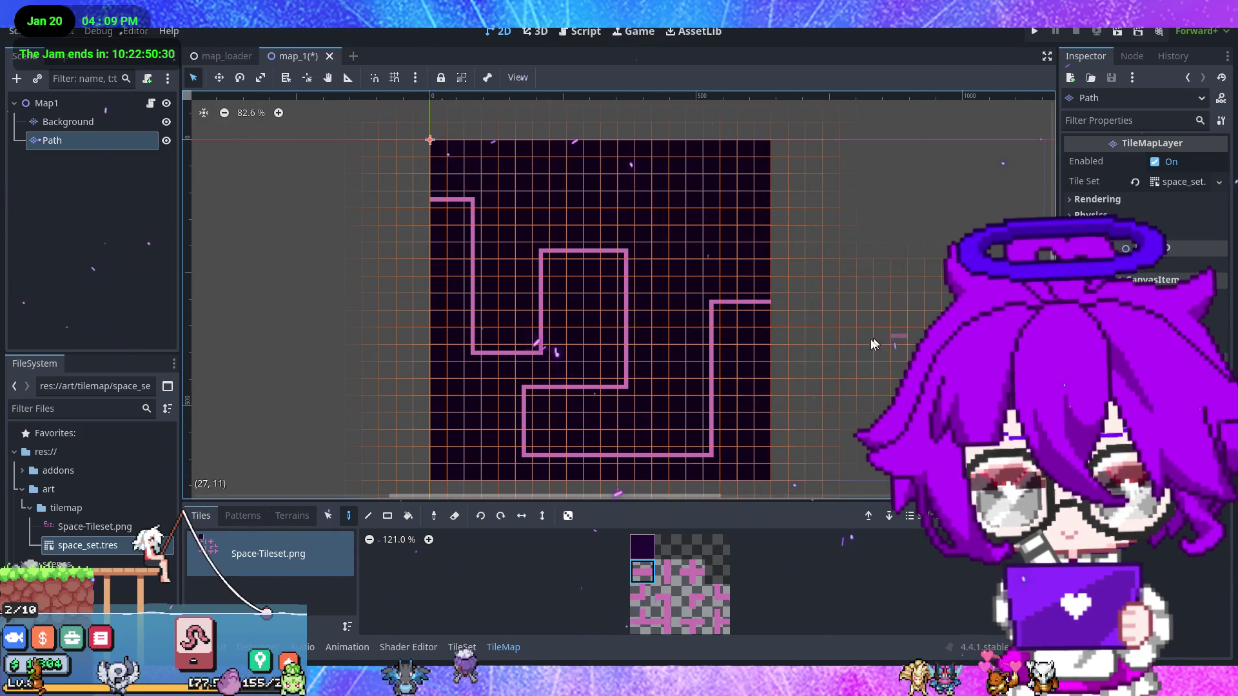
pyautogui.click(109, 111)
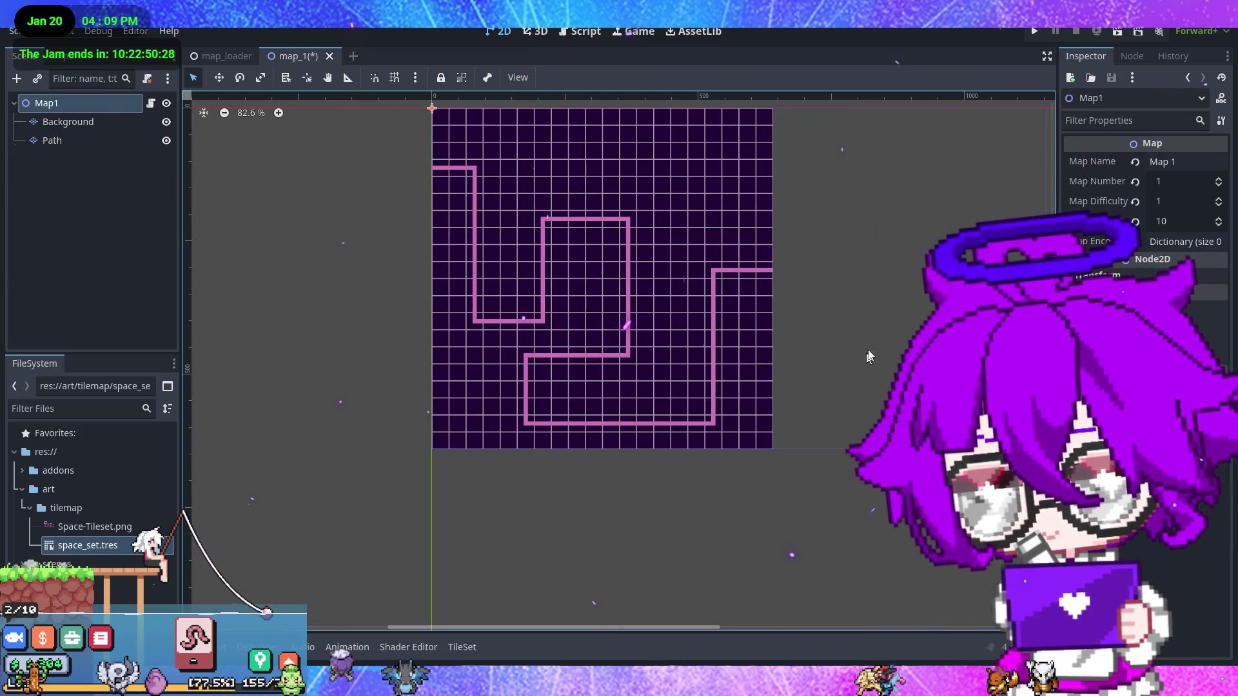
pyautogui.scroll(2, 865, 315)
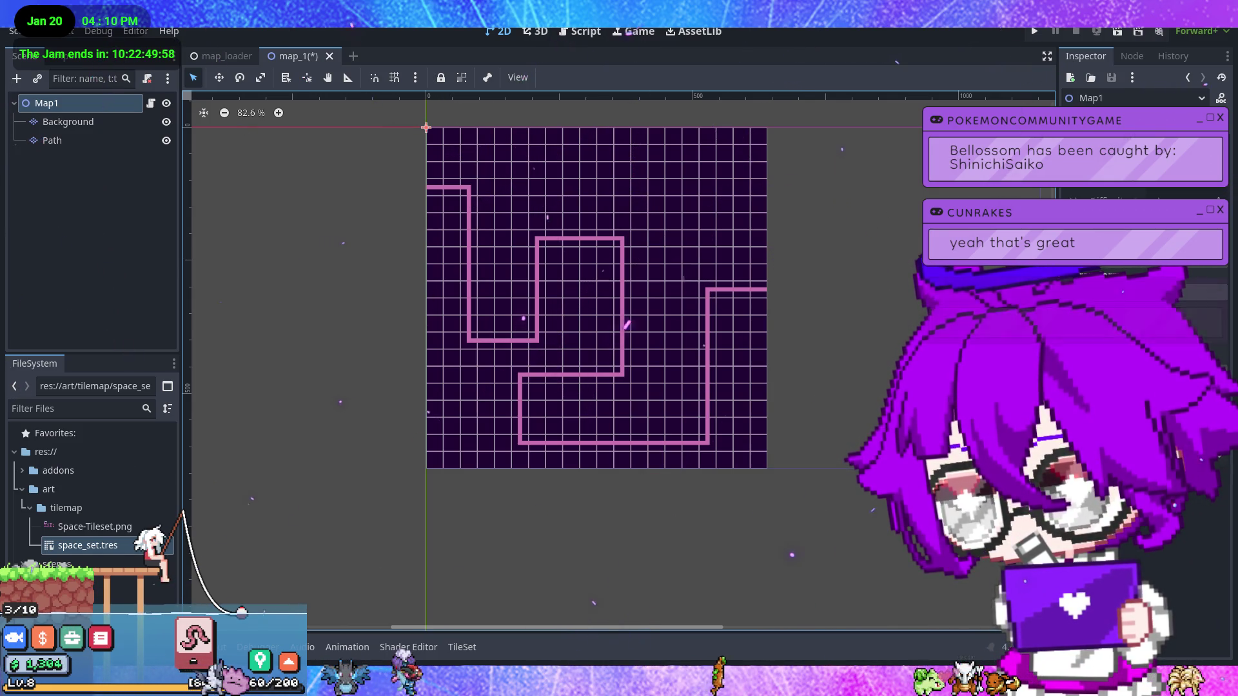
pyautogui.hotkey('alt', 'Tab')
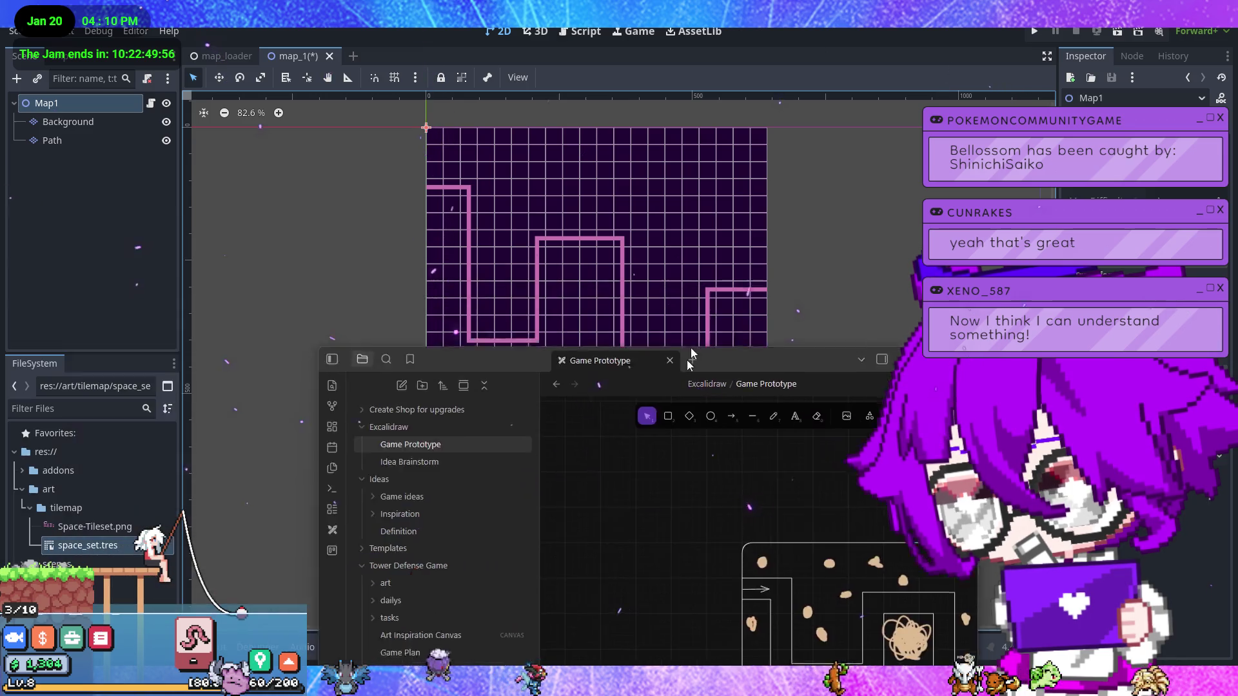
pyautogui.hotkey('alt', 'Tab')
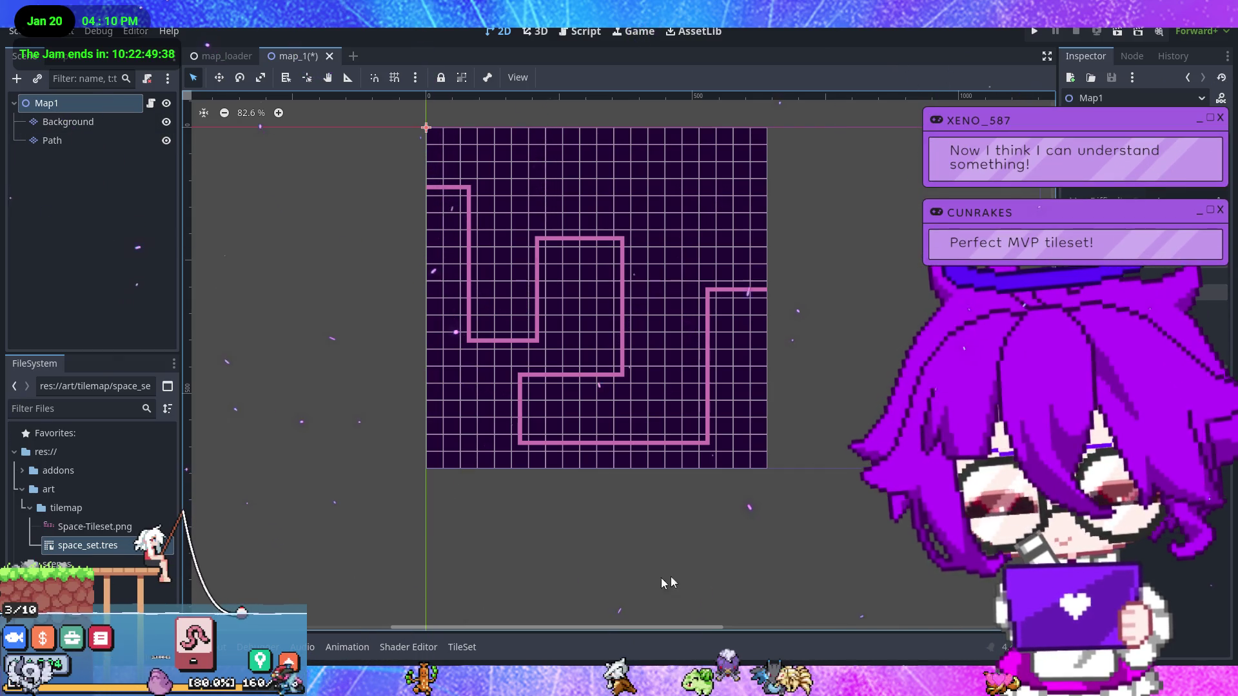
pyautogui.hotkey('alt', 'Tab')
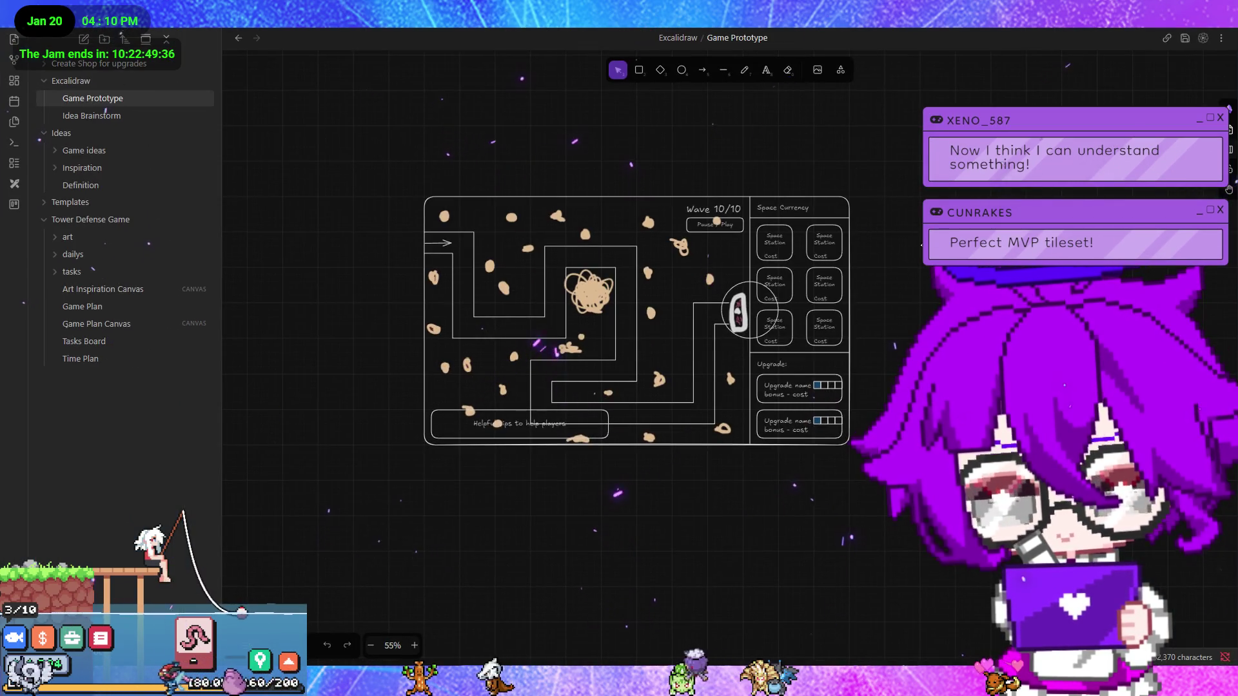
pyautogui.click(1121, 149)
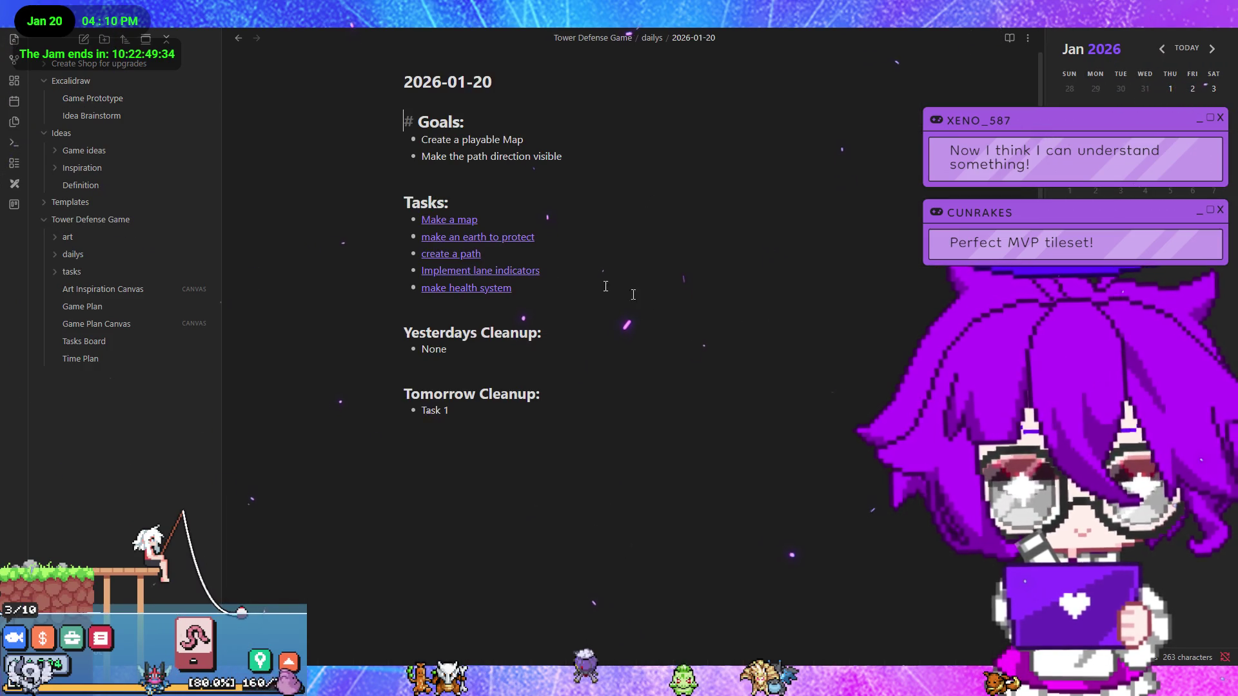
pyautogui.click(451, 218)
pyautogui.click(588, 229)
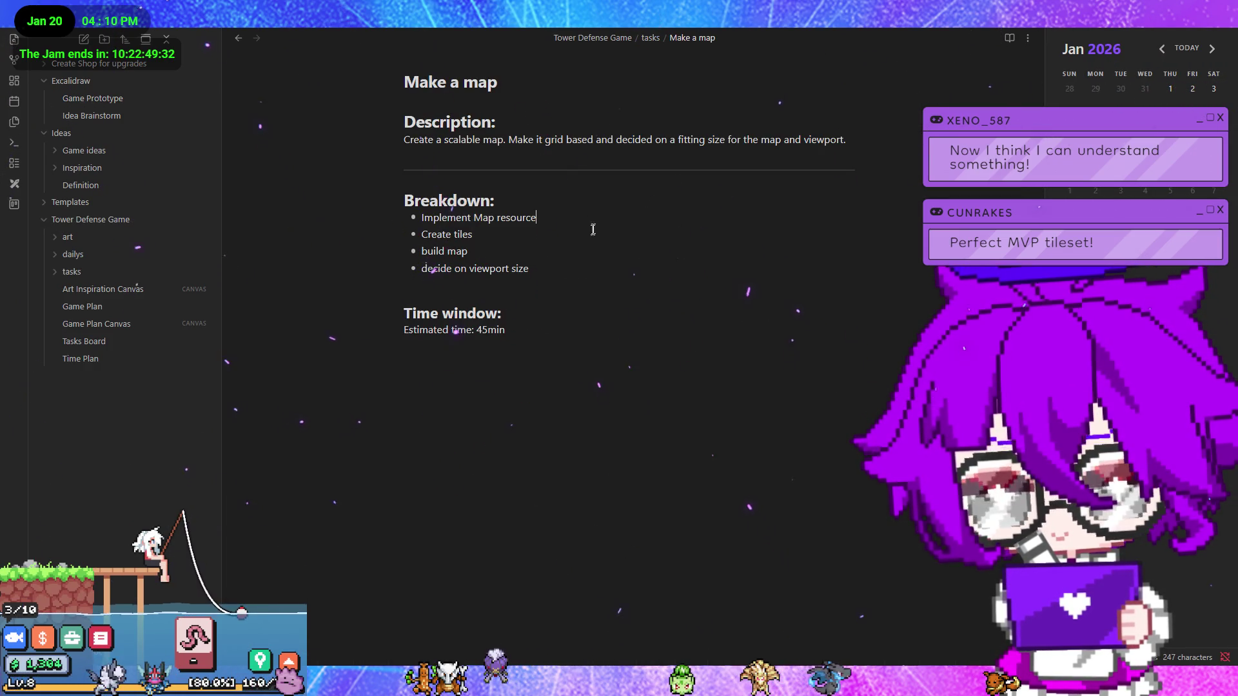
pyautogui.click(589, 267)
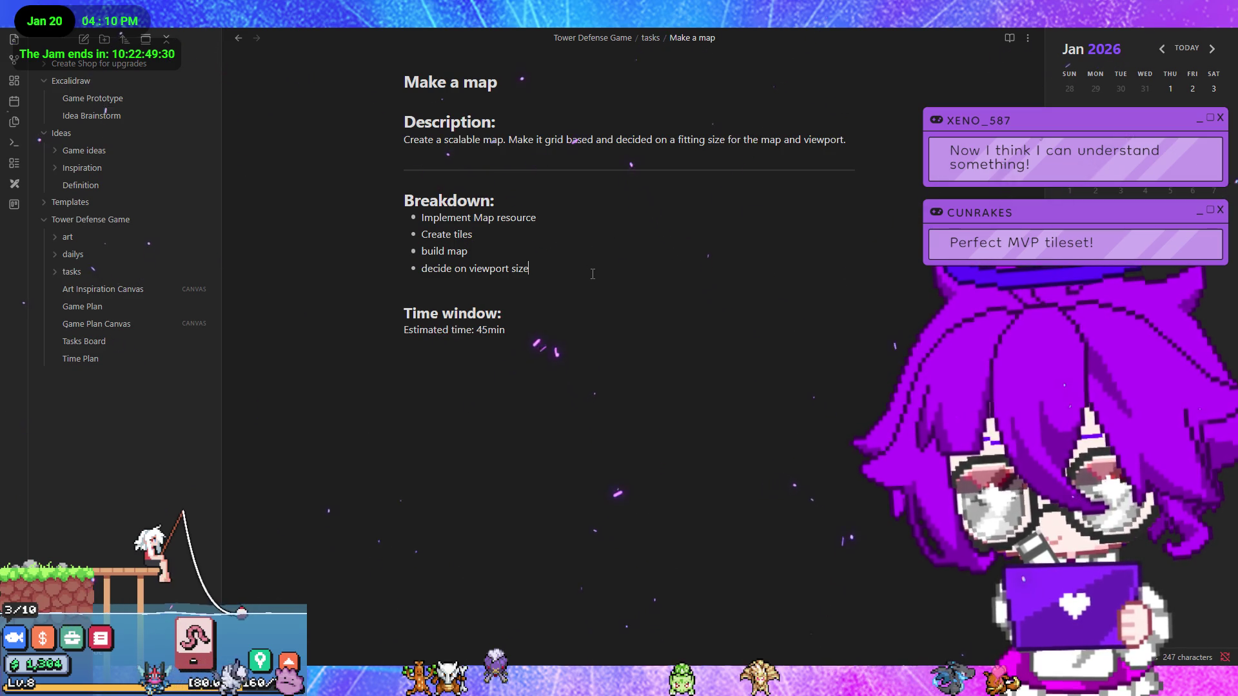
pyautogui.hotkey('alt', 'Tab')
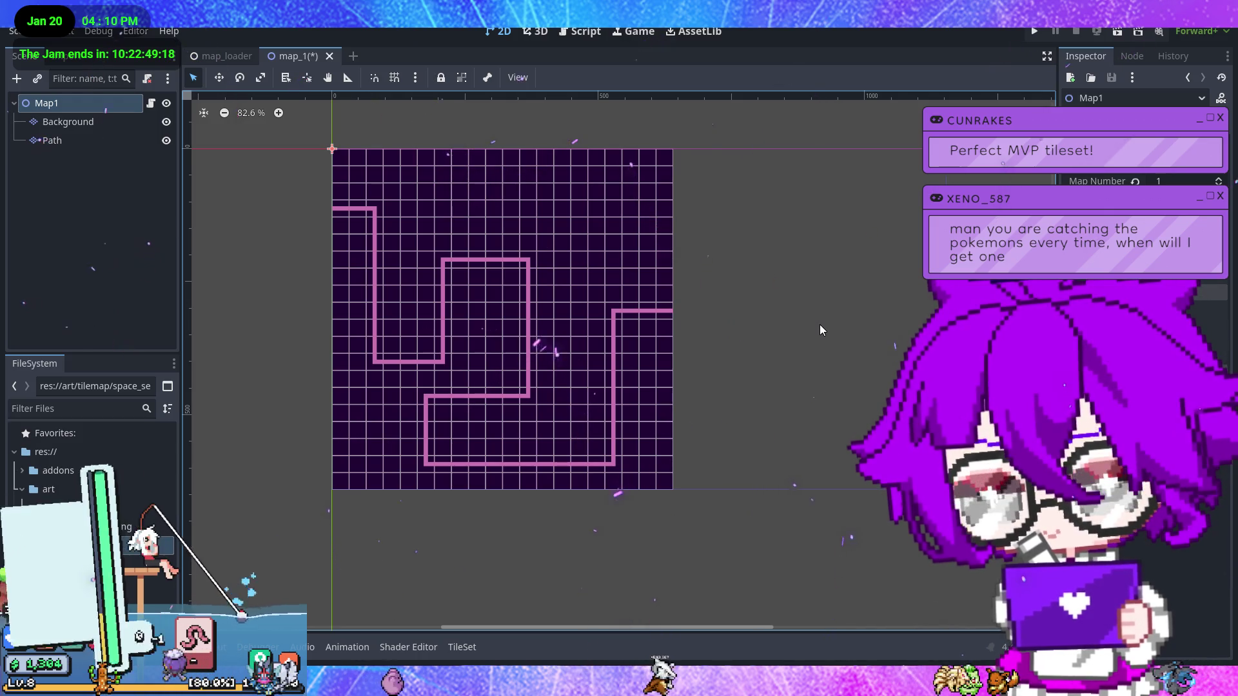
# - Change the Viewport Width in Project Settings from 1152 to 1280
pyautogui.click(56, 31)
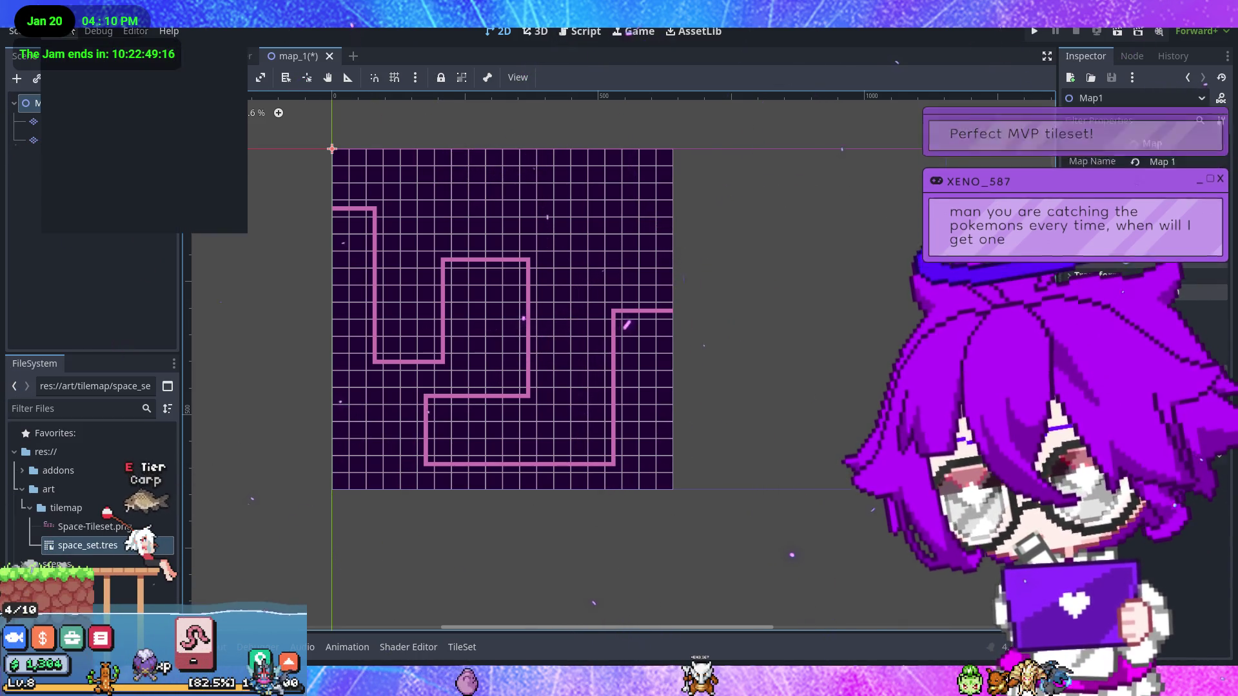
pyautogui.click(87, 51)
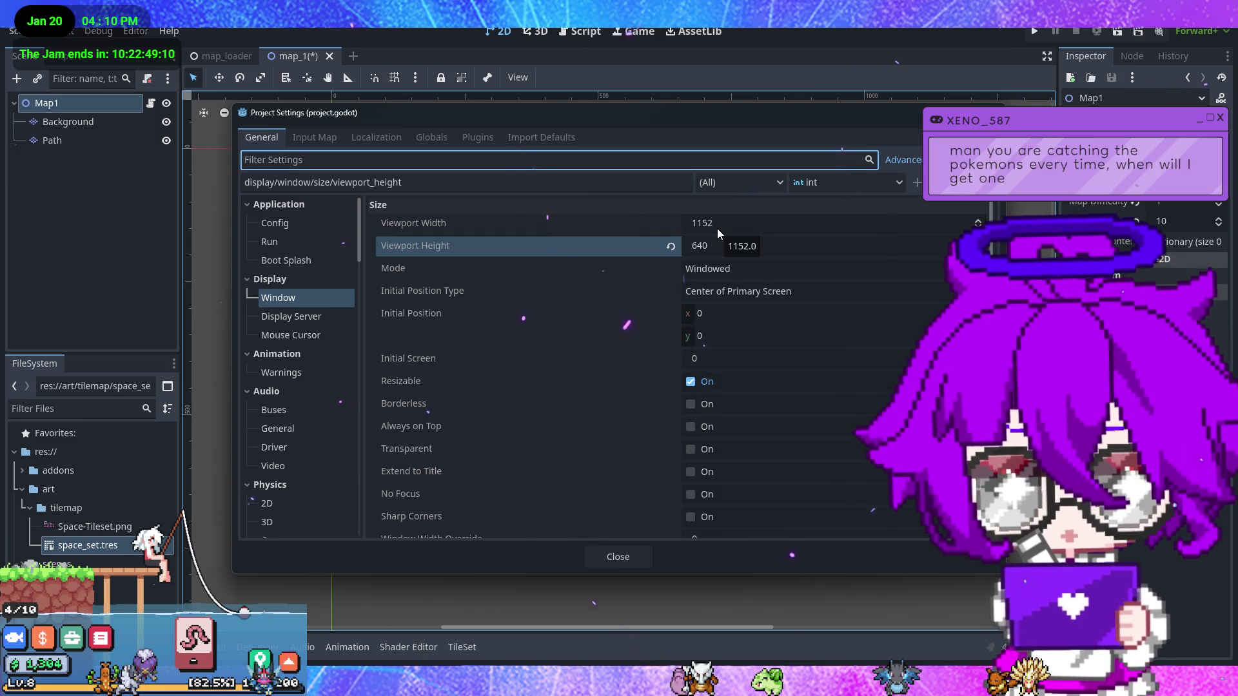
pyautogui.click(717, 228)
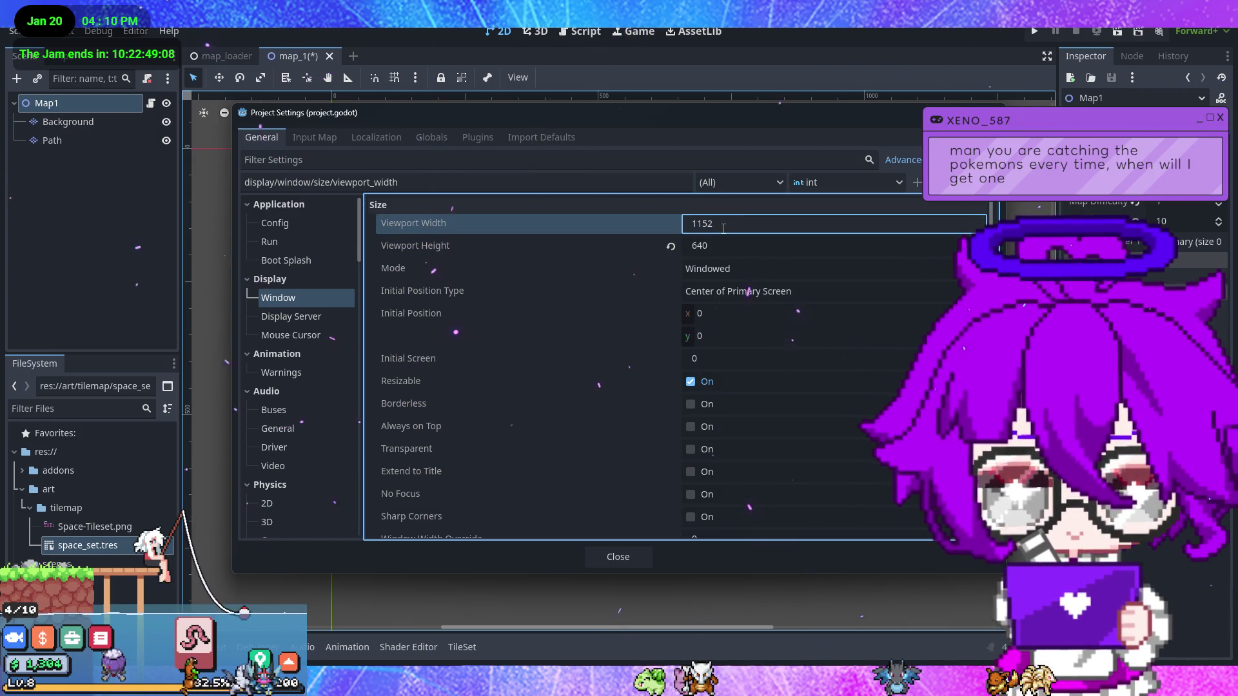
pyautogui.write('12')
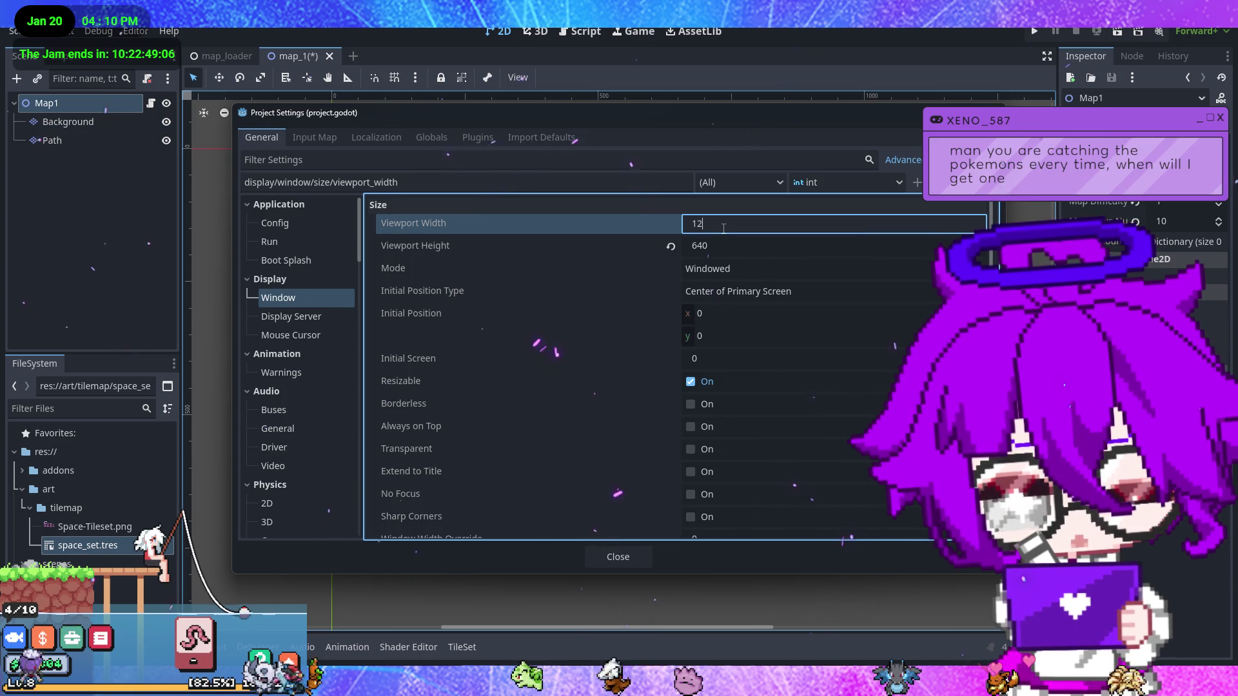
pyautogui.write('80')
pyautogui.press('Return')
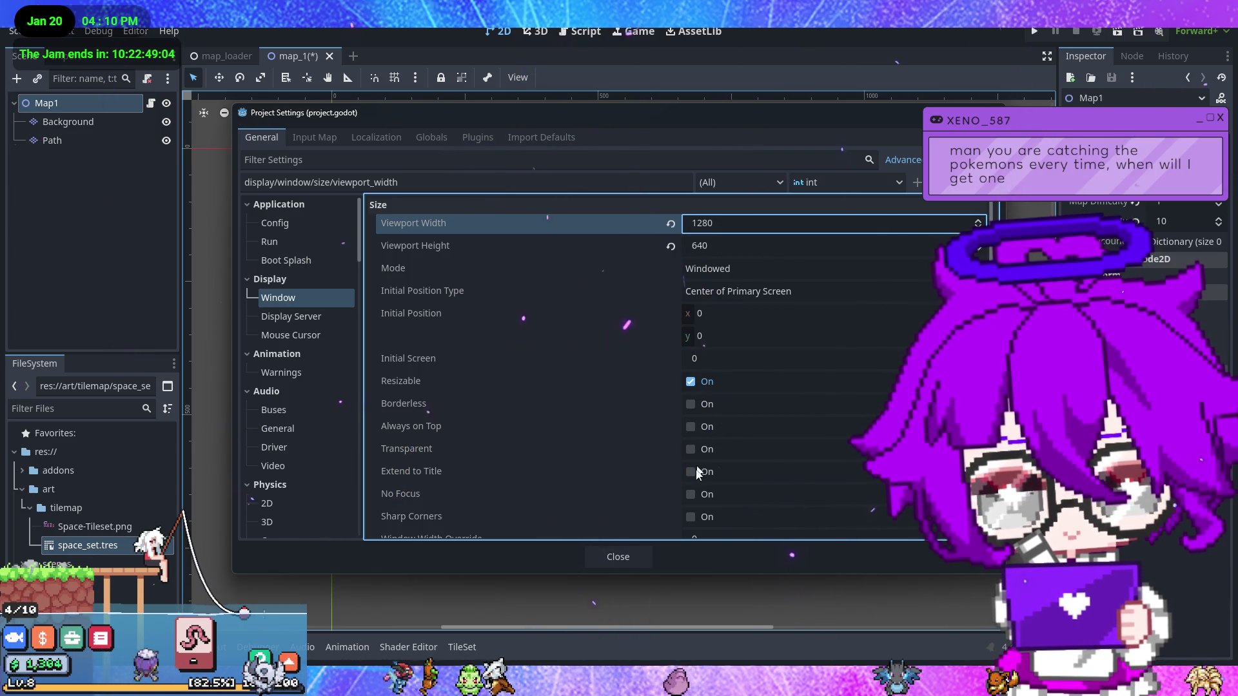
pyautogui.click(635, 561)
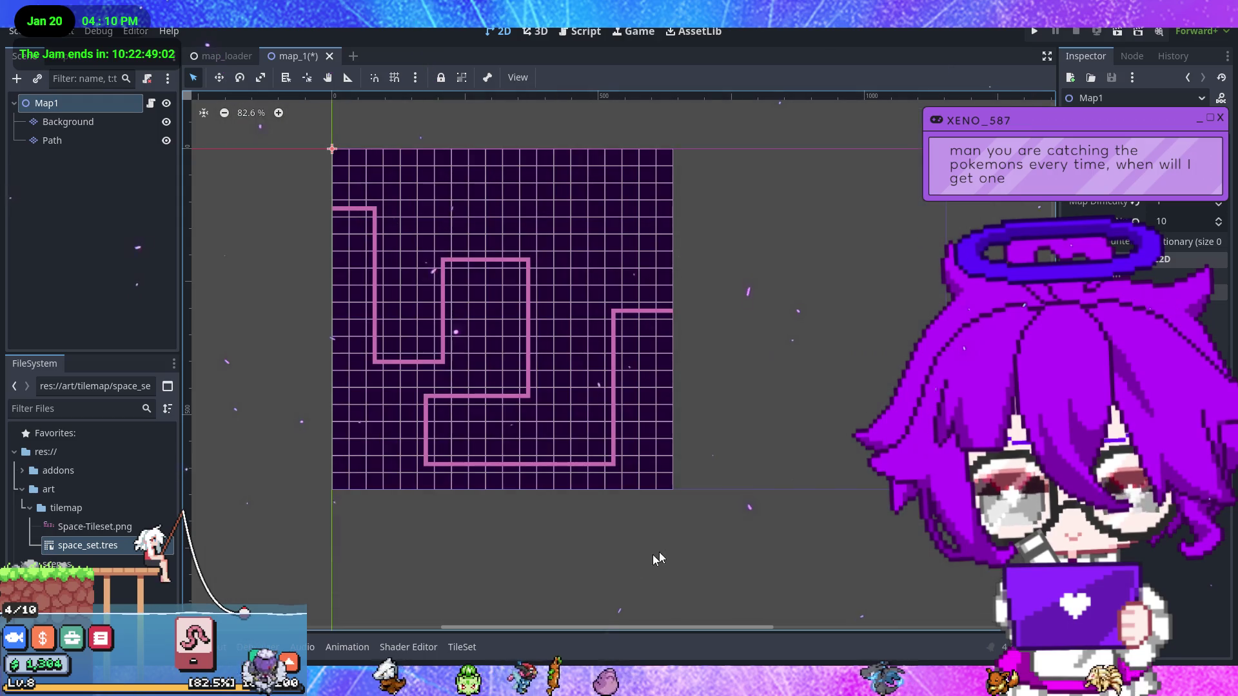
pyautogui.click(884, 523)
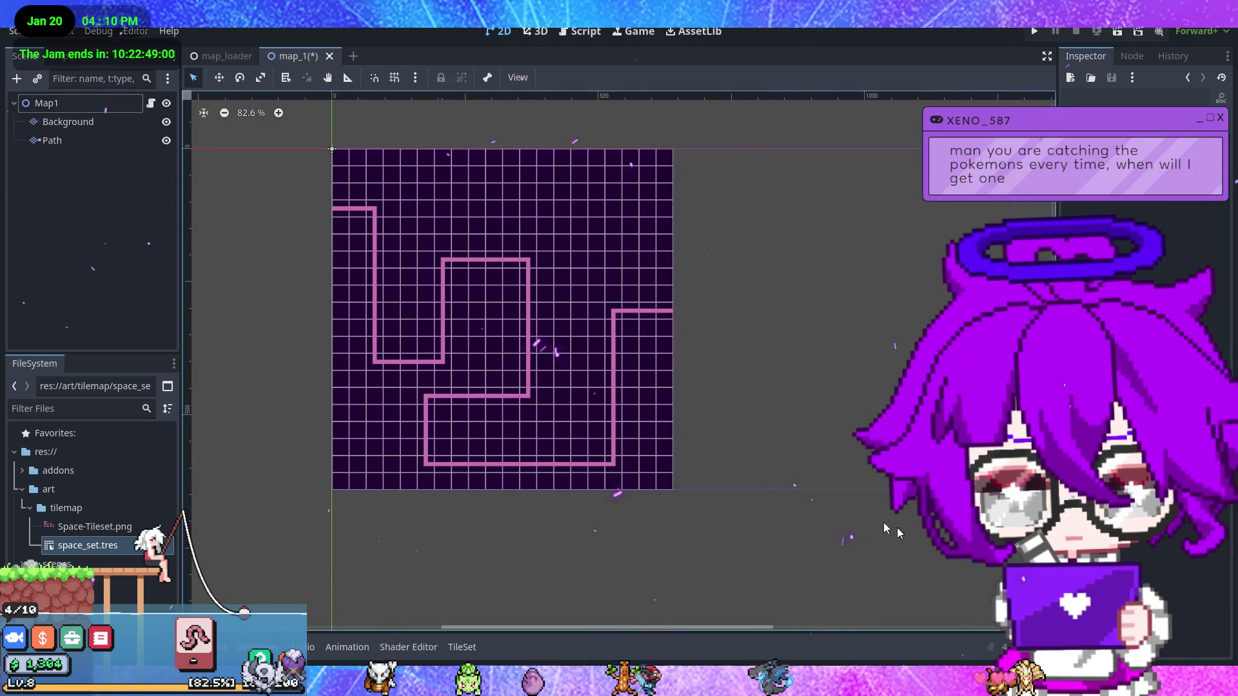
# - Pan the map canvas, then switch through Aseprite to the Make a map note
pyautogui.moveTo(885, 476); pyautogui.dragTo(858, 469)
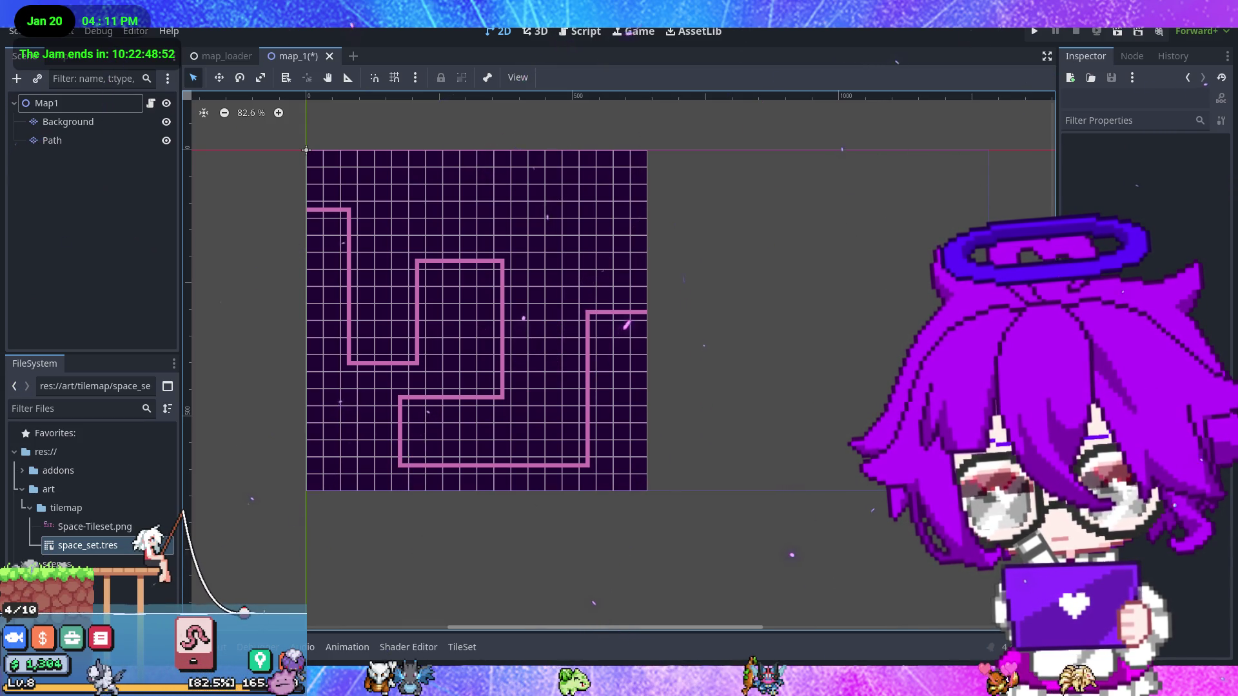
pyautogui.hscroll(-2, 776, 458)
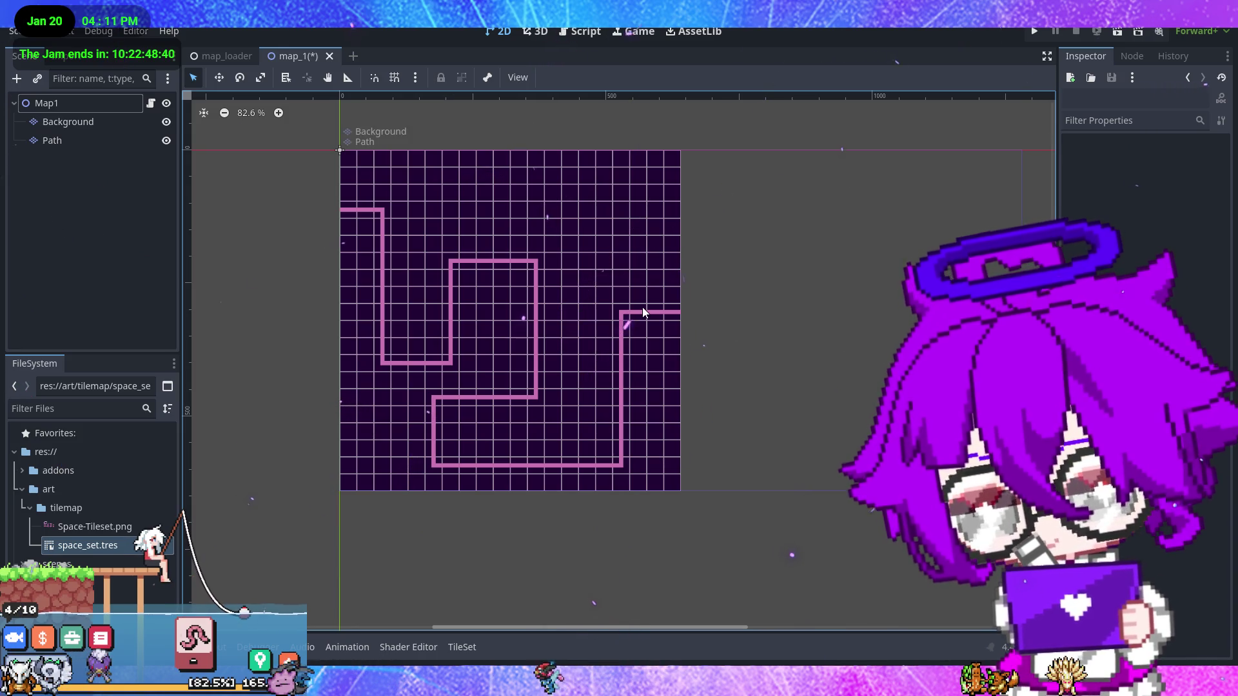
pyautogui.hscroll(-2, 493, 332)
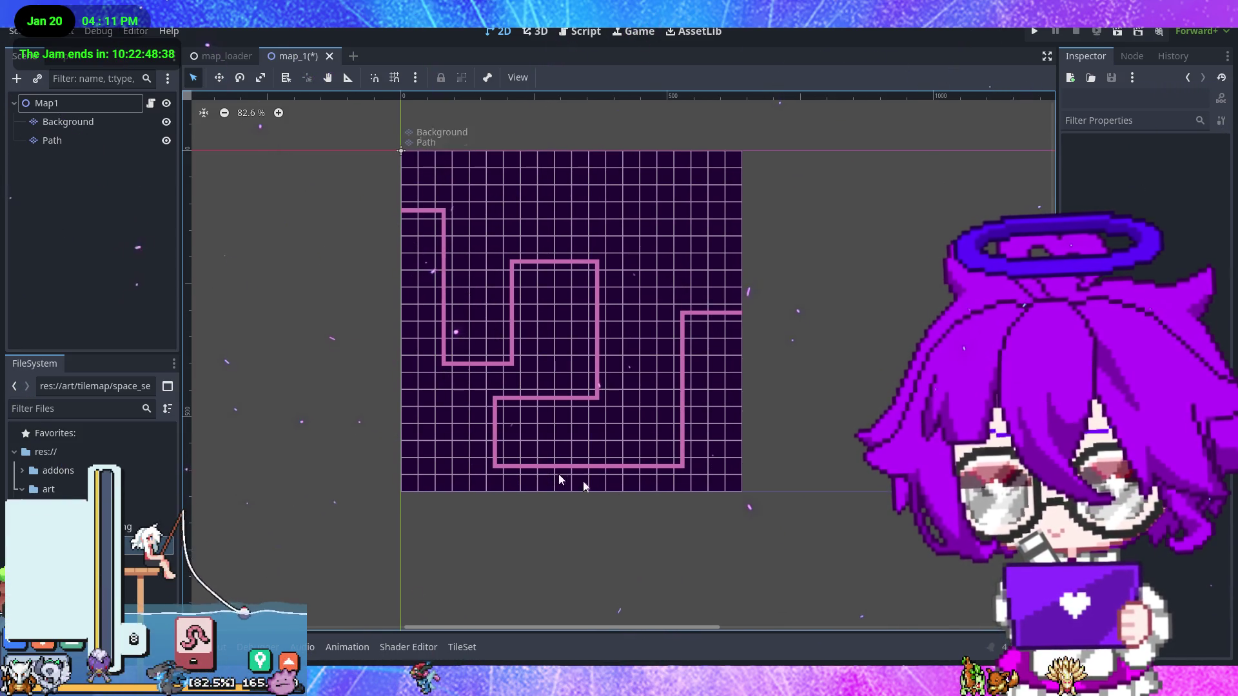
pyautogui.hotkey('alt', 'Tab')
pyautogui.hotkey('alt', 'Tab')
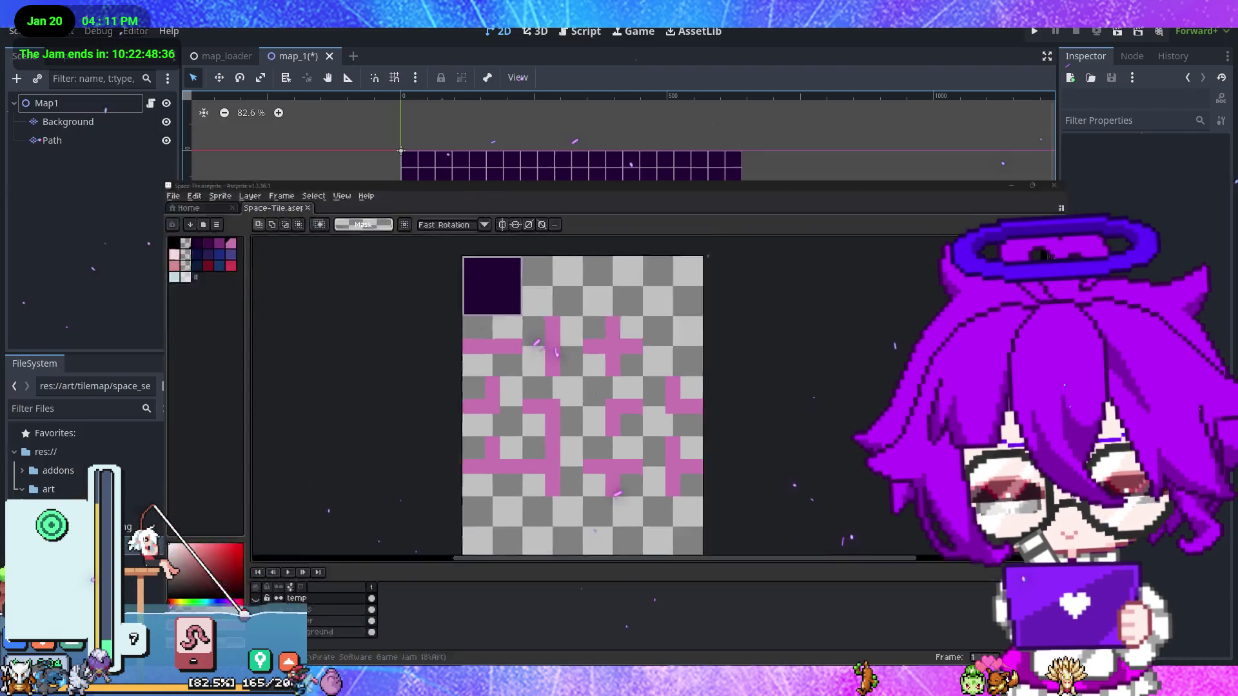
pyautogui.hotkey('alt', 'Tab')
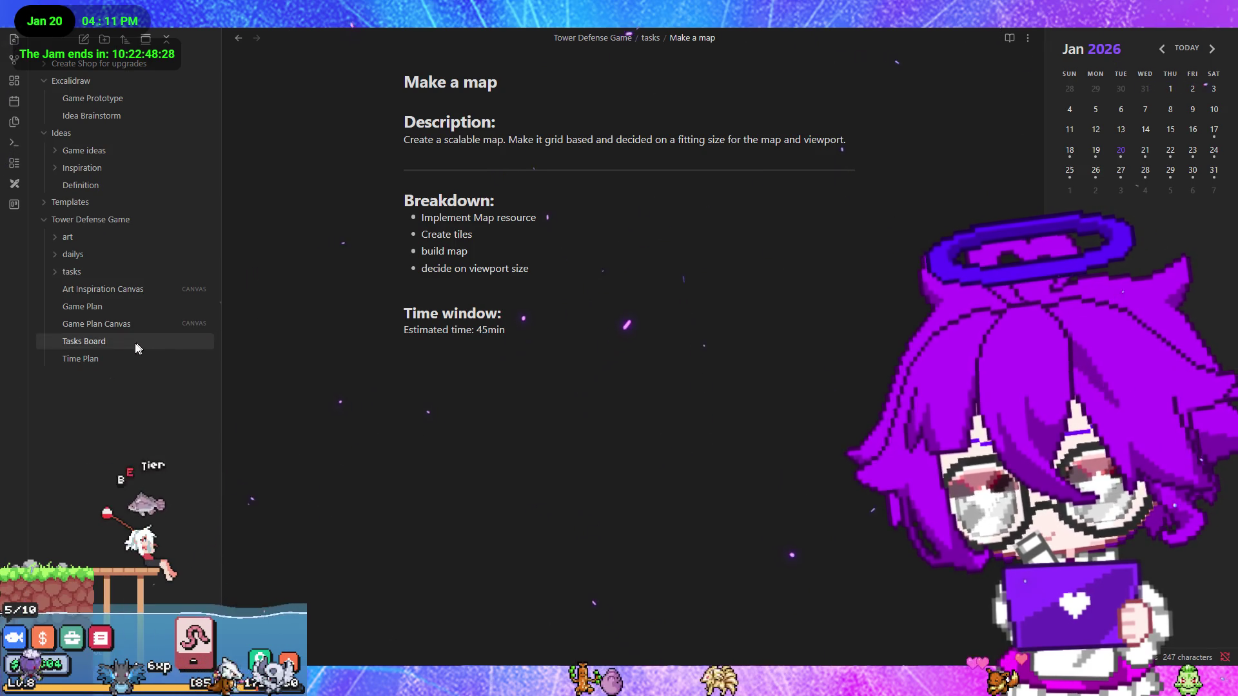
# - Open the Tasks Board beside the January 20 daily note, shown in reading view
pyautogui.click(140, 339)
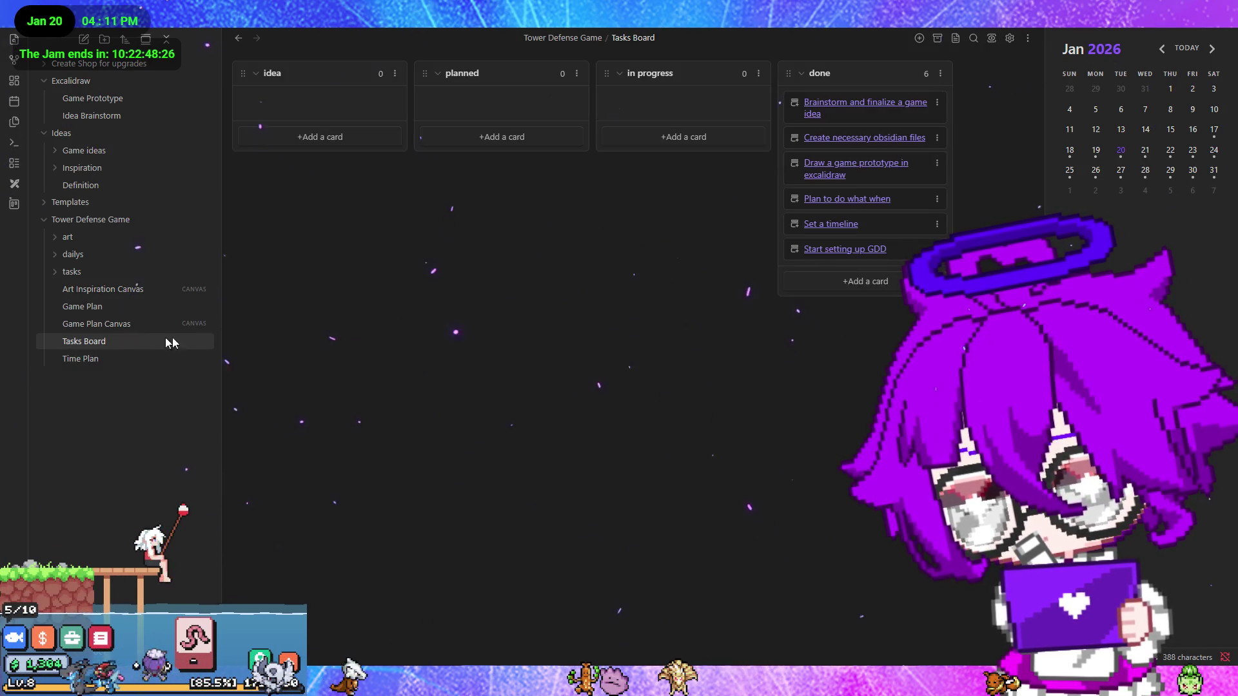
pyautogui.click(54, 271)
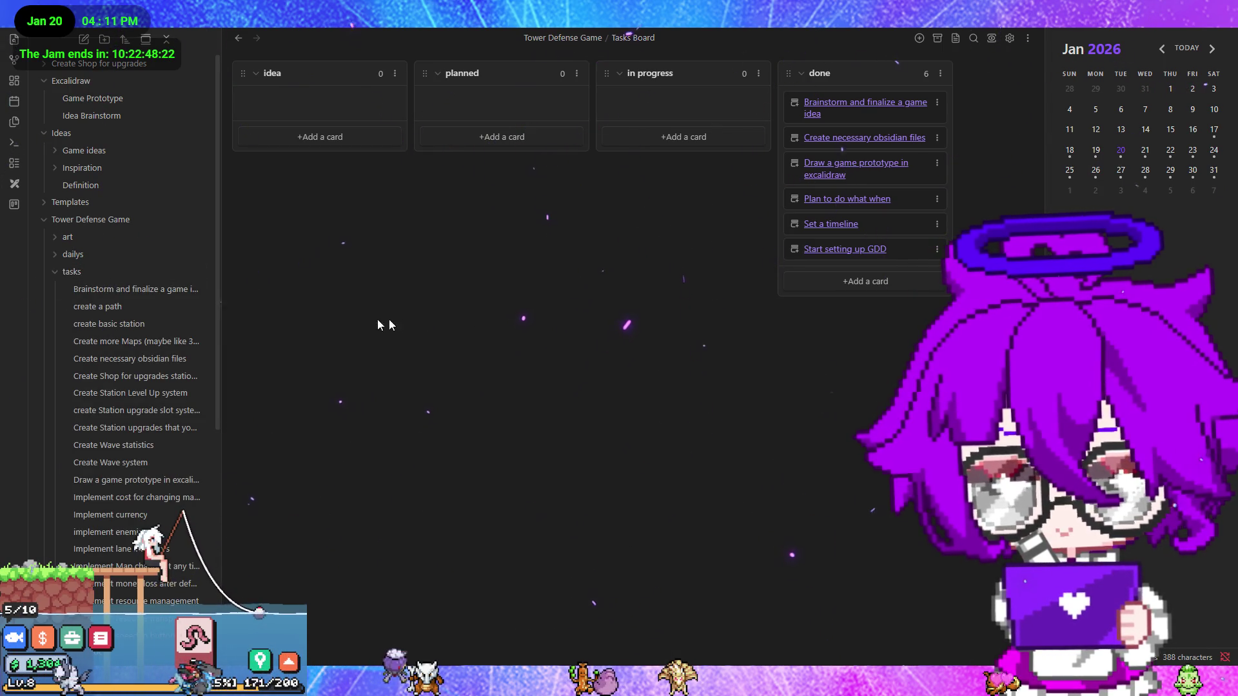
pyautogui.rightClick(1121, 160)
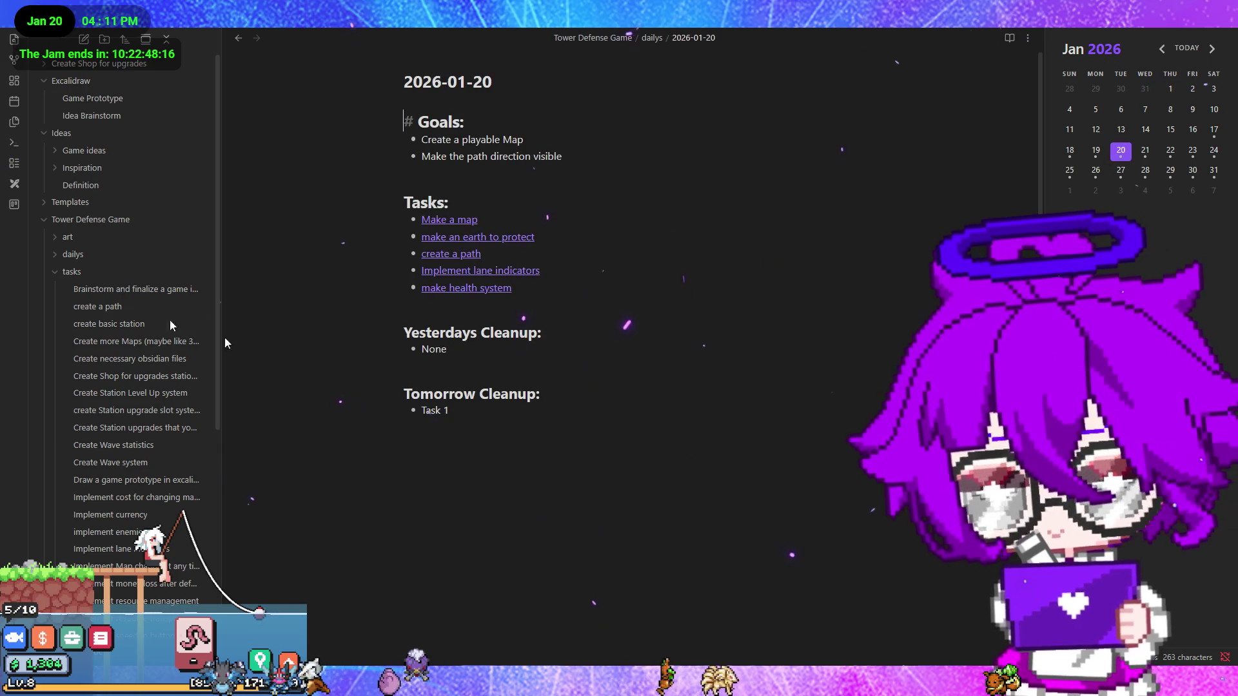
pyautogui.click(52, 273)
pyautogui.rightClick(115, 343)
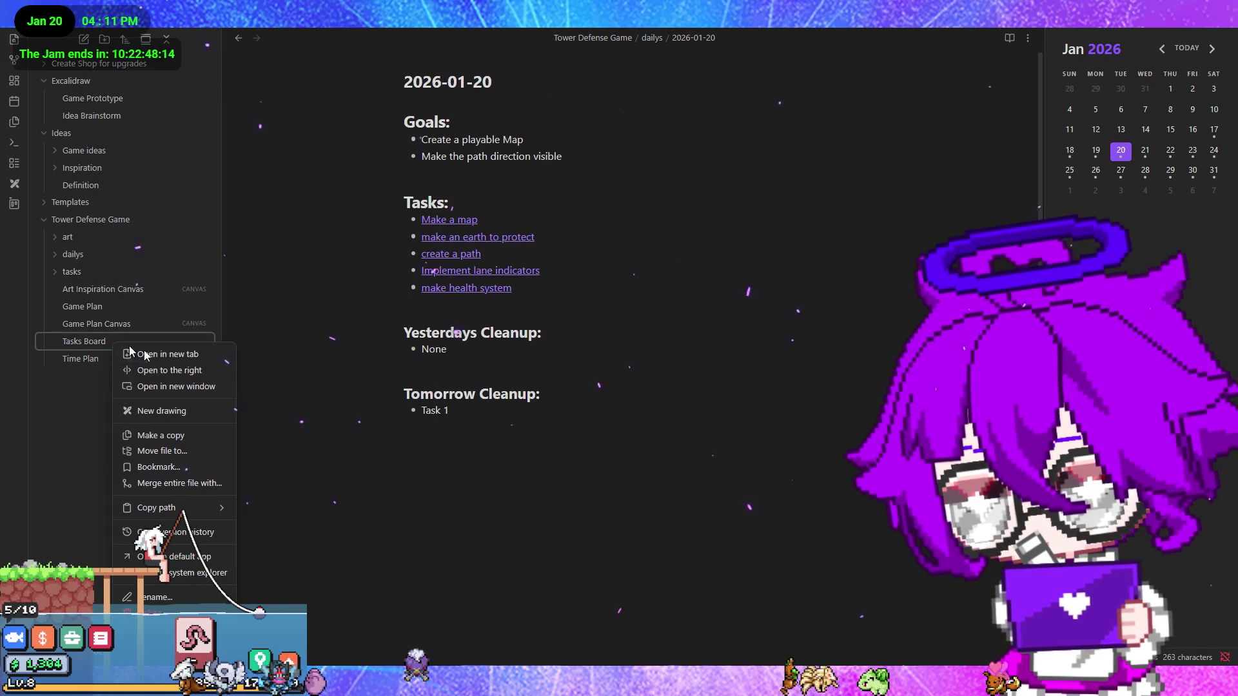
pyautogui.click(209, 369)
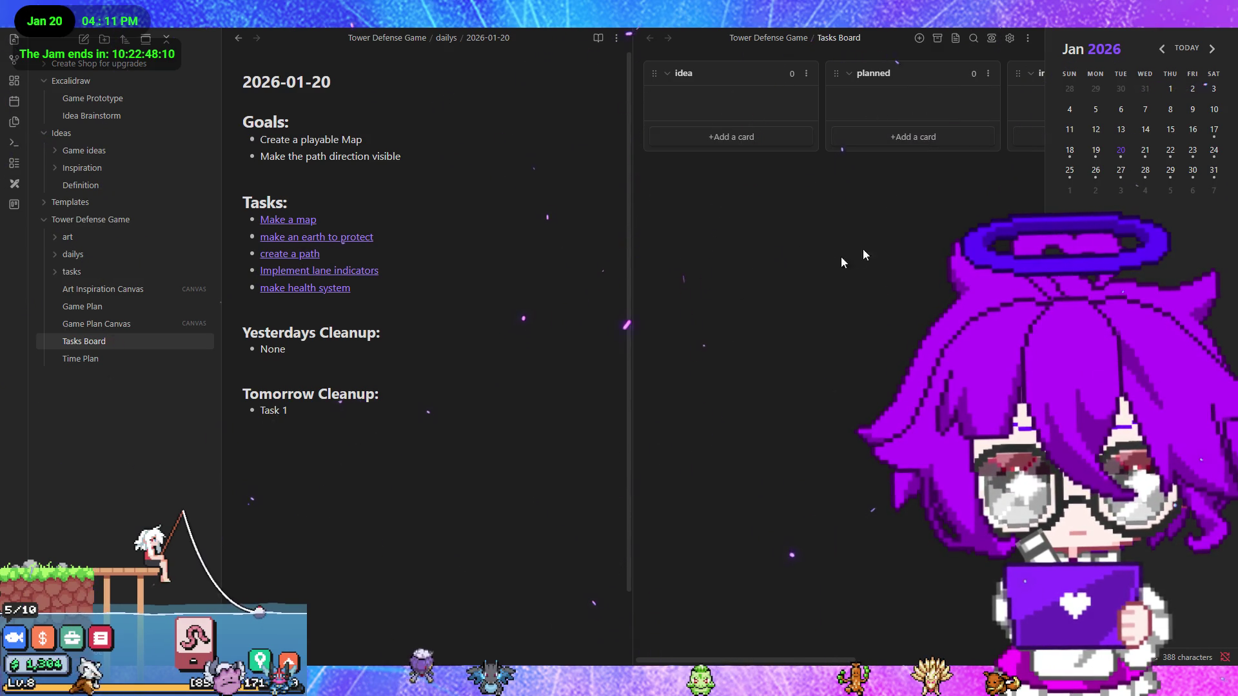
pyautogui.moveTo(776, 662); pyautogui.dragTo(875, 662)
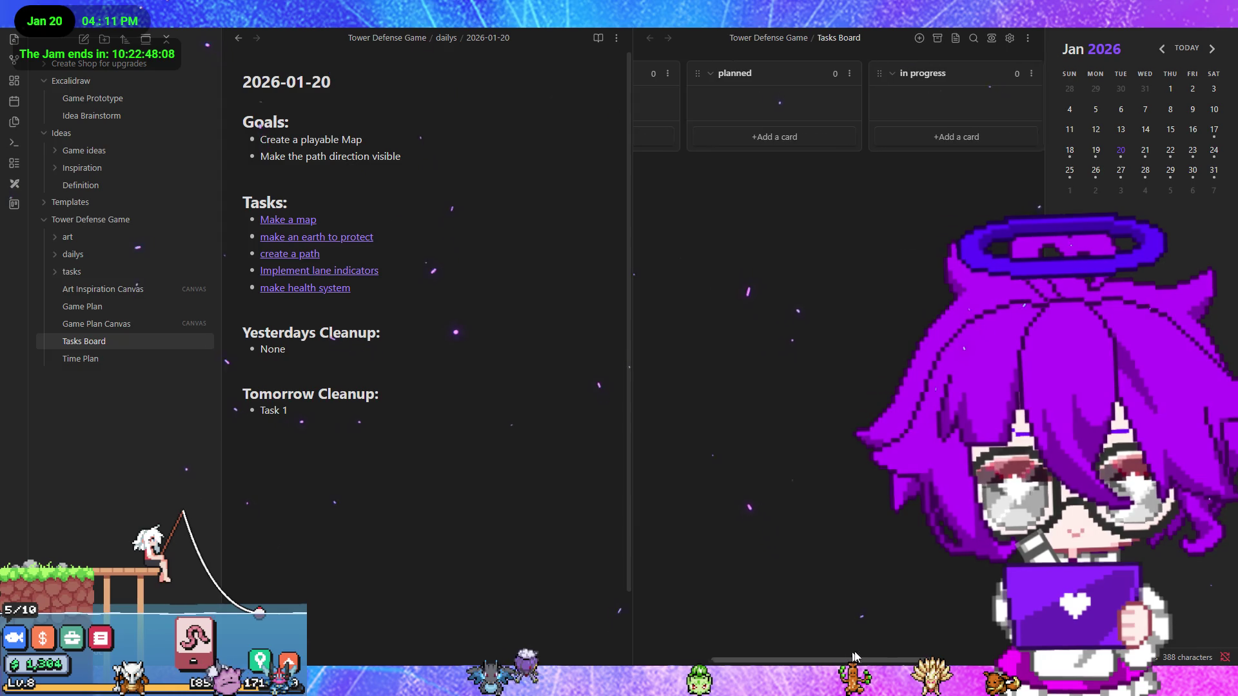
pyautogui.moveTo(282, 220); pyautogui.dragTo(258, 139)
pyautogui.click(438, 207)
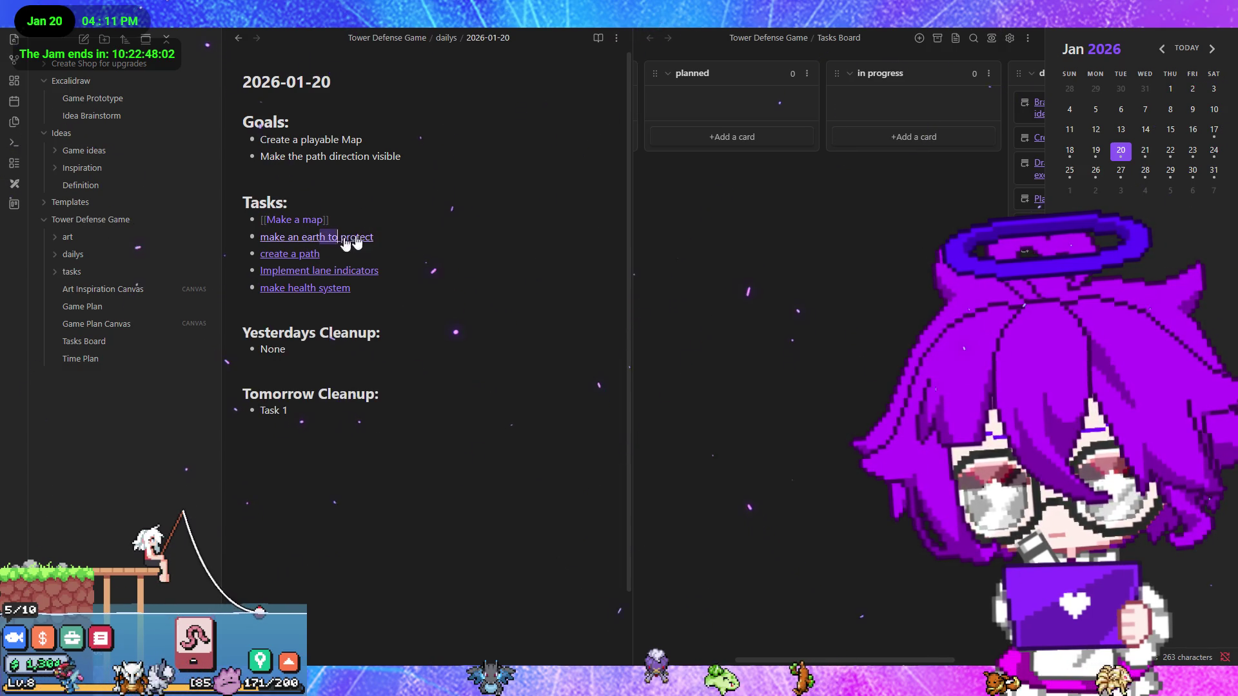
pyautogui.moveTo(352, 242); pyautogui.dragTo(426, 231)
pyautogui.click(599, 42)
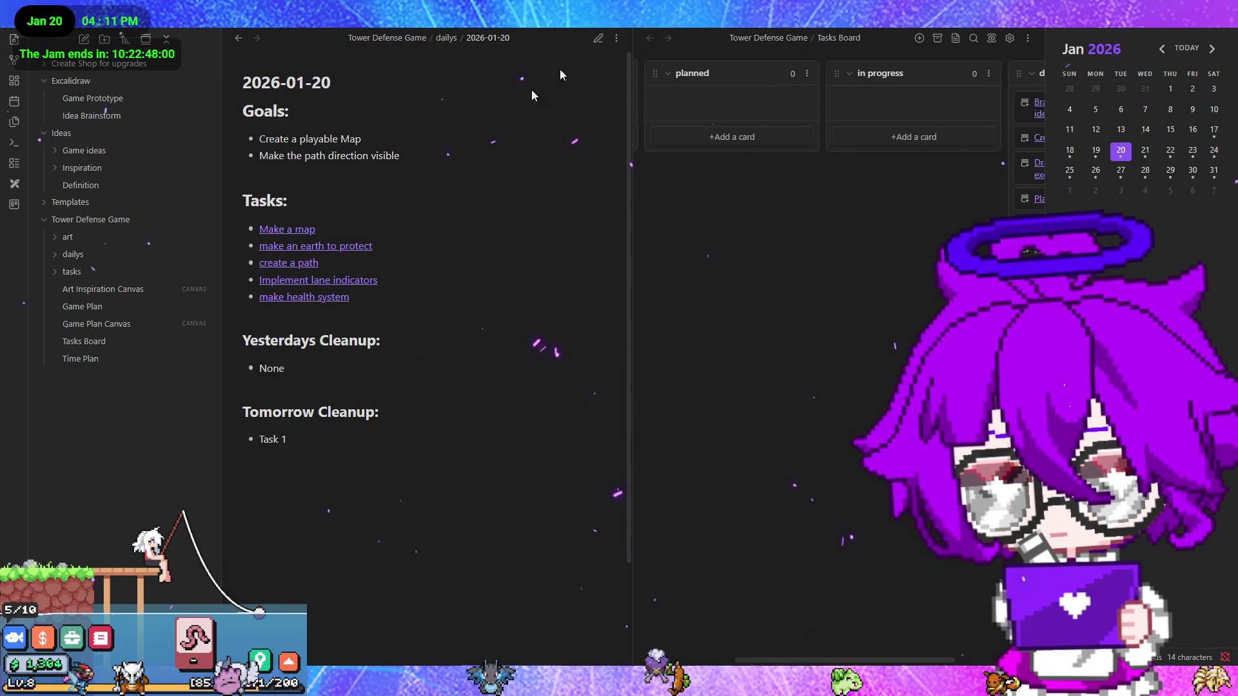
# - Drag the five task links onto the board: Make a map in progress, the rest planned
pyautogui.moveTo(273, 232)
pyautogui.mouseDown()
pyautogui.moveTo(423, 221)
pyautogui.moveTo(864, 141)
pyautogui.moveTo(904, 110)
pyautogui.mouseUp()
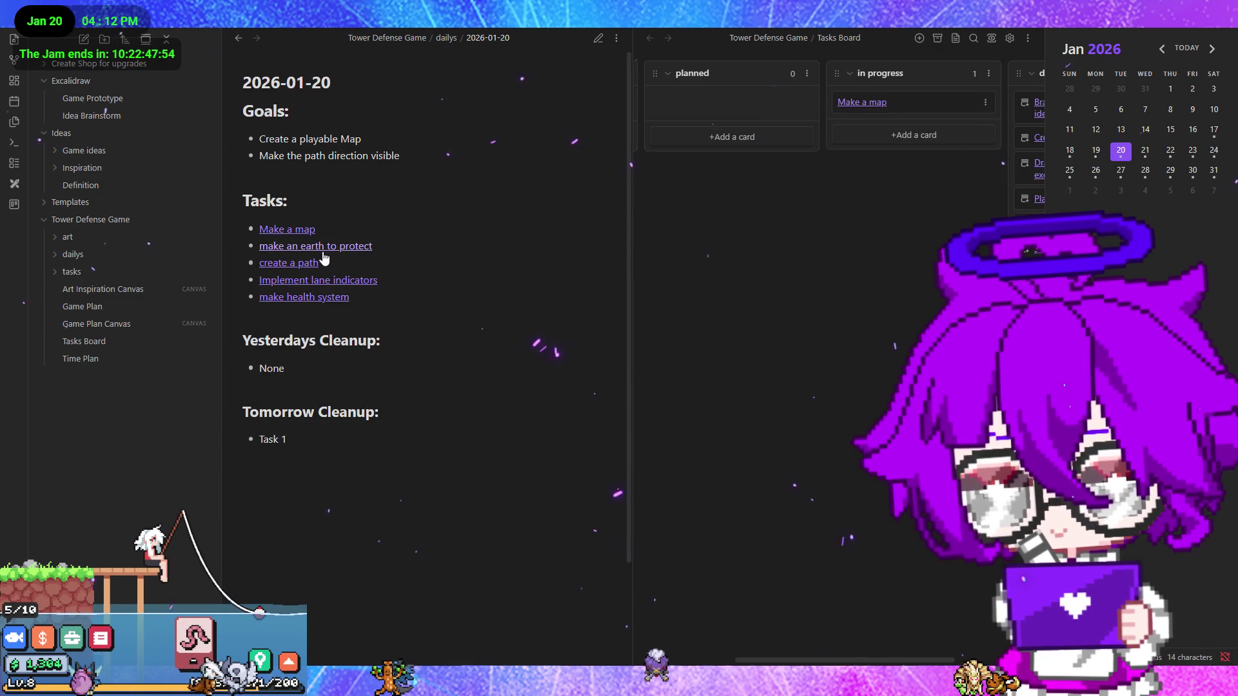
pyautogui.moveTo(323, 253)
pyautogui.mouseDown()
pyautogui.moveTo(802, 185)
pyautogui.moveTo(906, 131)
pyautogui.moveTo(948, 133)
pyautogui.moveTo(791, 103)
pyautogui.moveTo(916, 104)
pyautogui.mouseUp()
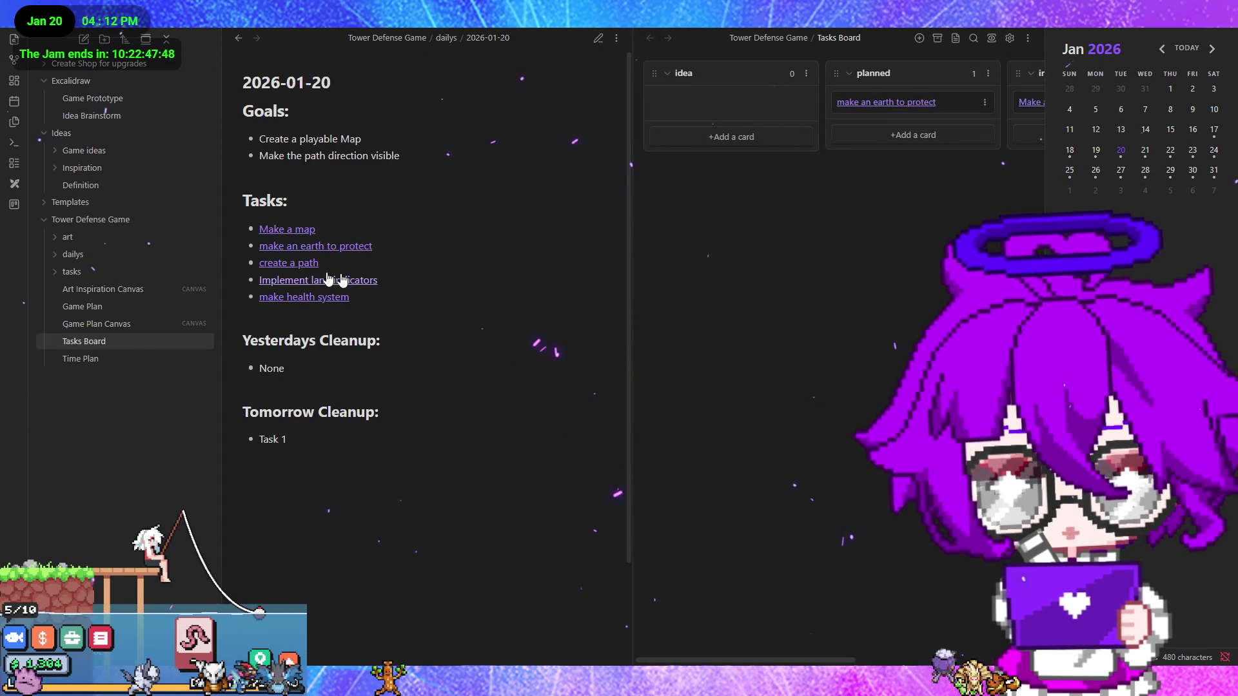
pyautogui.moveTo(329, 278); pyautogui.dragTo(881, 132)
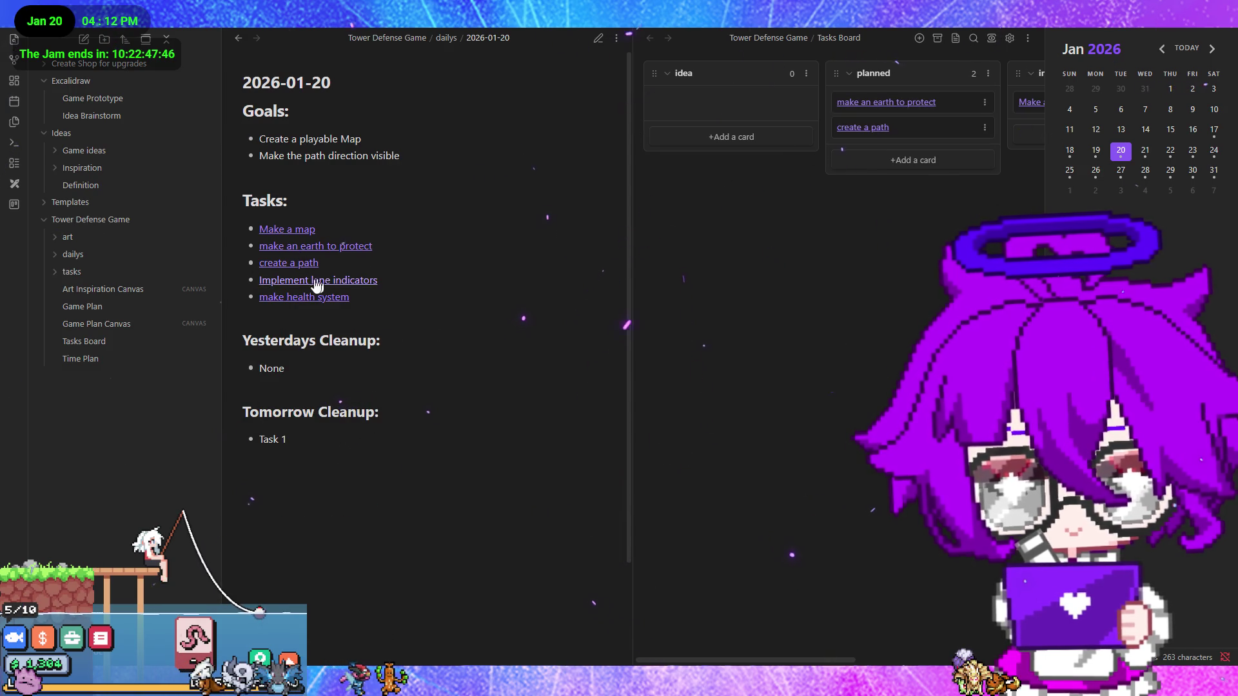
pyautogui.moveTo(316, 286)
pyautogui.mouseDown()
pyautogui.moveTo(954, 113)
pyautogui.moveTo(744, 148)
pyautogui.moveTo(728, 116)
pyautogui.mouseUp()
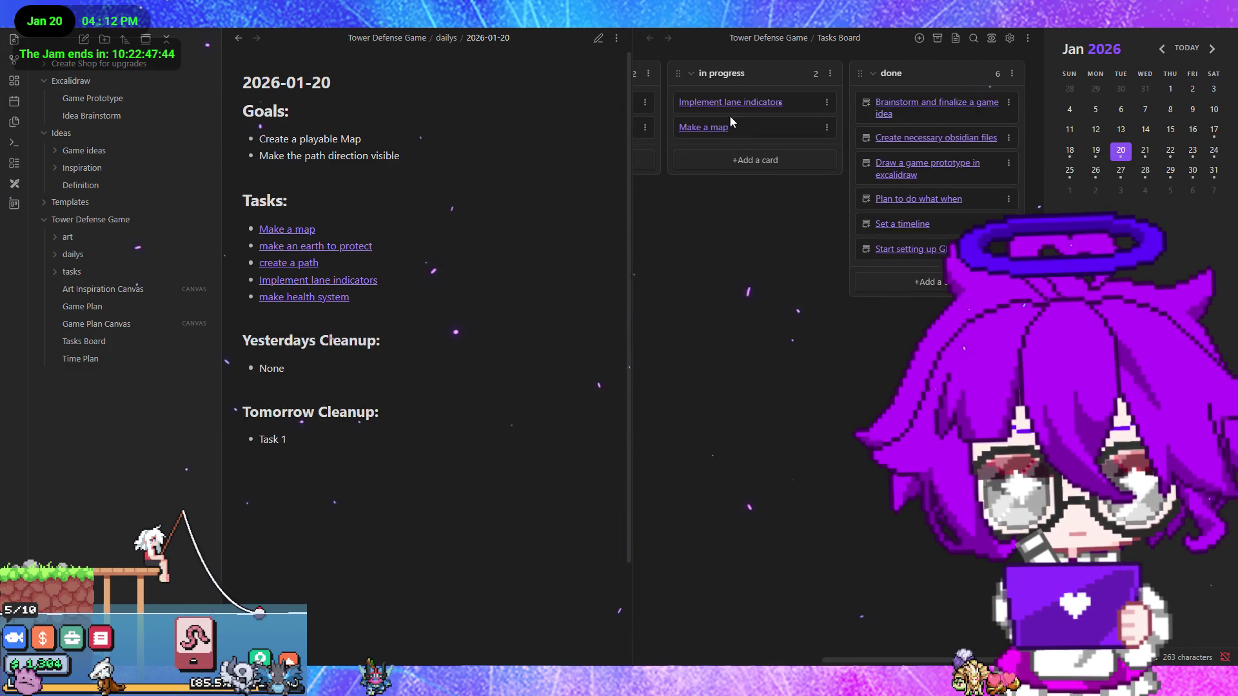
pyautogui.moveTo(303, 296)
pyautogui.mouseDown()
pyautogui.moveTo(746, 135)
pyautogui.moveTo(816, 154)
pyautogui.mouseUp()
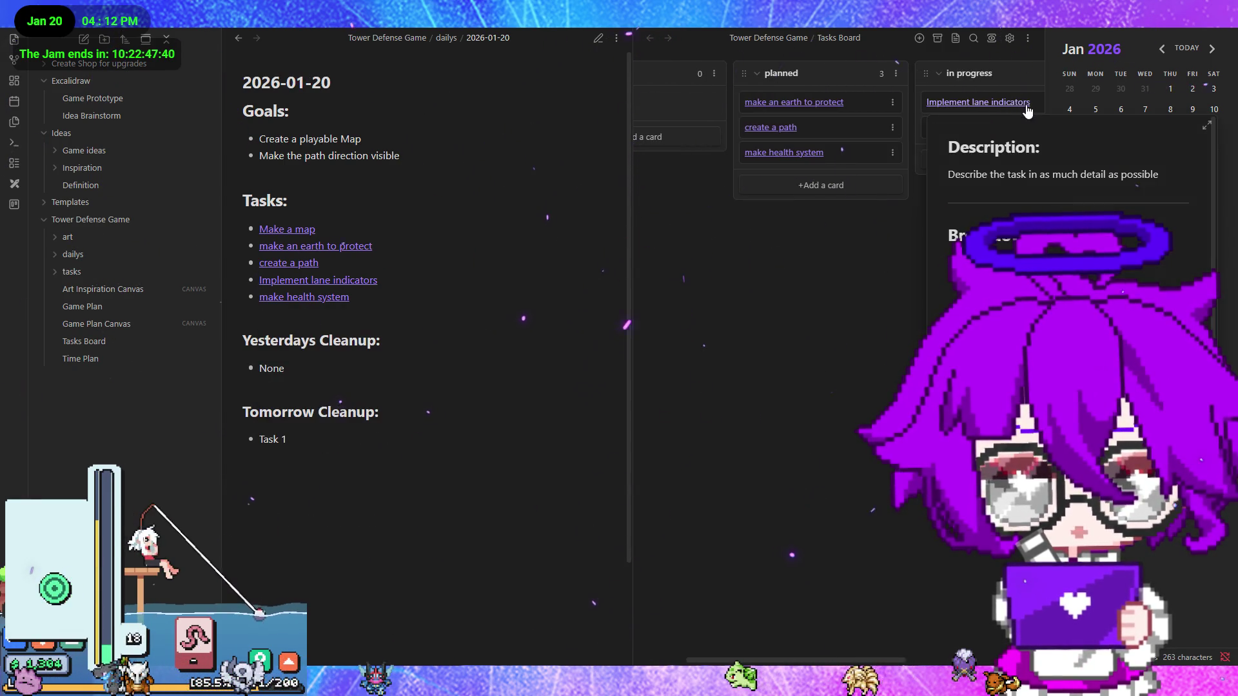
pyautogui.moveTo(1028, 109)
pyautogui.mouseDown()
pyautogui.moveTo(781, 137)
pyautogui.moveTo(970, 180)
pyautogui.mouseUp()
pyautogui.moveTo(862, 183); pyautogui.dragTo(864, 184)
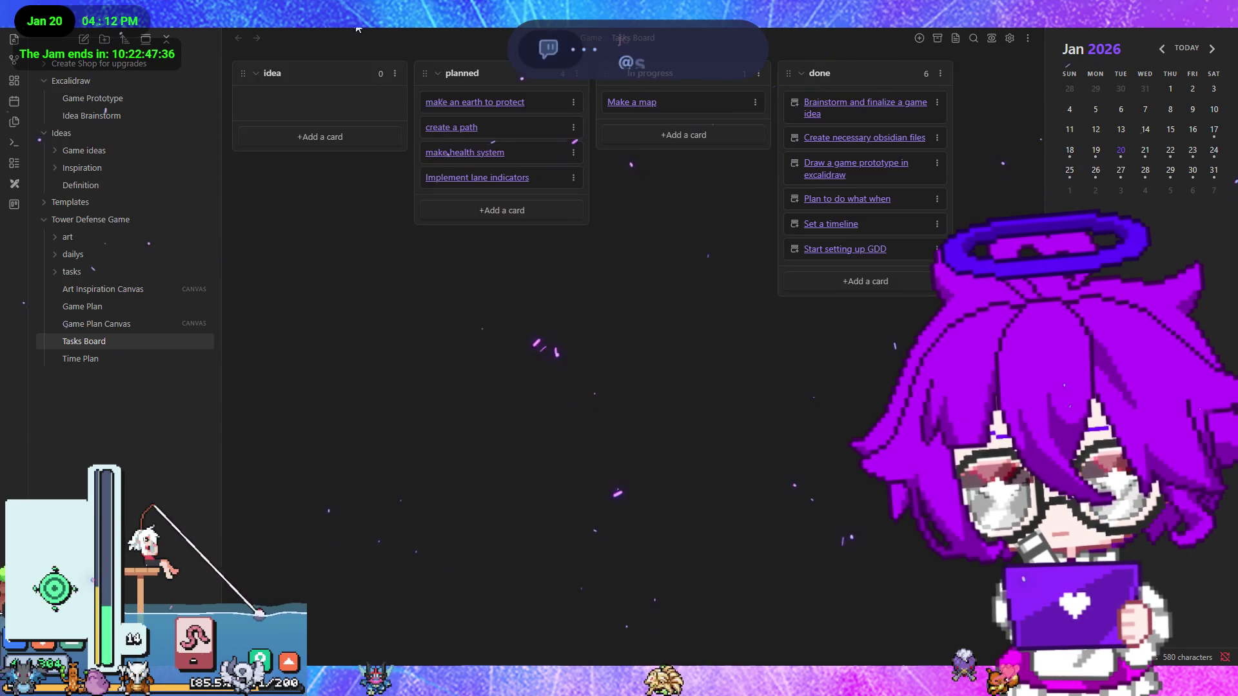
# - Close the daily note and describe the little earth icon used as the base to protect
pyautogui.hotkey('ctrl', 'w')
pyautogui.moveTo(681, 100); pyautogui.dragTo(821, 187)
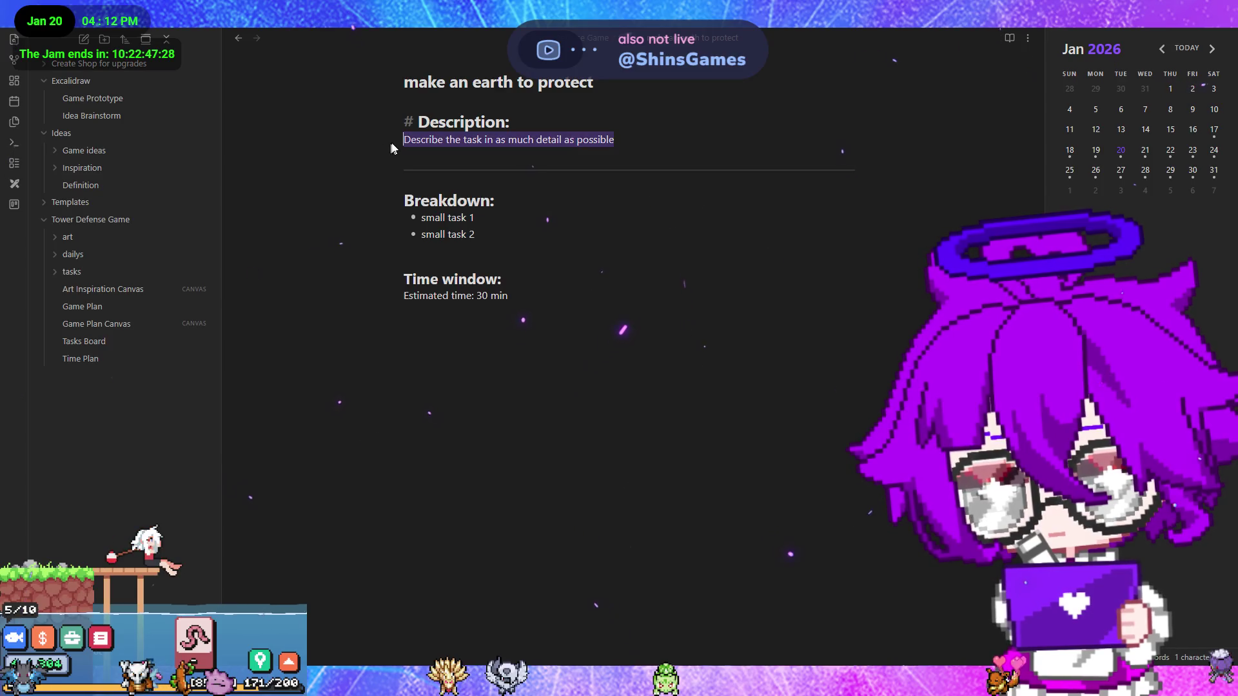
pyautogui.write('Build')
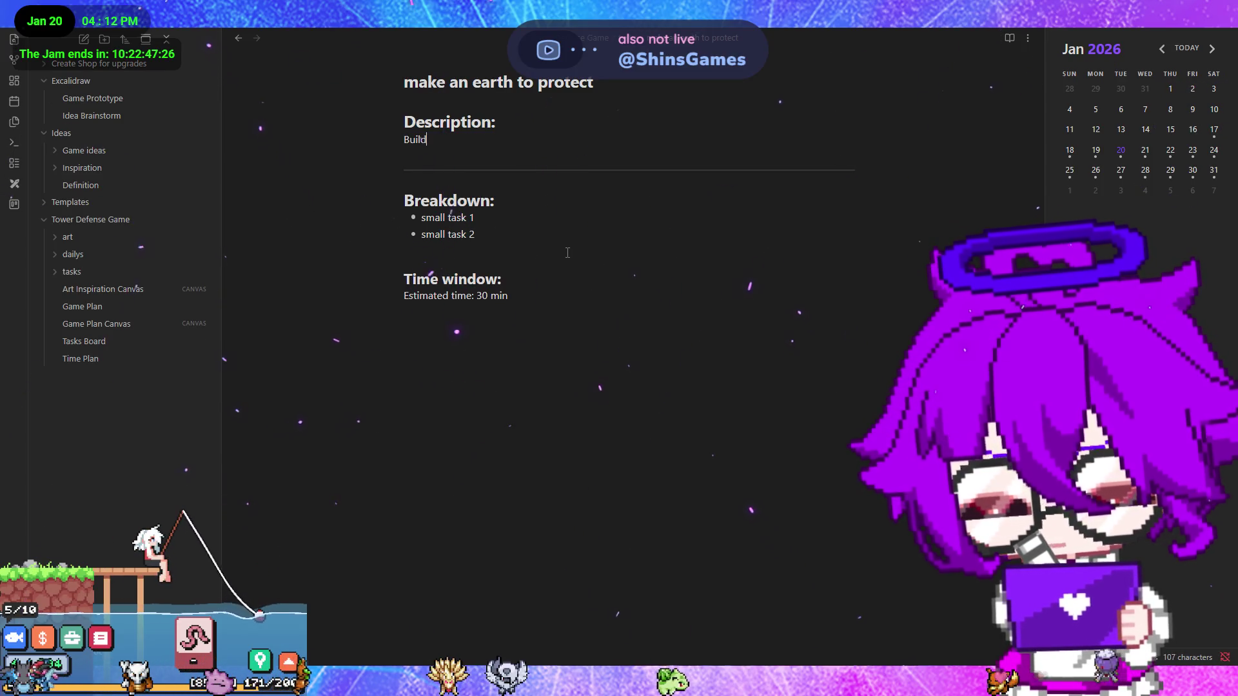
pyautogui.write('ltt')
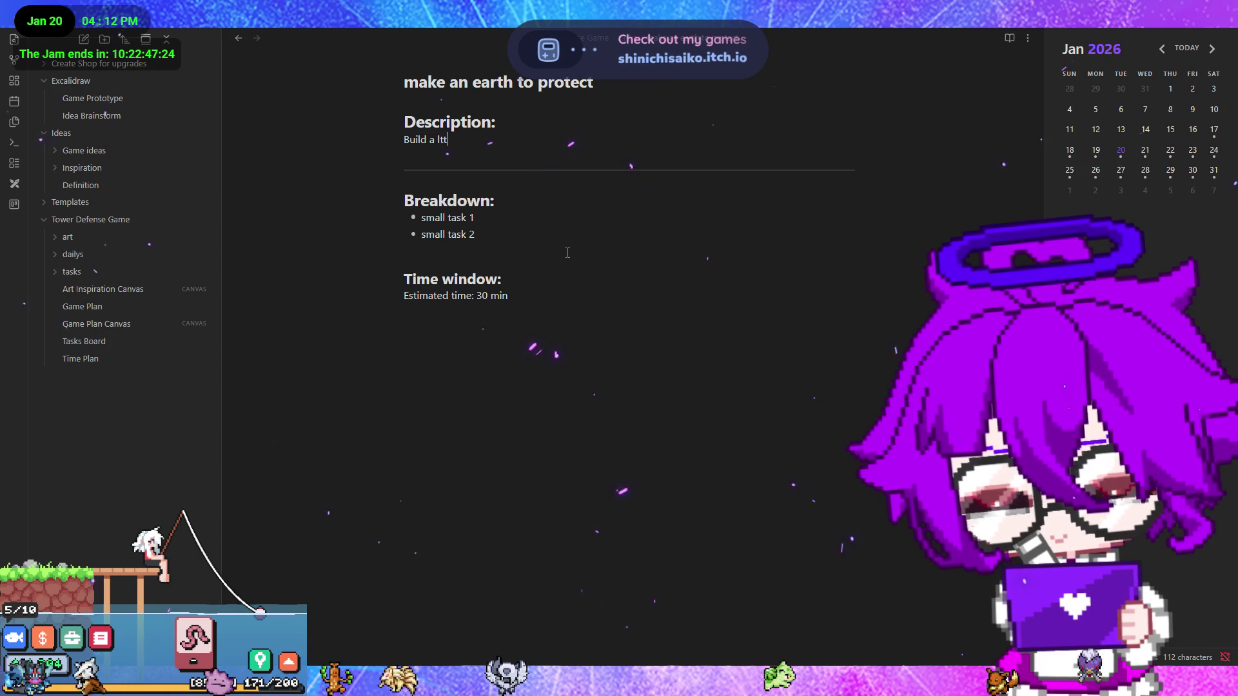
pyautogui.press('BackSpace')
pyautogui.press('BackSpace')
pyautogui.write('ittle ')
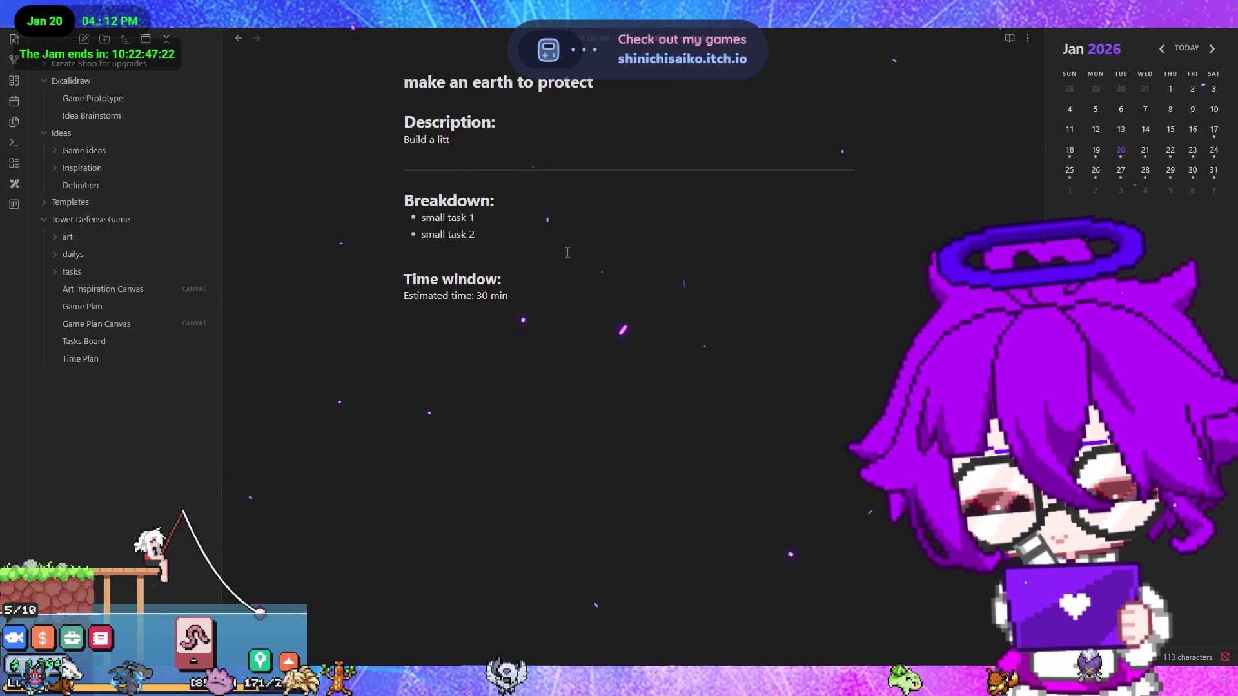
pyautogui.write('w')
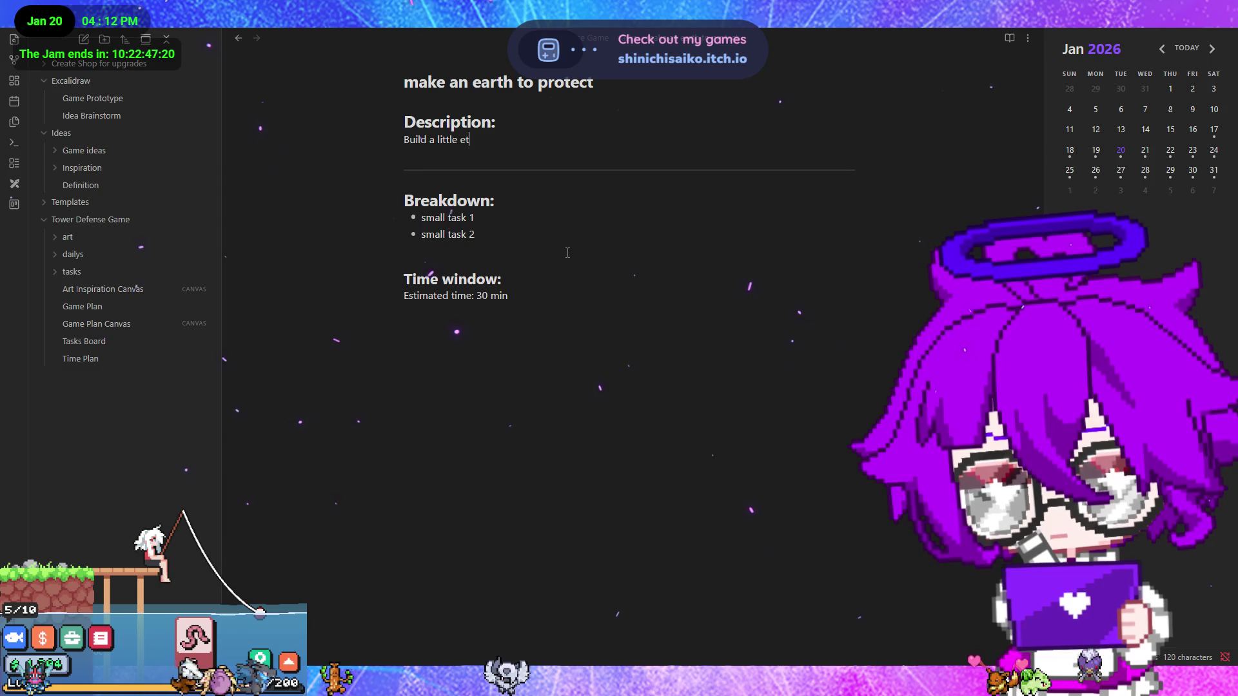
pyautogui.write('rth Icon than')
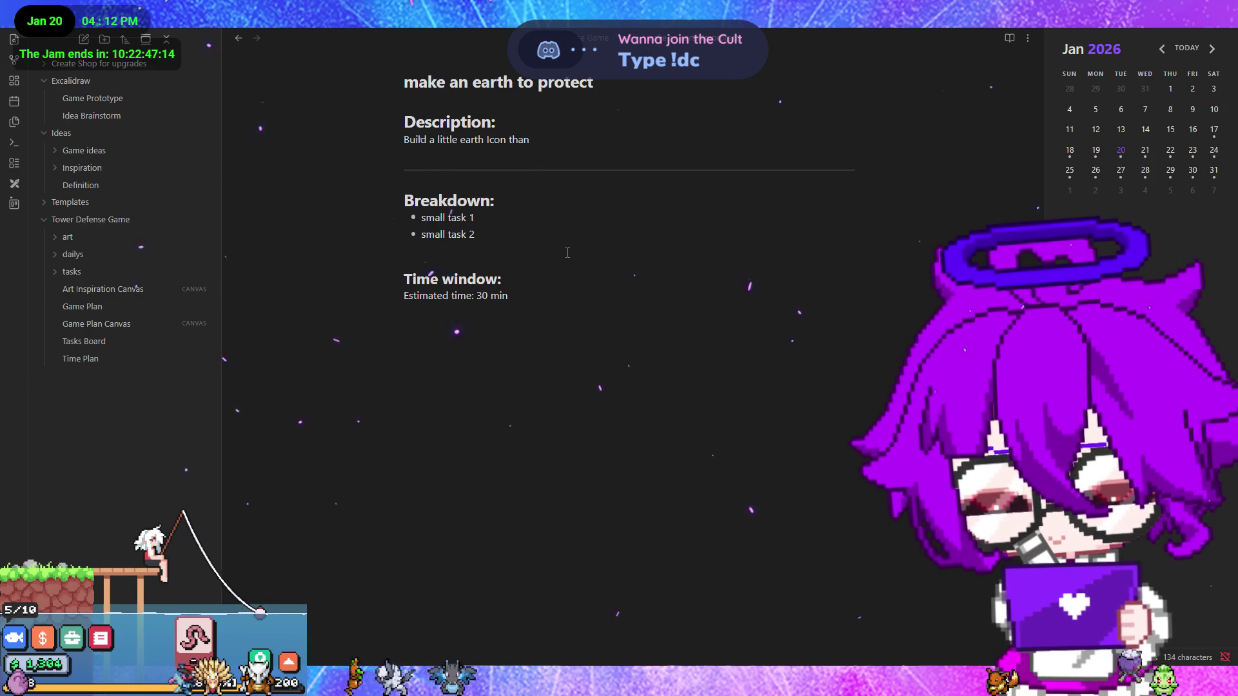
pyautogui.write('ca')
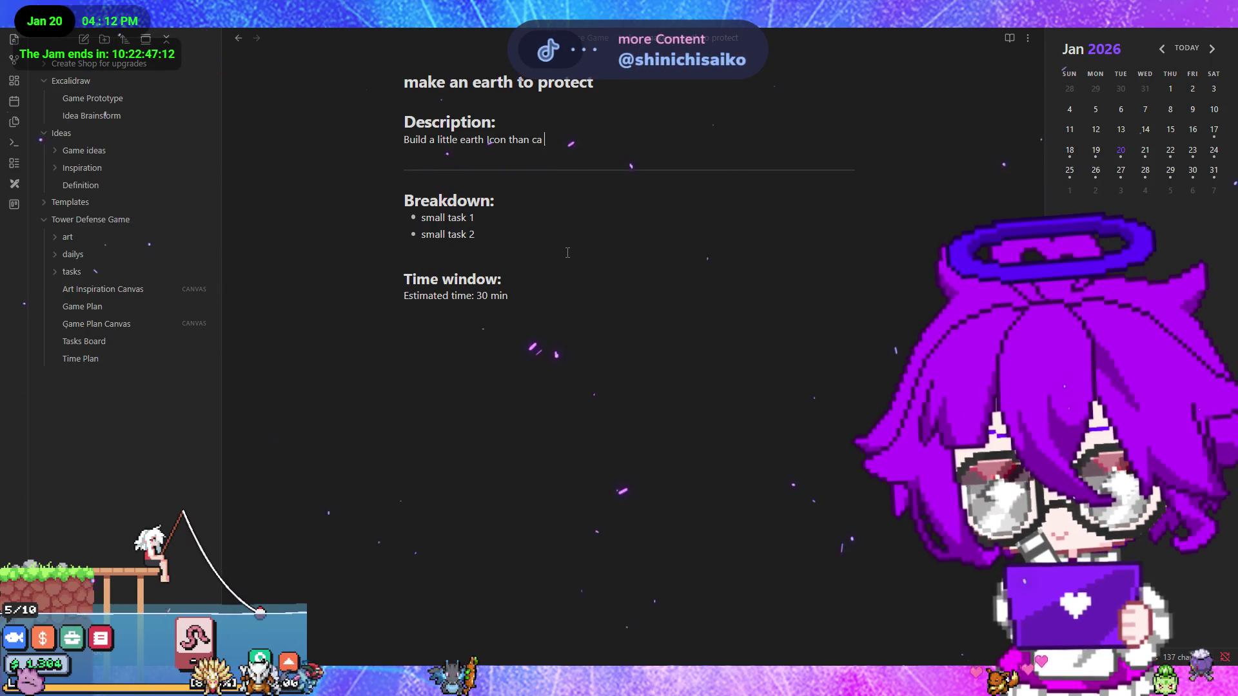
pyautogui.press('BackSpace')
pyautogui.press('BackSpace')
pyautogui.press('BackSpace')
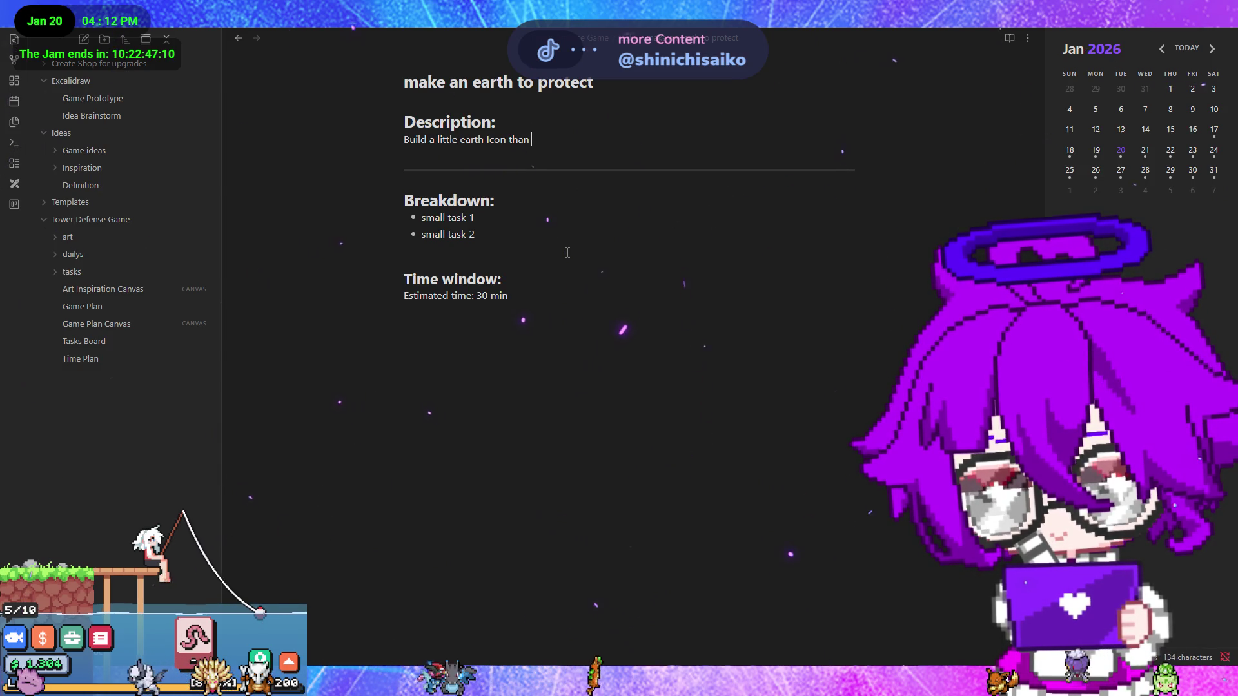
pyautogui.write('used as the base ')
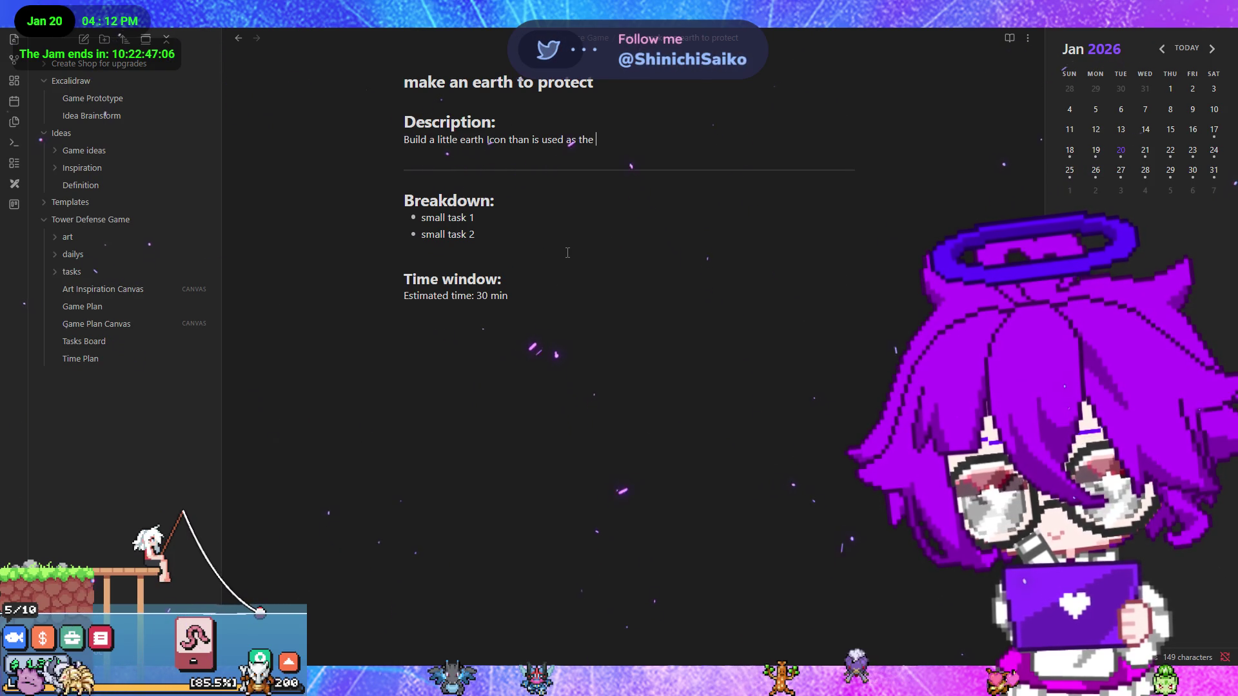
pyautogui.write('to protect')
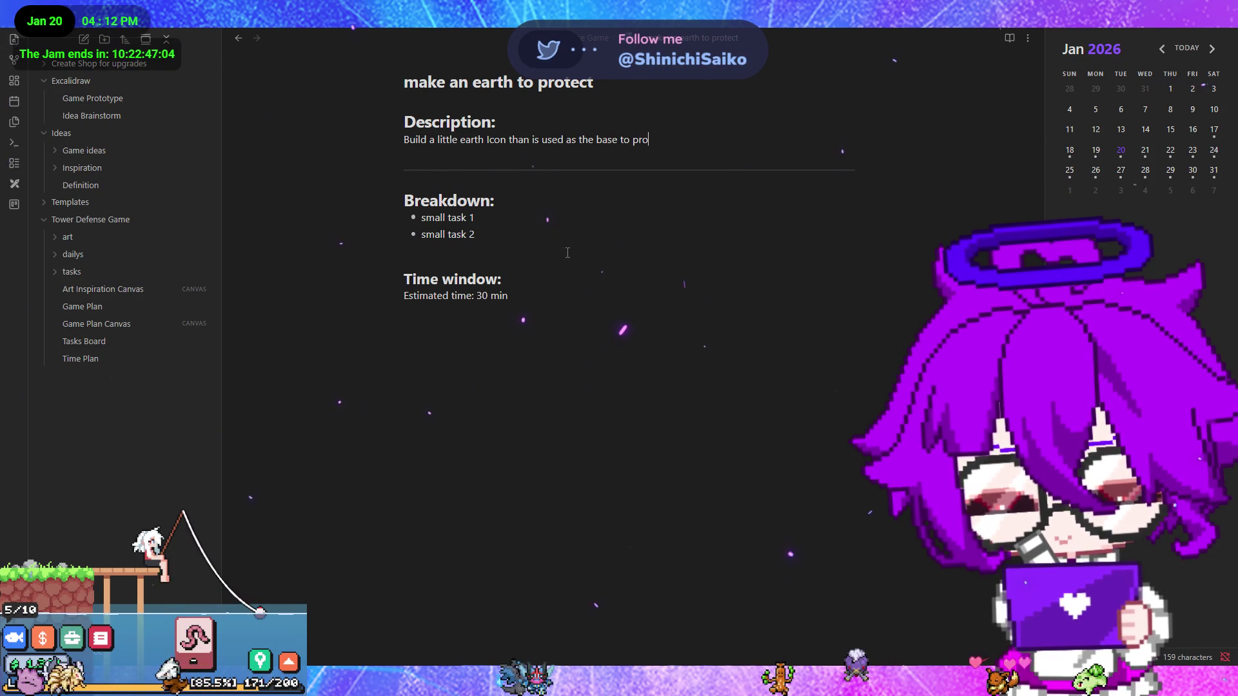
pyautogui.write('. Impol')
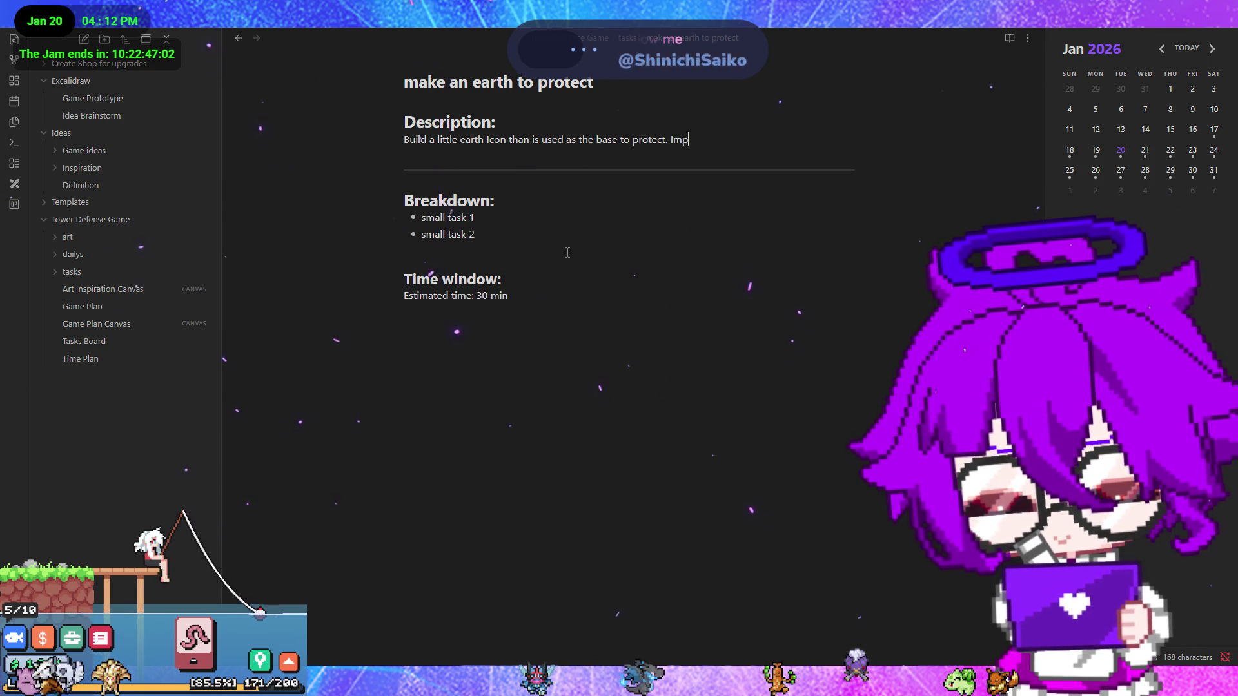
# - Drop the eye-follows-player clause and add a sentence about collision-detection logic
pyautogui.press('BackSpace')
pyautogui.press('BackSpace')
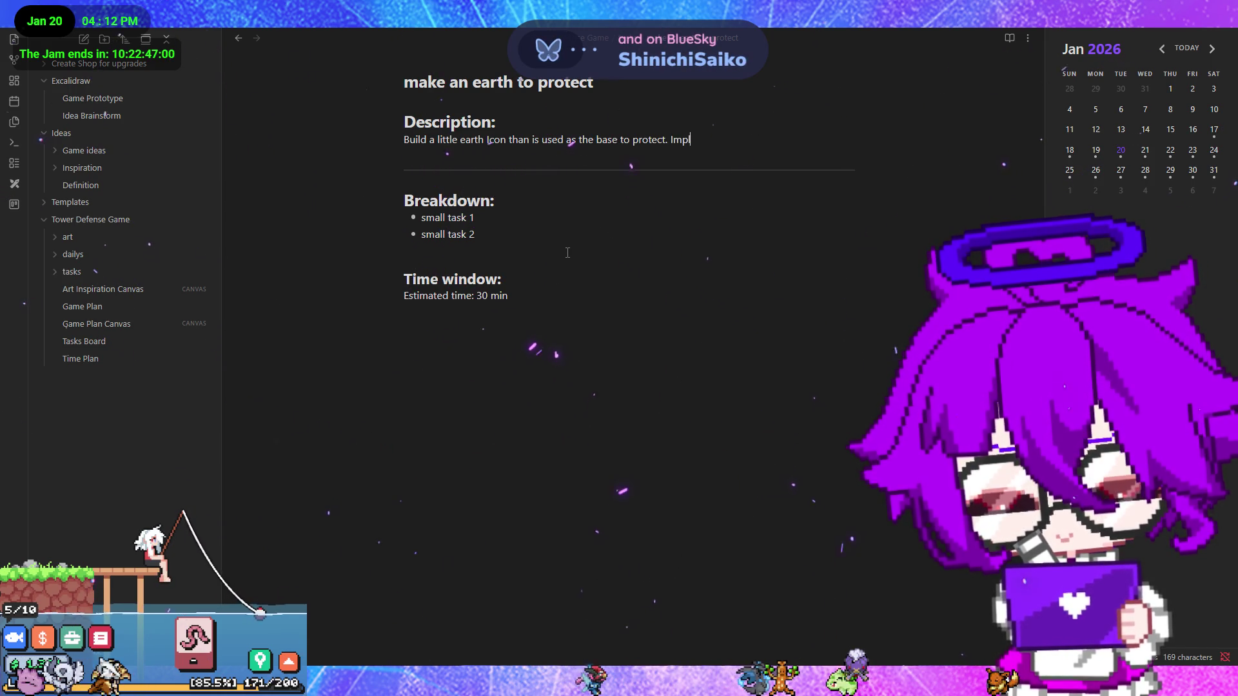
pyautogui.write('lement an eye that ')
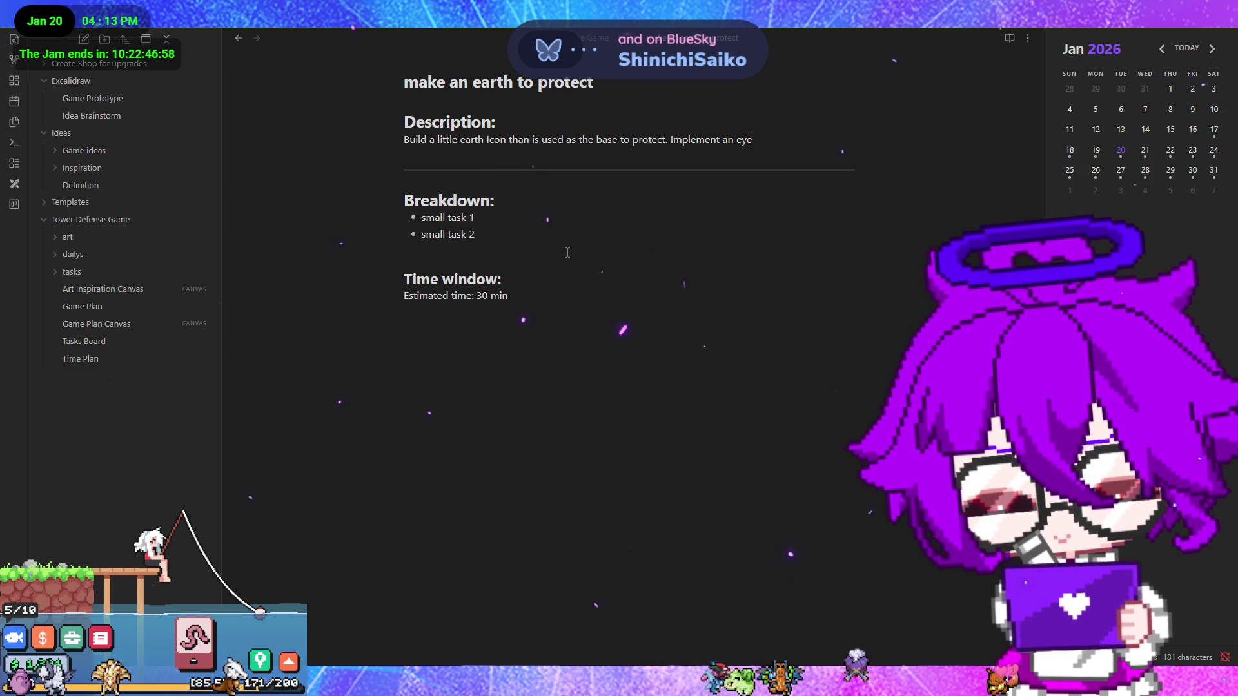
pyautogui.write('follows ')
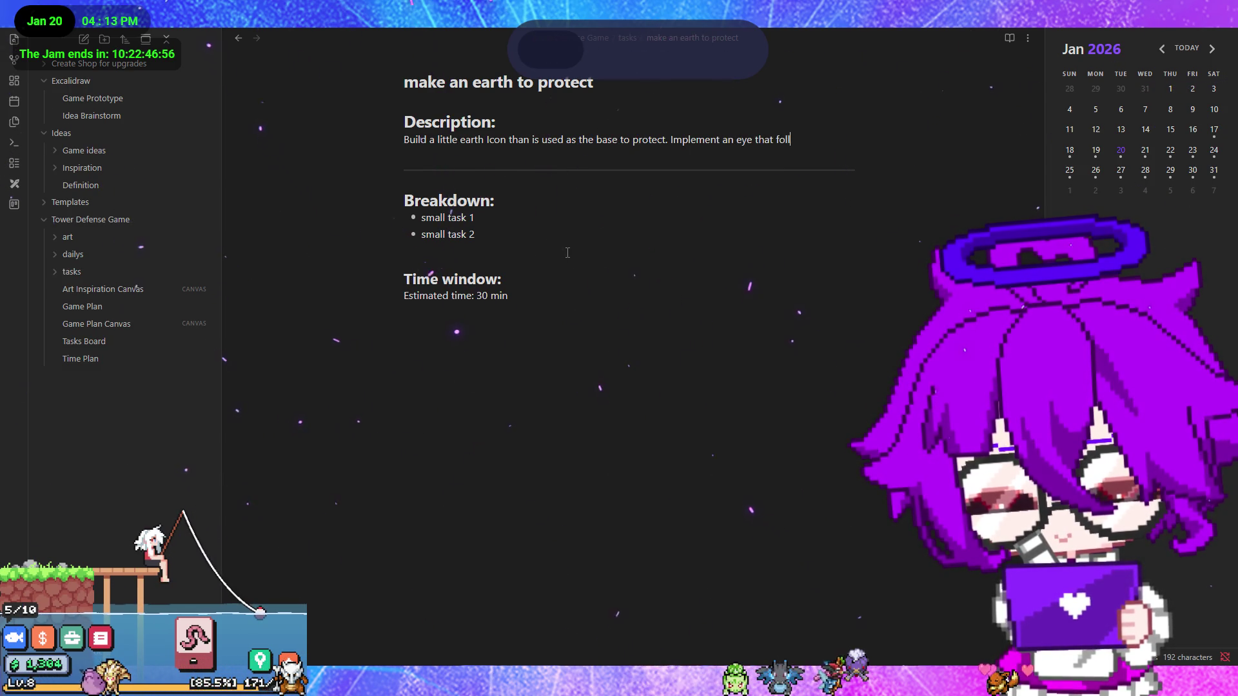
pyautogui.write('the player')
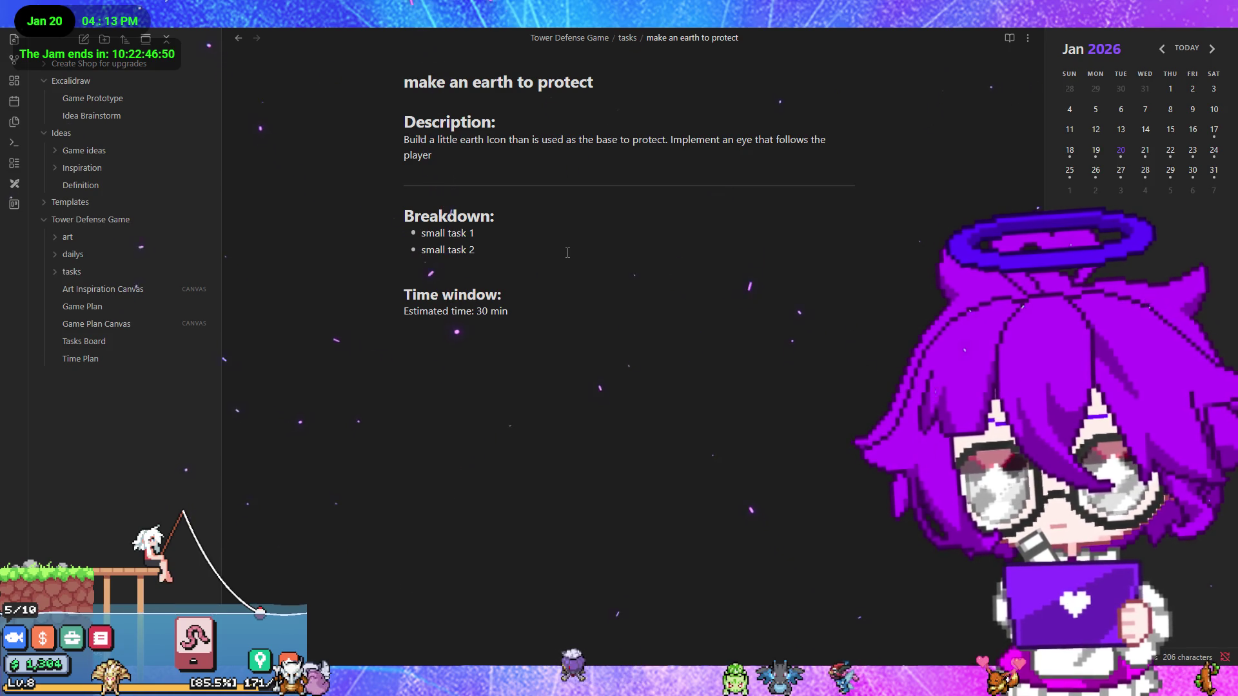
pyautogui.press('BackSpace')
pyautogui.press('BackSpace')
pyautogui.press('BackSpace')
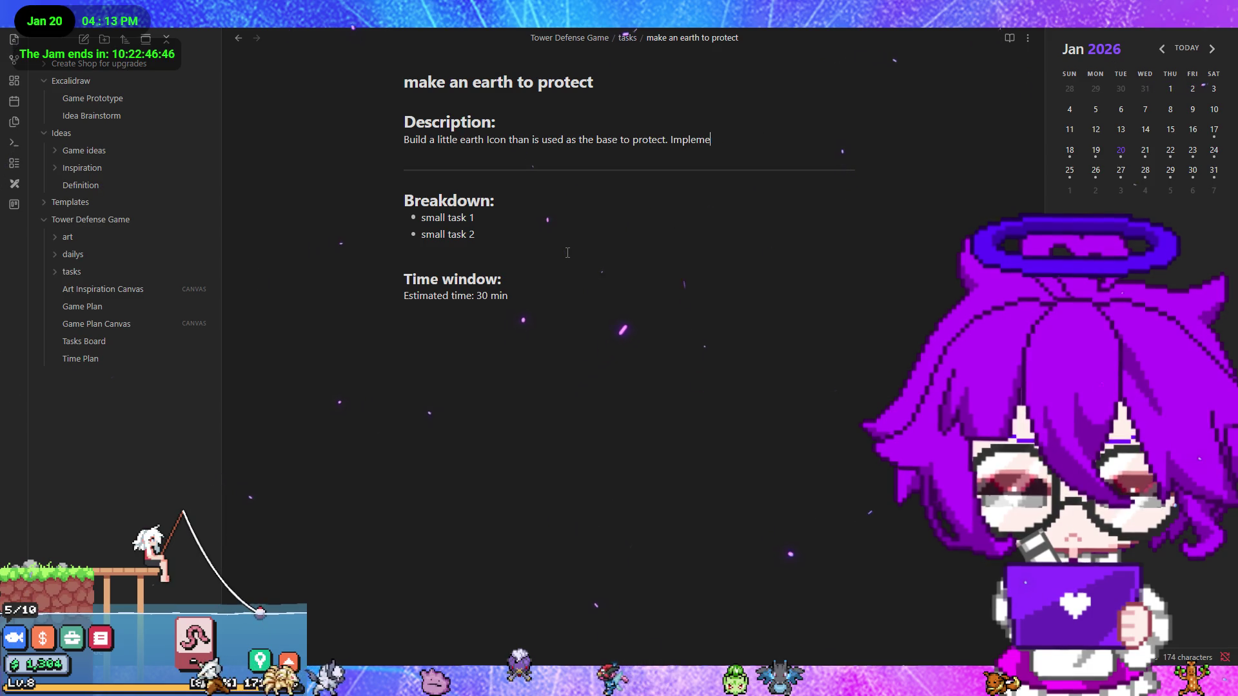
pyautogui.press('BackSpace')
pyautogui.press('BackSpace')
pyautogui.press('BackSpace')
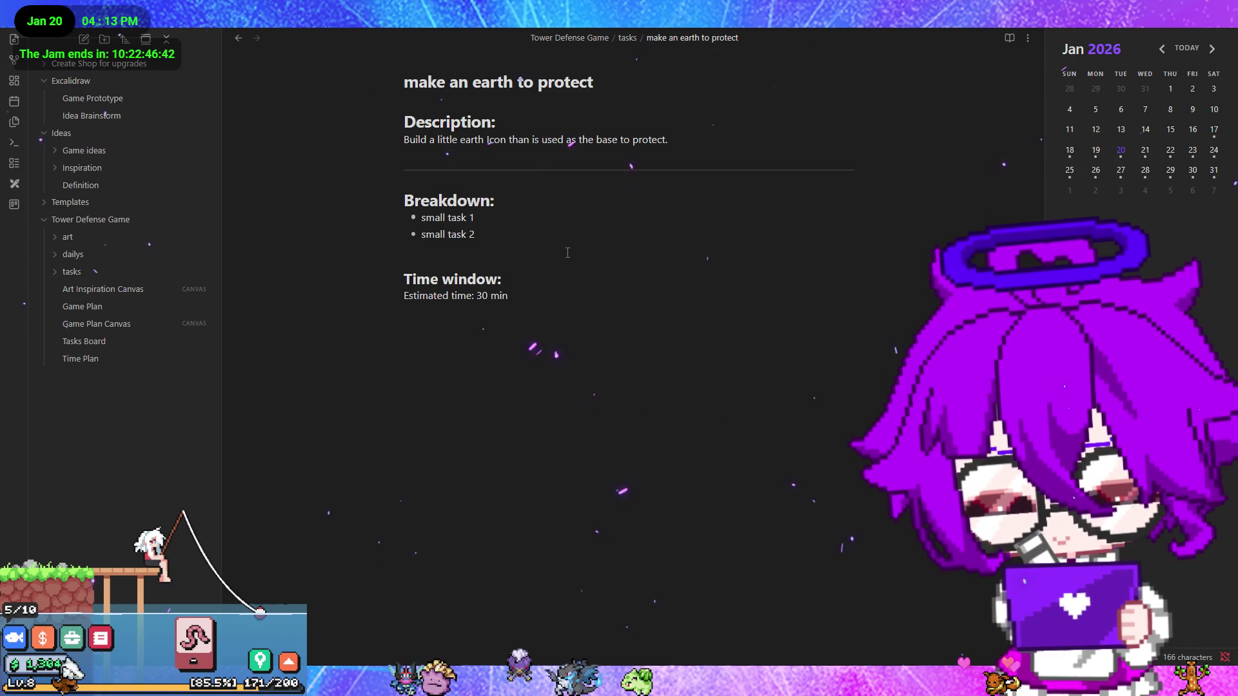
pyautogui.write('Build a little bit of logic that detects coli')
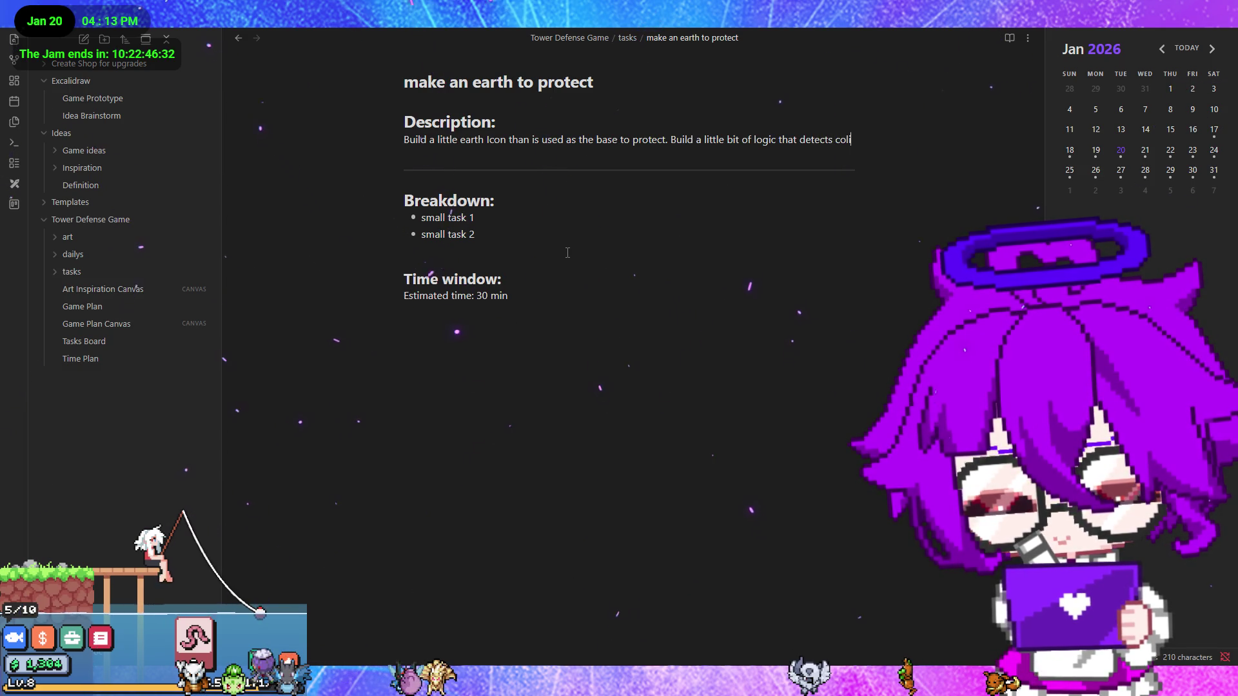
pyautogui.write('ssion')
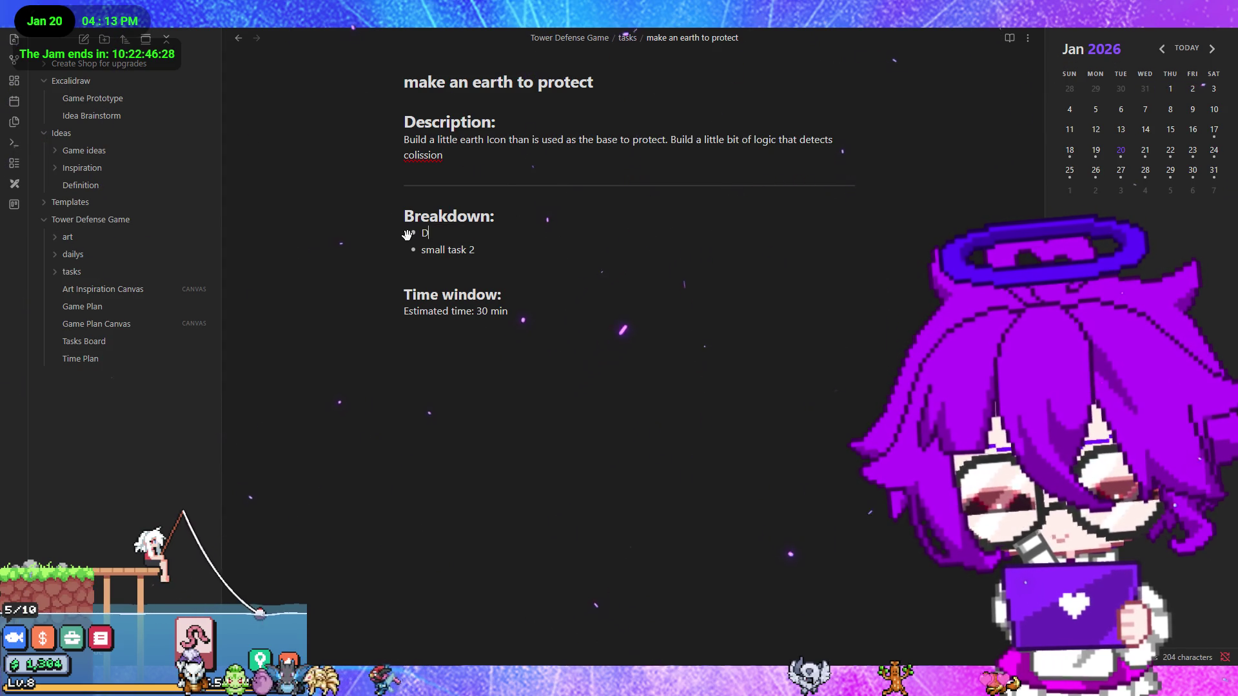
pyautogui.write('raw an e')
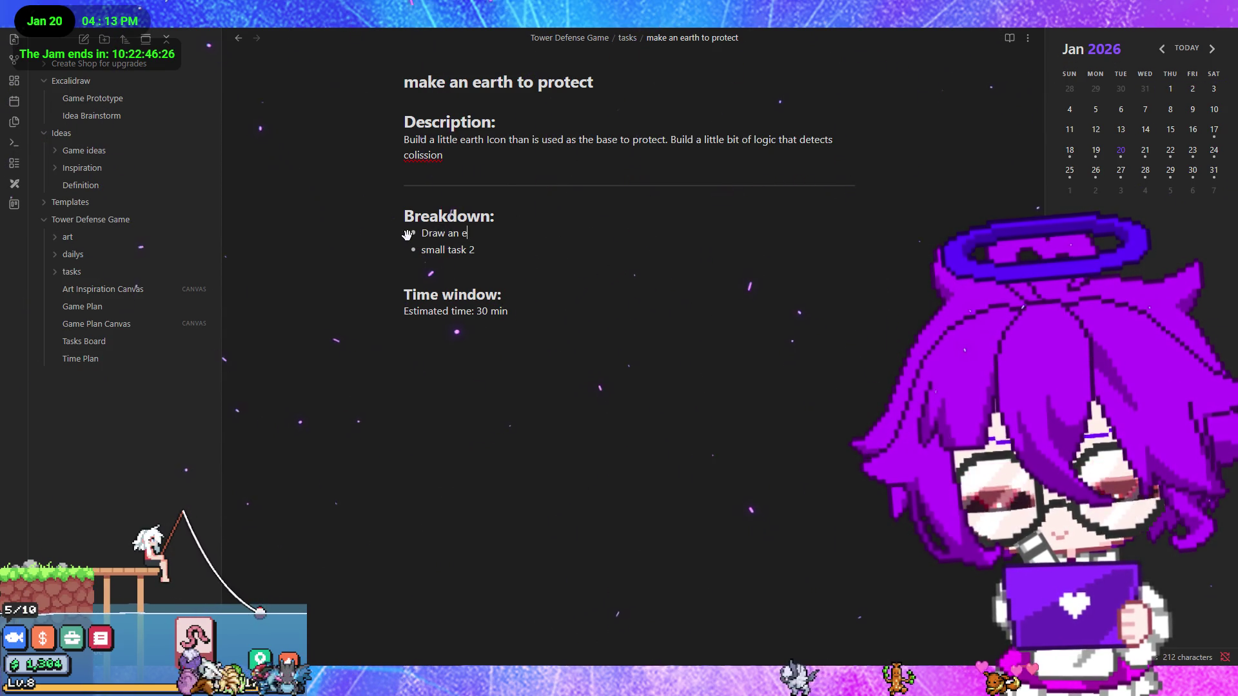
pyautogui.write('arth ')
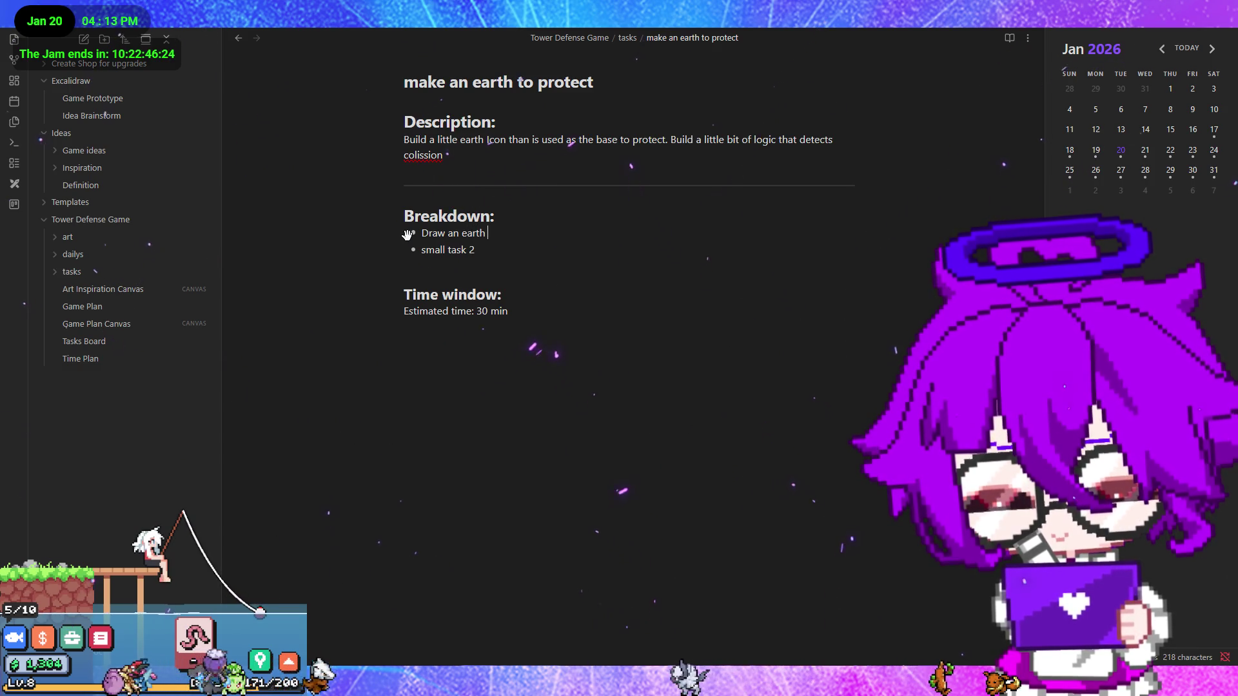
pyautogui.write('sprite')
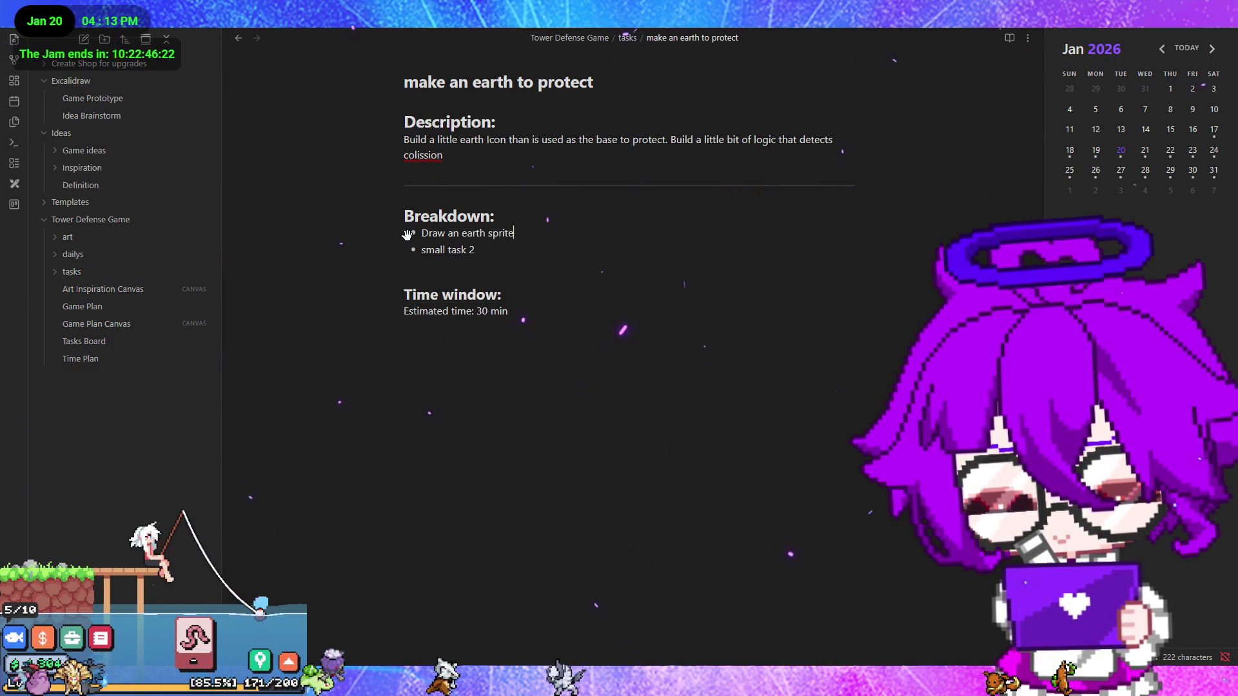
# - Correct 'colission' to 'collision' and replace 'small task 2' with 'put earth in godot' and 'make a earth'
pyautogui.rightClick(423, 156)
pyautogui.click(462, 167)
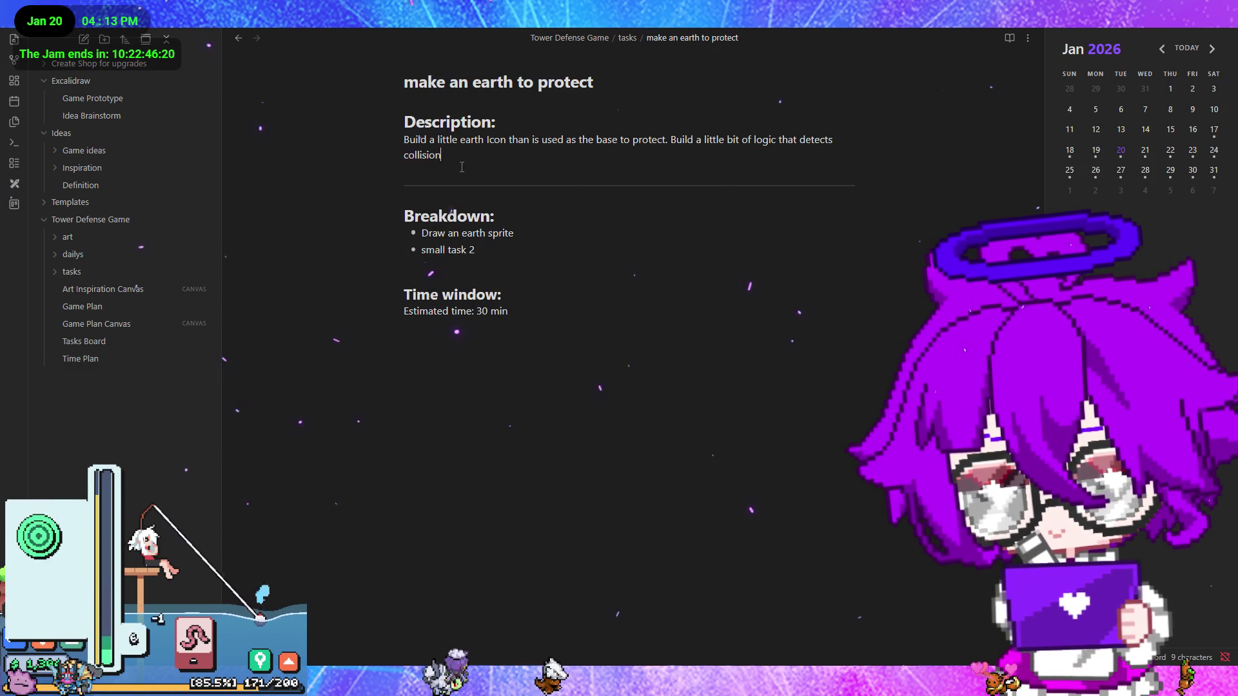
pyautogui.tripleClick(448, 250)
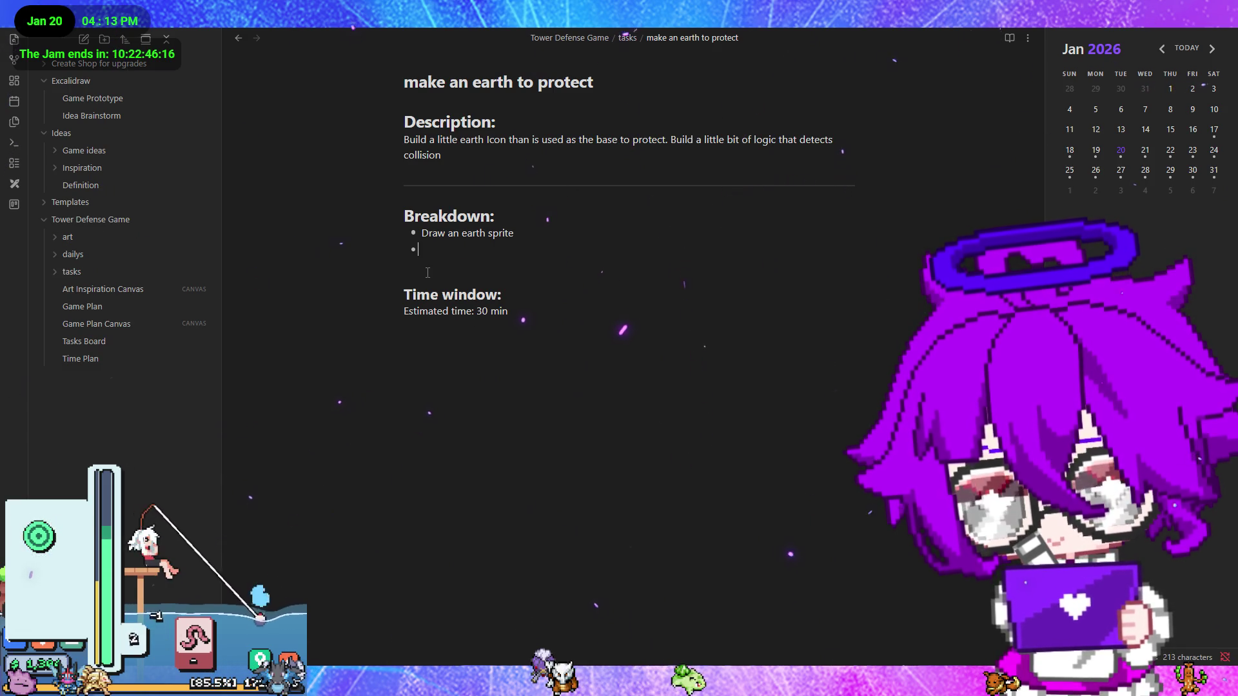
pyautogui.write('put eart')
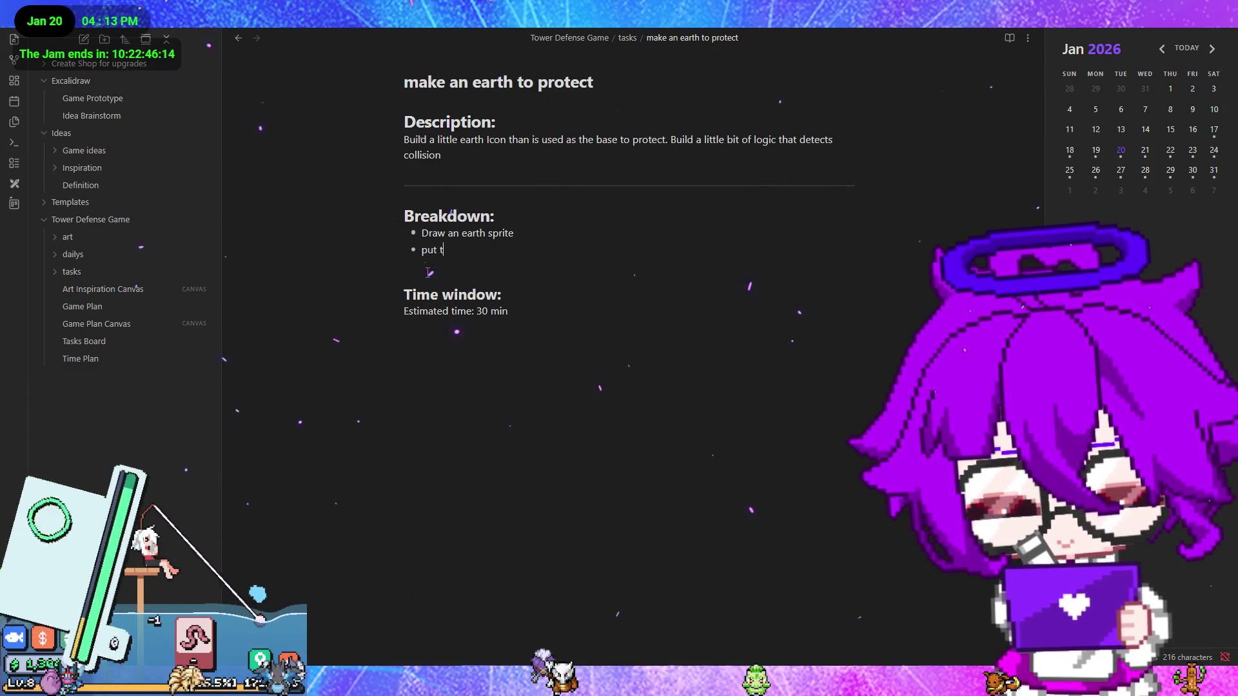
pyautogui.write('h in ')
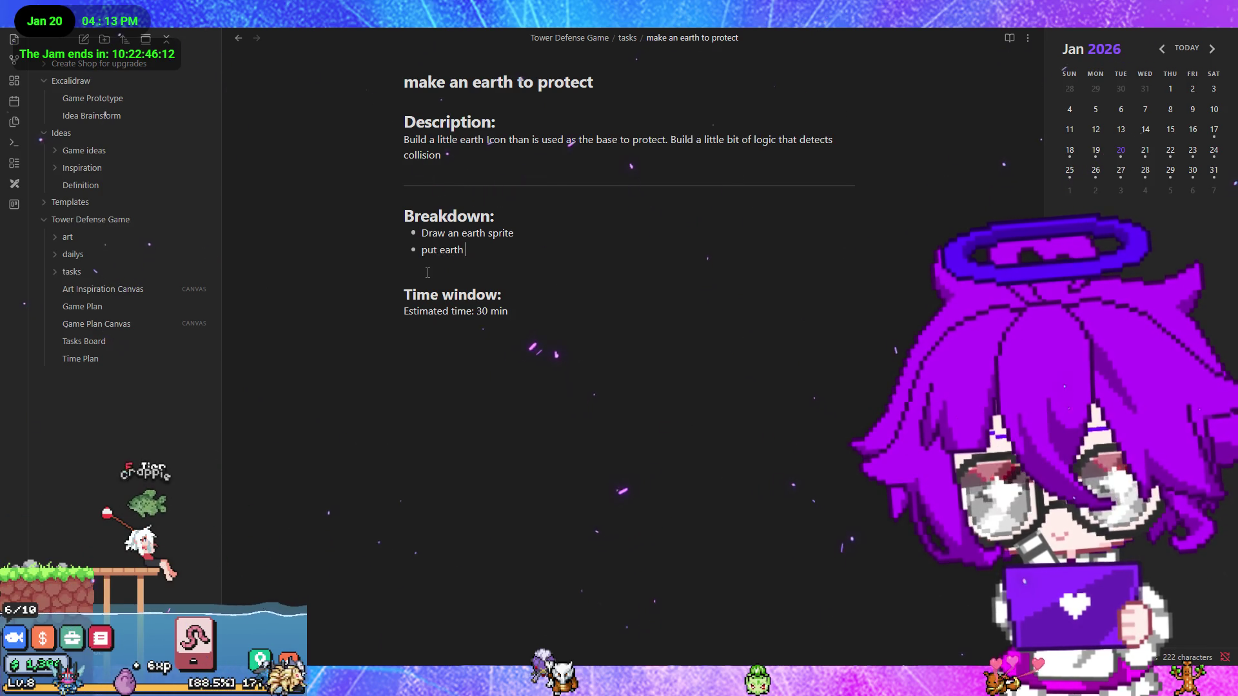
pyautogui.write('godot')
pyautogui.press('Return')
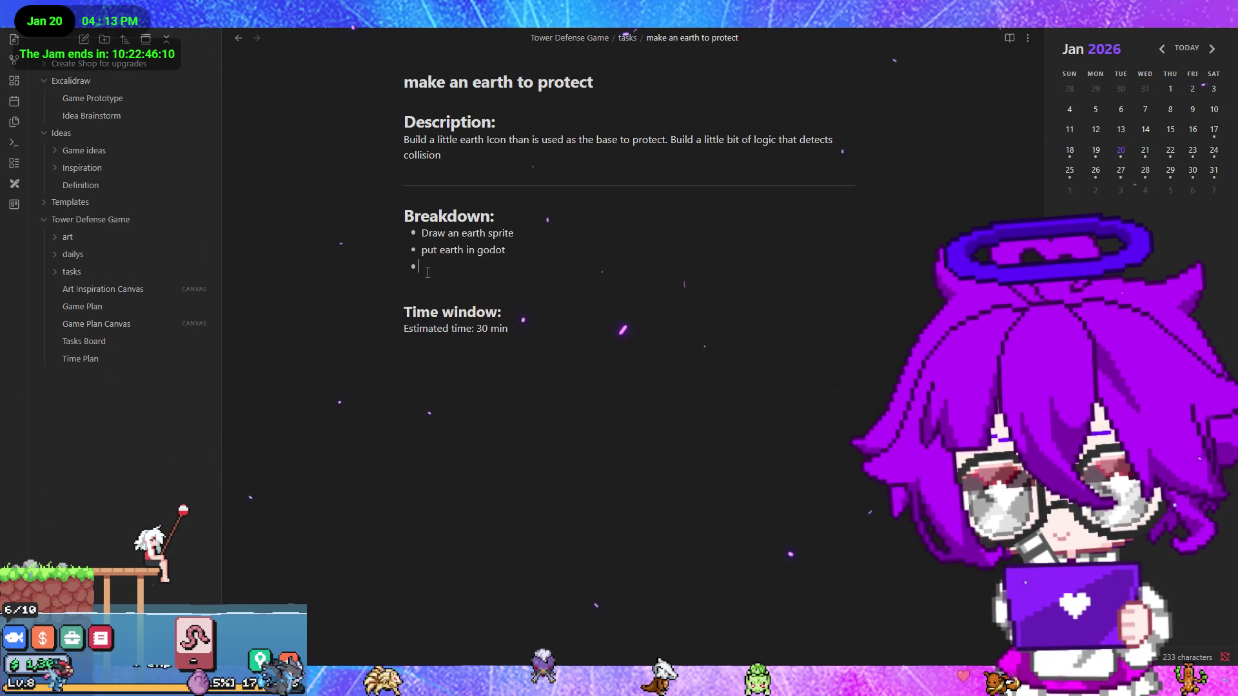
pyautogui.write('make a ')
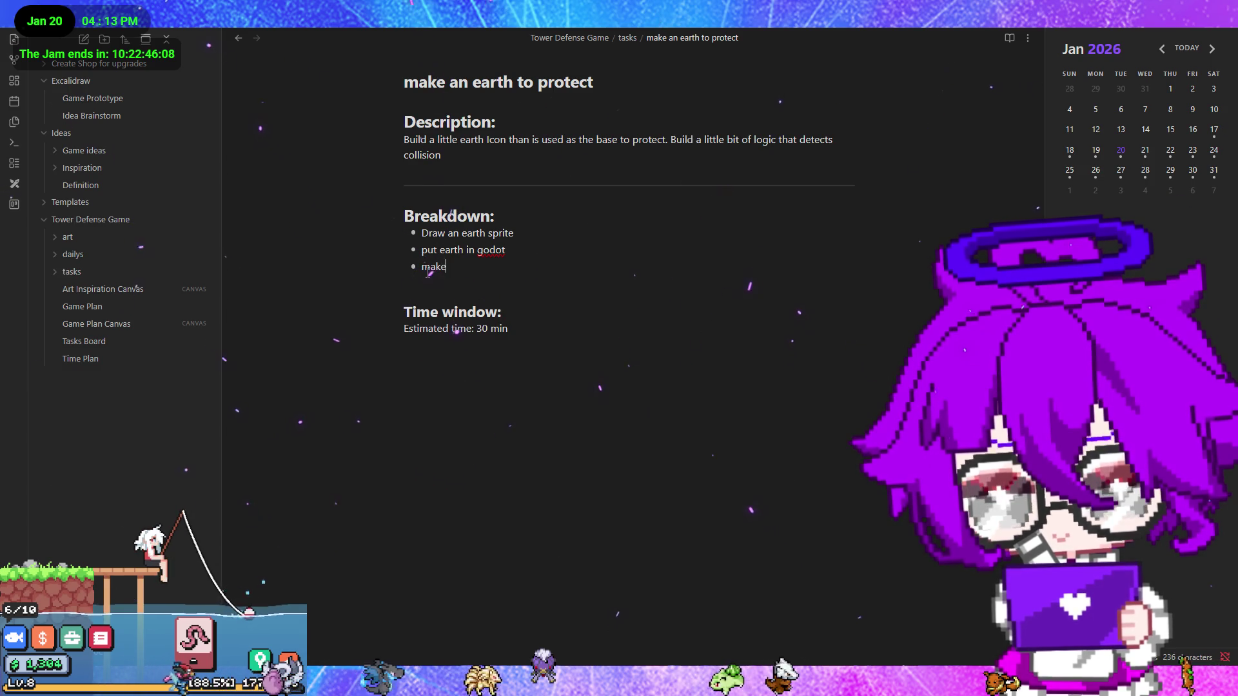
pyautogui.write('earth resource')
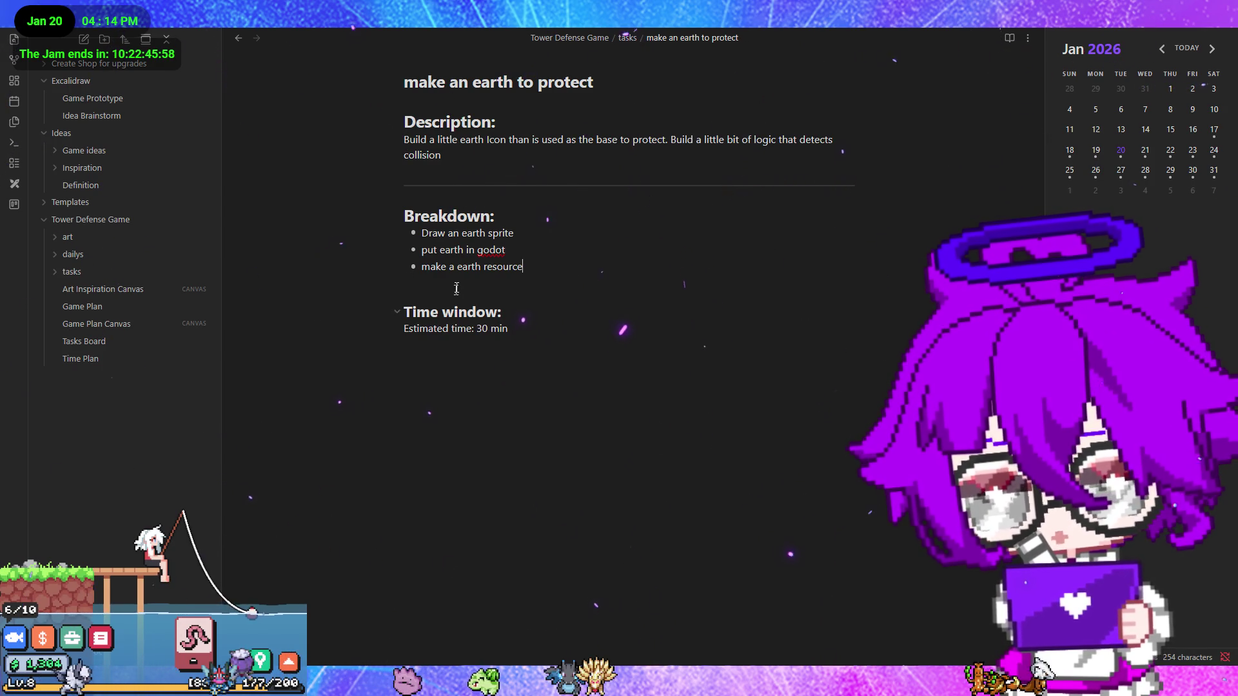
# - Finish the bullet as 'make a earth in godot' and add 'give the earth logic'
pyautogui.click(566, 276)
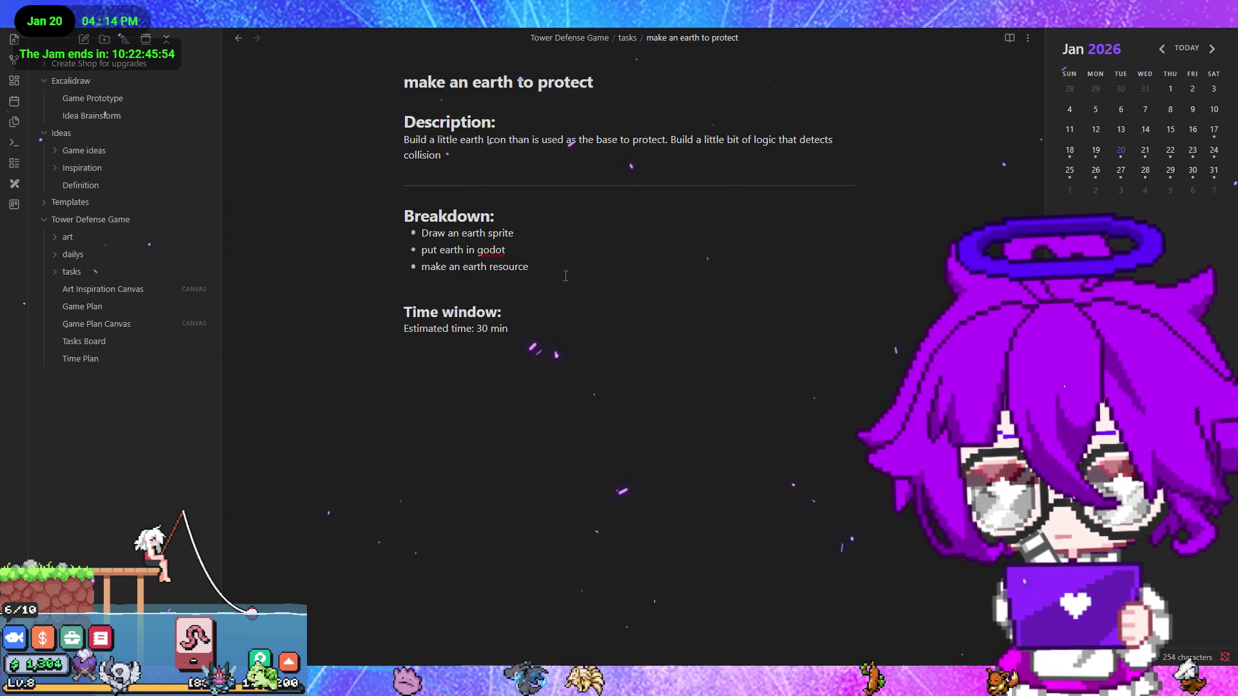
pyautogui.write('in godot')
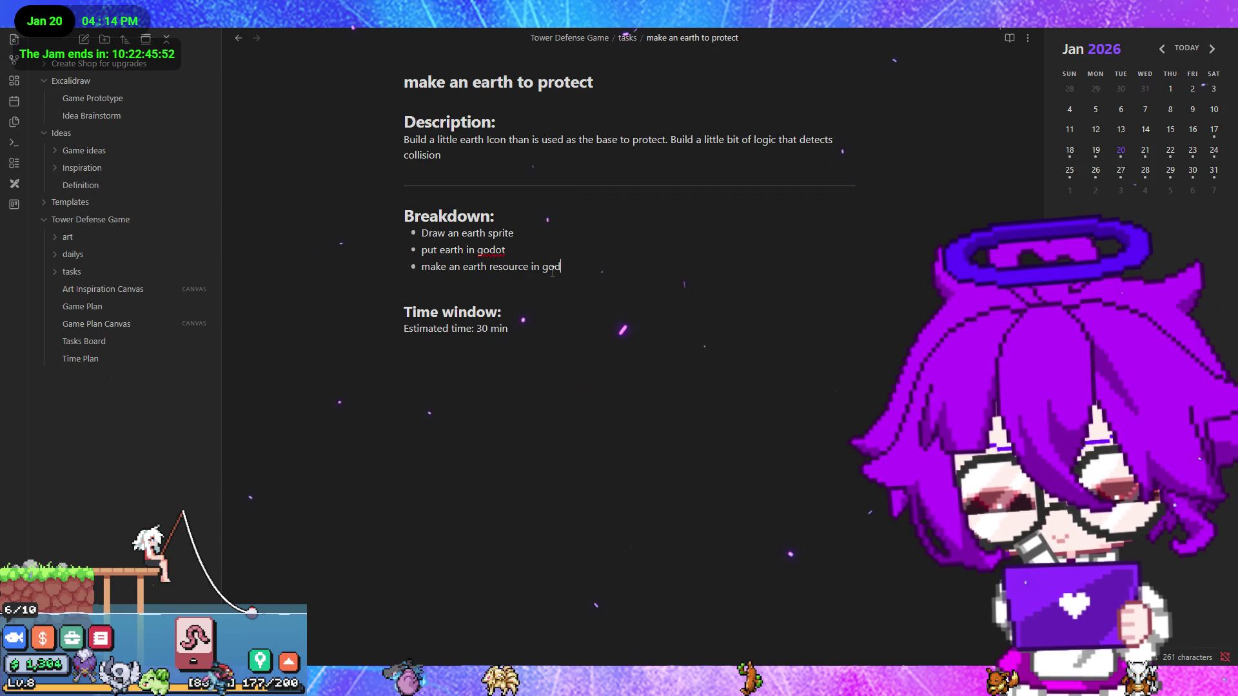
pyautogui.press('Return')
pyautogui.write('give the earth ')
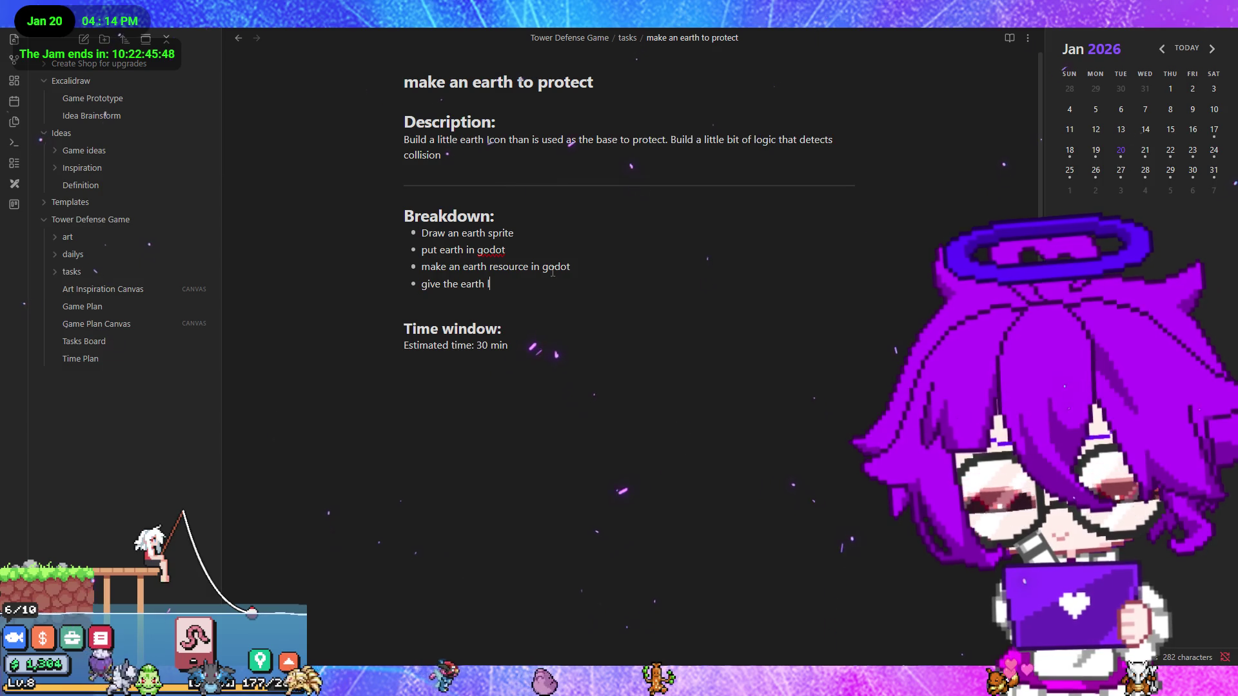
pyautogui.write('logic')
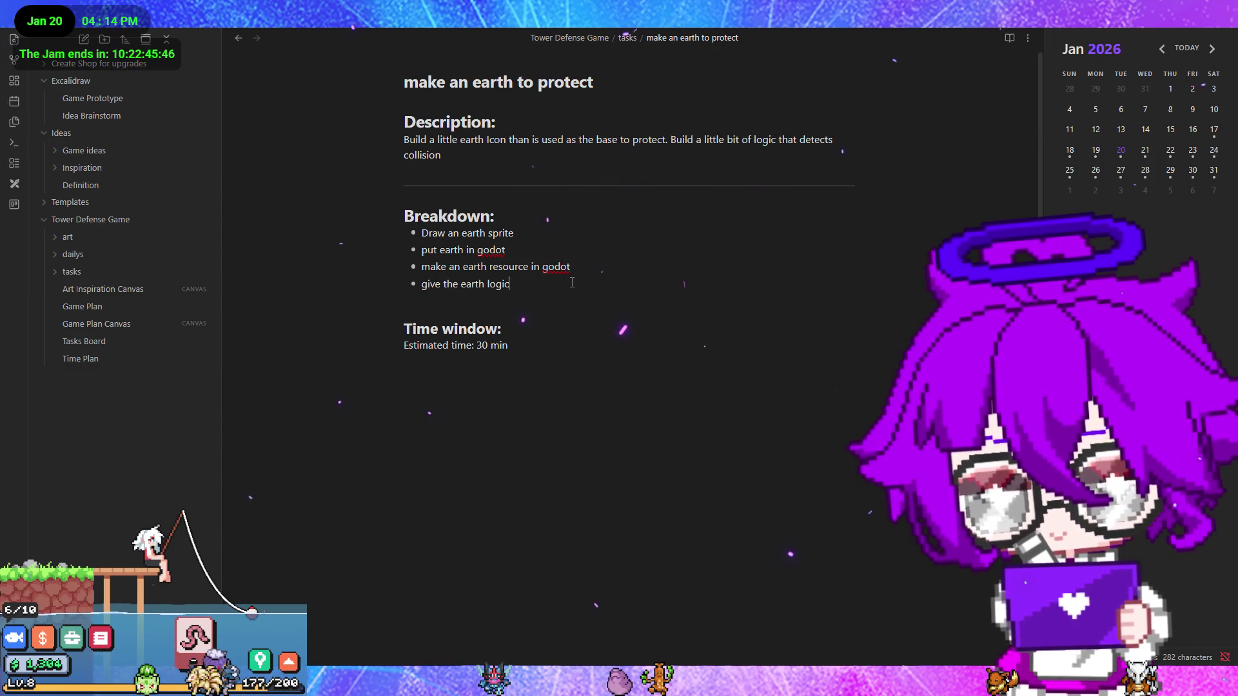
pyautogui.hotkey('alt', 'Tab')
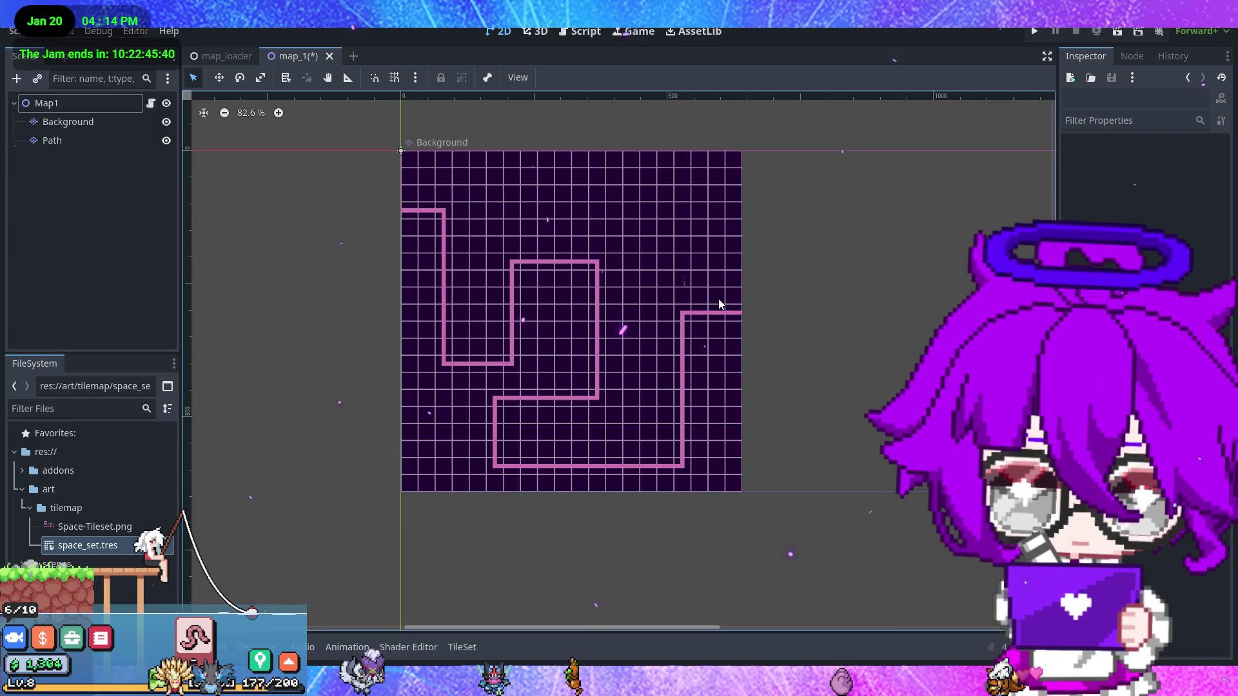
# - Switch from Godot to the Space-Tile.aseprite window in Aseprite
pyautogui.hotkey('alt', 'Tab')
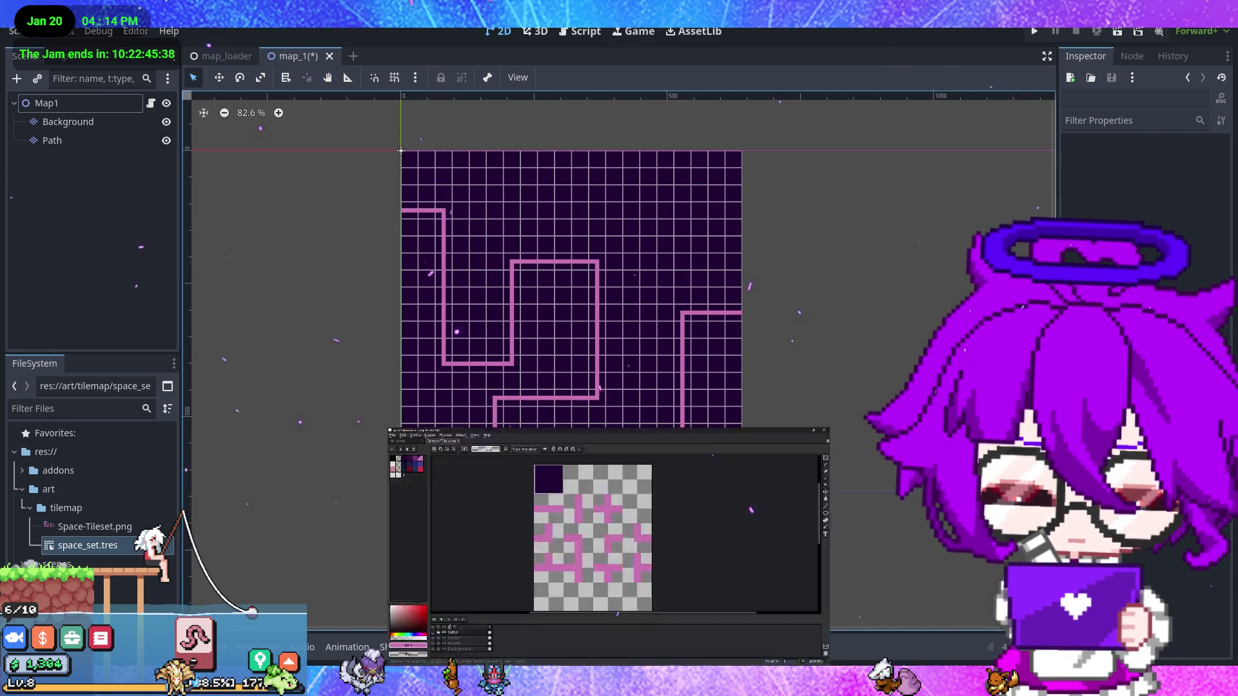
# - Create a new 96×96 px sprite
pyautogui.hotkey('alt', 'f')
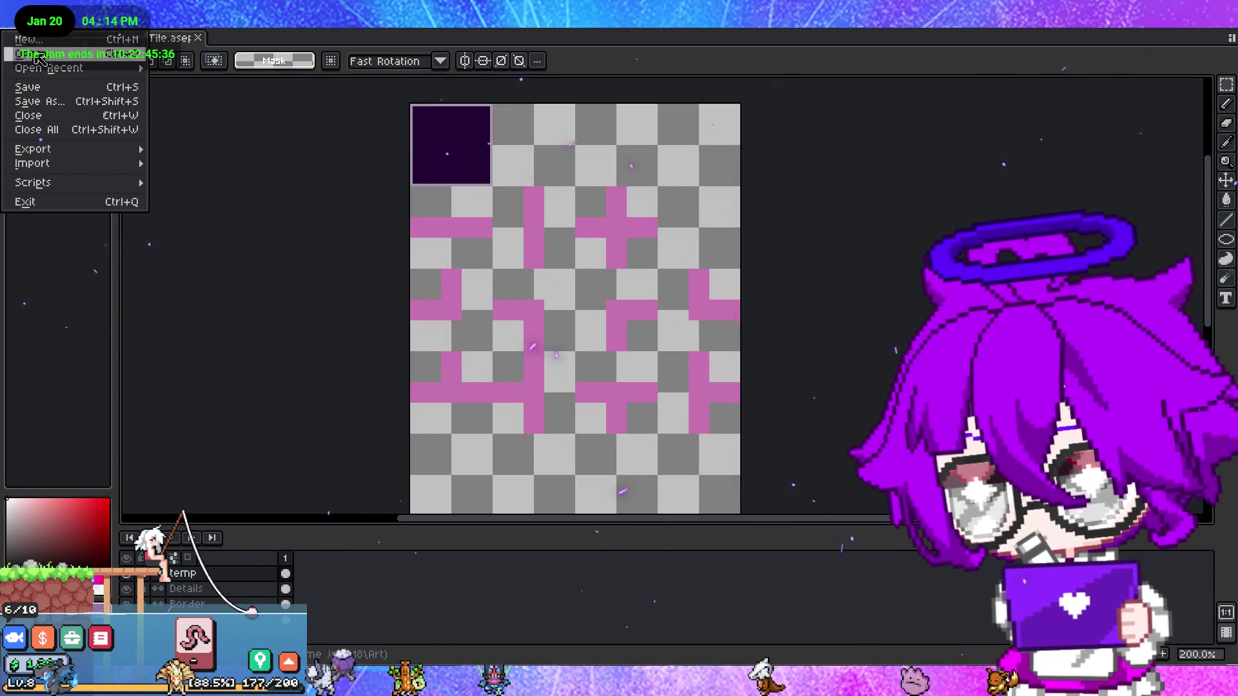
pyautogui.press('n')
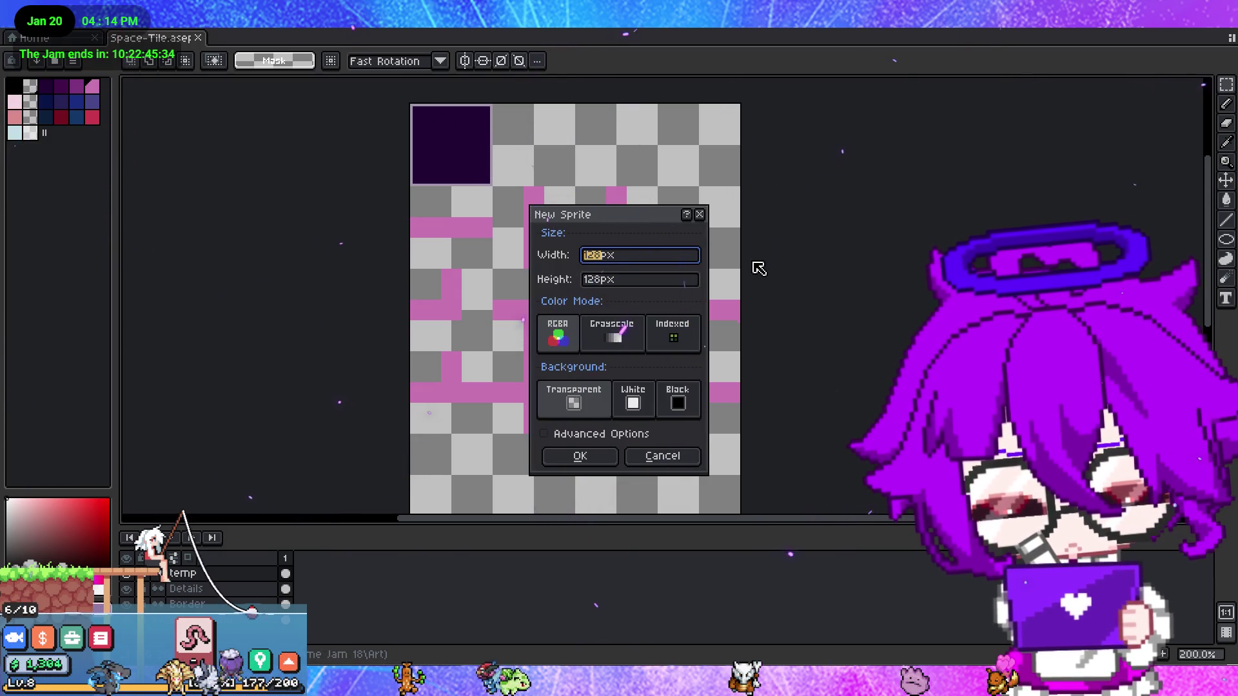
pyautogui.write('96')
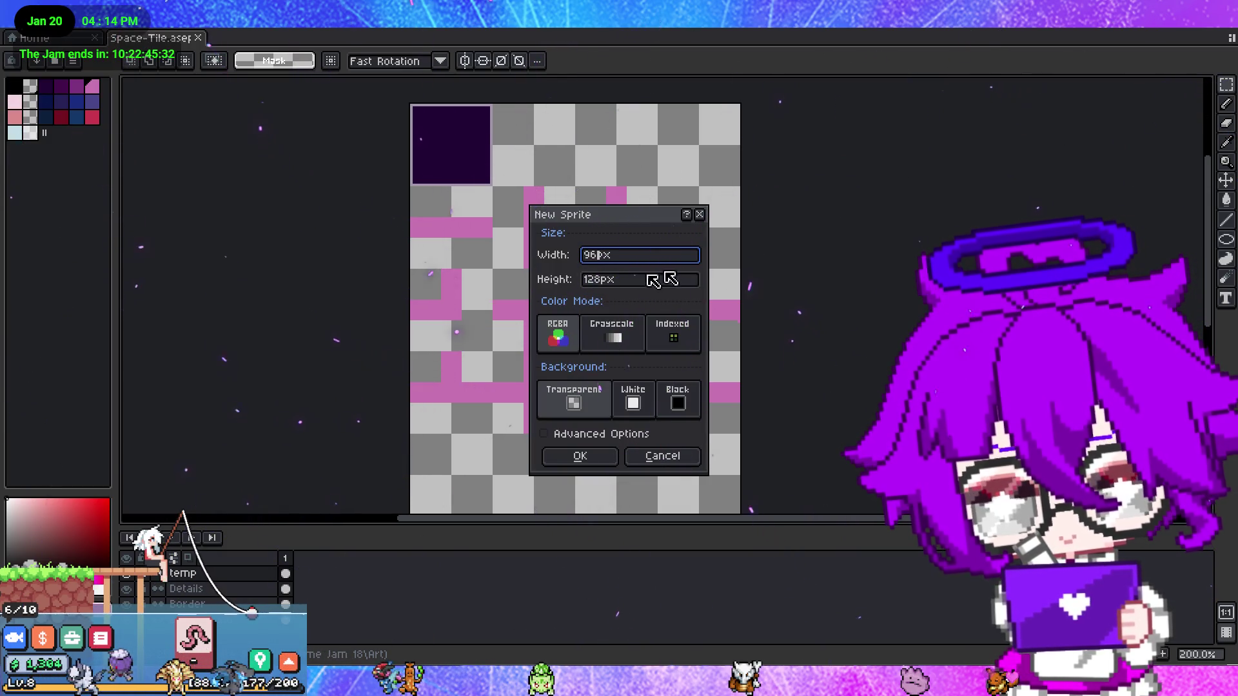
pyautogui.click(638, 278)
pyautogui.press('BackSpace')
pyautogui.write('96')
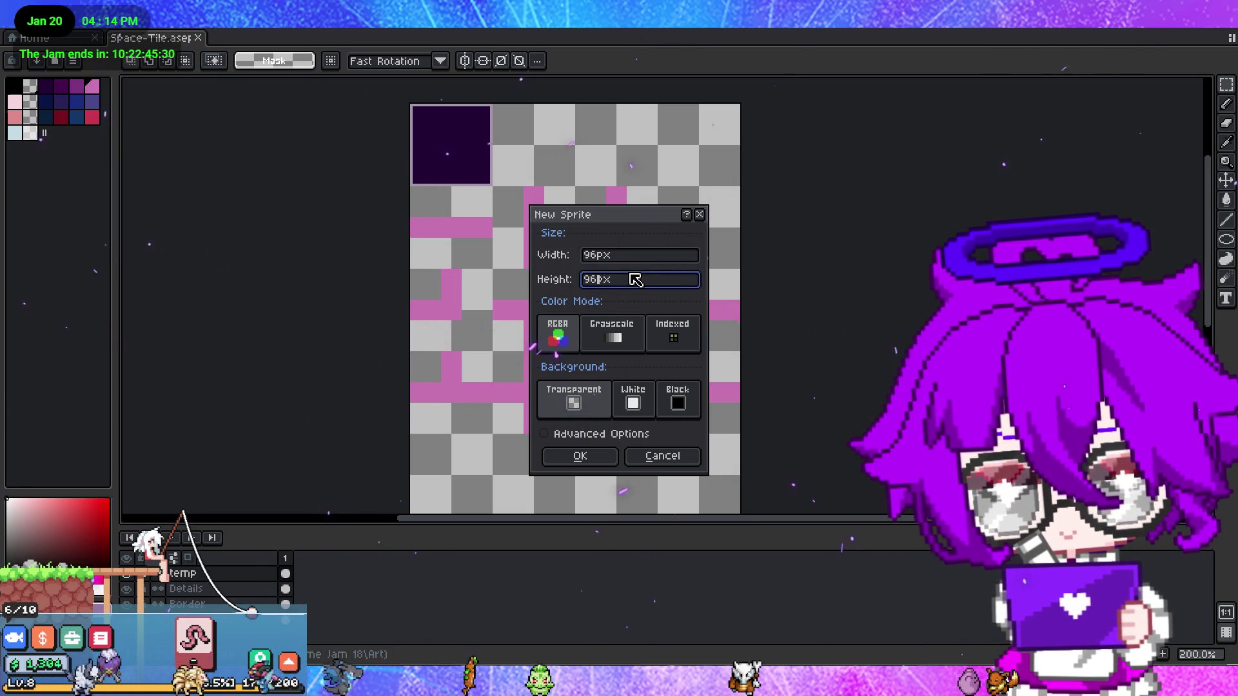
pyautogui.press('Return')
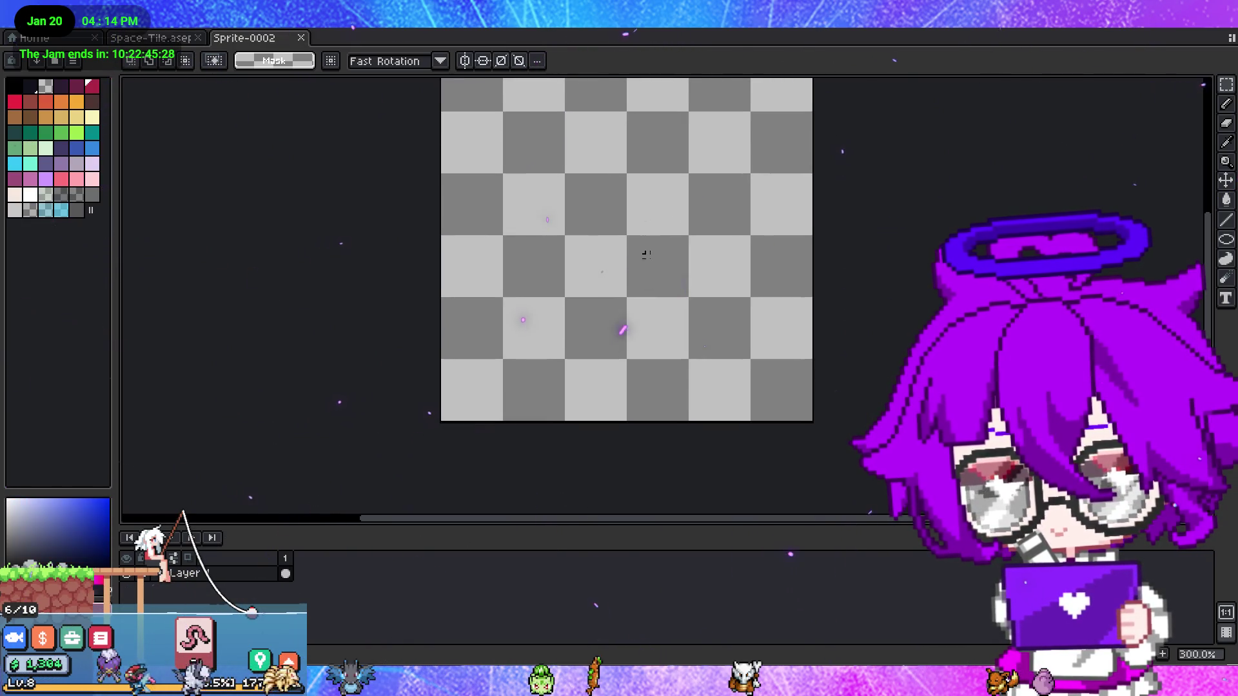
# - Select the Ellipse tool and delete palette swatches down to a single colour
pyautogui.click(1225, 242)
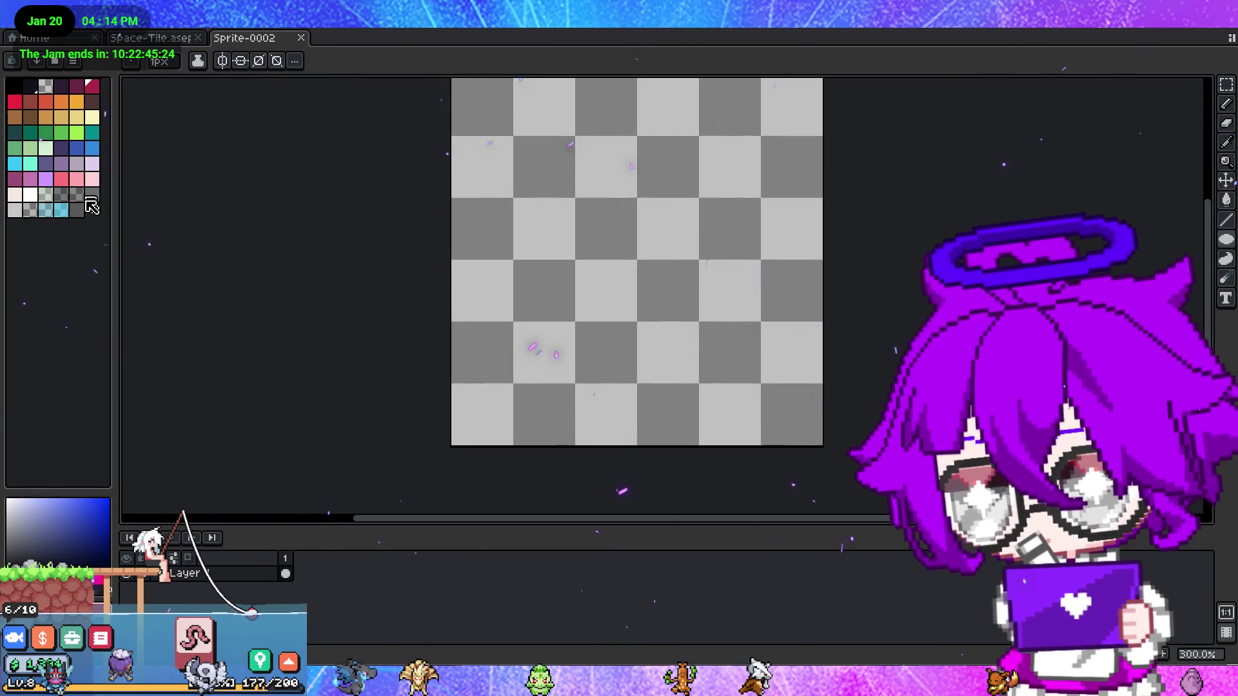
pyautogui.press('Delete')
pyautogui.click(30, 86)
pyautogui.press('Delete')
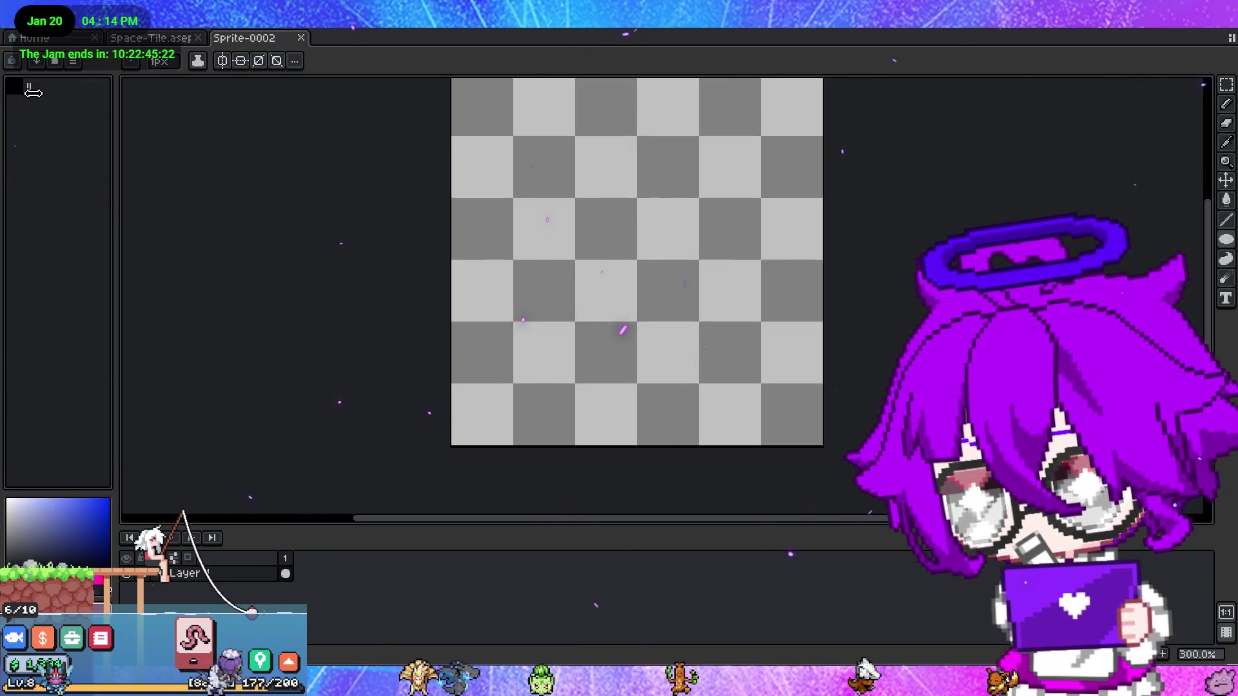
pyautogui.press('Delete')
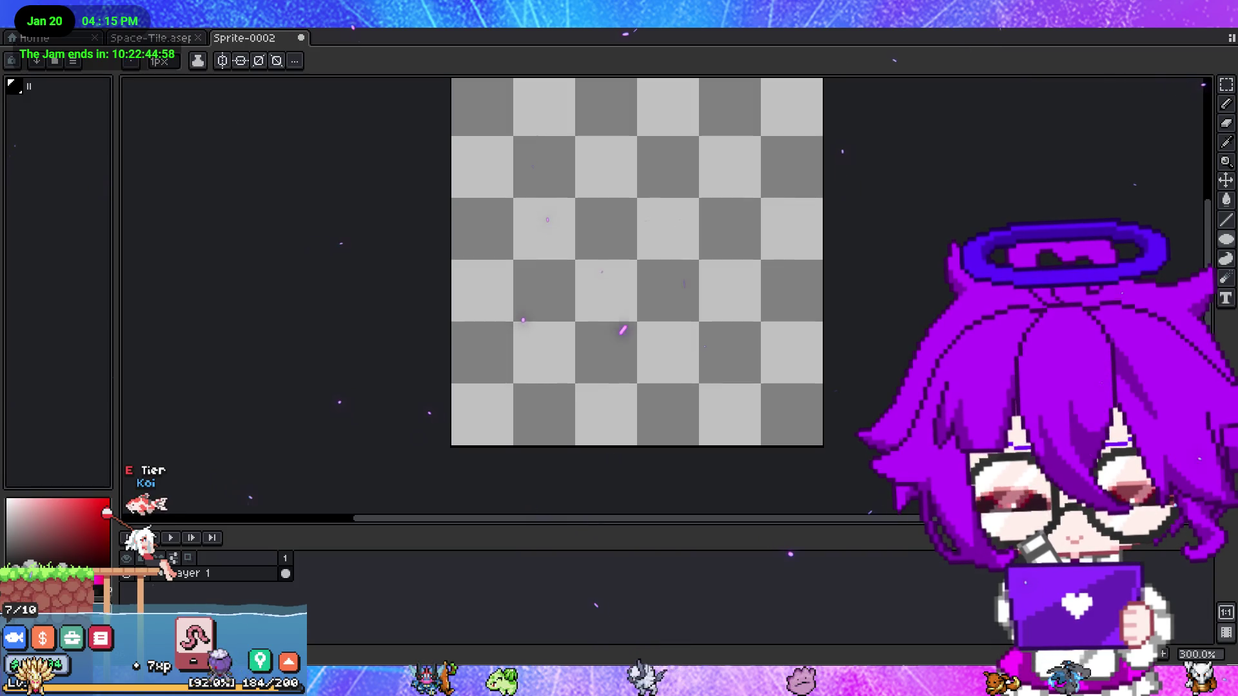
pyautogui.hotkey('alt', 'Tab')
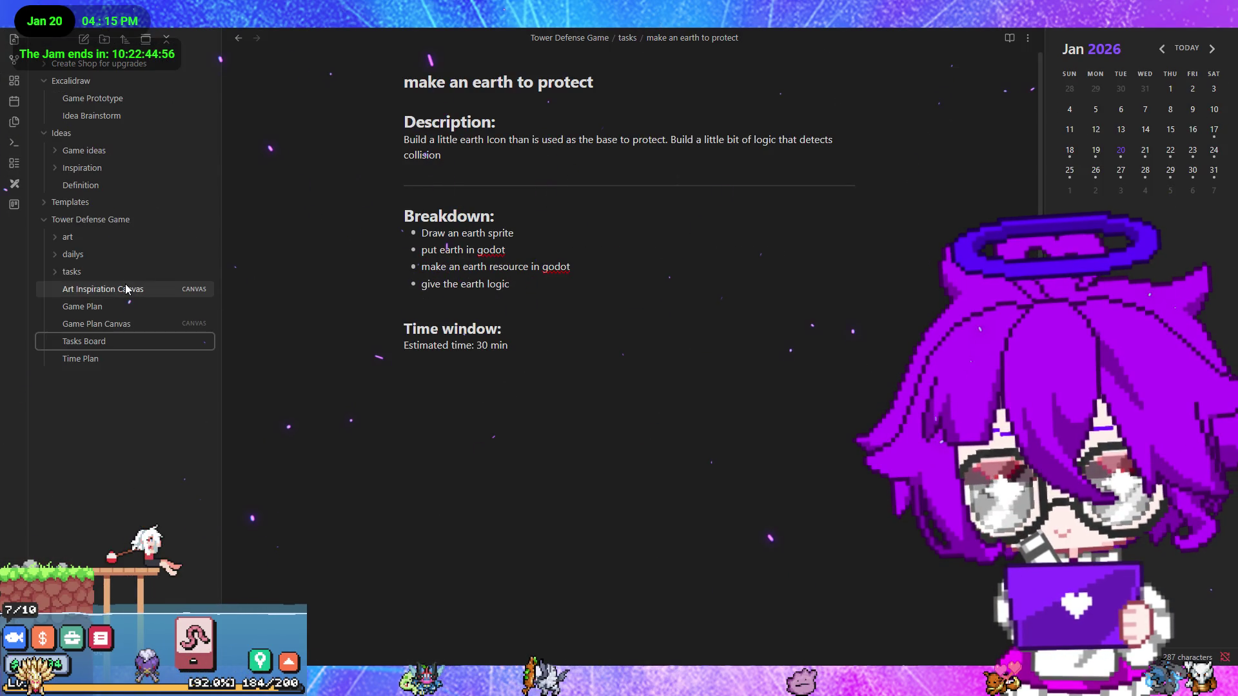
# - Review the space colour palettes on Obsidian's Art Inspiration Canvas, then return to the blank Aseprite sprite
pyautogui.click(127, 290)
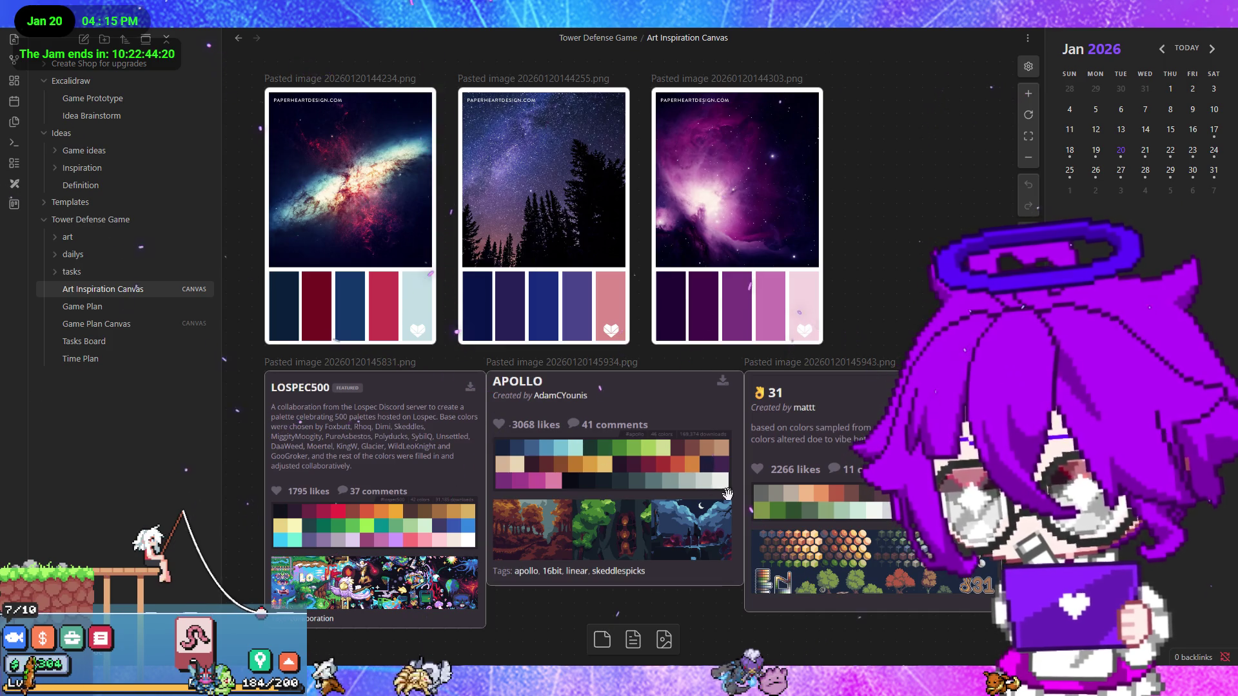
pyautogui.hotkey('alt', 'Tab')
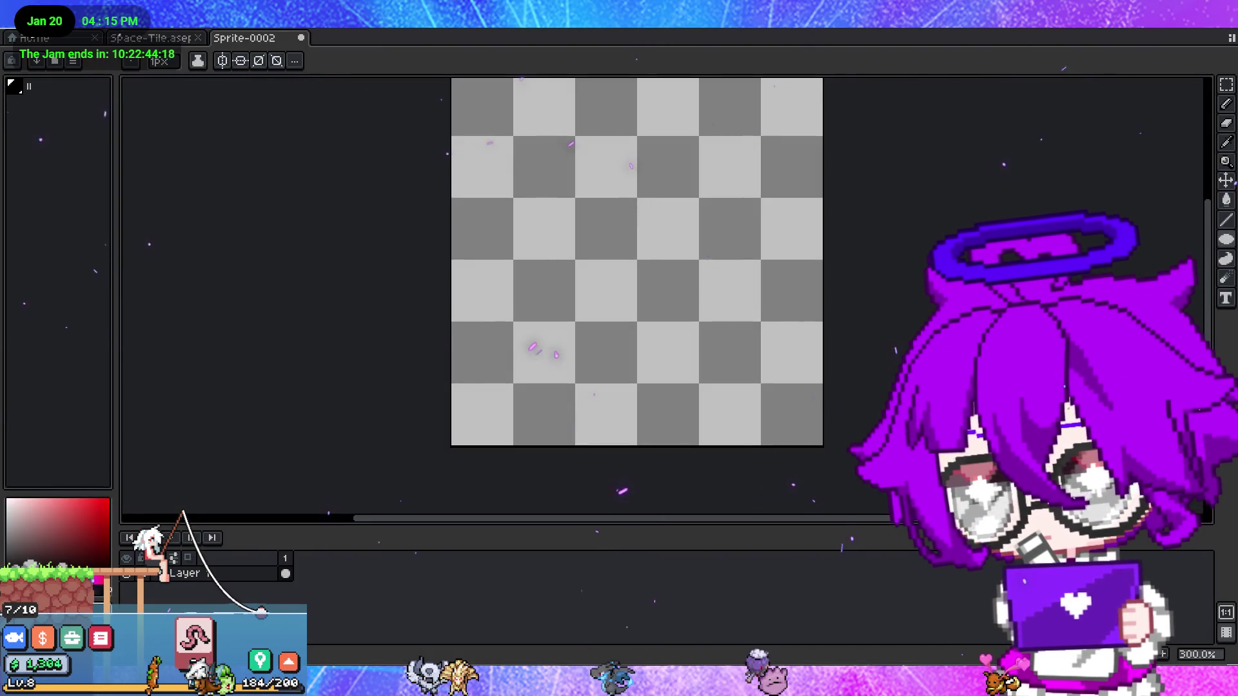
# - Bring up Aseprite's File menu and dismiss it without running a command
pyautogui.hotkey('alt', 'f')
pyautogui.moveTo(125, 171)
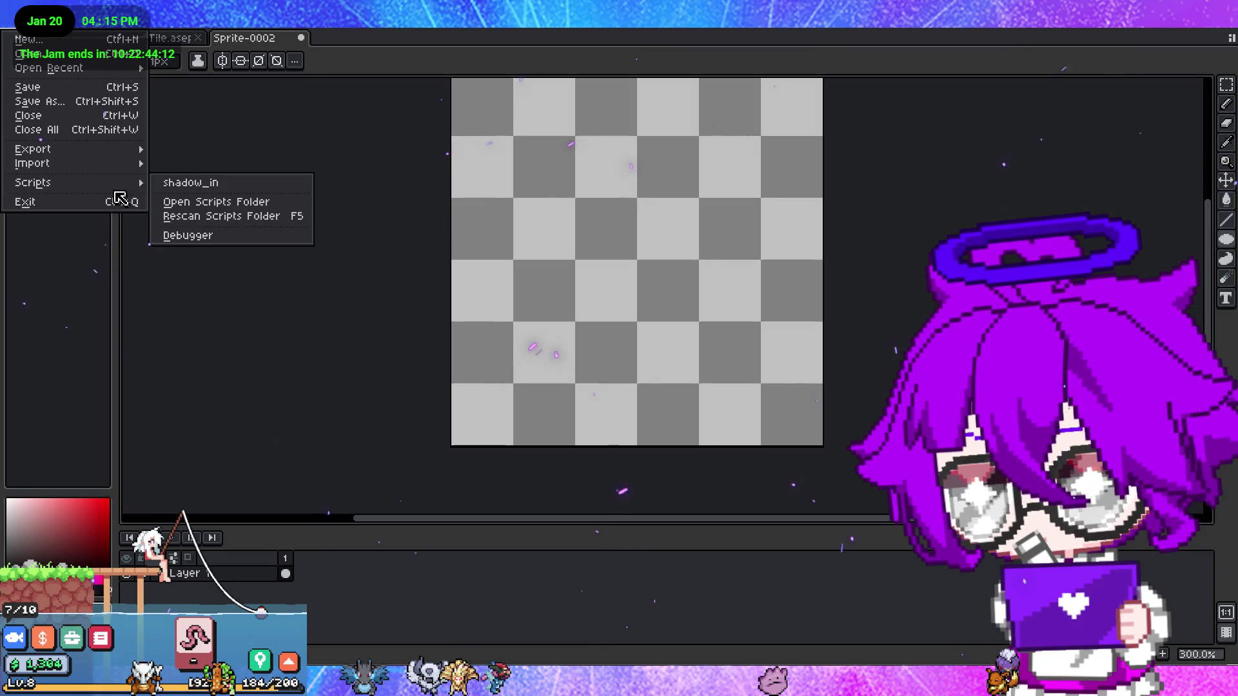
pyautogui.press('Escape')
pyautogui.click(68, 62)
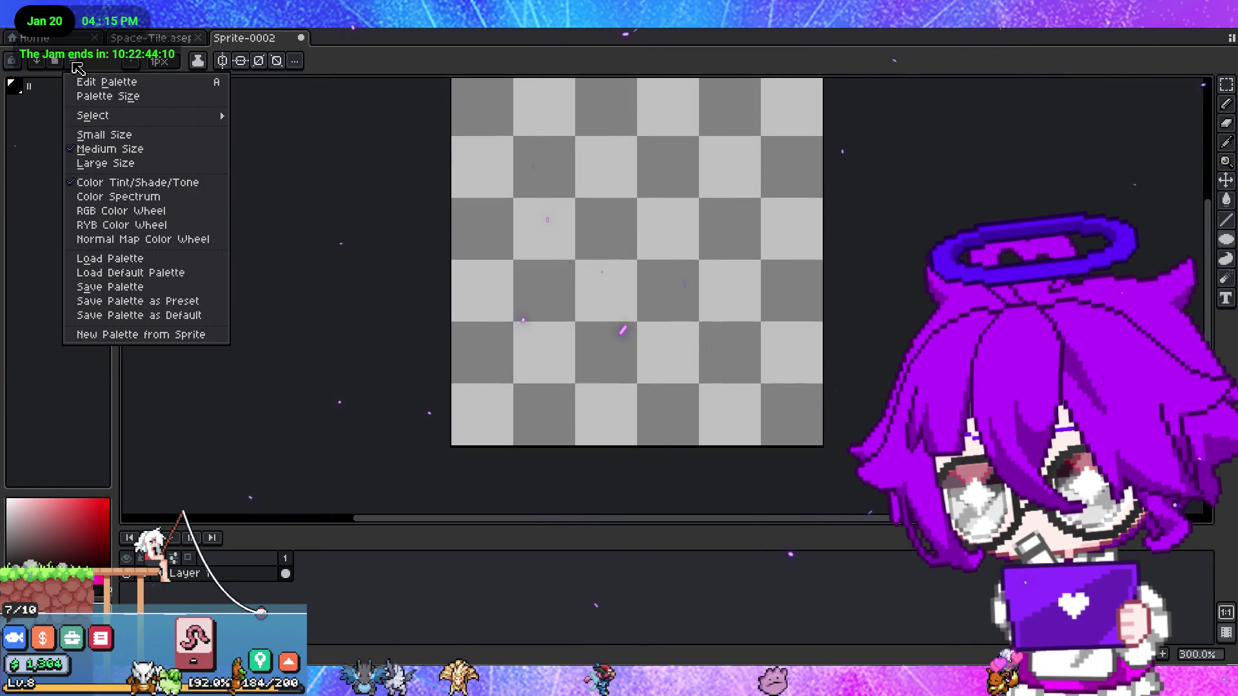
pyautogui.moveTo(135, 118)
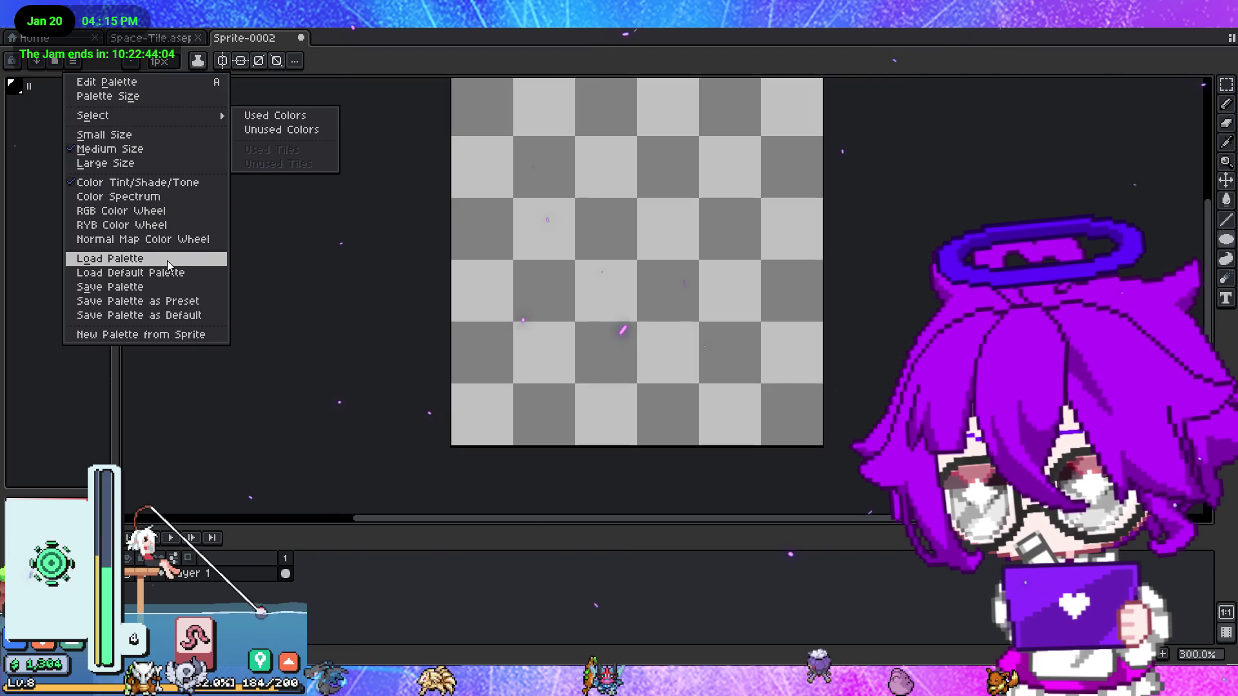
pyautogui.click(168, 260)
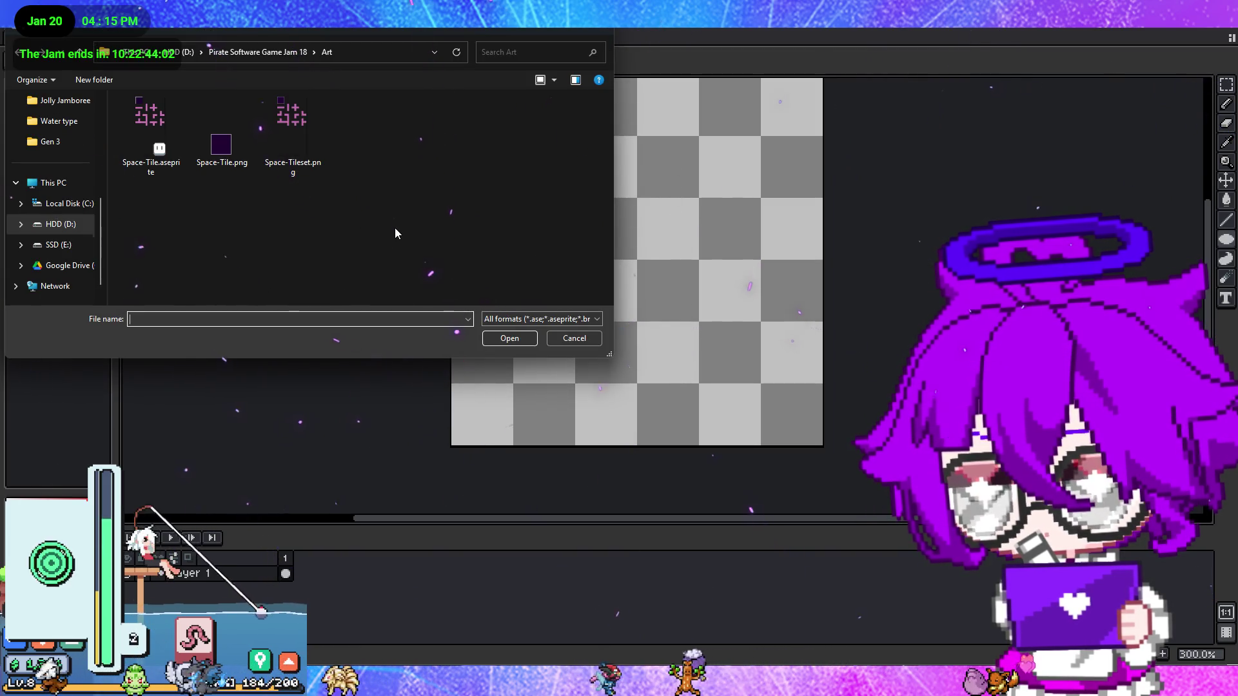
pyautogui.click(552, 320)
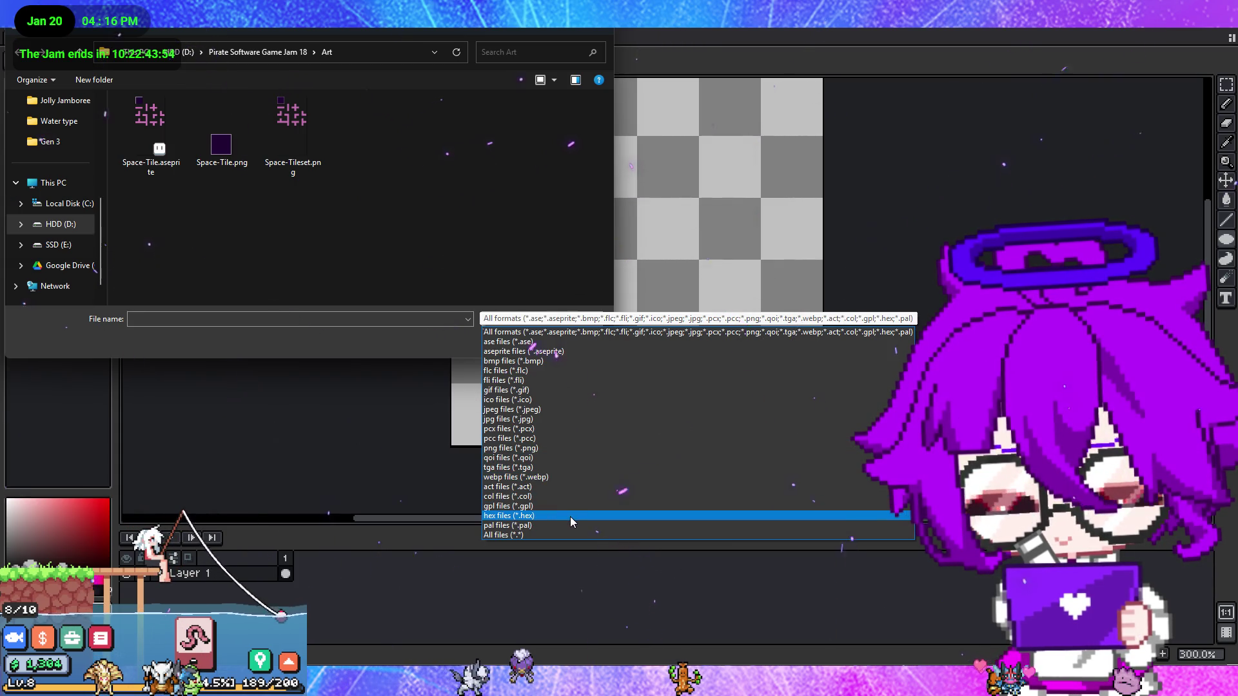
pyautogui.click(400, 362)
pyautogui.click(509, 339)
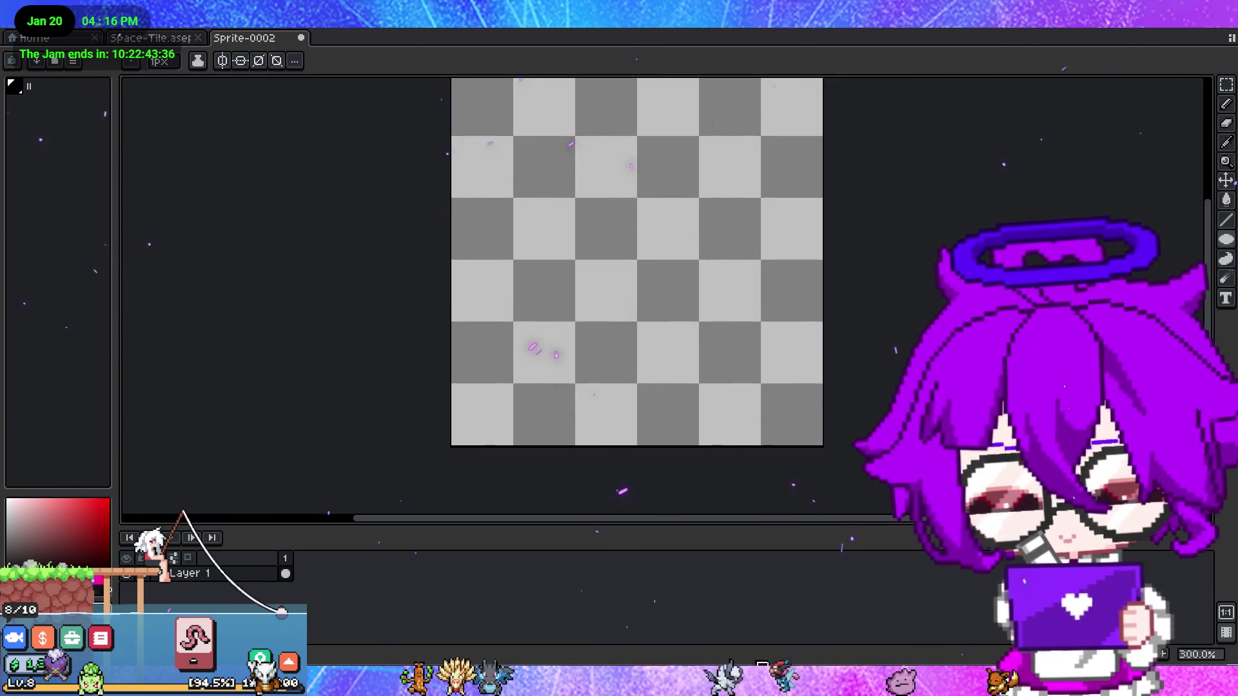
# - Compare Obsidian's reference palettes and Godot's map_1 scene, then come back to Aseprite's blank sprite
pyautogui.hotkey('alt', 'Tab')
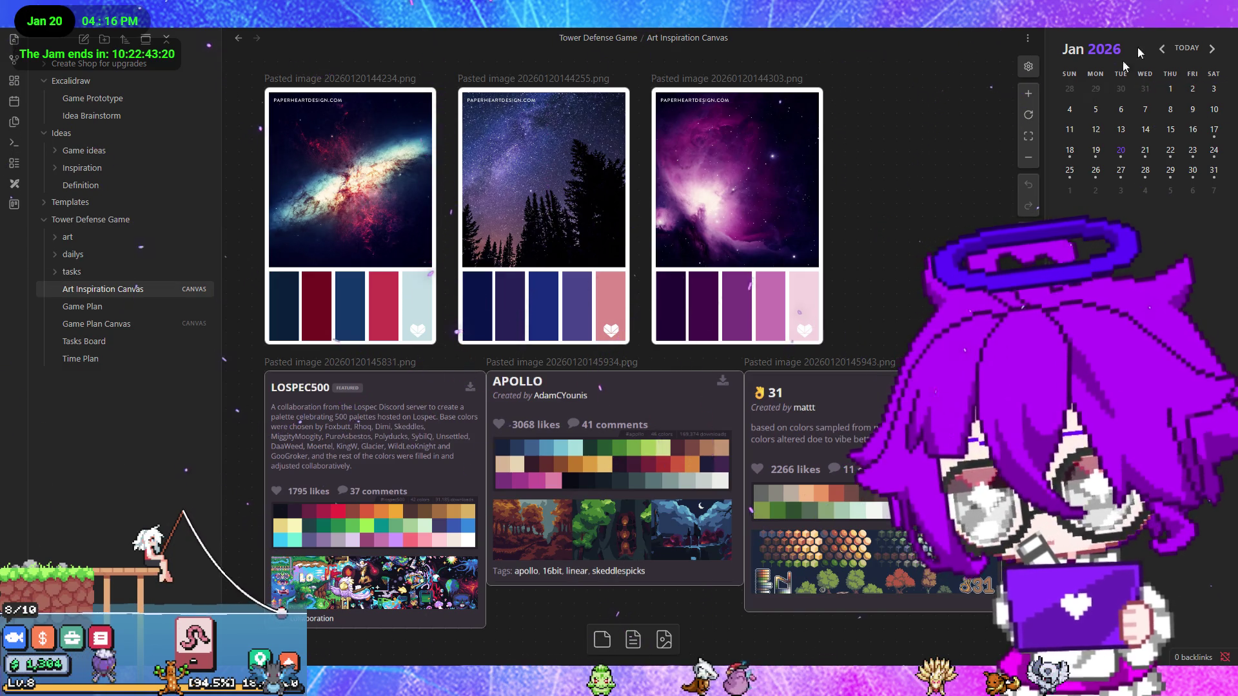
pyautogui.hotkey('alt', 'Tab')
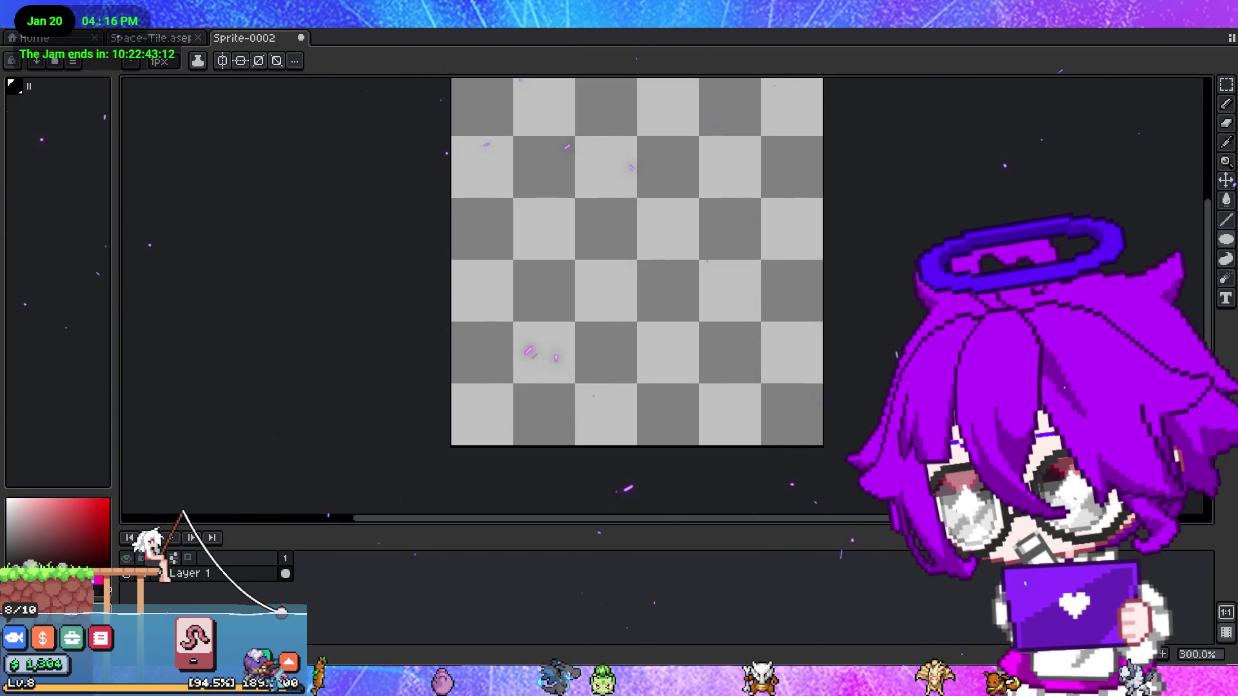
pyautogui.hotkey('alt', 'Tab')
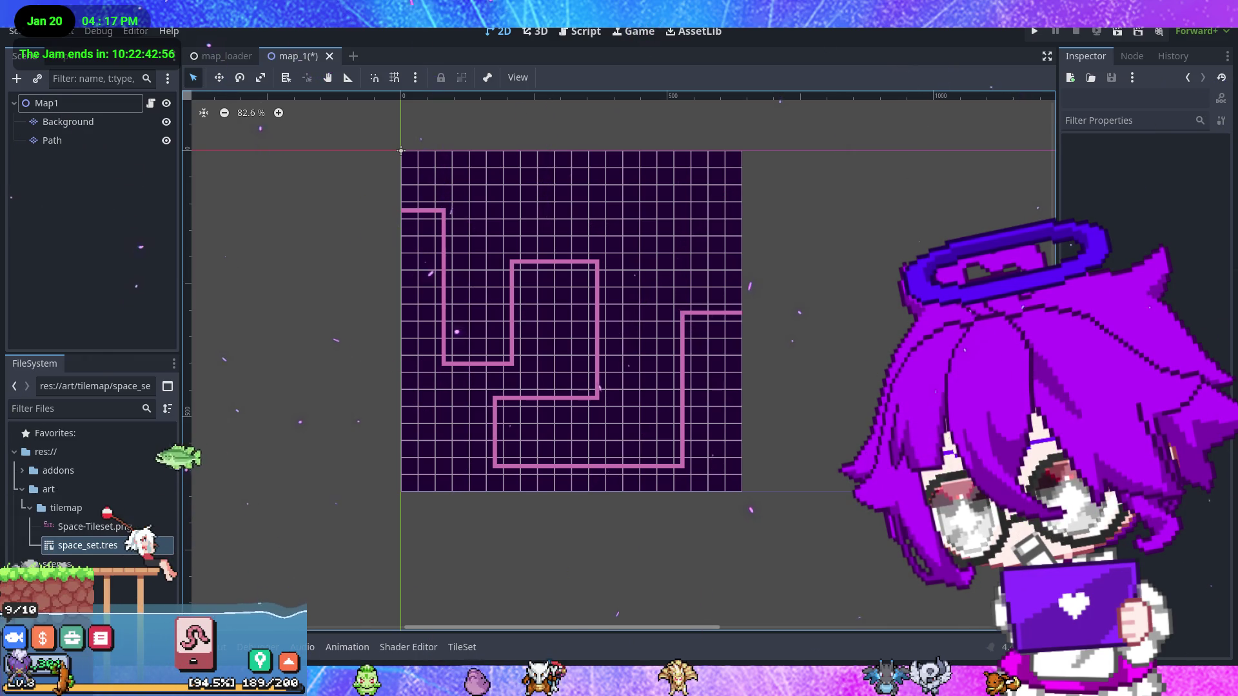
pyautogui.hotkey('alt', 'Tab')
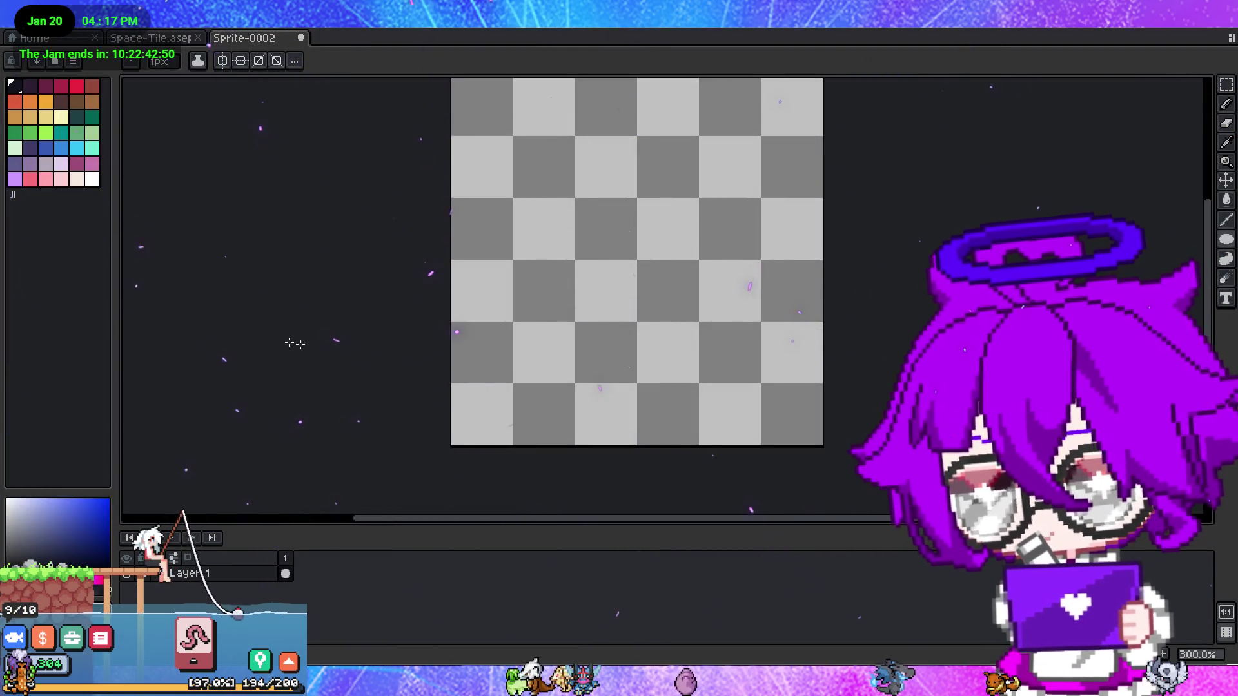
# - Draw a solid blue filled circle spanning the whole 96×96 canvas
pyautogui.moveTo(552, 273); pyautogui.dragTo(561, 291)
pyautogui.click(45, 148)
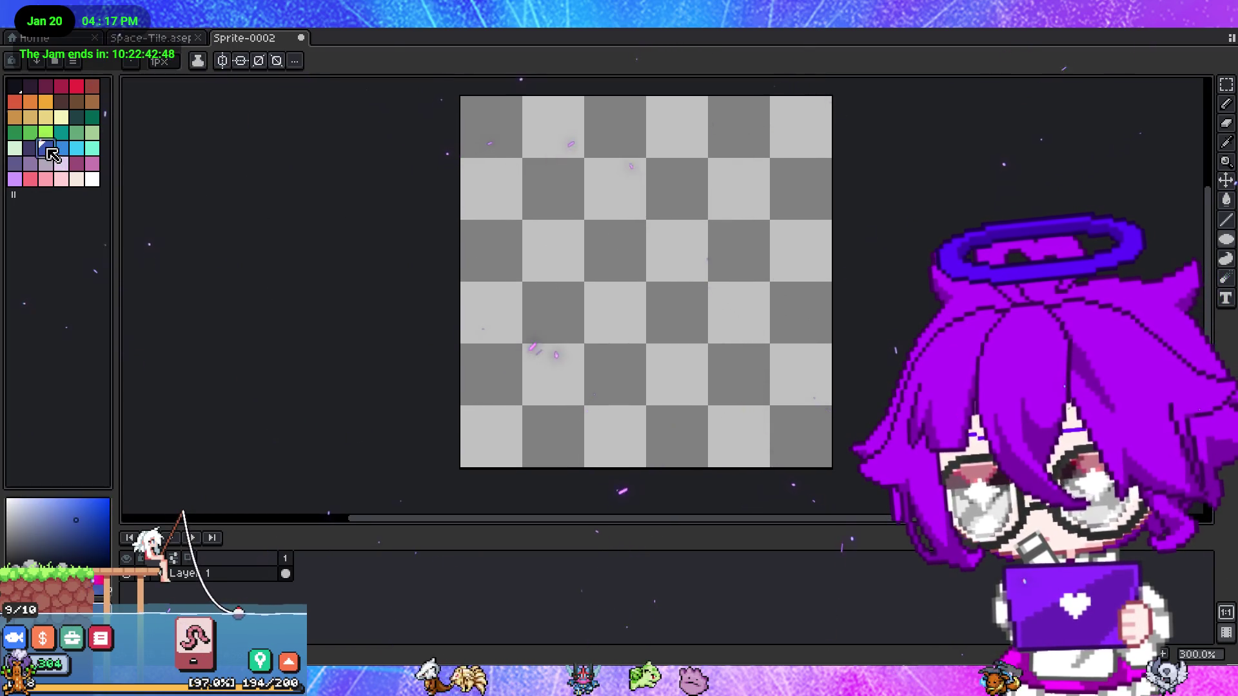
pyautogui.click(74, 153)
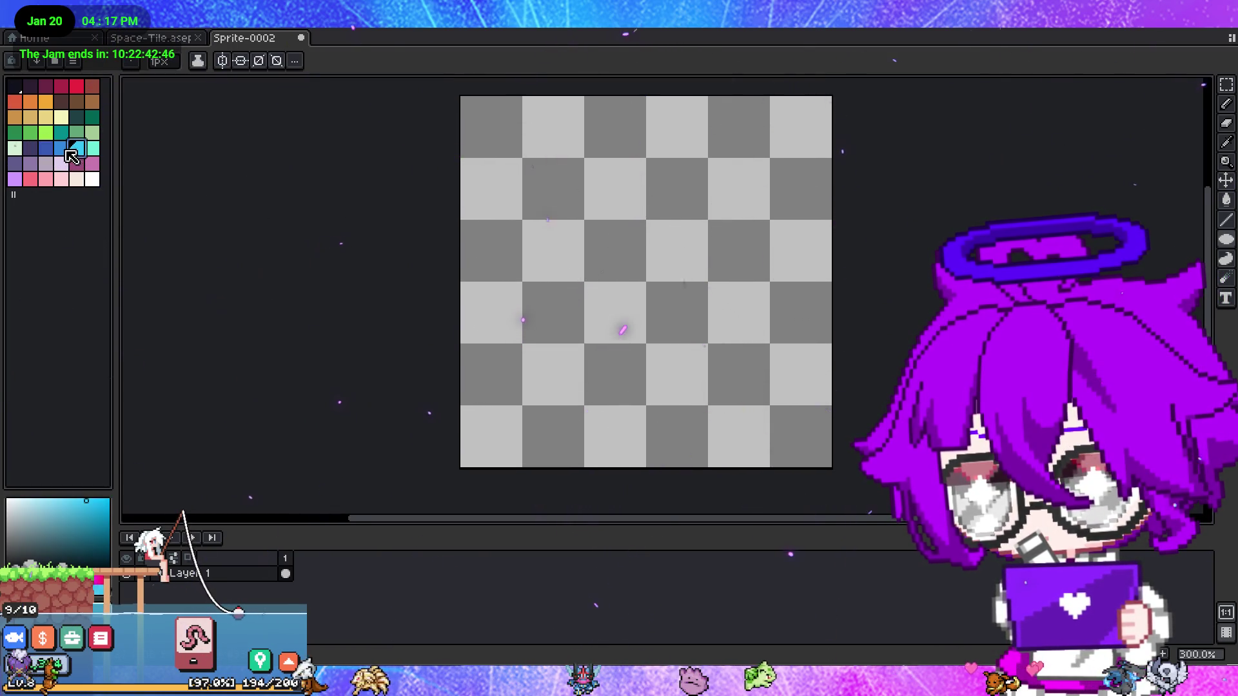
pyautogui.click(60, 155)
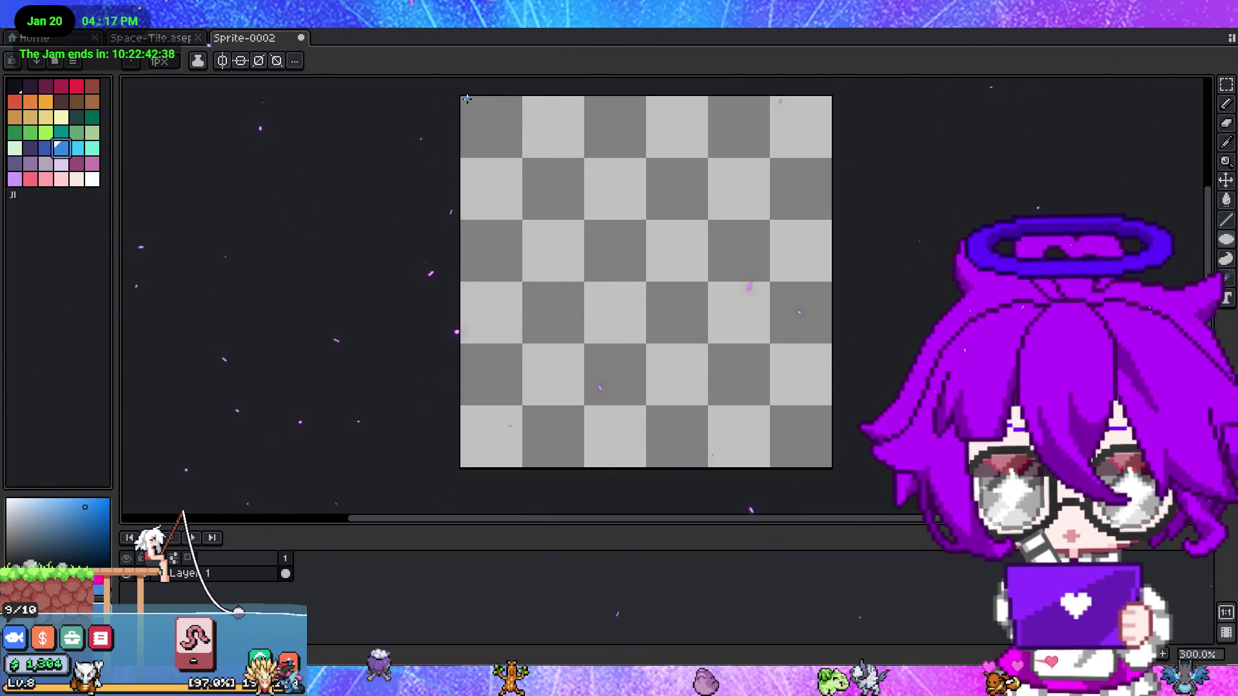
pyautogui.moveTo(463, 99)
pyautogui.mouseDown()
pyautogui.moveTo(774, 464)
pyautogui.moveTo(828, 465)
pyautogui.mouseUp()
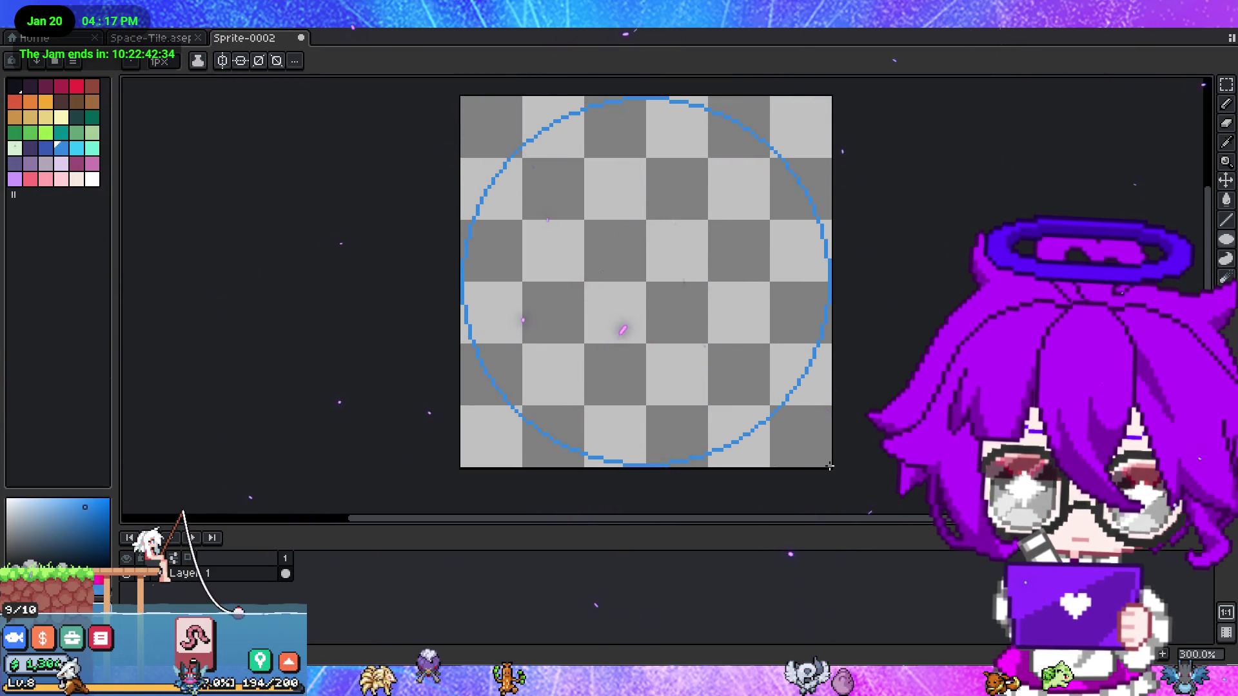
pyautogui.click(794, 374)
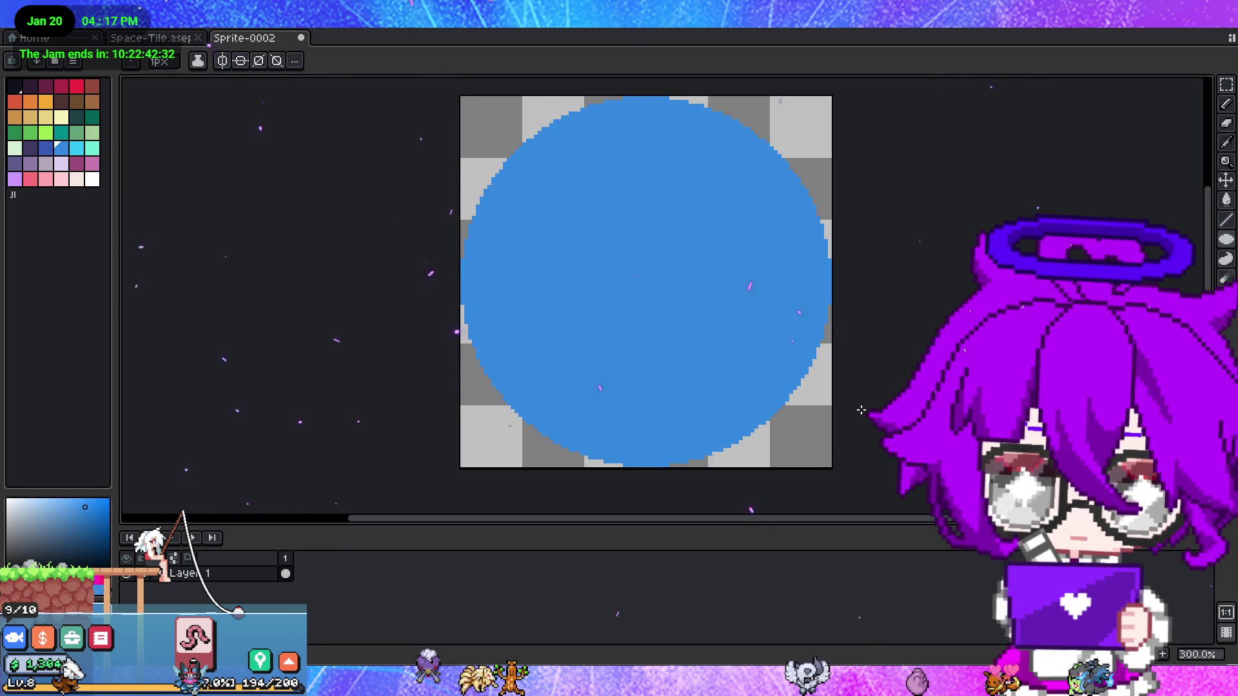
# - Outline the blue circle with a dark blue ellipse outline
pyautogui.click(49, 153)
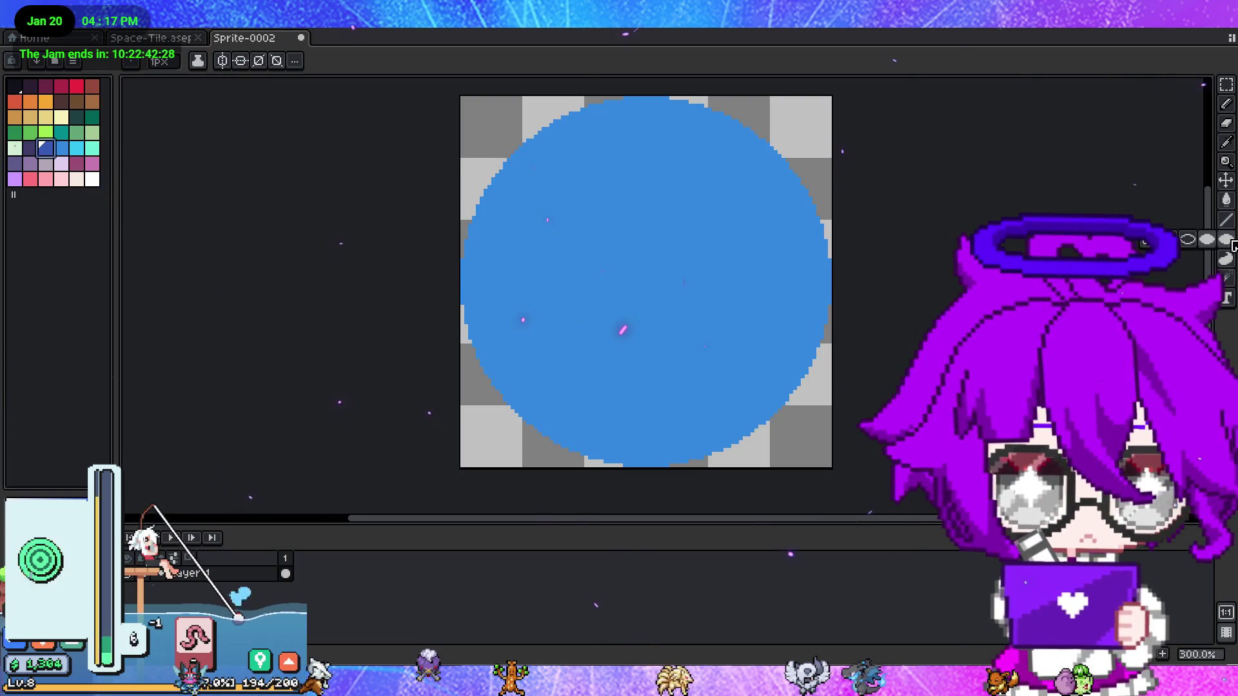
pyautogui.click(1228, 240)
pyautogui.click(1188, 240)
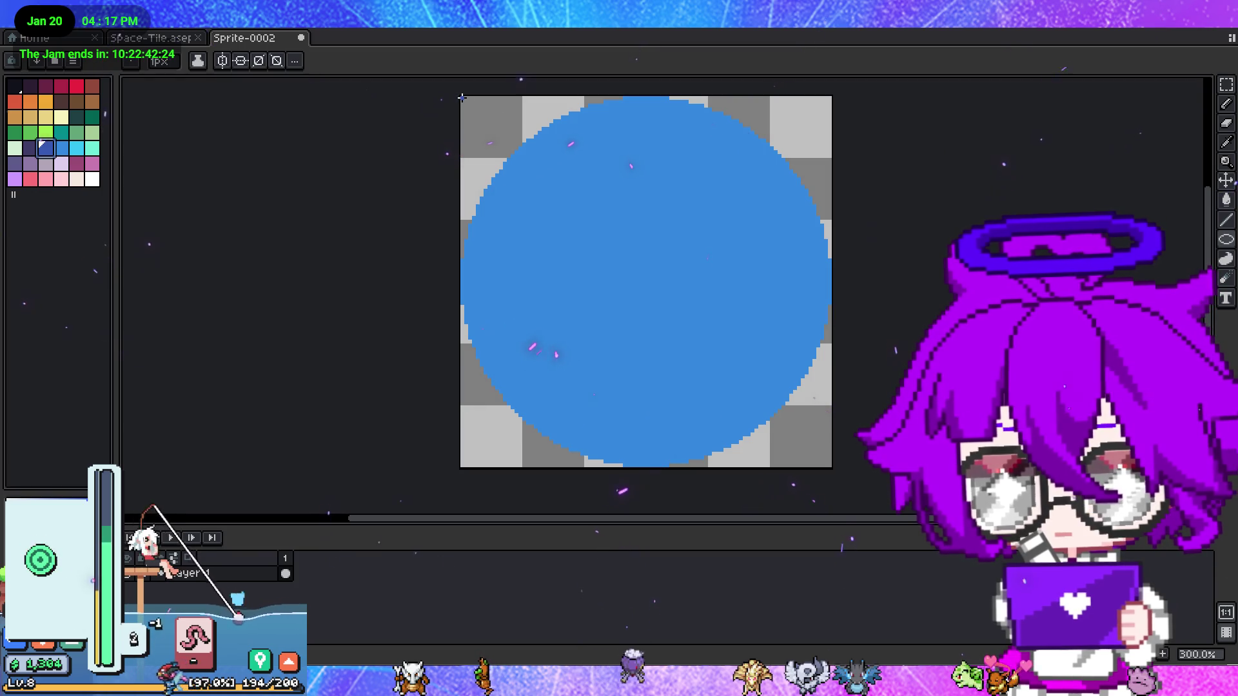
pyautogui.moveTo(463, 98); pyautogui.dragTo(822, 469)
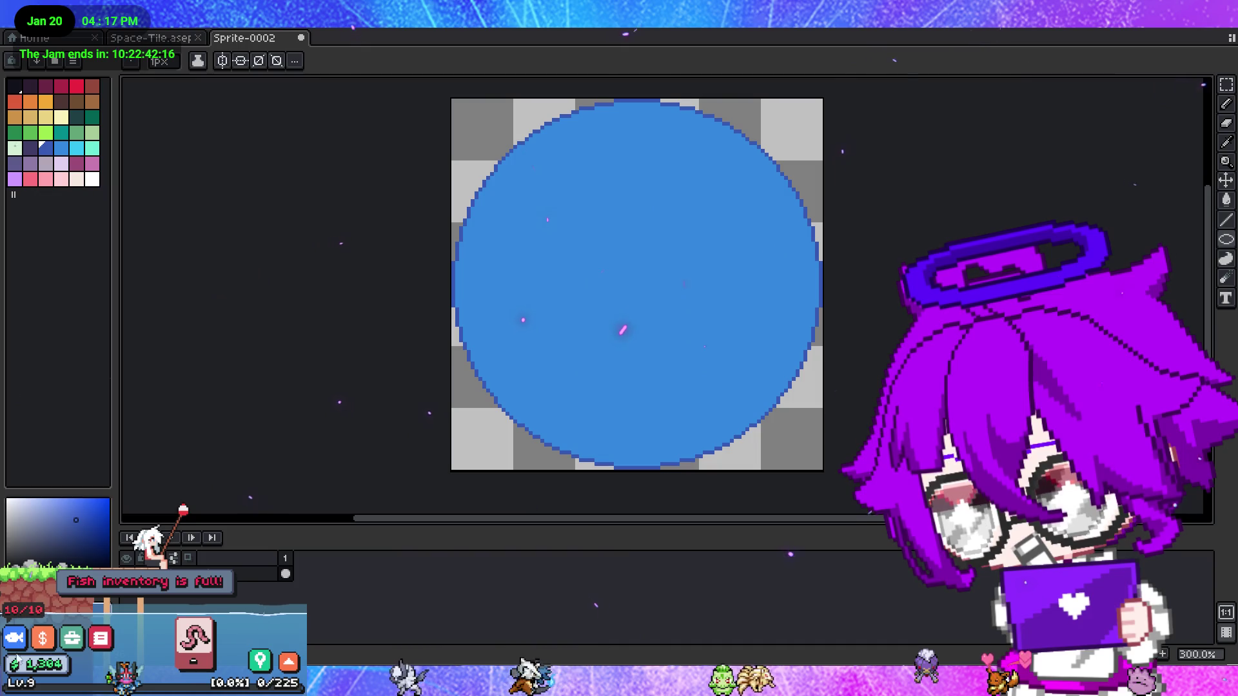
pyautogui.click(14, 639)
pyautogui.click(218, 509)
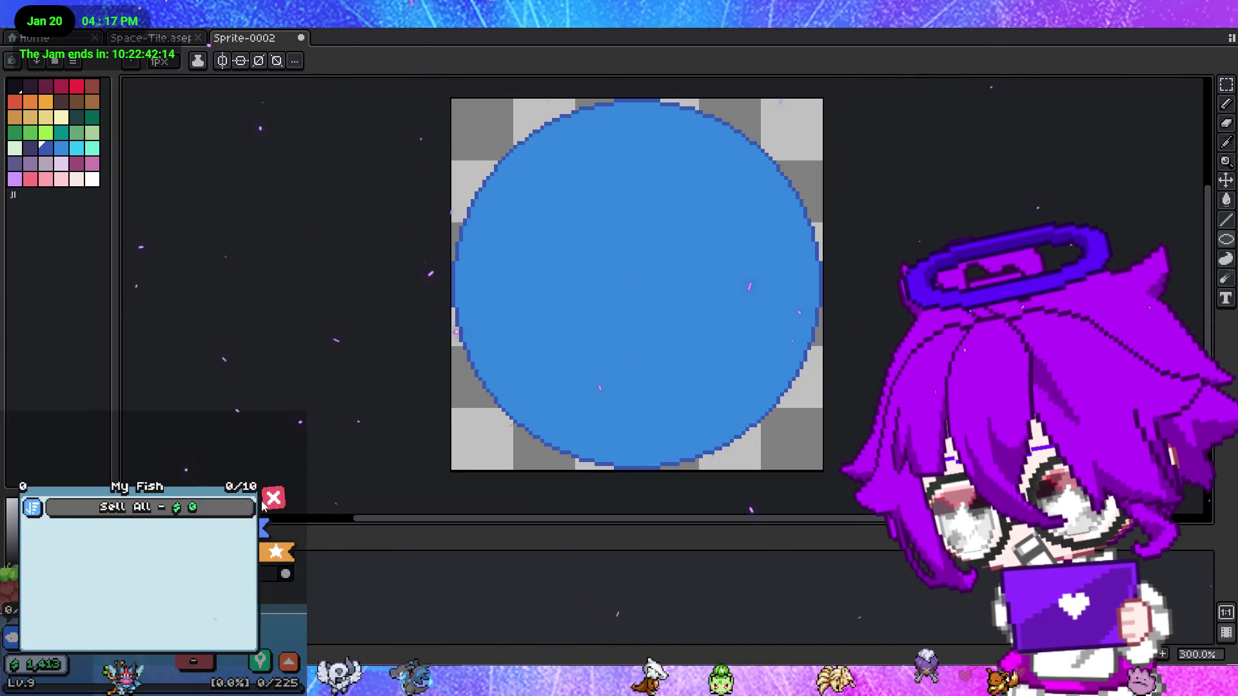
pyautogui.click(51, 638)
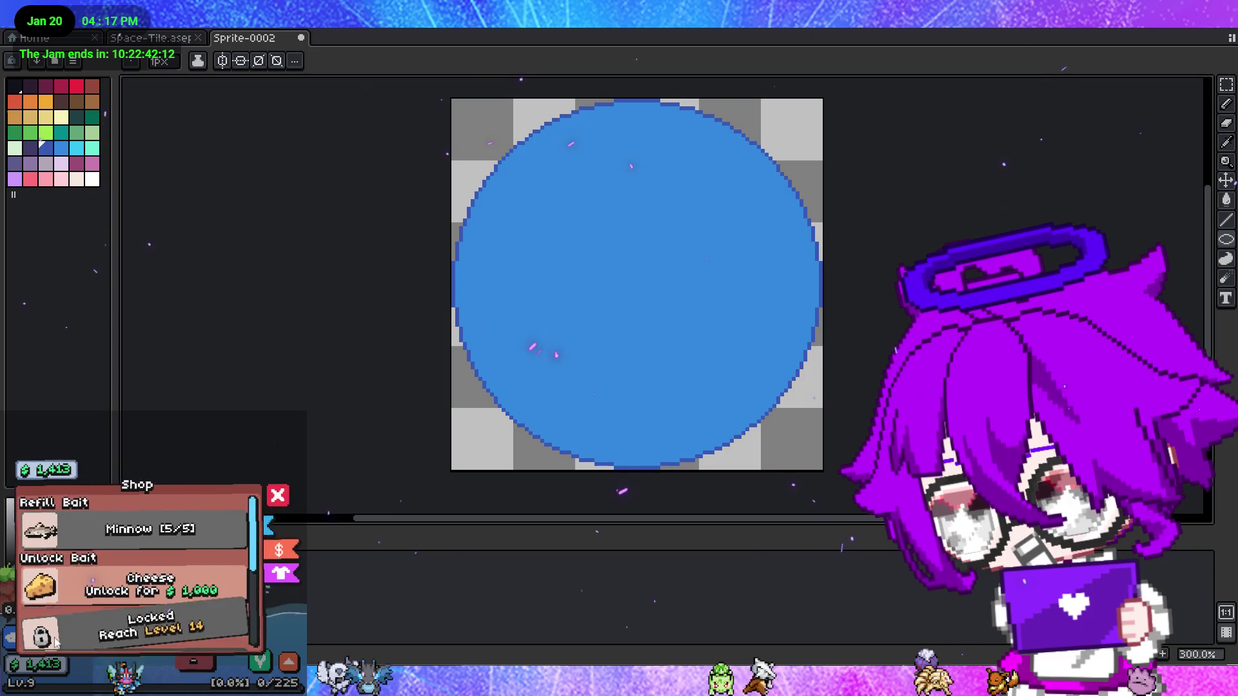
pyautogui.click(149, 529)
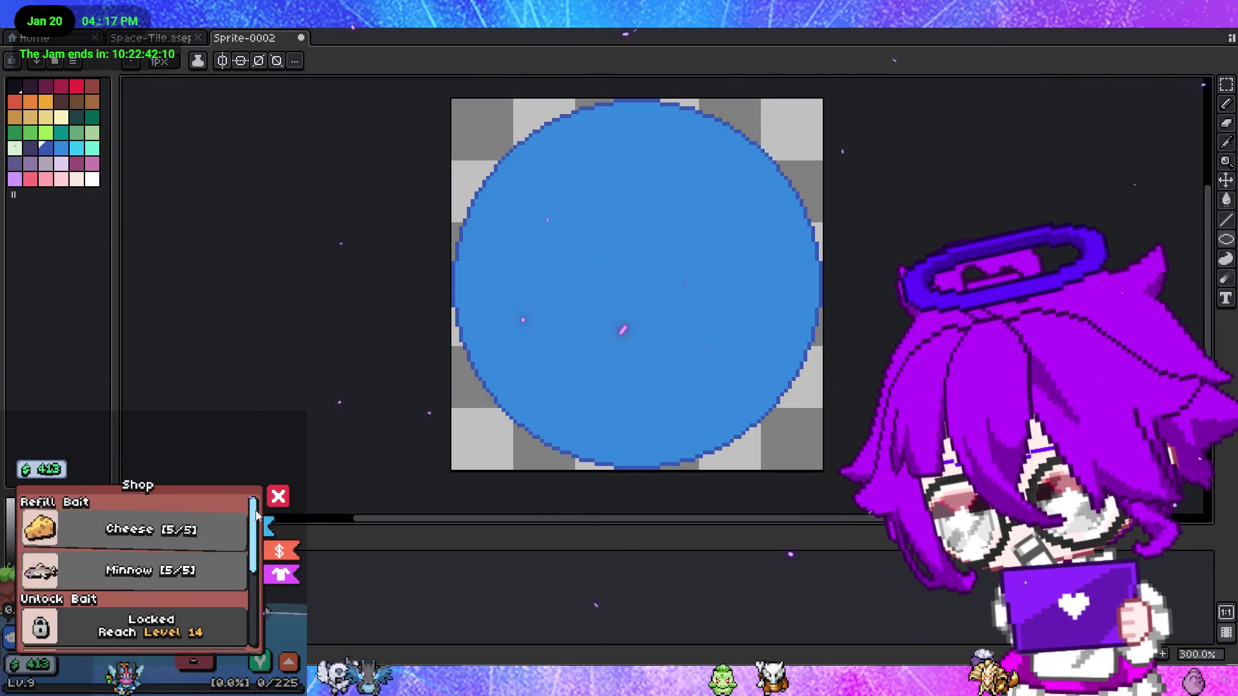
pyautogui.click(214, 617)
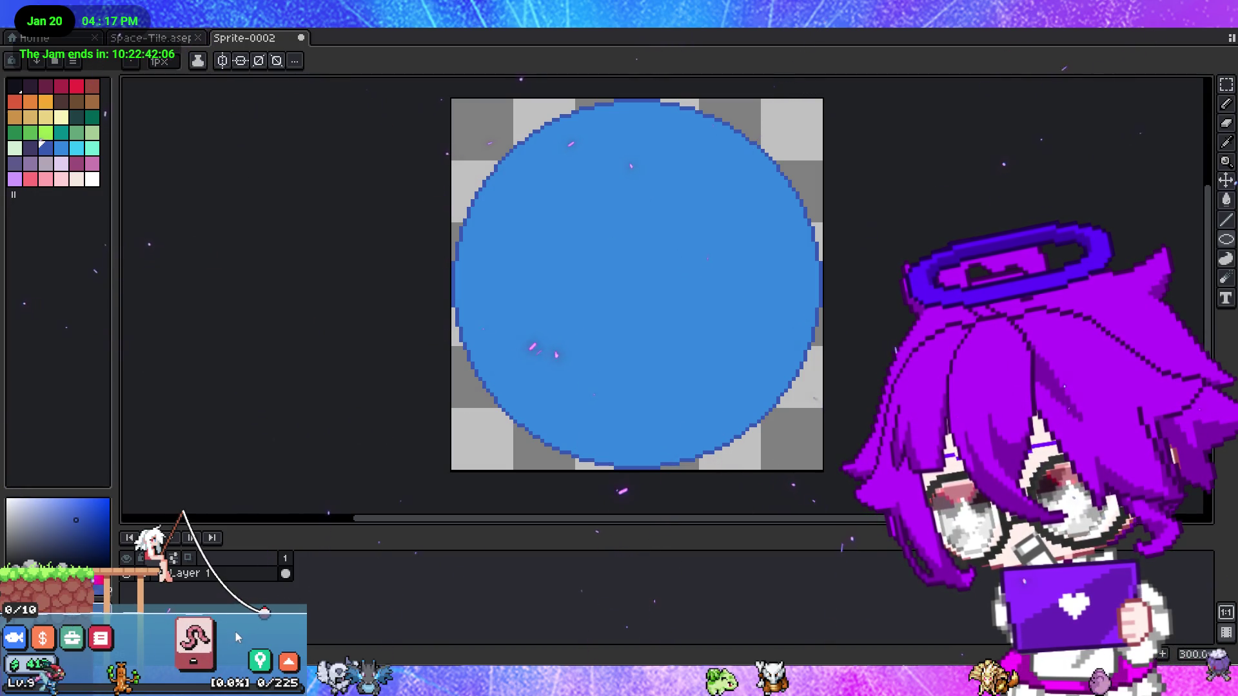
pyautogui.click(72, 639)
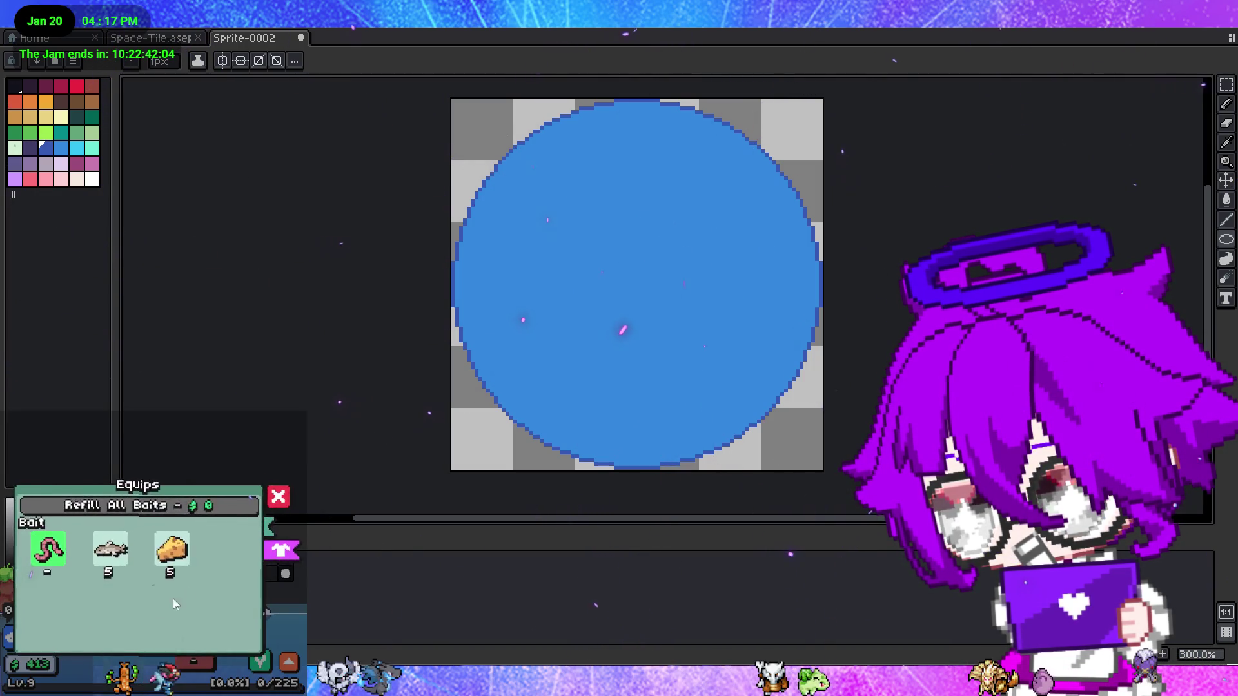
pyautogui.click(278, 497)
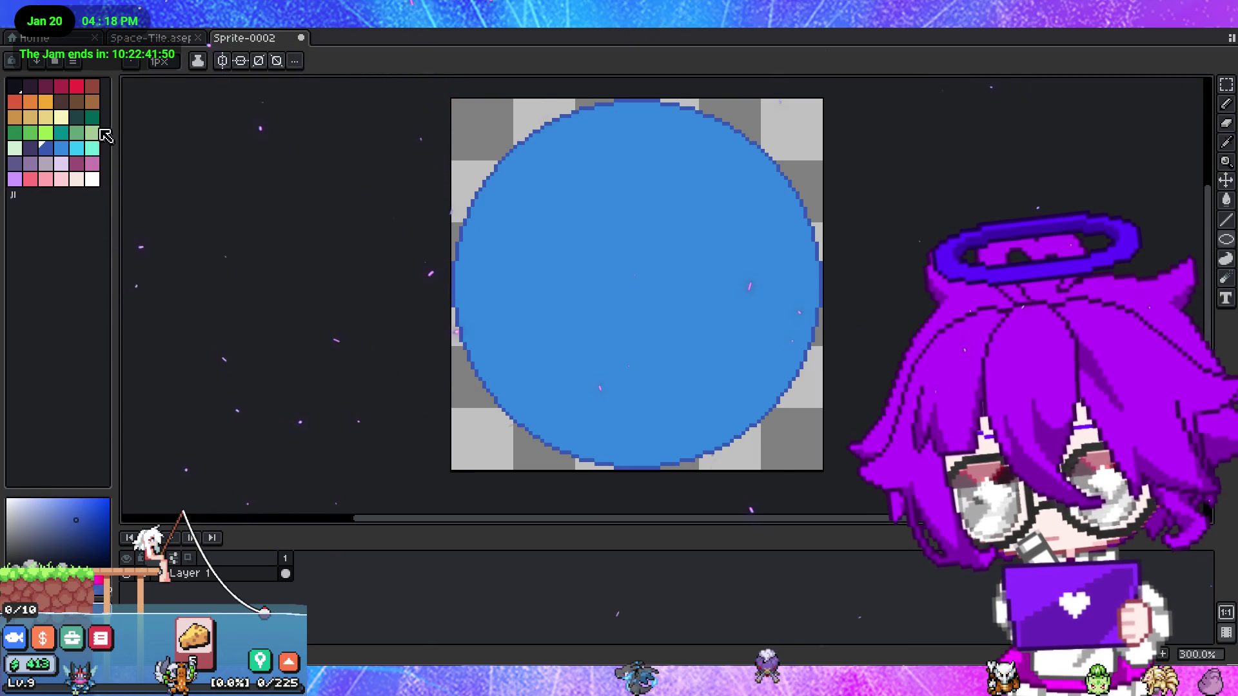
# - Paint green continents on the globe's top left, lower left and upper right with a thicker pencil
pyautogui.click(18, 133)
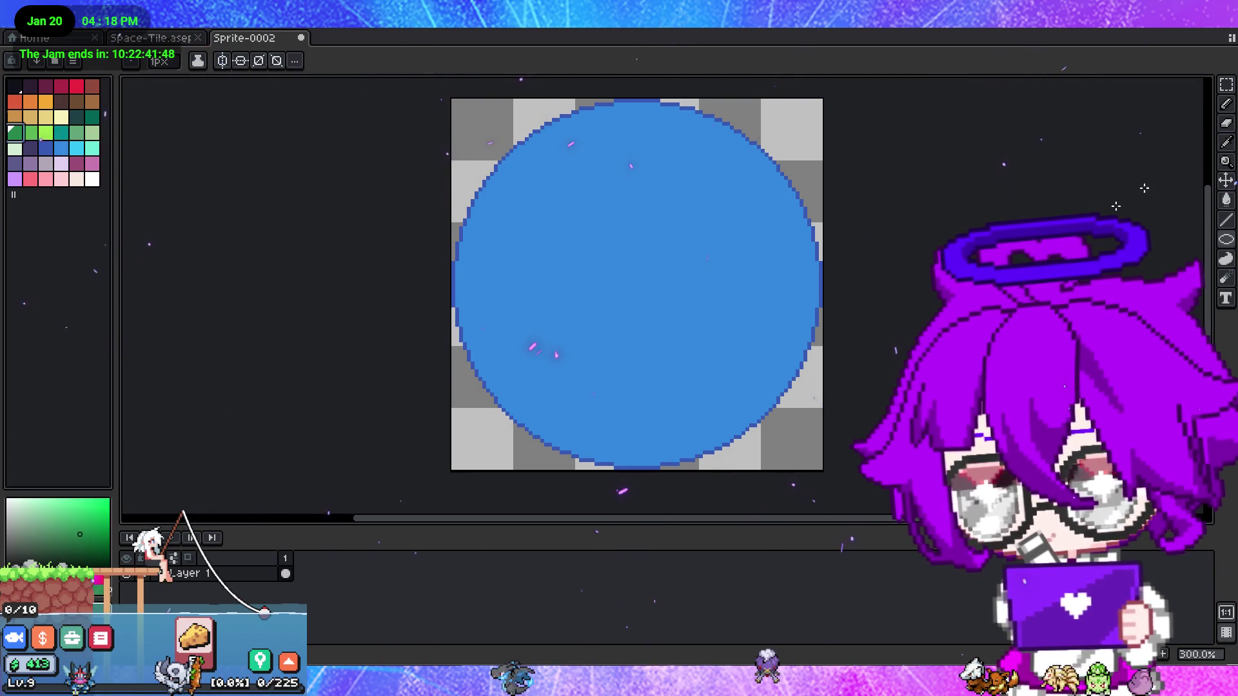
pyautogui.click(1228, 109)
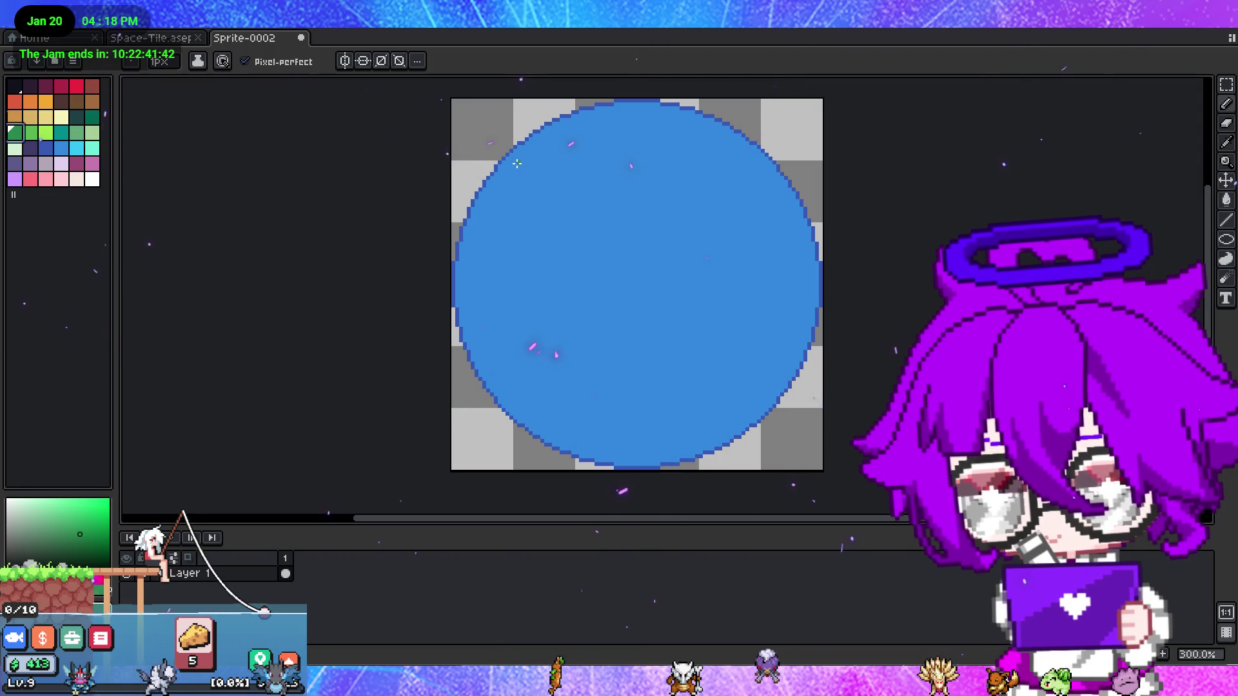
pyautogui.moveTo(518, 162)
pyautogui.mouseDown()
pyautogui.moveTo(542, 191)
pyautogui.moveTo(540, 179)
pyautogui.mouseUp()
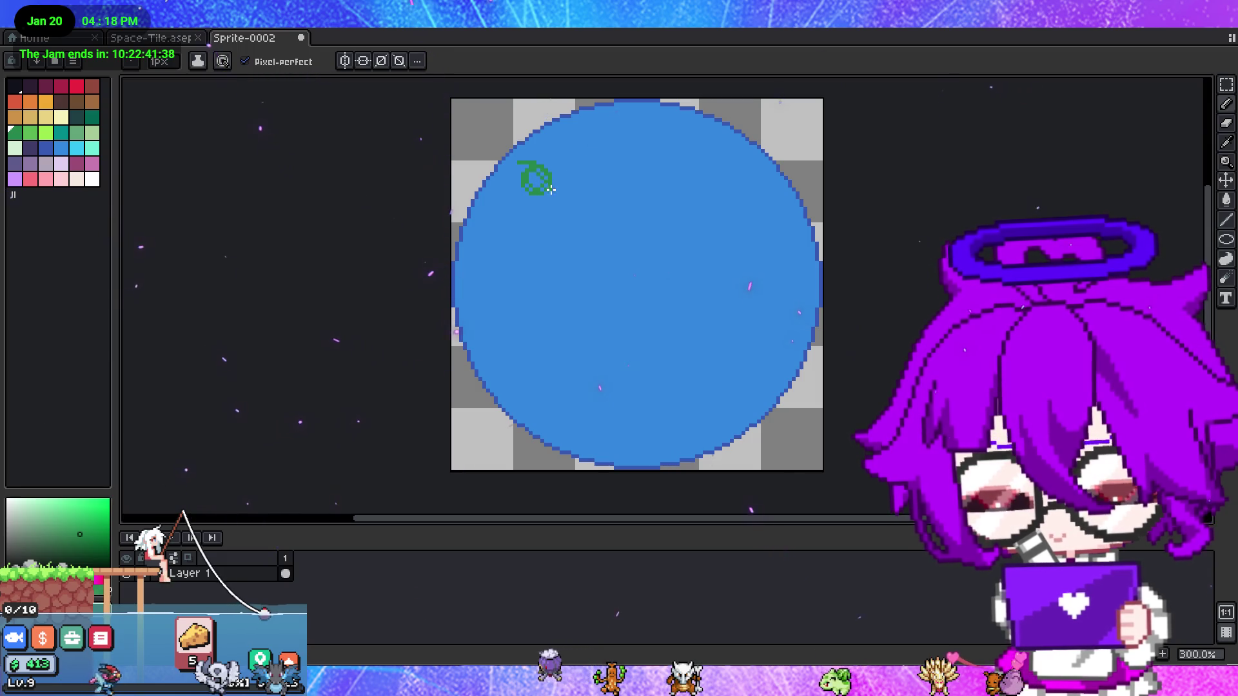
pyautogui.press('+')
pyautogui.press('+')
pyautogui.press('+')
pyautogui.moveTo(552, 195)
pyautogui.mouseDown()
pyautogui.moveTo(545, 182)
pyautogui.moveTo(580, 155)
pyautogui.moveTo(566, 188)
pyautogui.moveTo(588, 214)
pyautogui.moveTo(568, 236)
pyautogui.mouseUp()
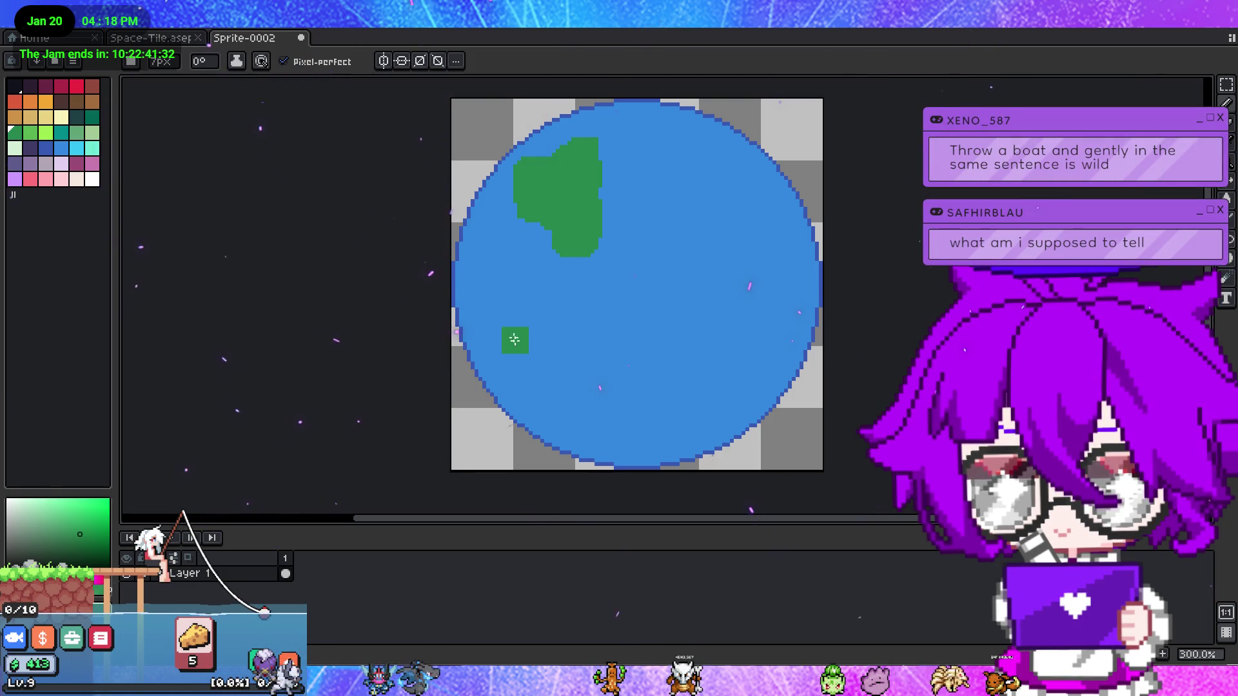
pyautogui.moveTo(514, 340)
pyautogui.mouseDown()
pyautogui.moveTo(545, 372)
pyautogui.moveTo(546, 334)
pyautogui.mouseUp()
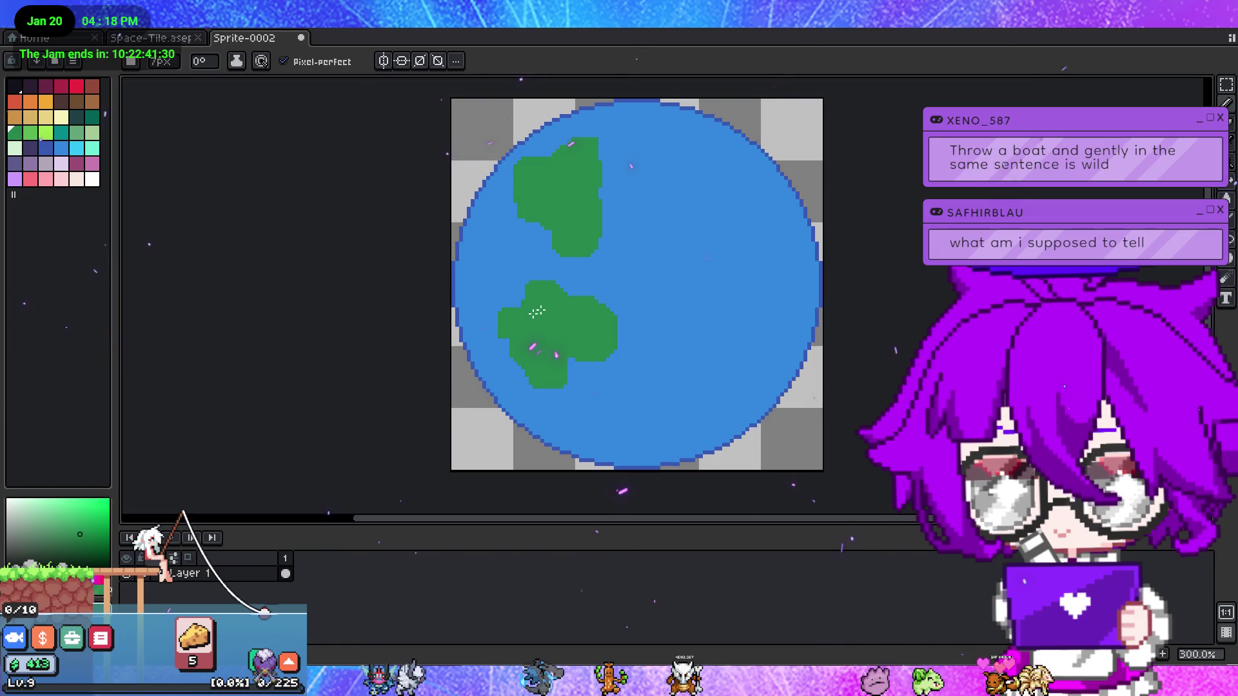
pyautogui.moveTo(707, 193)
pyautogui.mouseDown()
pyautogui.moveTo(755, 211)
pyautogui.moveTo(720, 253)
pyautogui.mouseUp()
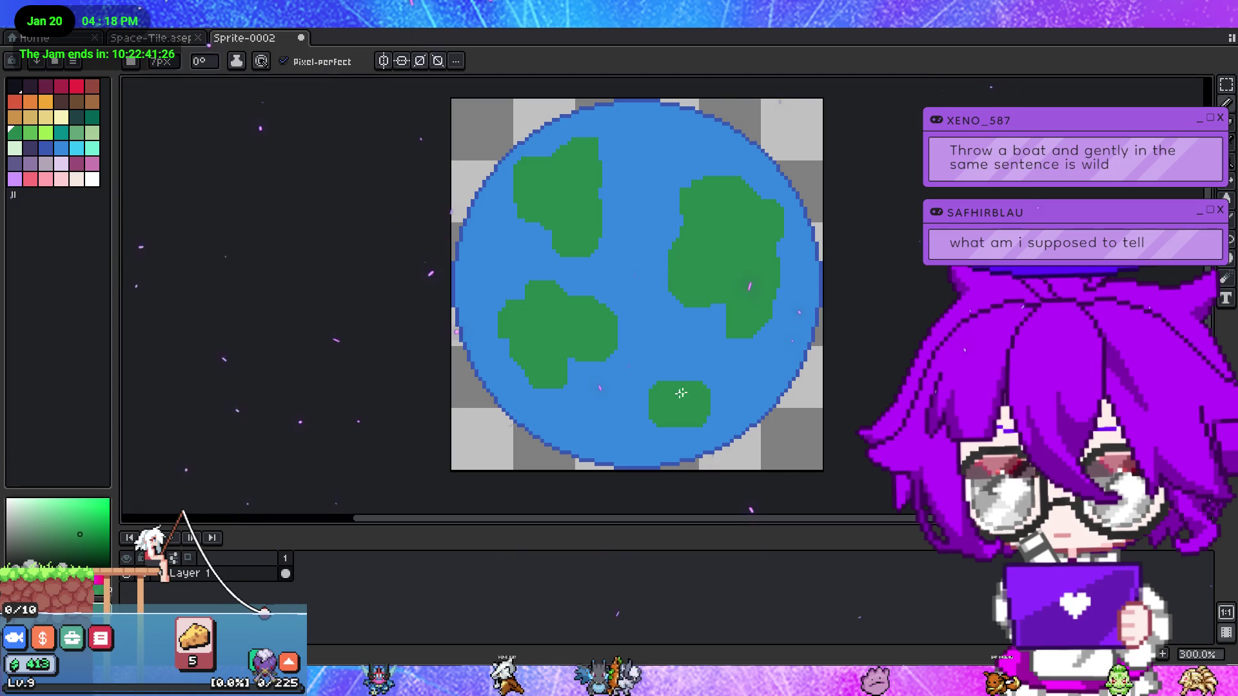
# - With a smaller brush, extend the right landmass and add a small island in the lower ocean
pyautogui.press('-')
pyautogui.press('-')
pyautogui.press('-')
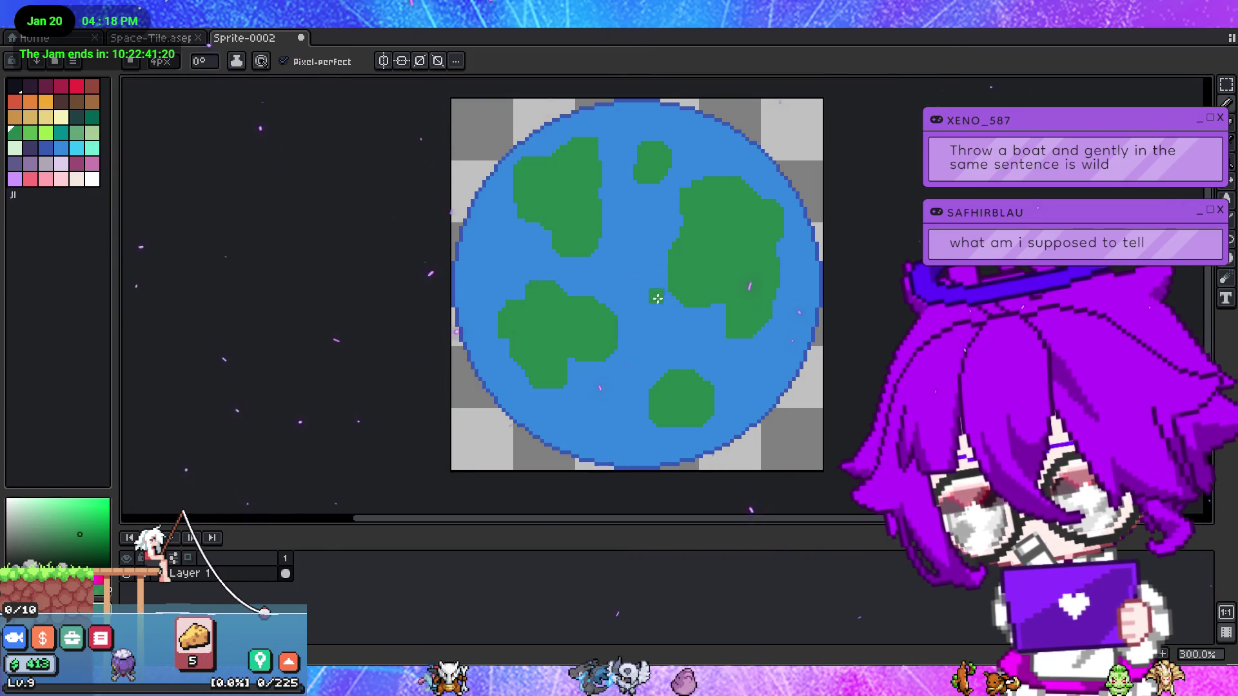
pyautogui.moveTo(669, 211)
pyautogui.mouseDown()
pyautogui.moveTo(656, 207)
pyautogui.moveTo(682, 202)
pyautogui.mouseUp()
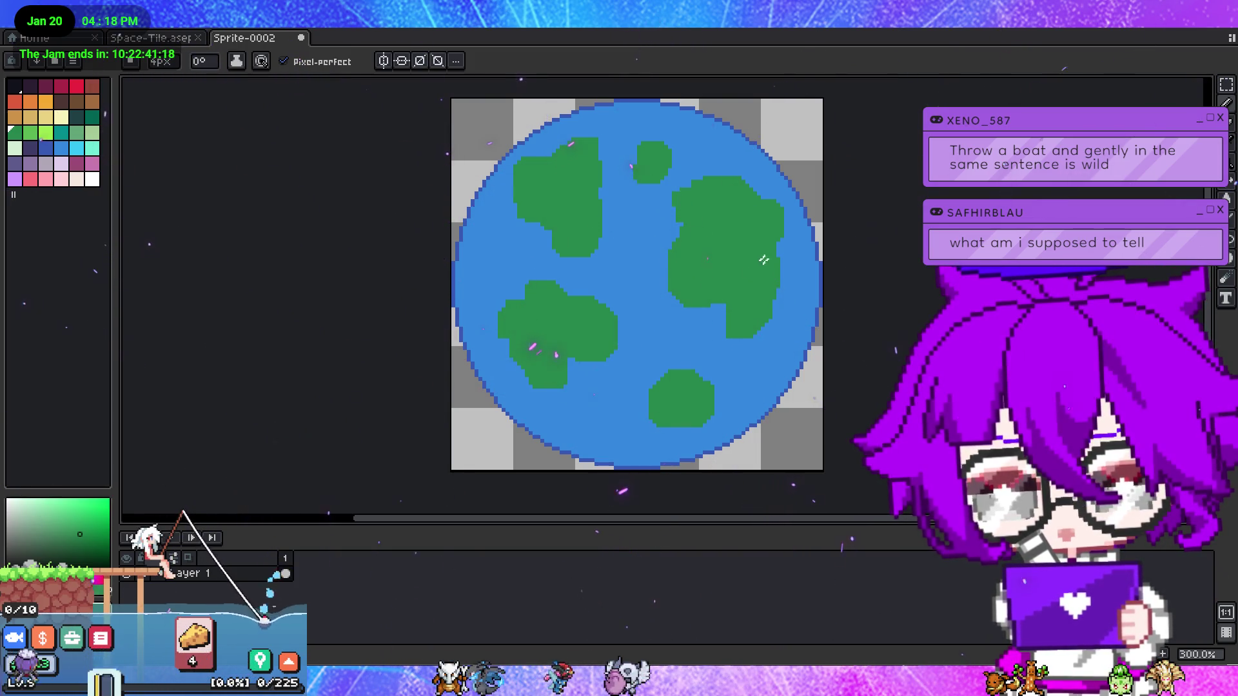
pyautogui.moveTo(722, 327); pyautogui.dragTo(746, 346)
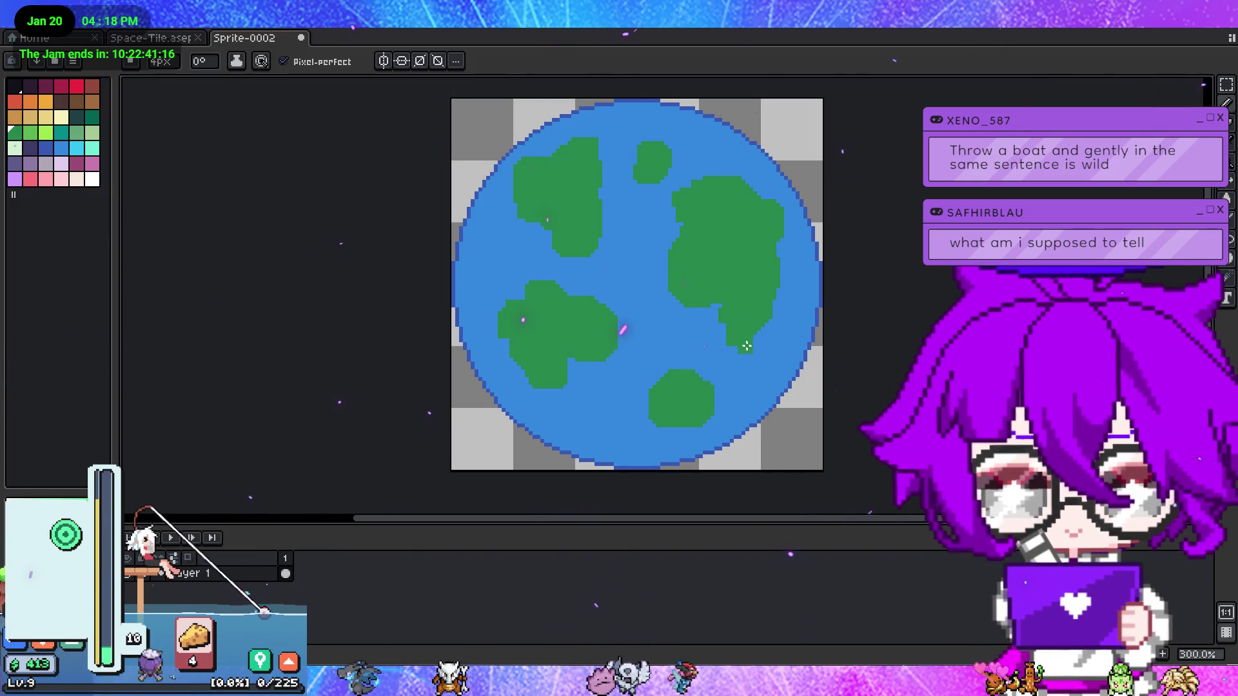
pyautogui.moveTo(583, 429)
pyautogui.mouseDown()
pyautogui.moveTo(611, 411)
pyautogui.moveTo(620, 422)
pyautogui.mouseUp()
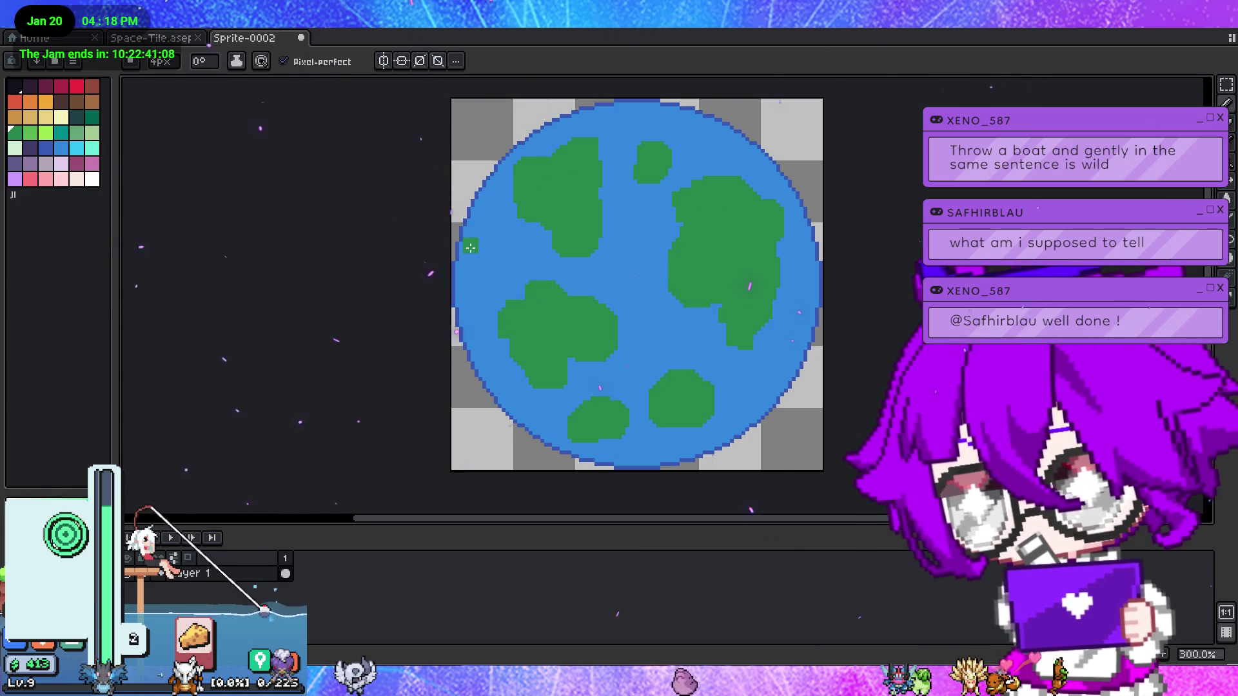
# - Save the globe drawing as Earth.aseprite
pyautogui.click(10, 23)
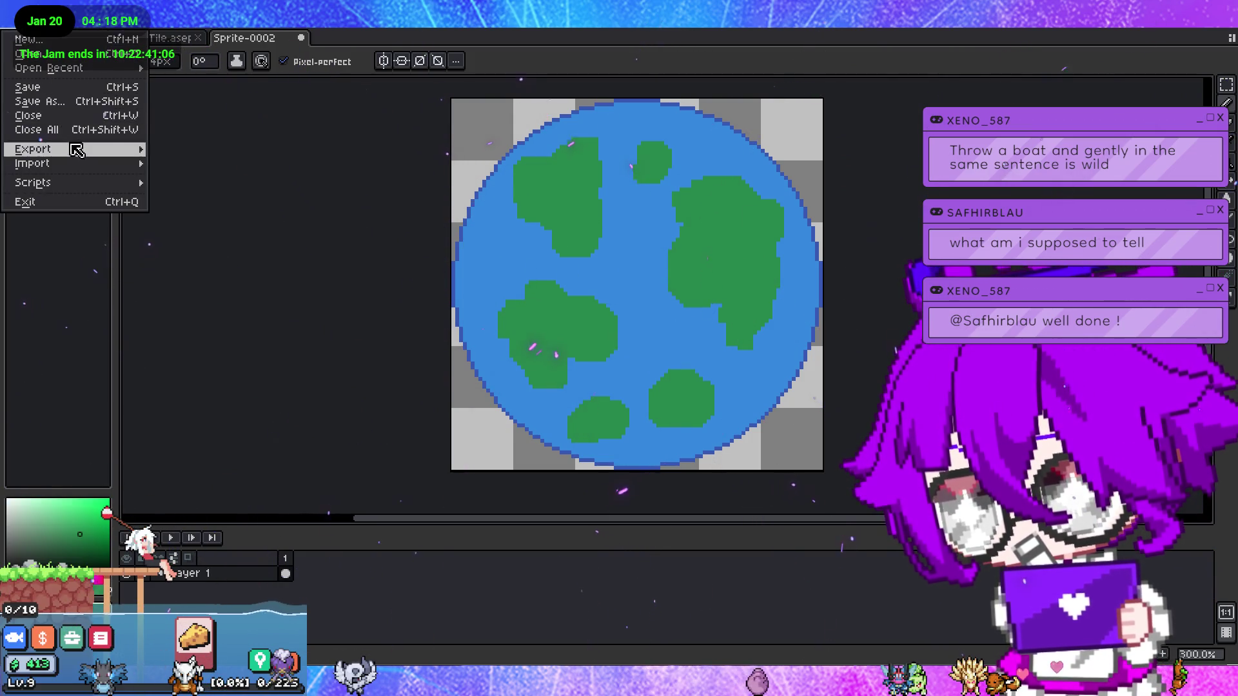
pyautogui.click(39, 101)
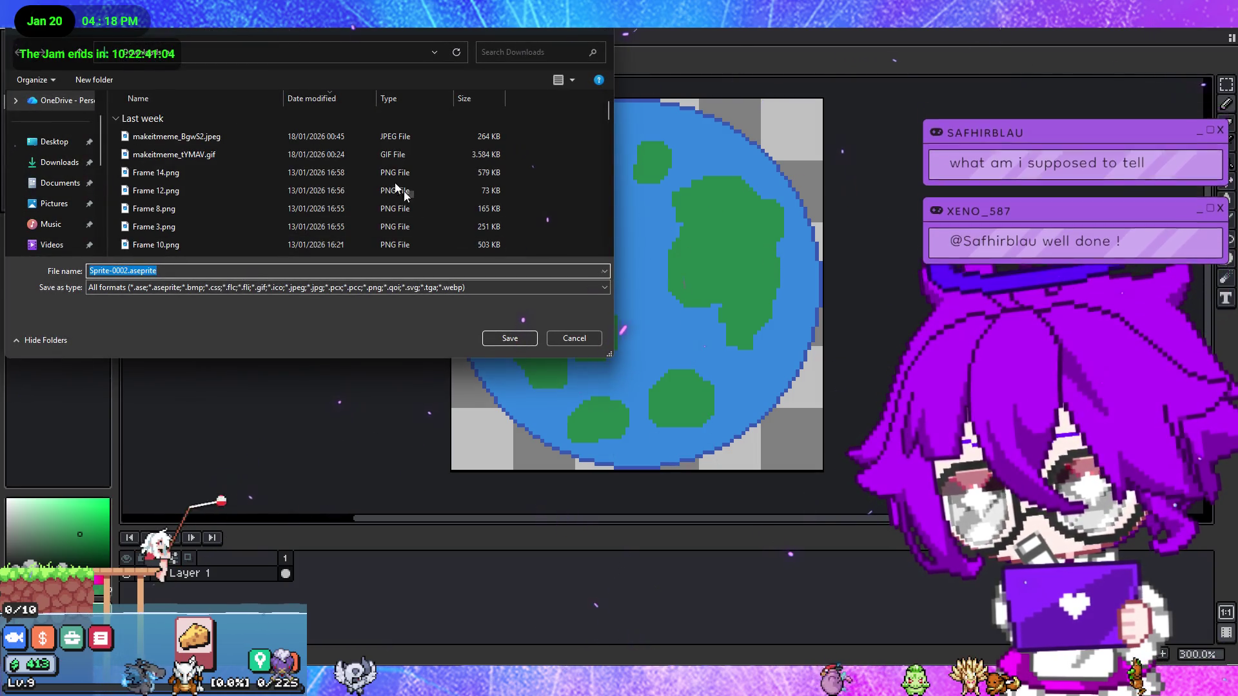
pyautogui.press('Escape')
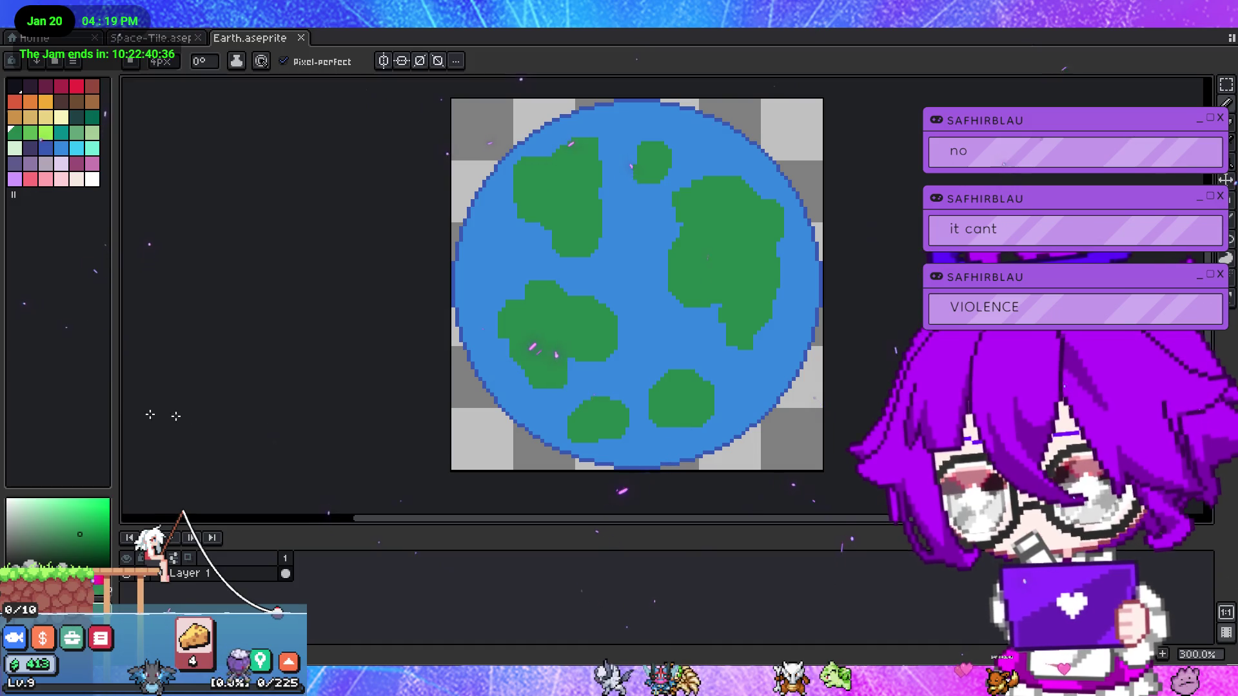
# - Export the drawing as Earth.png and switch back to the Godot editor
pyautogui.hotkey('alt', 'f')
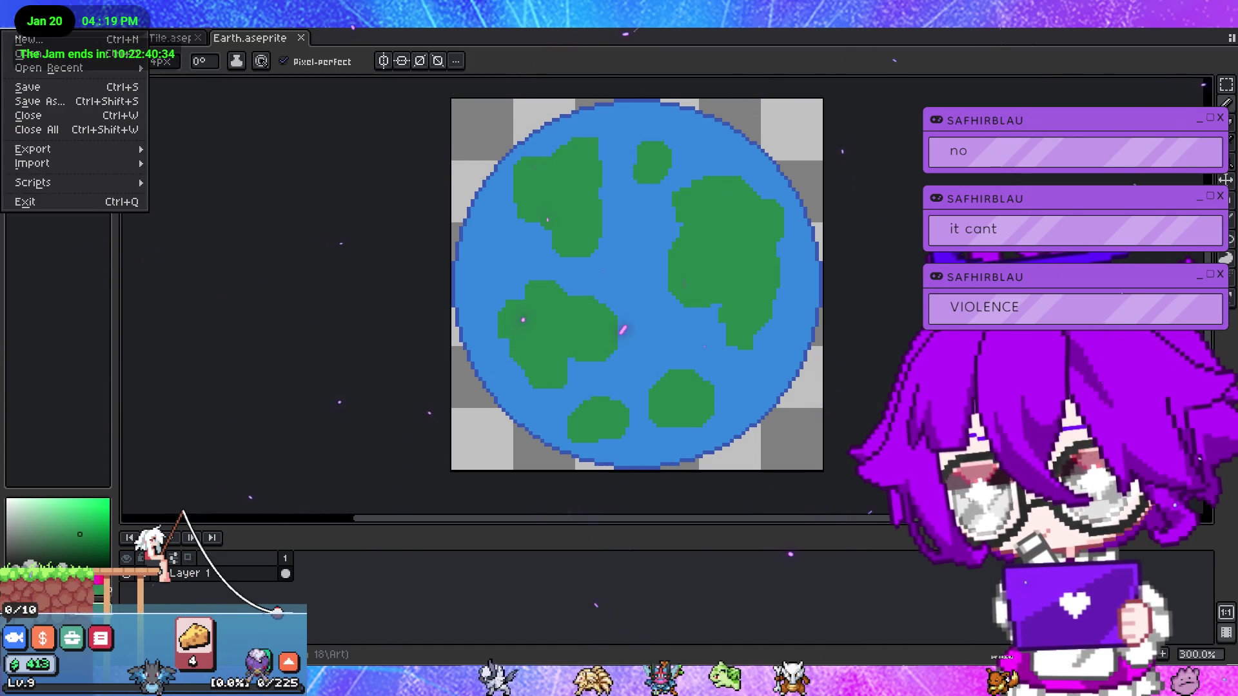
pyautogui.moveTo(129, 149)
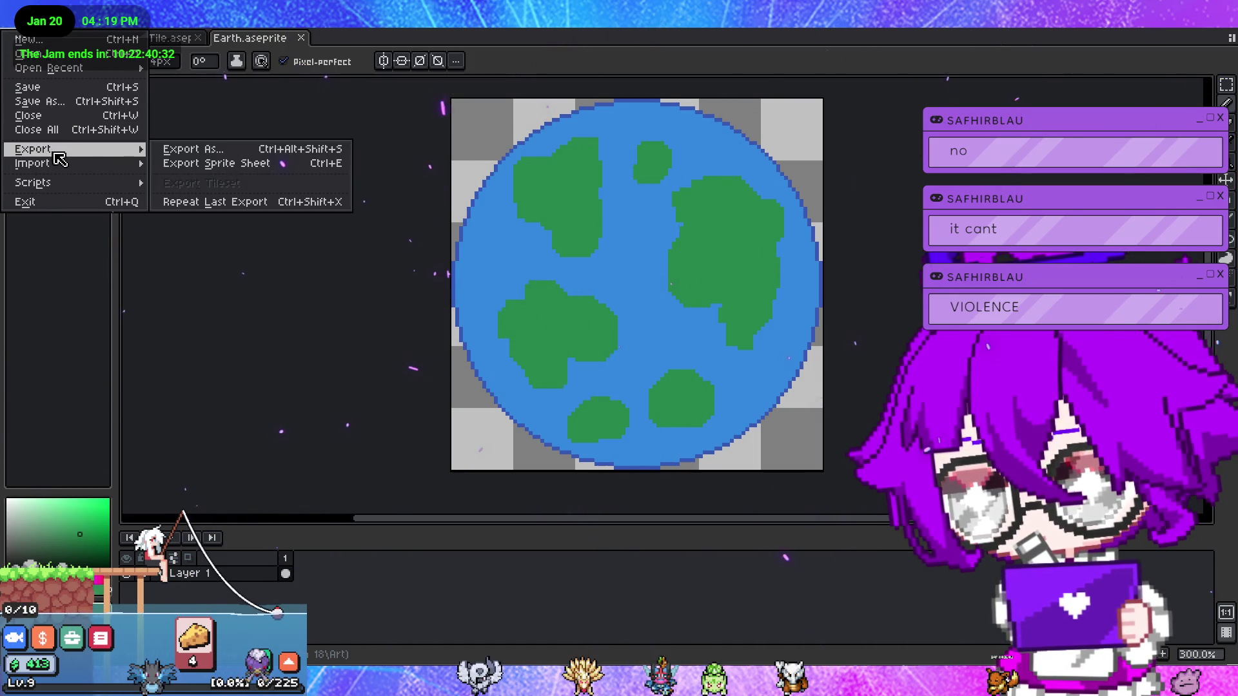
pyautogui.click(182, 154)
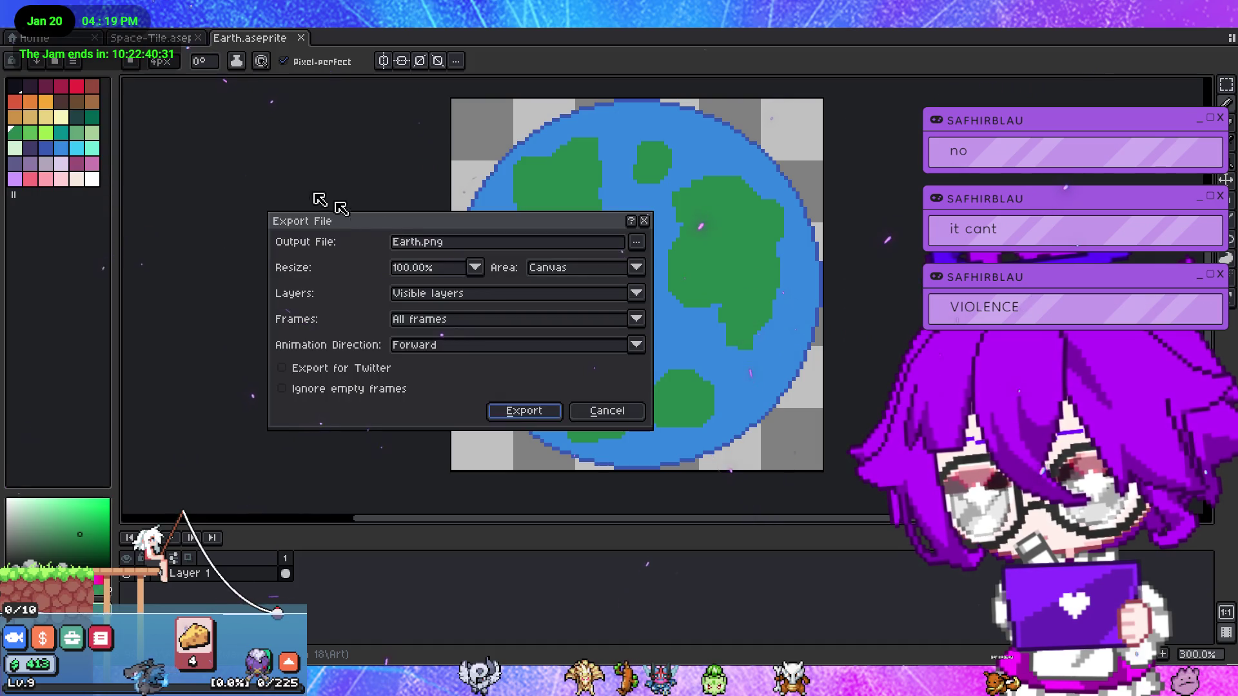
pyautogui.click(524, 411)
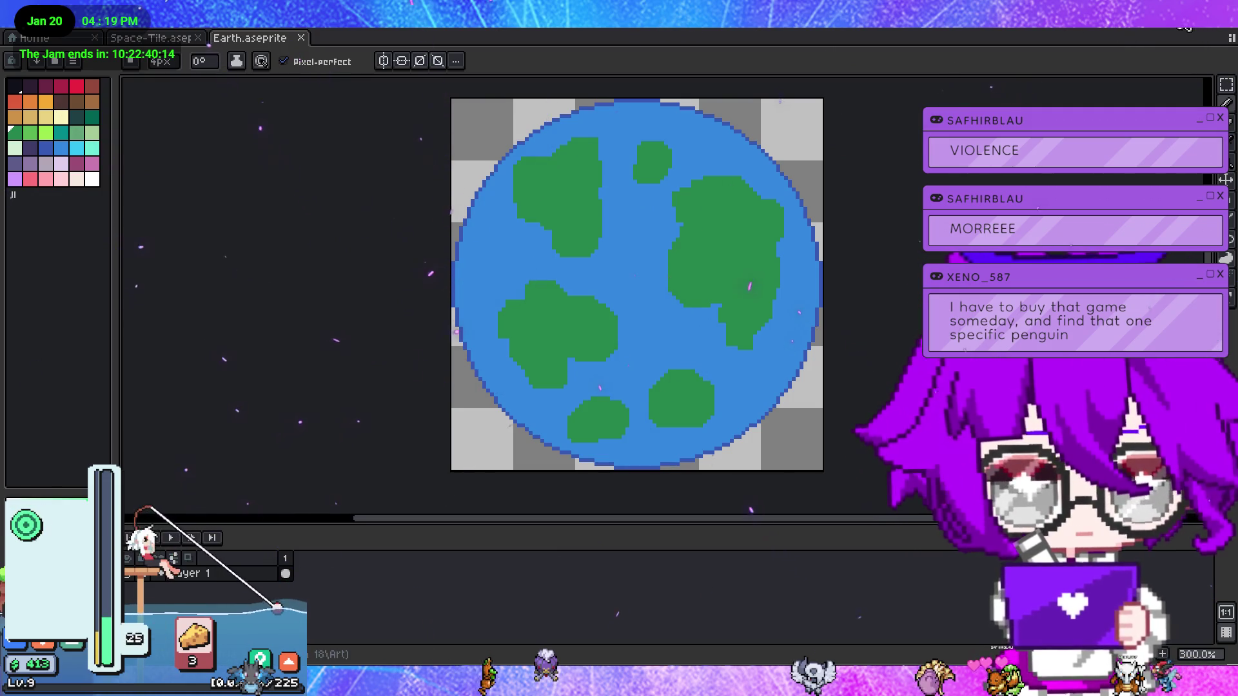
pyautogui.hotkey('alt', 'Tab')
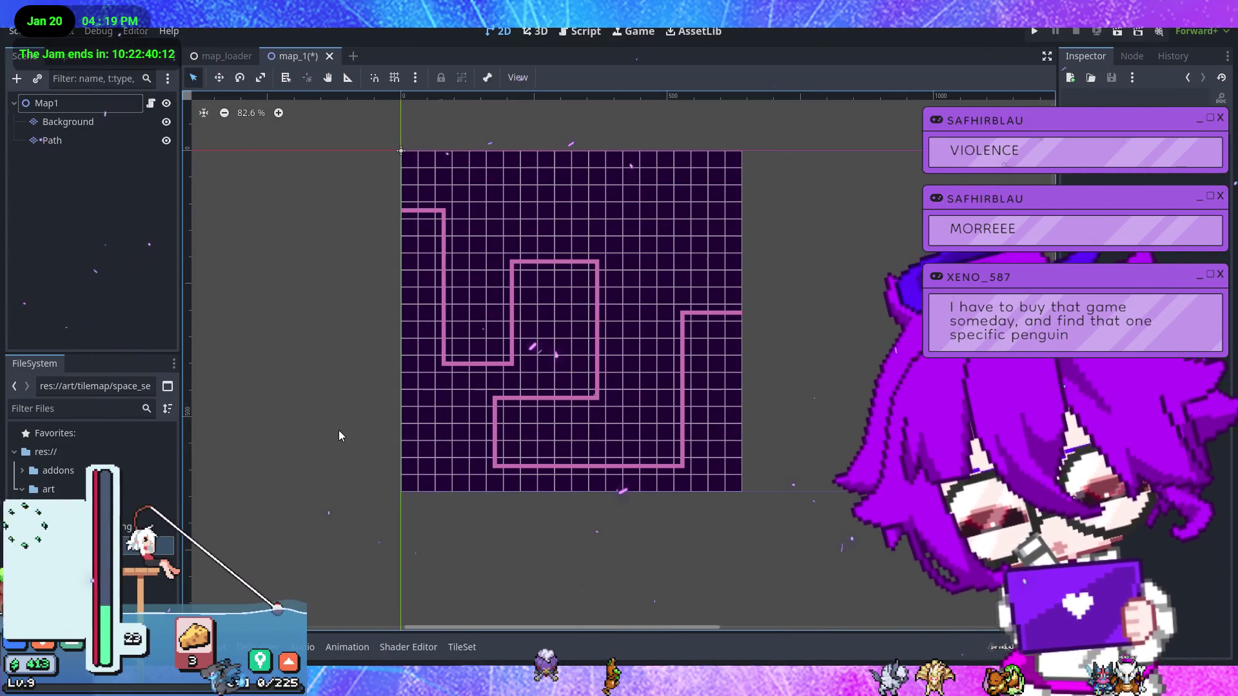
# - Create a folder named sprites inside the art folder in the FileSystem dock and open it
pyautogui.click(32, 509)
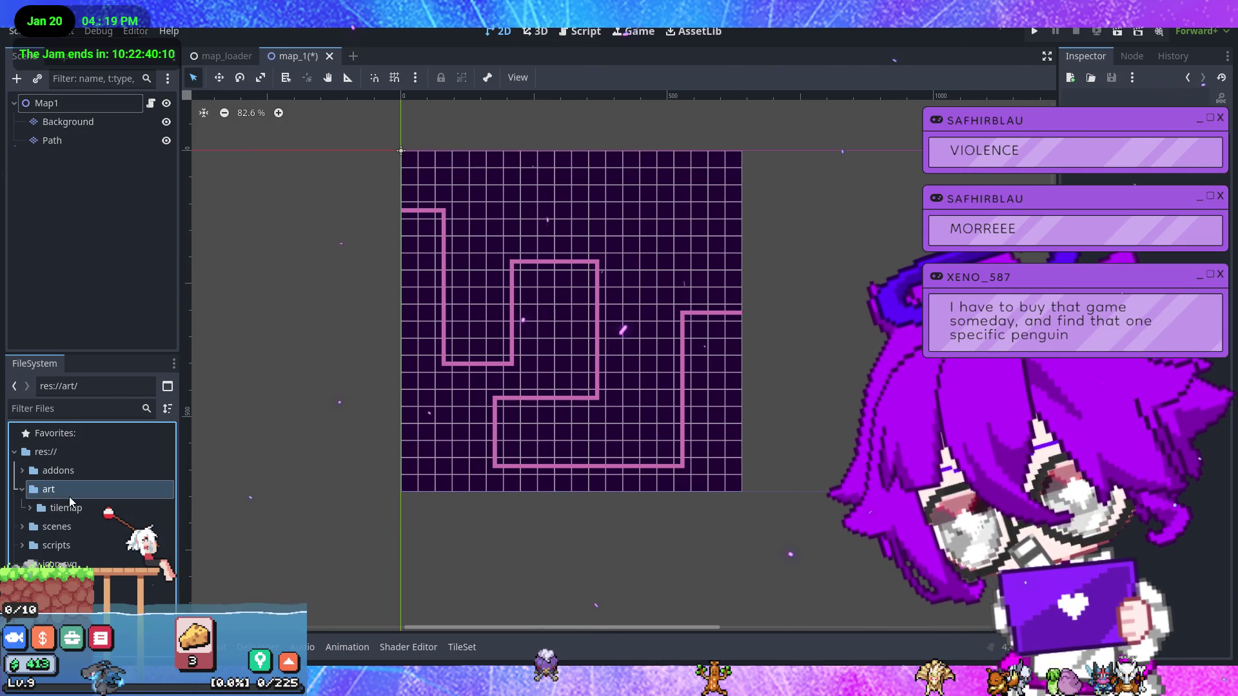
pyautogui.rightClick(70, 493)
pyautogui.moveTo(189, 400)
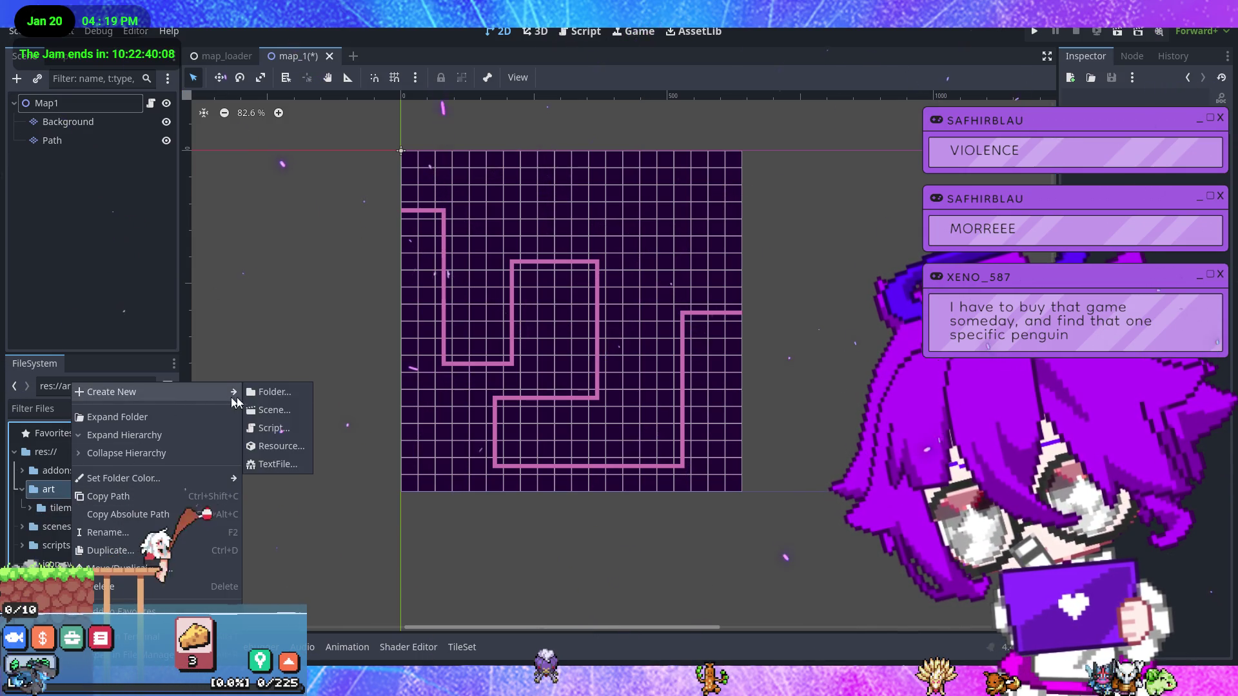
pyautogui.click(281, 396)
pyautogui.write('sprites')
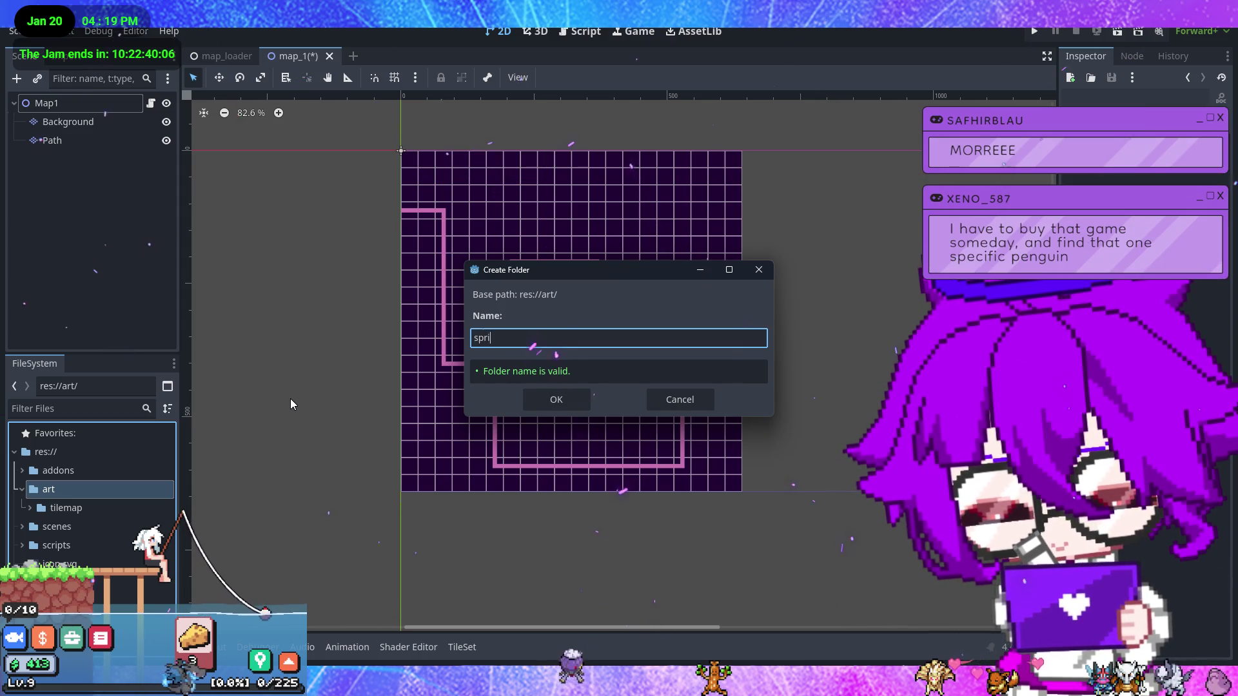
pyautogui.press('Return')
pyautogui.click(98, 509)
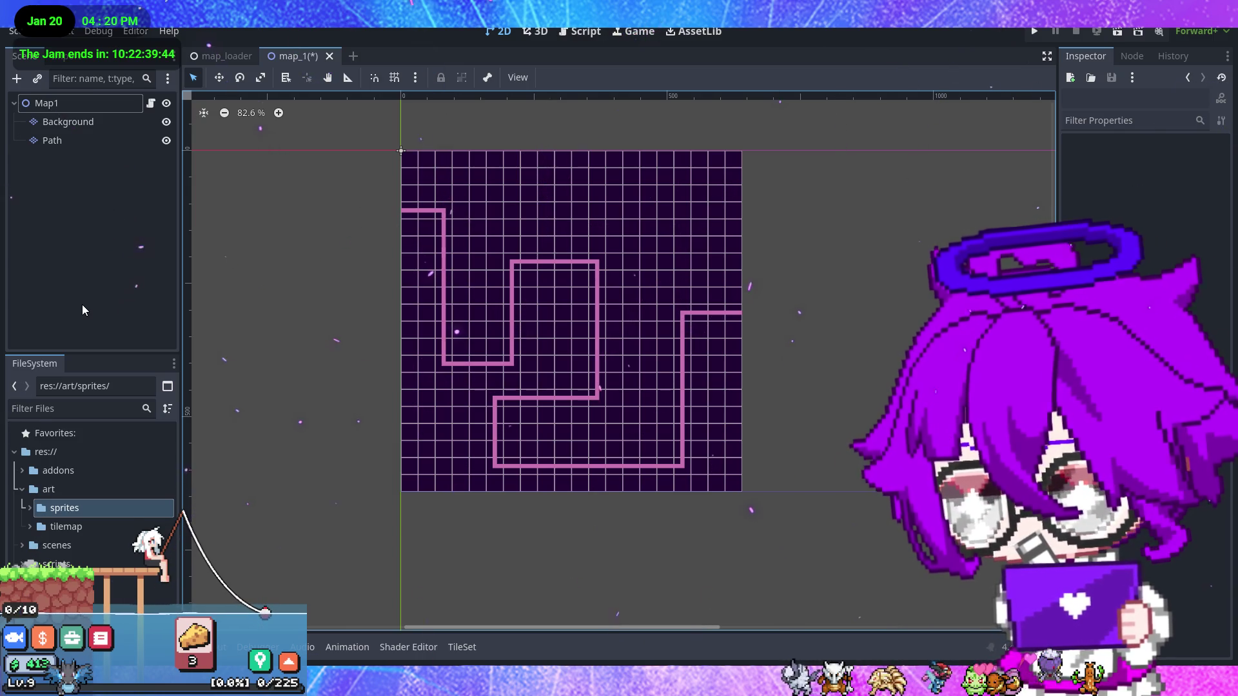
pyautogui.click(30, 509)
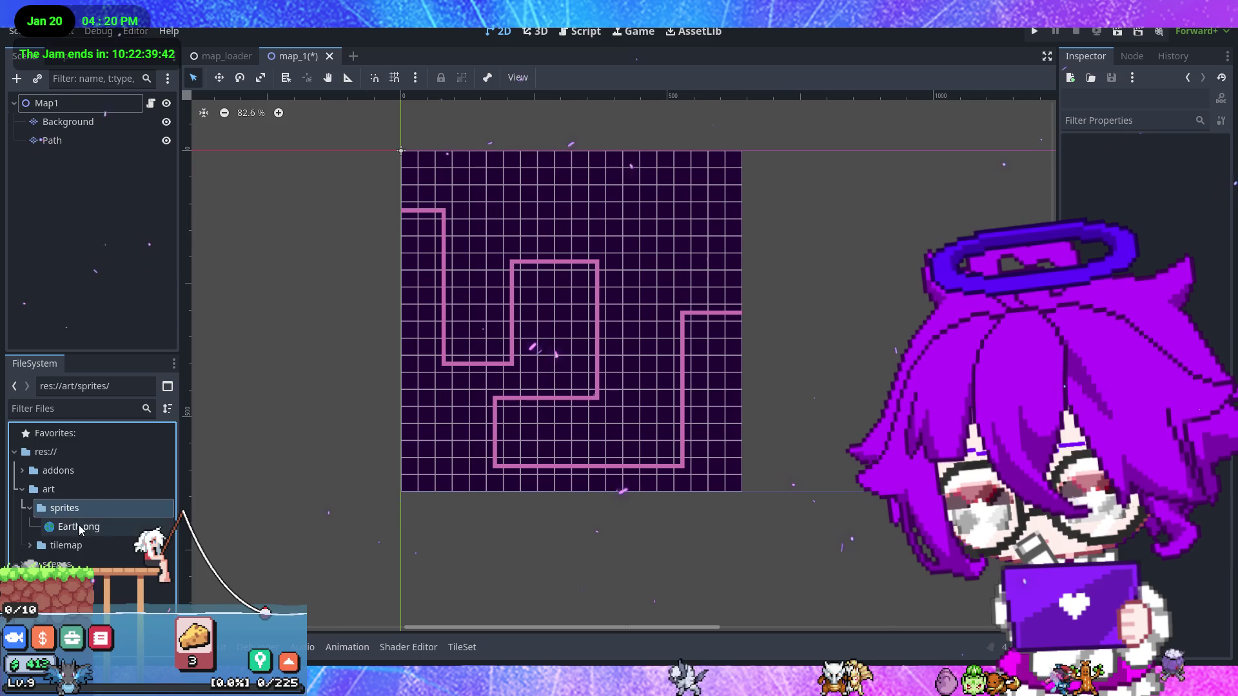
pyautogui.click(75, 527)
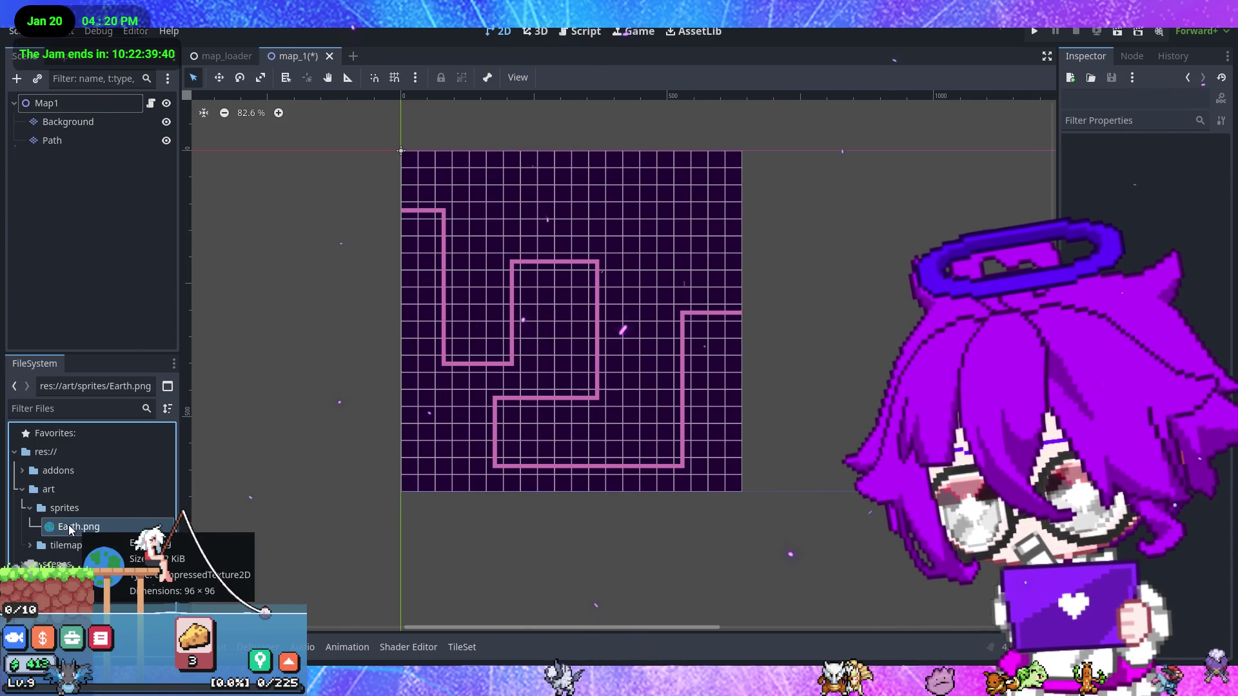
pyautogui.moveTo(72, 525)
pyautogui.mouseDown()
pyautogui.moveTo(689, 305)
pyautogui.moveTo(732, 315)
pyautogui.mouseUp()
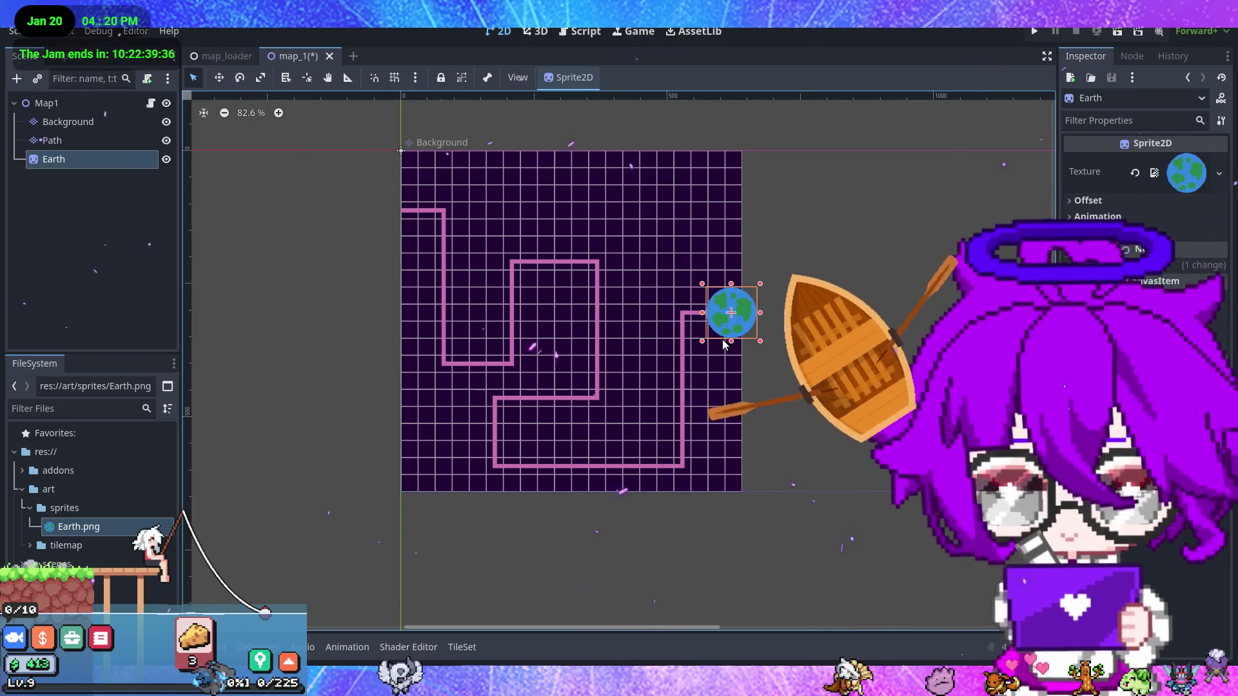
pyautogui.scroll(5, 718, 346)
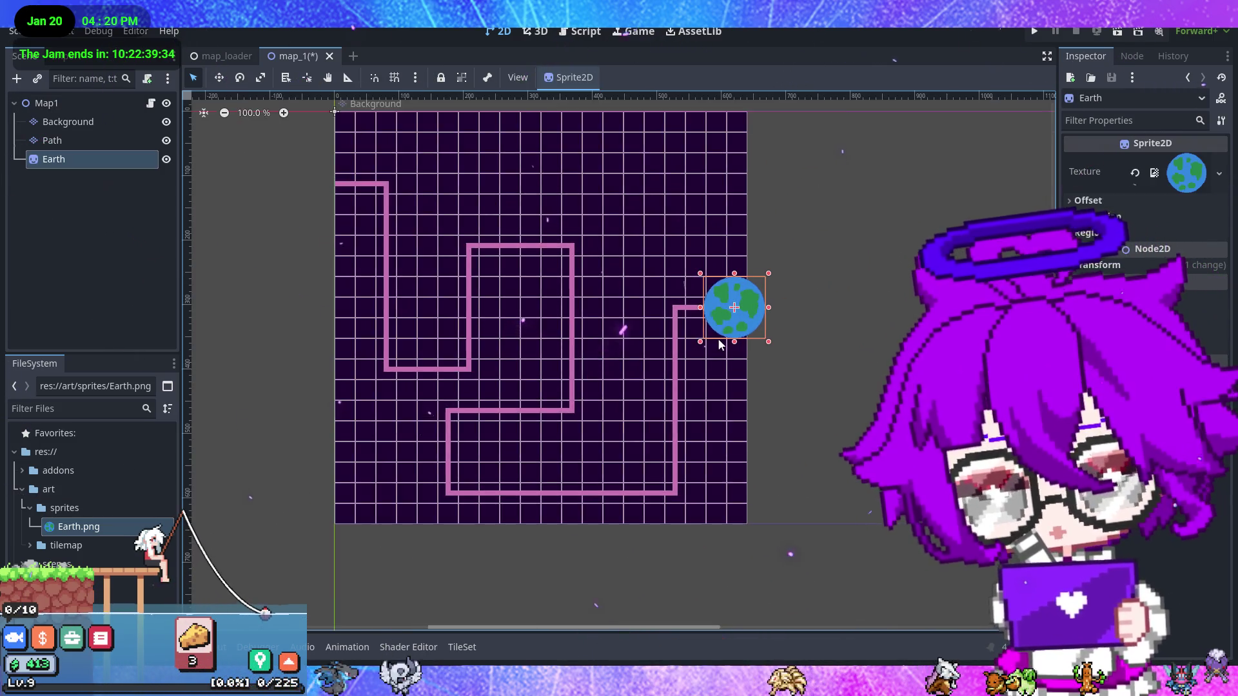
pyautogui.scroll(3, 698, 417)
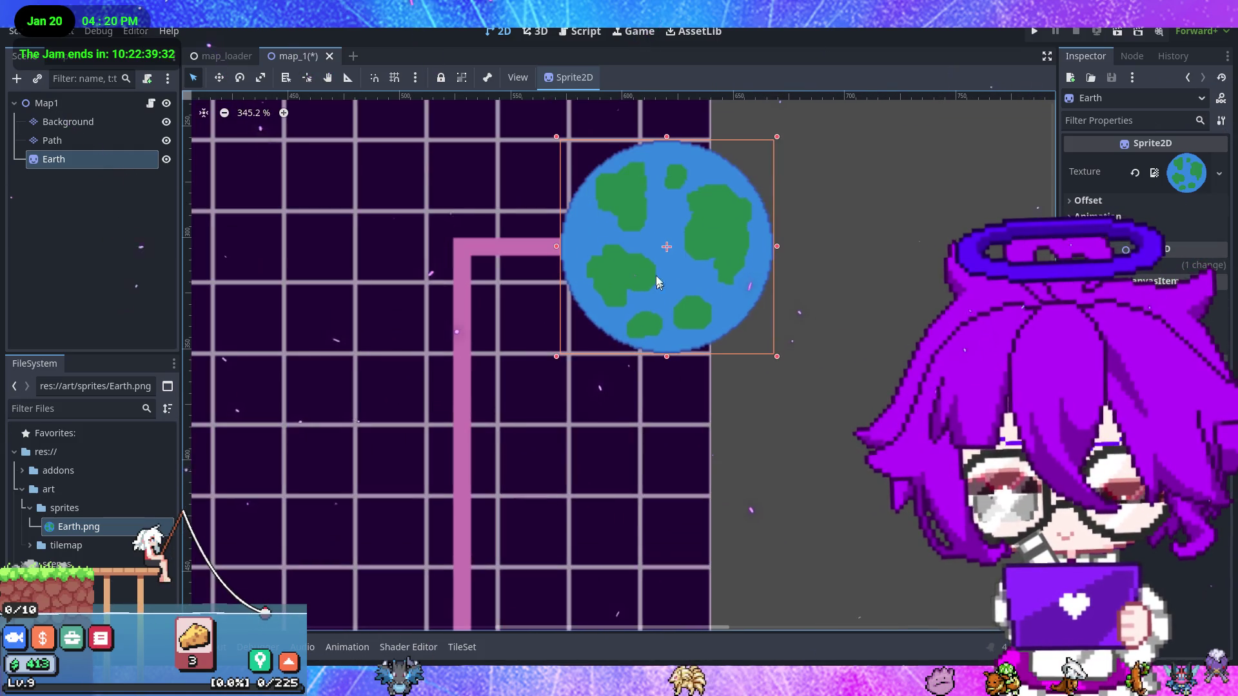
pyautogui.moveTo(653, 271); pyautogui.dragTo(683, 273)
pyautogui.hotkey('ctrl', 'z')
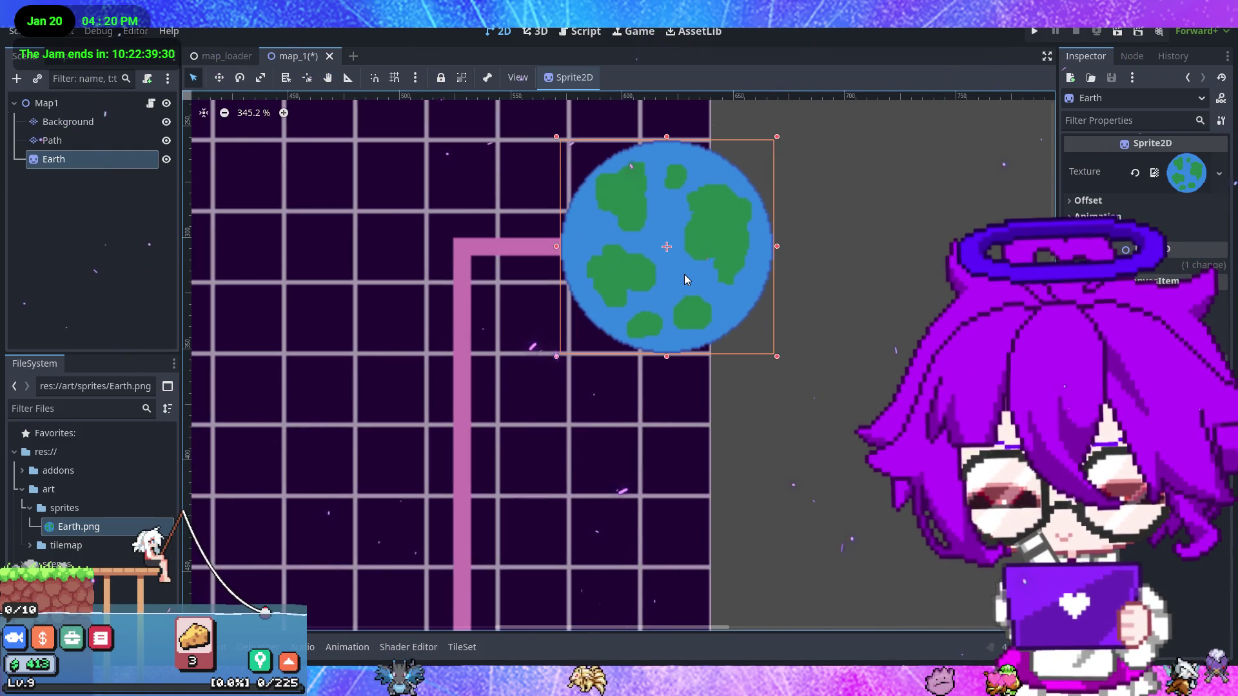
pyautogui.hotkey('ctrl', 'z')
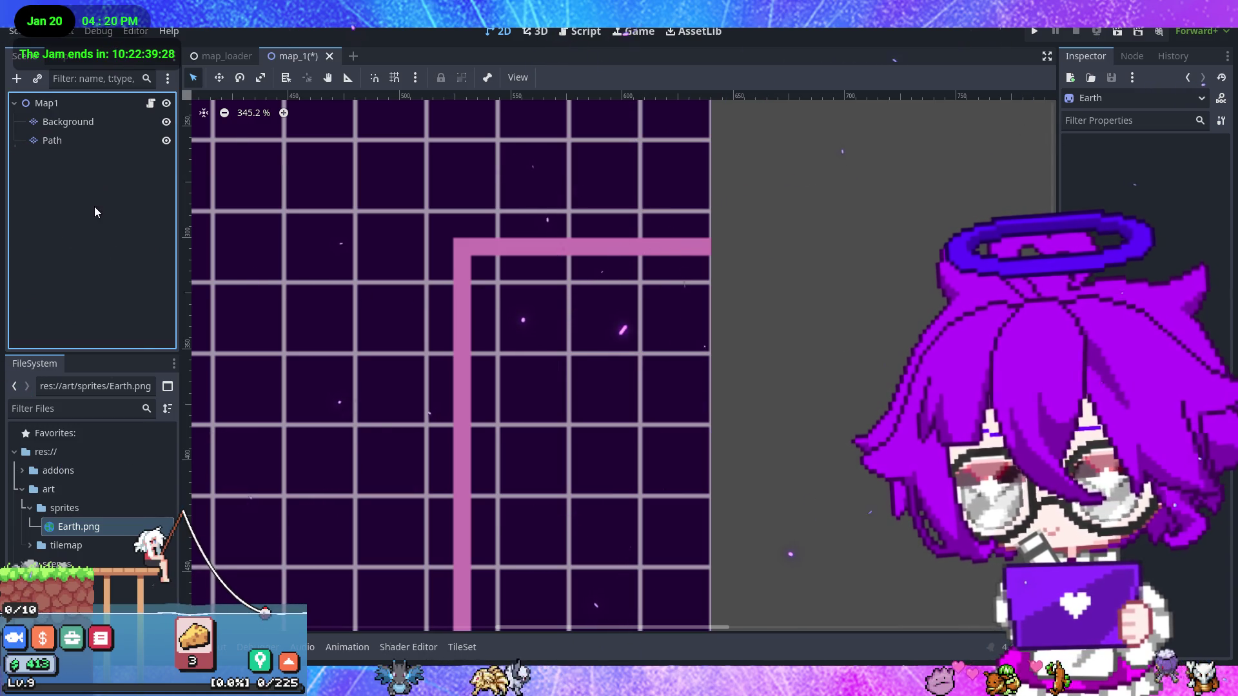
pyautogui.click(29, 508)
pyautogui.press('Left')
pyautogui.press('Left')
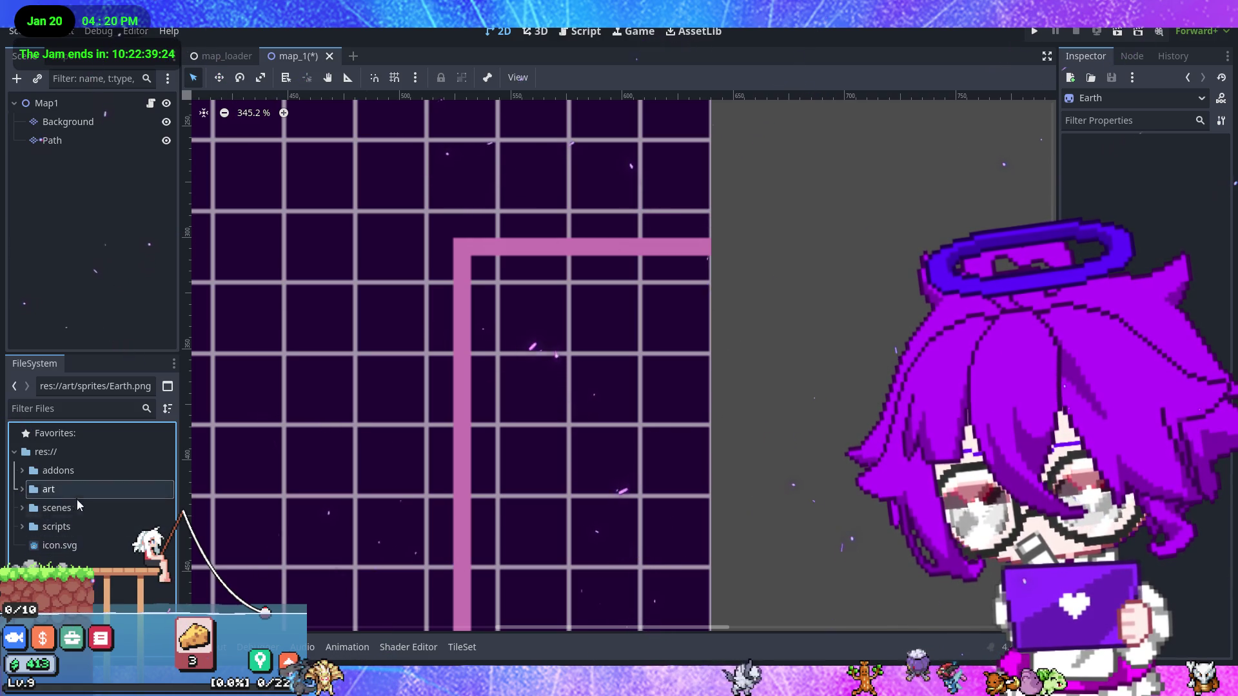
# - Create a sprites folder inside the scenes folder
pyautogui.click(22, 509)
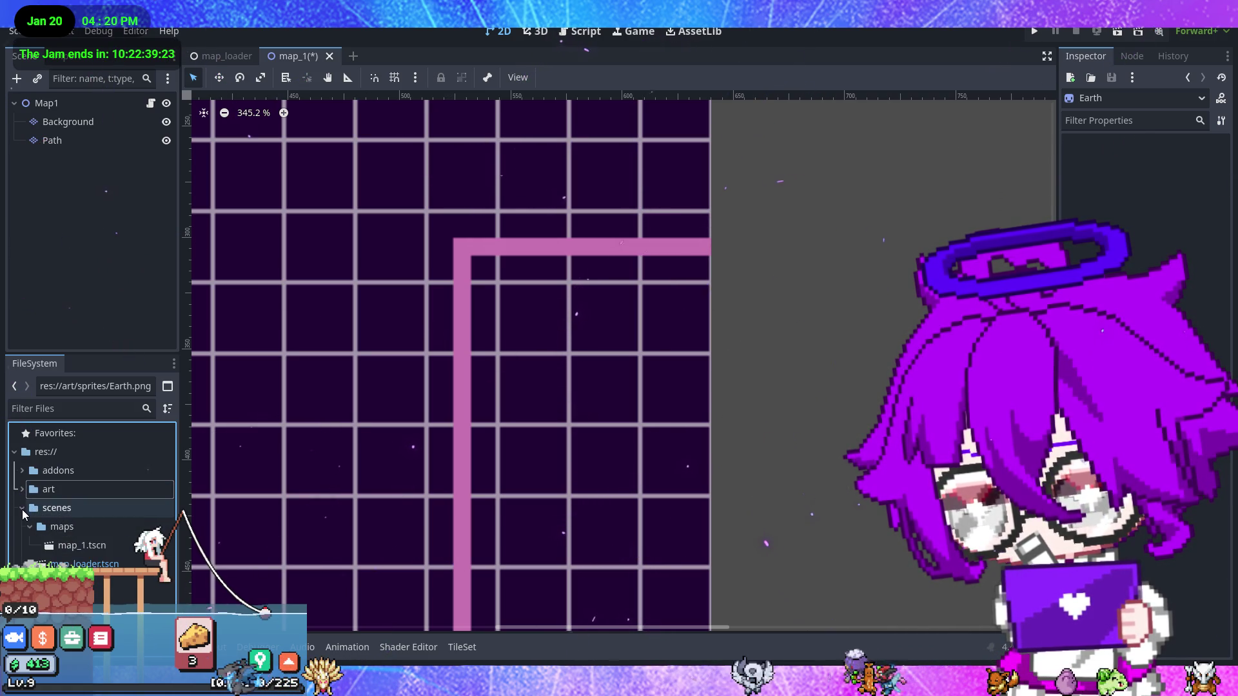
pyautogui.rightClick(76, 515)
pyautogui.moveTo(222, 396)
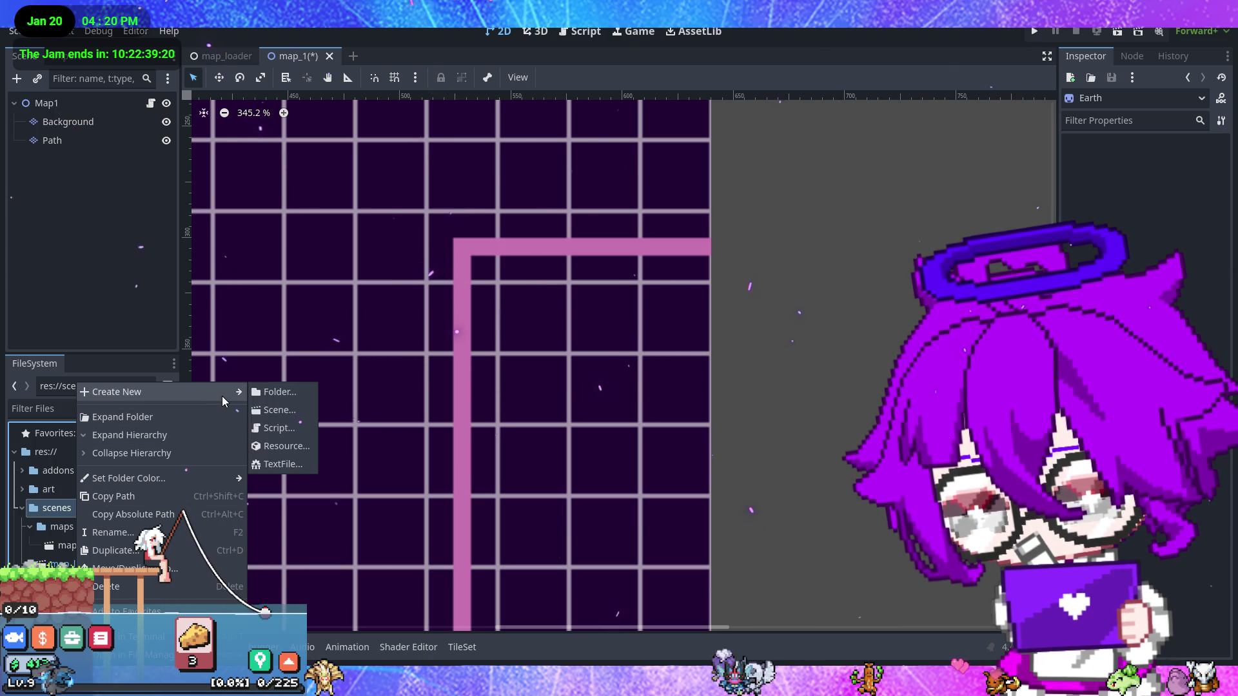
pyautogui.click(271, 392)
pyautogui.write('sprites')
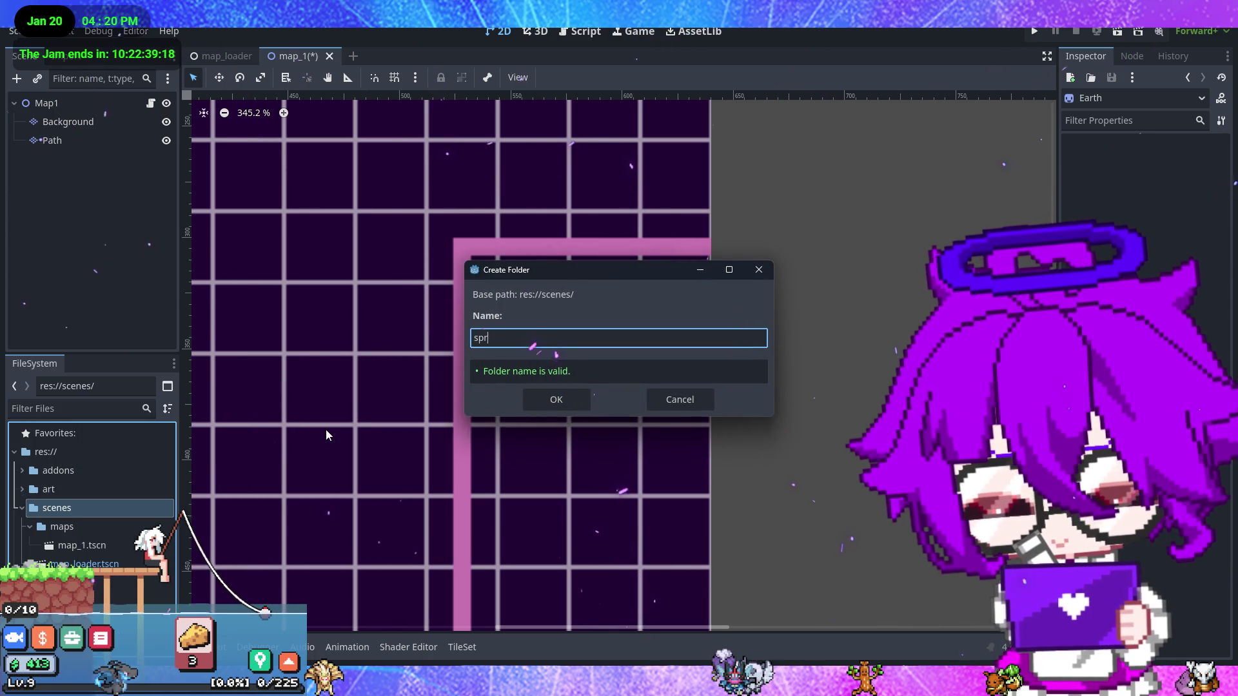
pyautogui.press('Return')
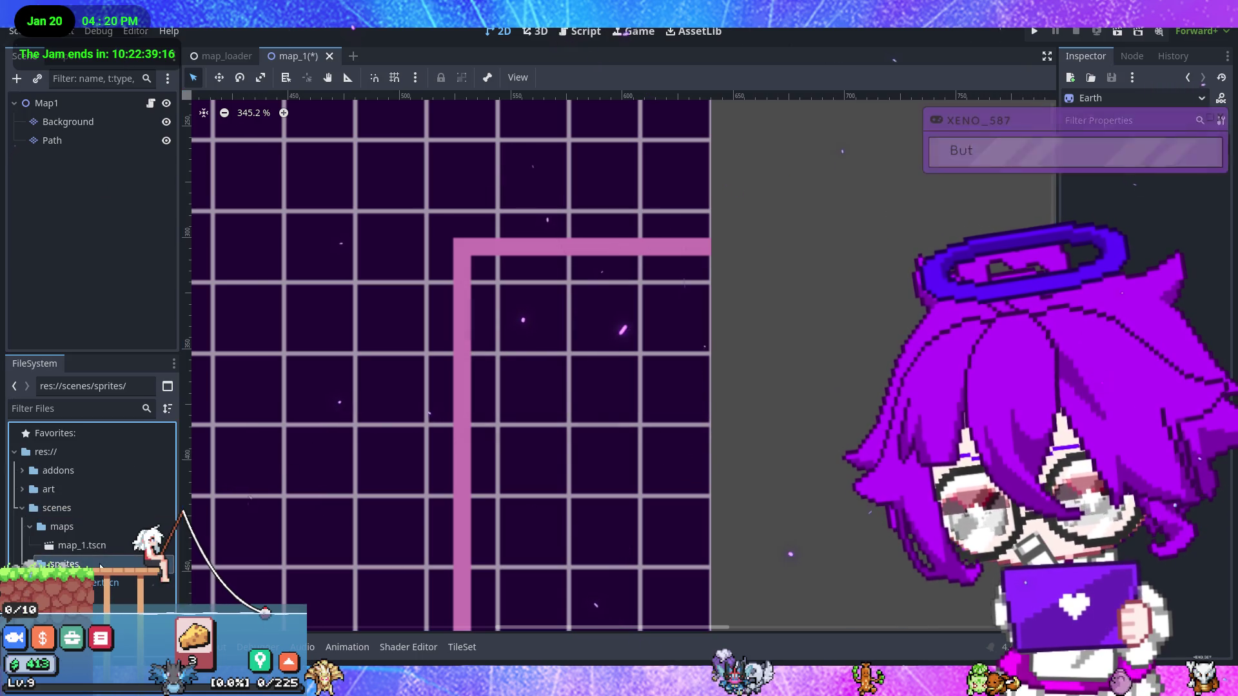
# - Create a new scene named earth inside scenes/sprites
pyautogui.rightClick(100, 565)
pyautogui.moveTo(238, 396)
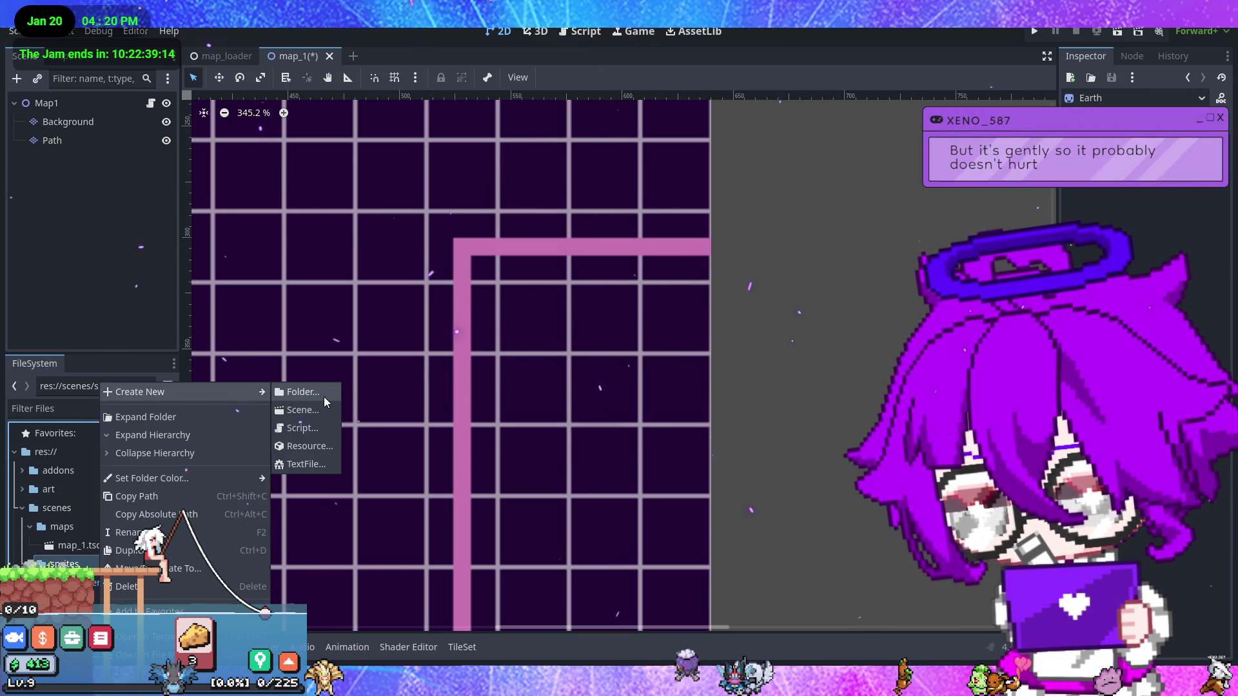
pyautogui.click(321, 410)
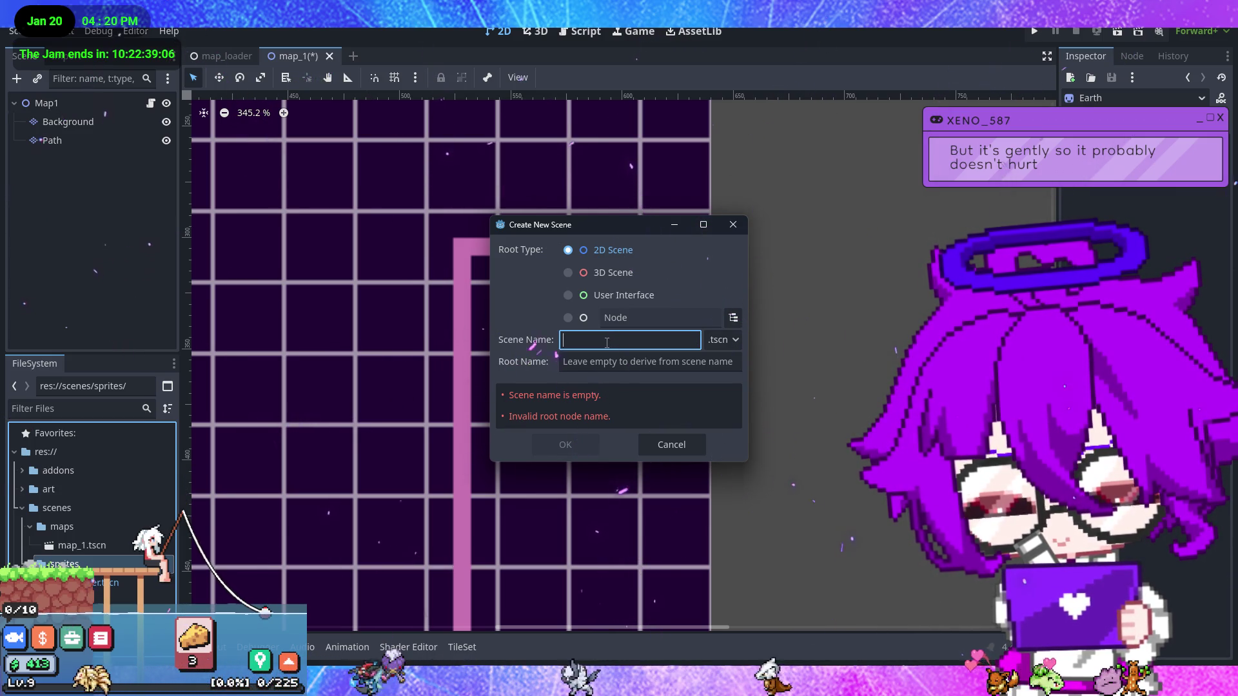
pyautogui.write('ear')
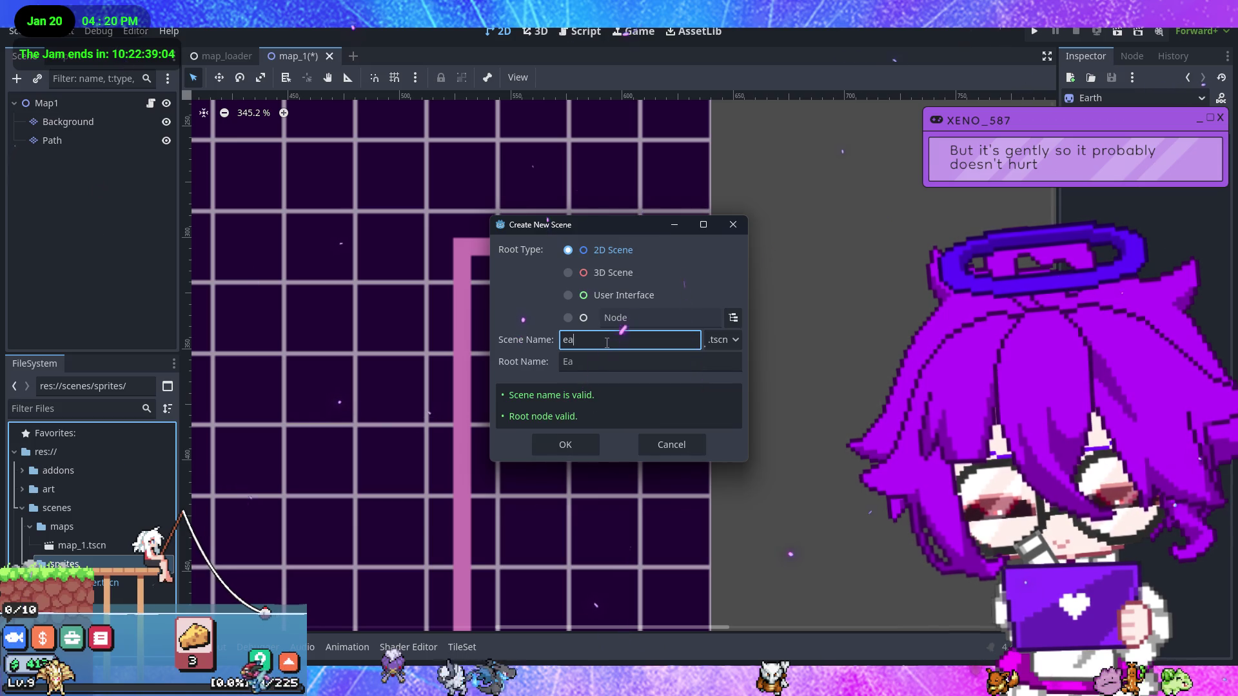
pyautogui.write('th')
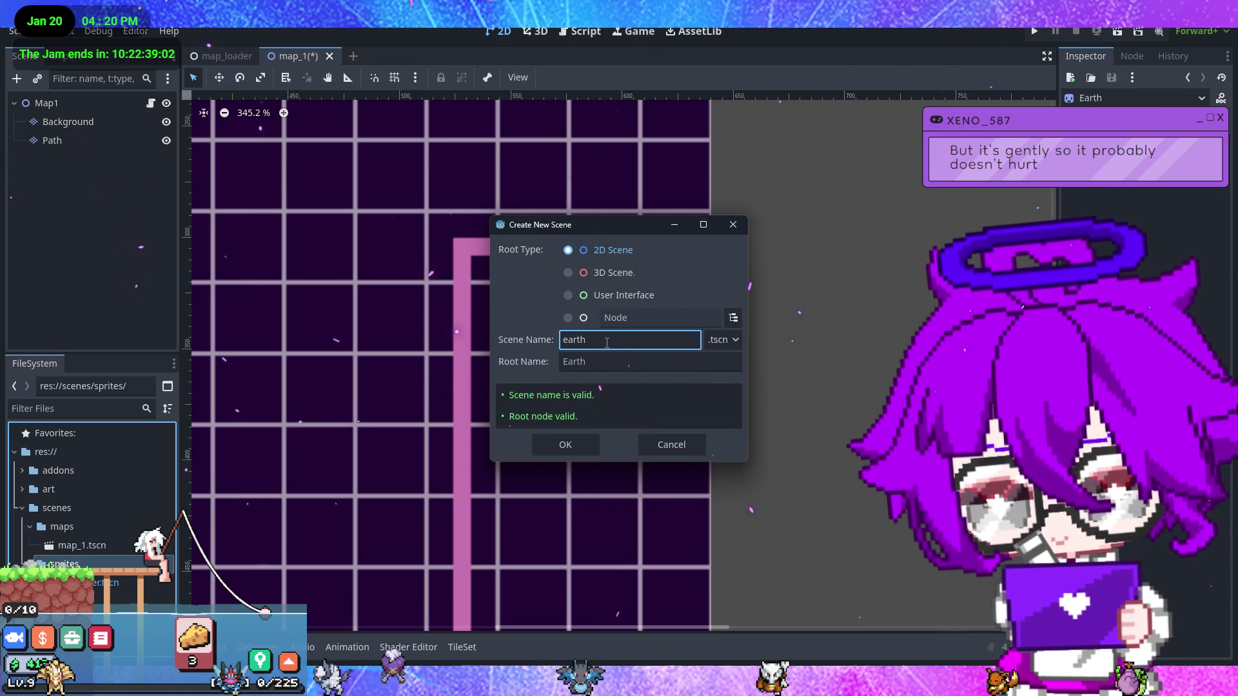
pyautogui.press('Return')
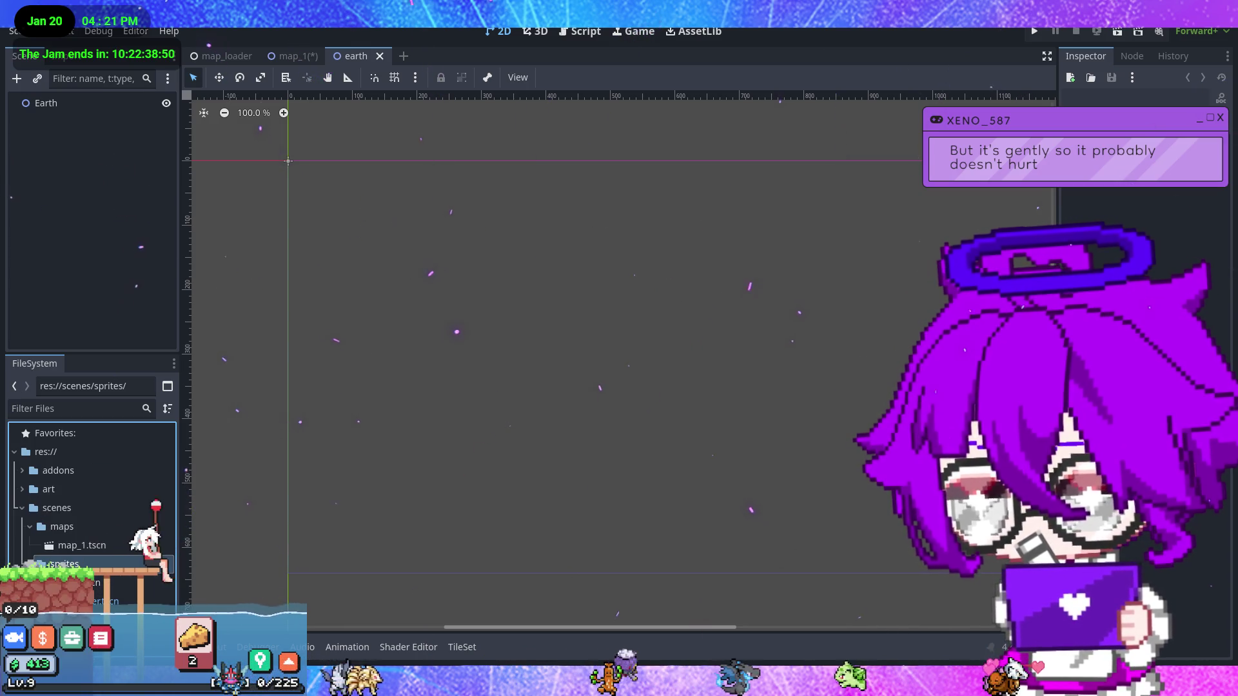
# - Locate the scripts folder in the FileSystem dock, then cancel a standalone new script
pyautogui.scroll(-2, 90, 503)
pyautogui.scroll(-2, 91, 491)
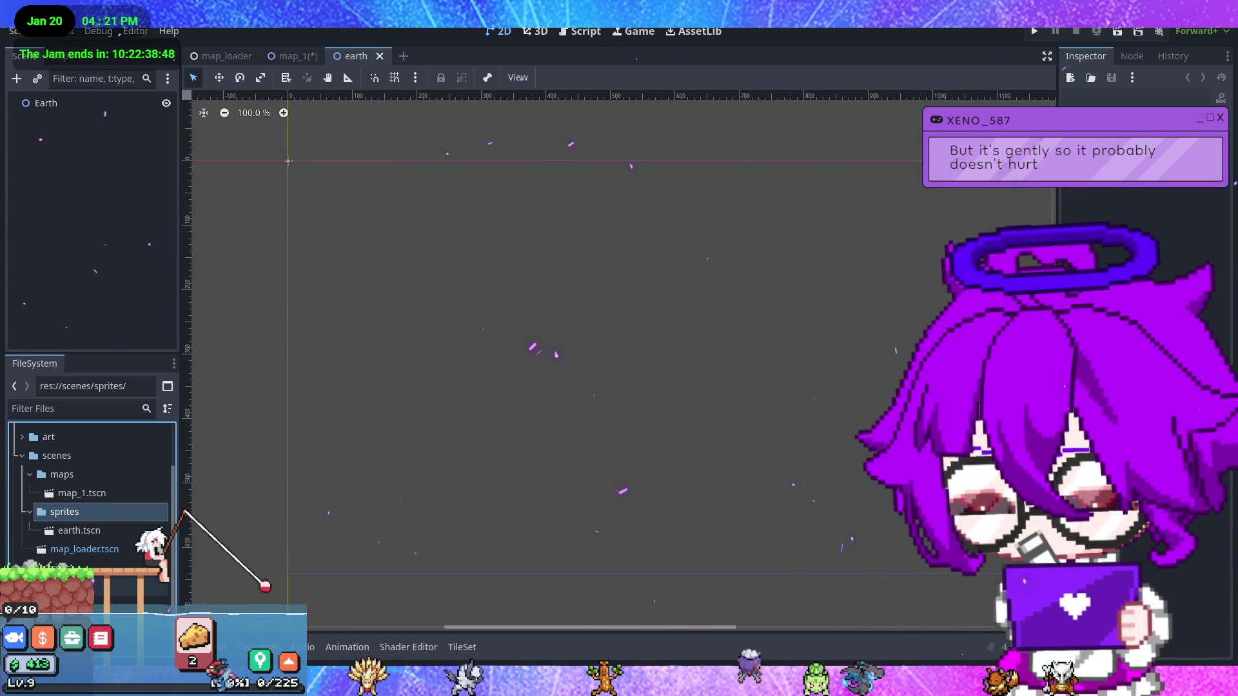
pyautogui.scroll(1, 90, 490)
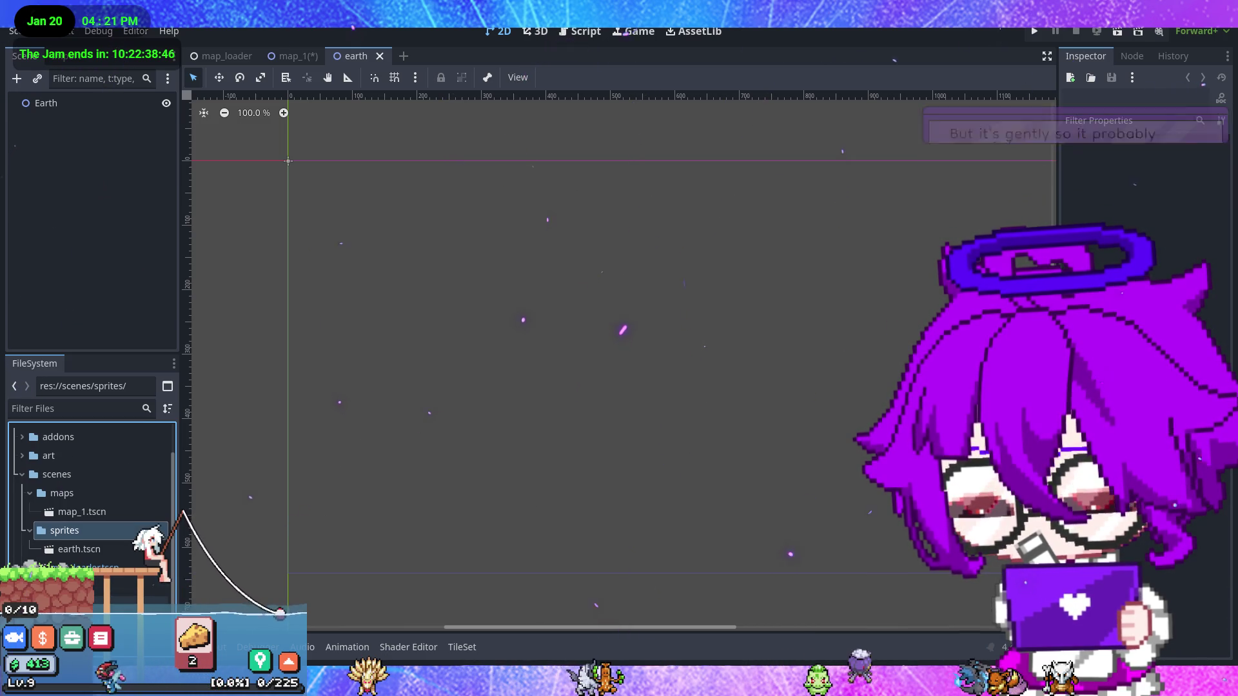
pyautogui.scroll(-1, 91, 490)
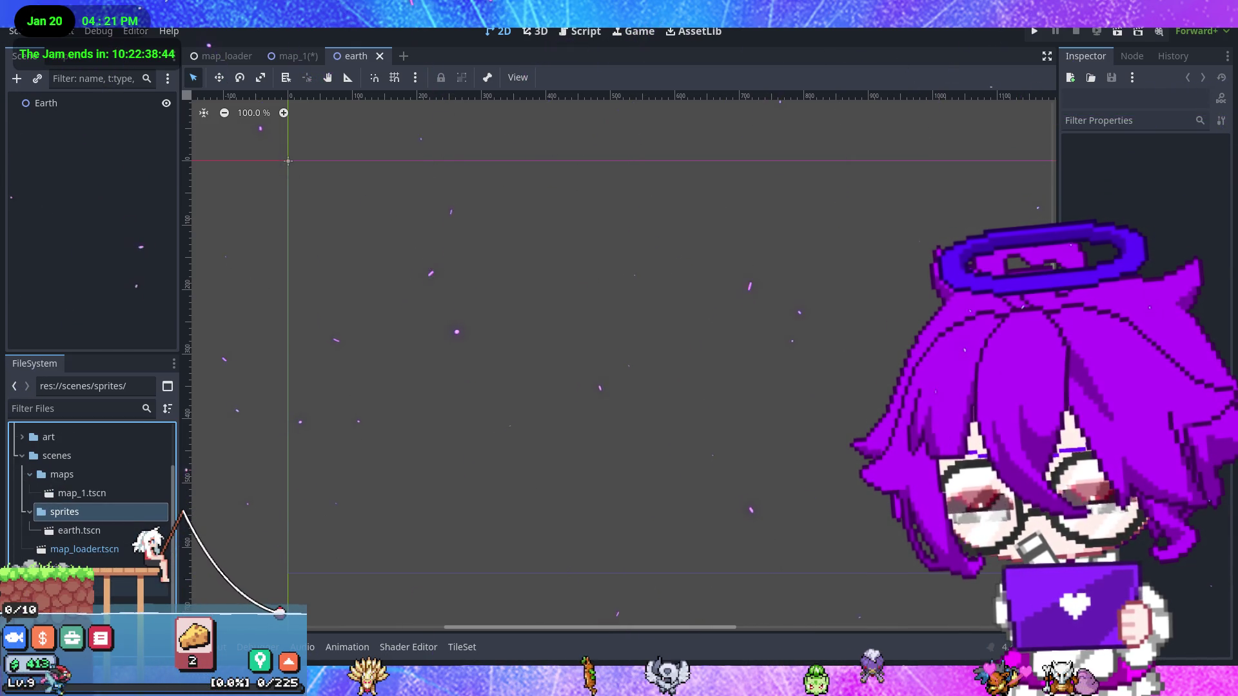
pyautogui.scroll(1, 90, 494)
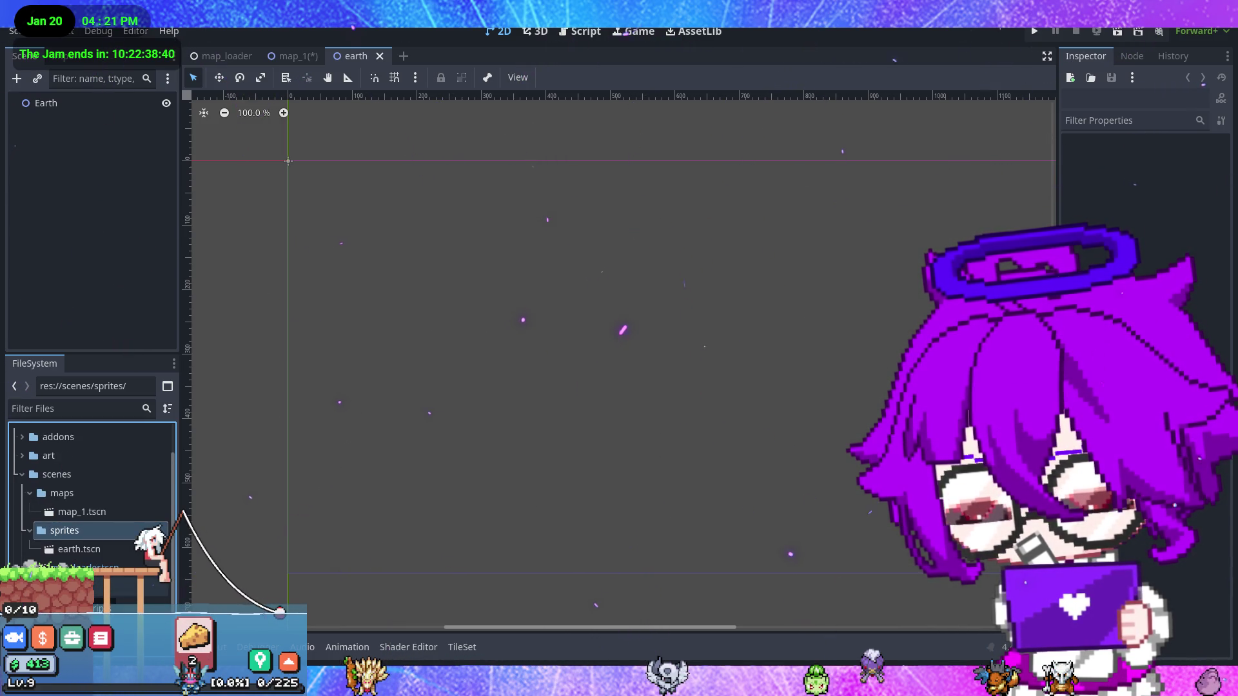
pyautogui.rightClick(83, 607)
pyautogui.moveTo(233, 392)
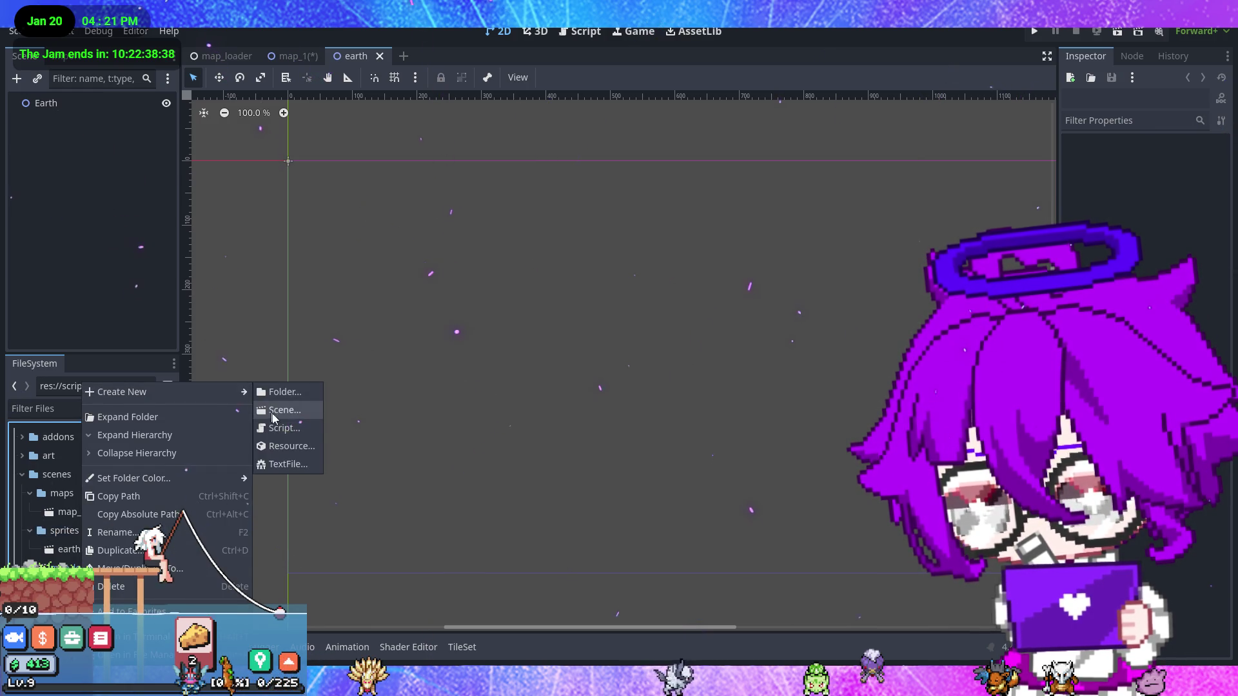
pyautogui.click(277, 428)
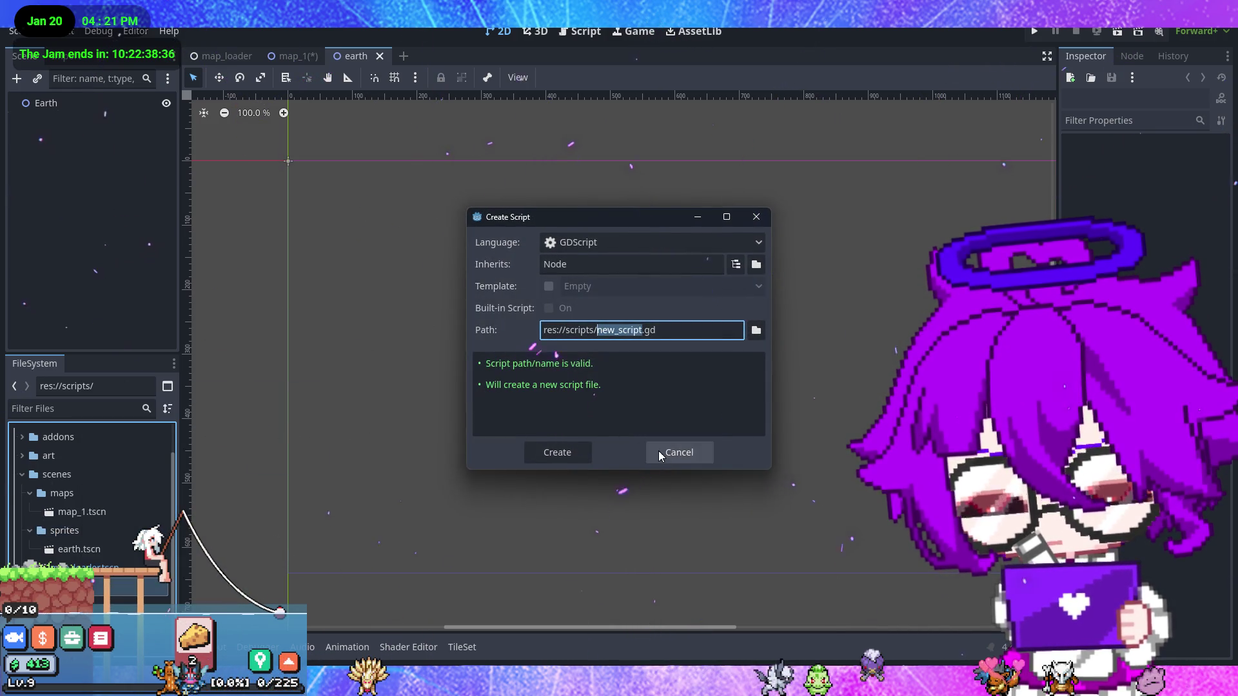
pyautogui.click(756, 219)
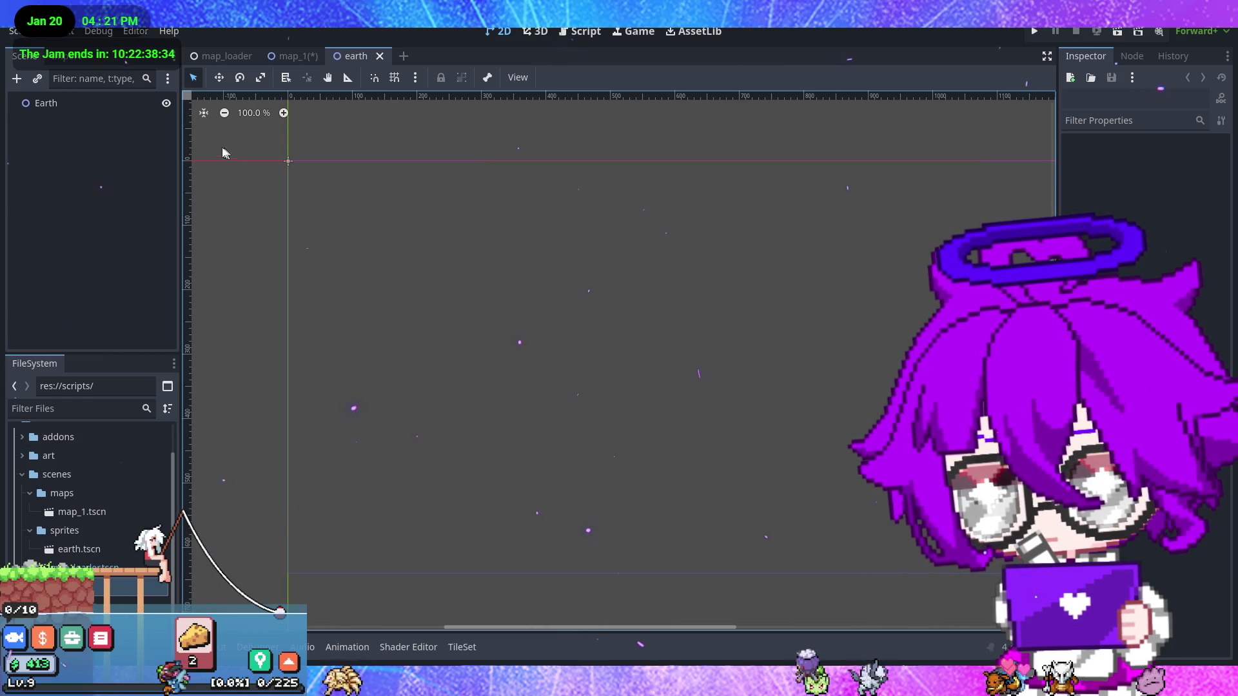
# - Attach a new earth.gd script saved in res://scripts to the Earth root node
pyautogui.click(119, 108)
pyautogui.click(147, 78)
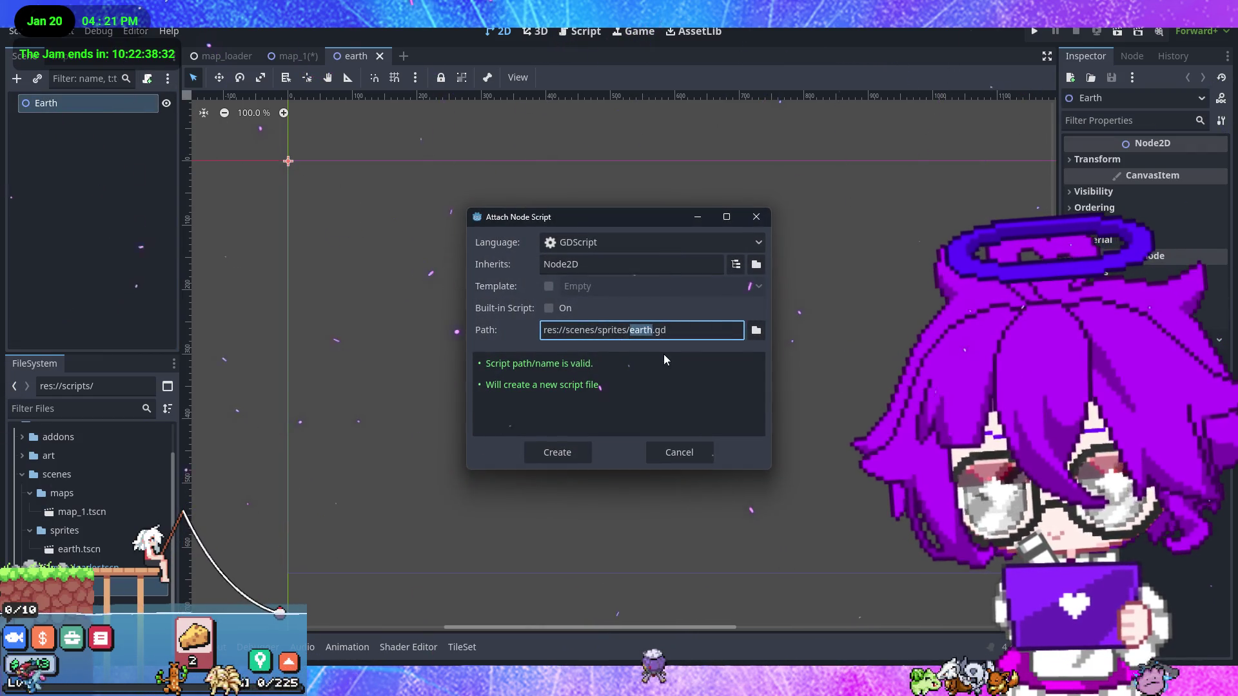
pyautogui.click(756, 330)
pyautogui.click(326, 138)
pyautogui.click(326, 138)
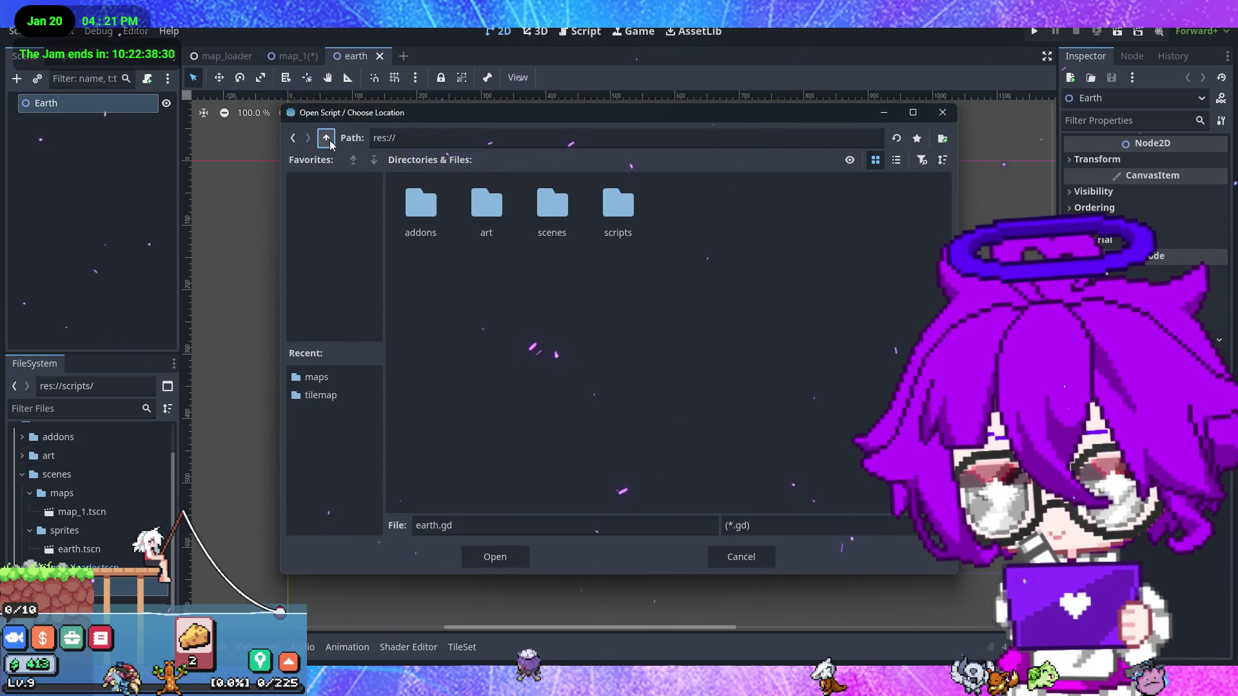
pyautogui.doubleClick(609, 228)
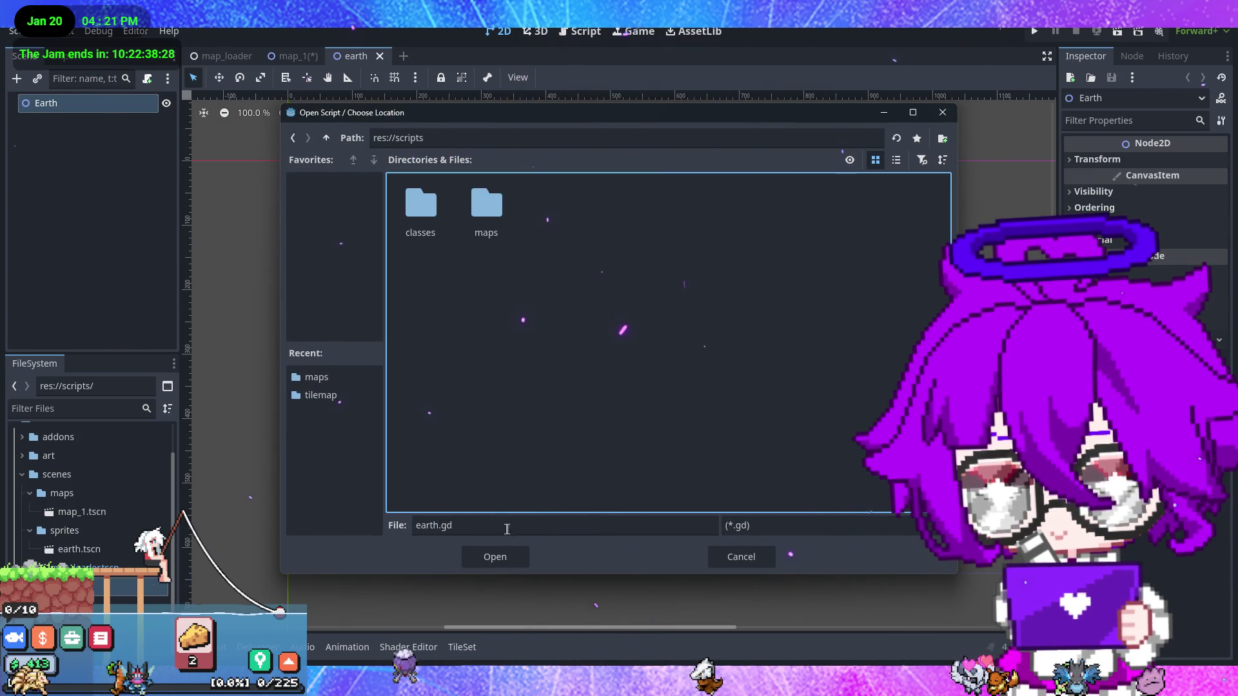
pyautogui.click(513, 558)
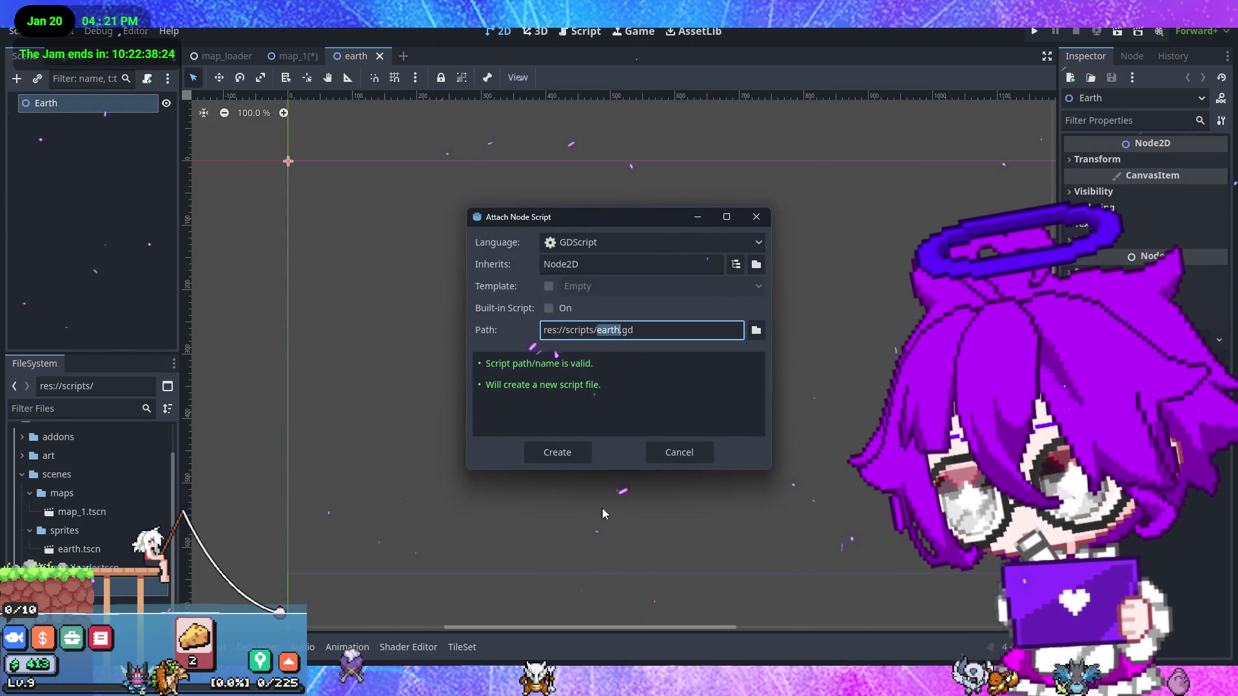
pyautogui.click(569, 456)
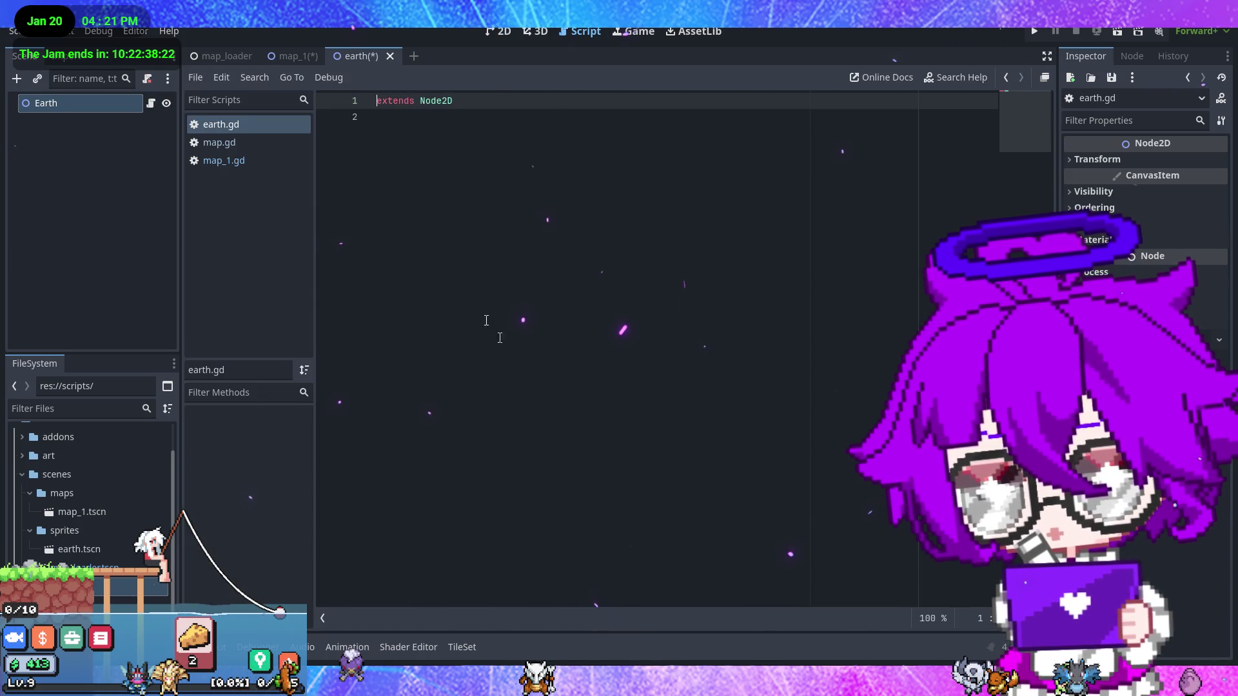
pyautogui.click(450, 118)
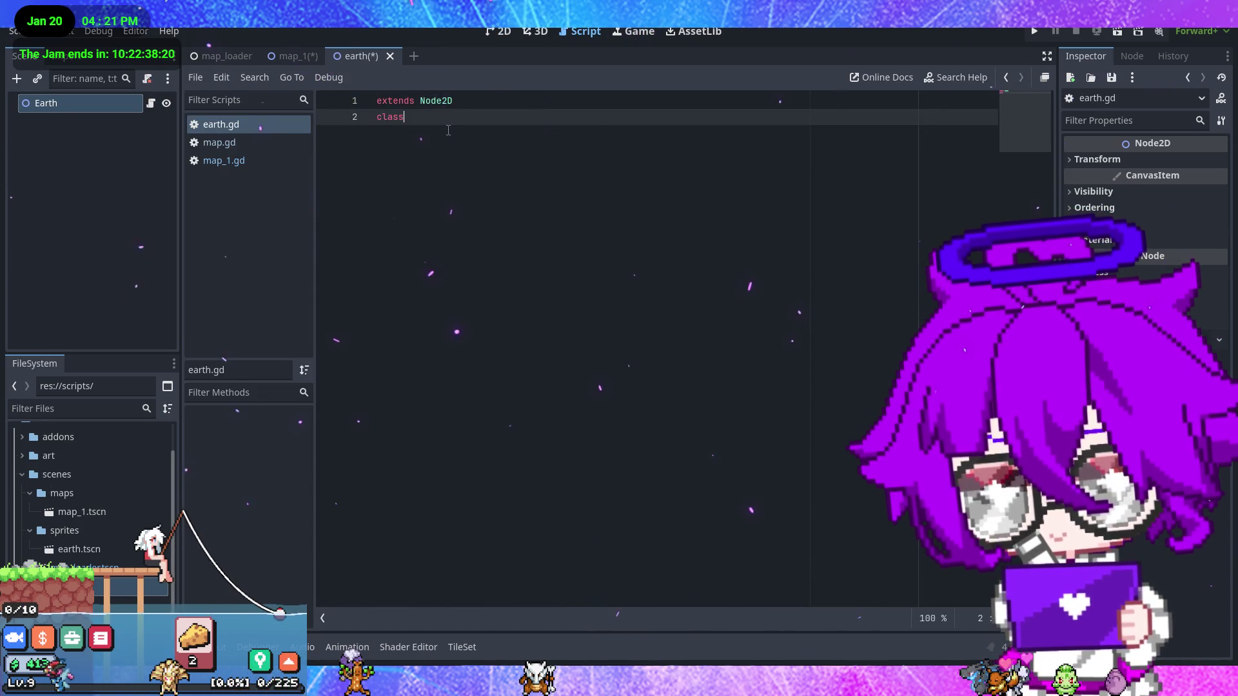
pyautogui.write('name Ear')
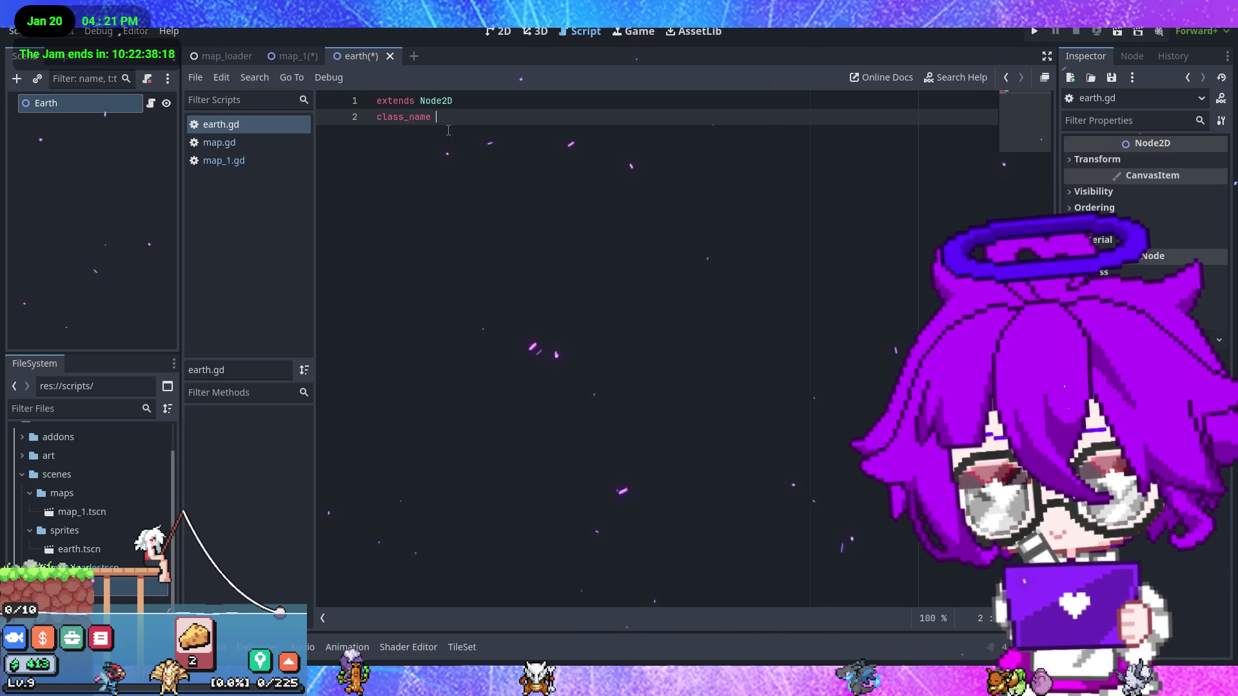
pyautogui.write('th')
pyautogui.press('Return')
pyautogui.press('Return')
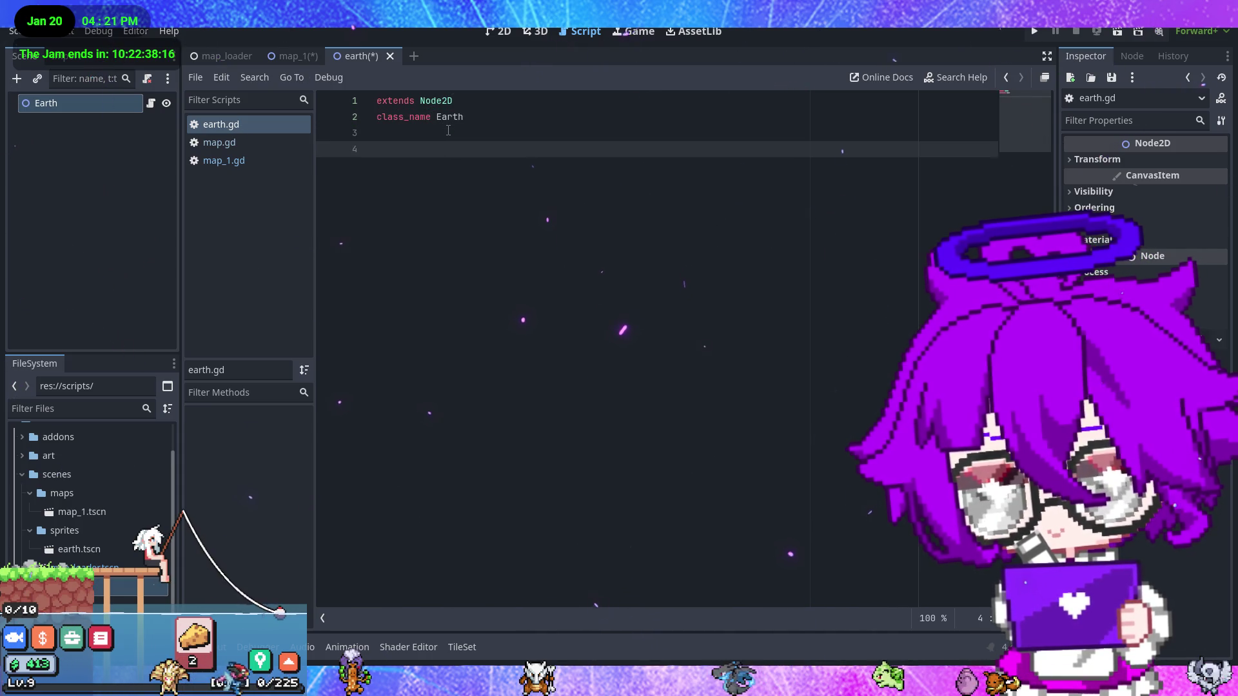
pyautogui.write('@export var heat')
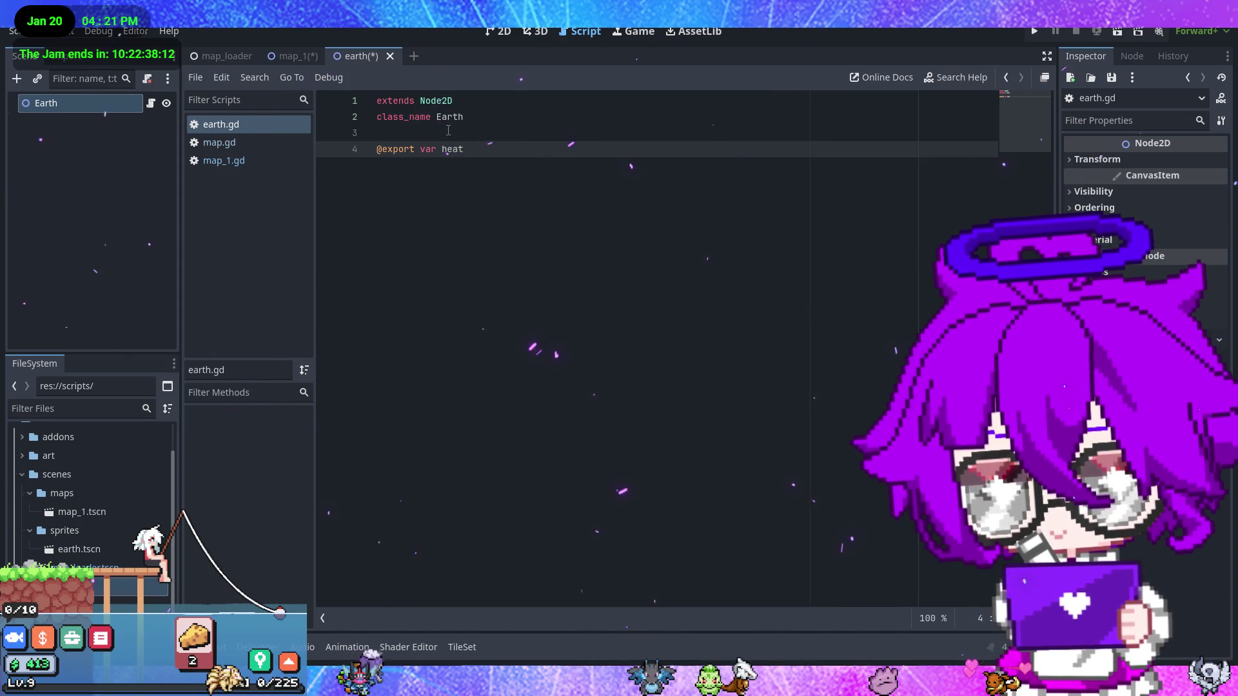
pyautogui.press('BackSpace')
pyautogui.write('lth: int')
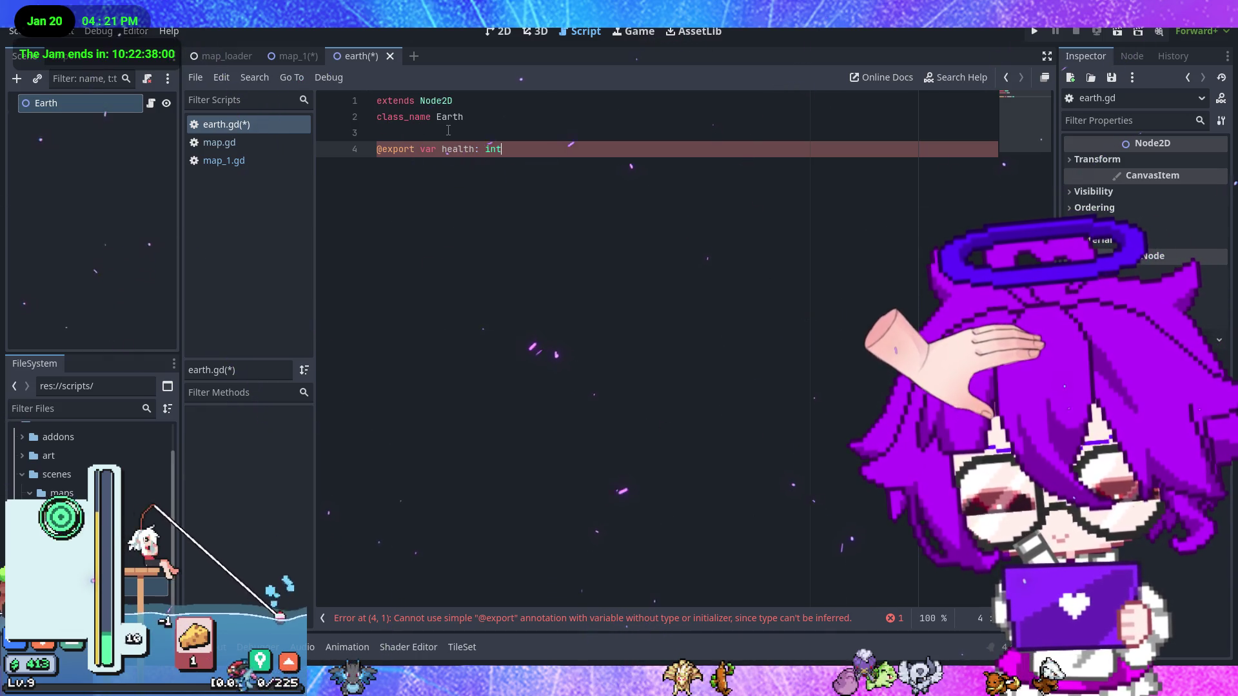
pyautogui.hotkey('ctrl', 'space')
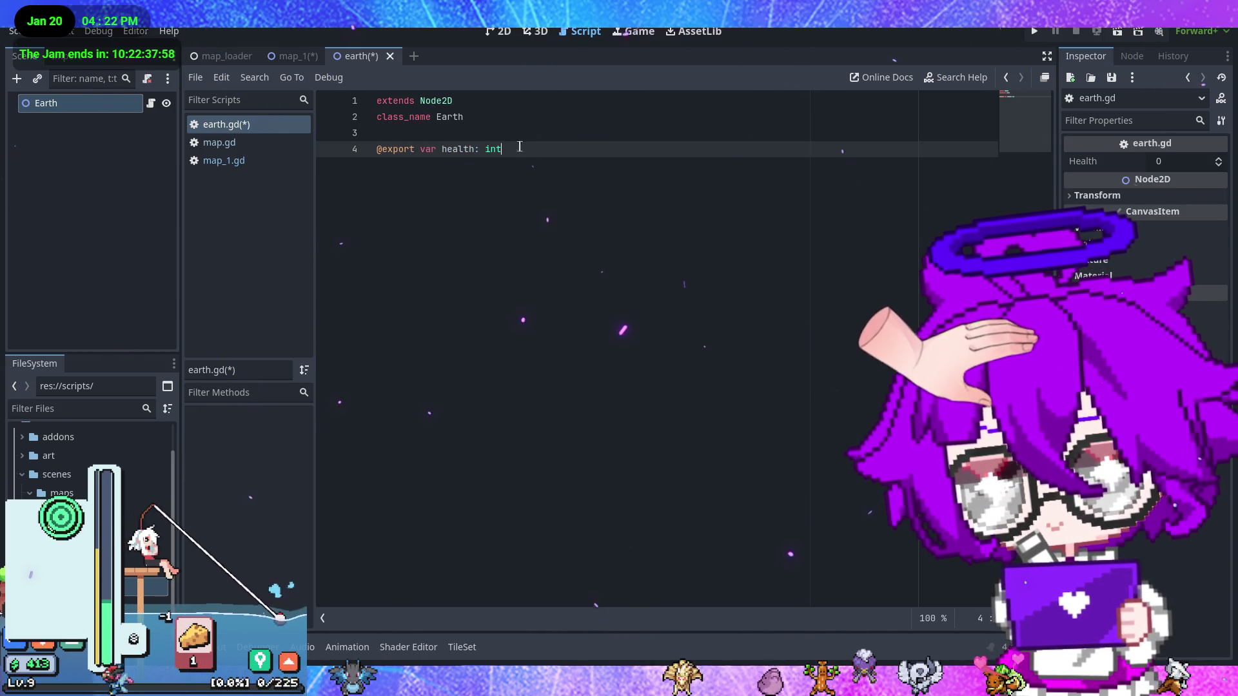
pyautogui.press('Escape')
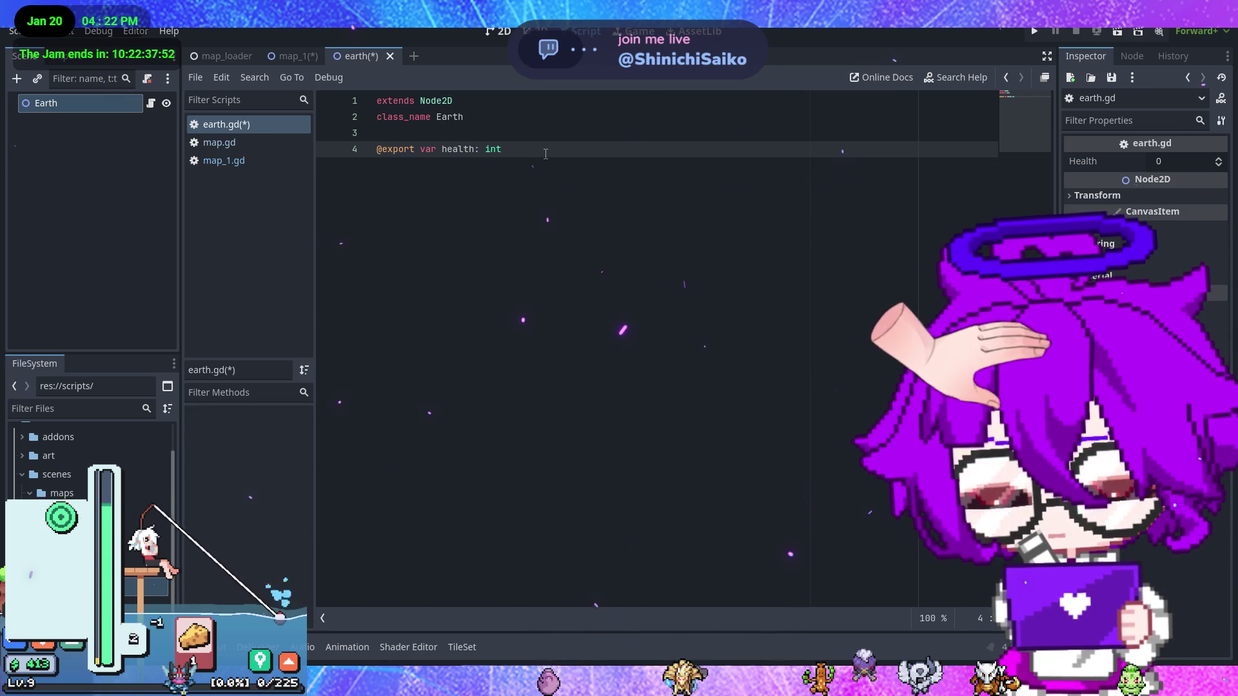
pyautogui.press('Return')
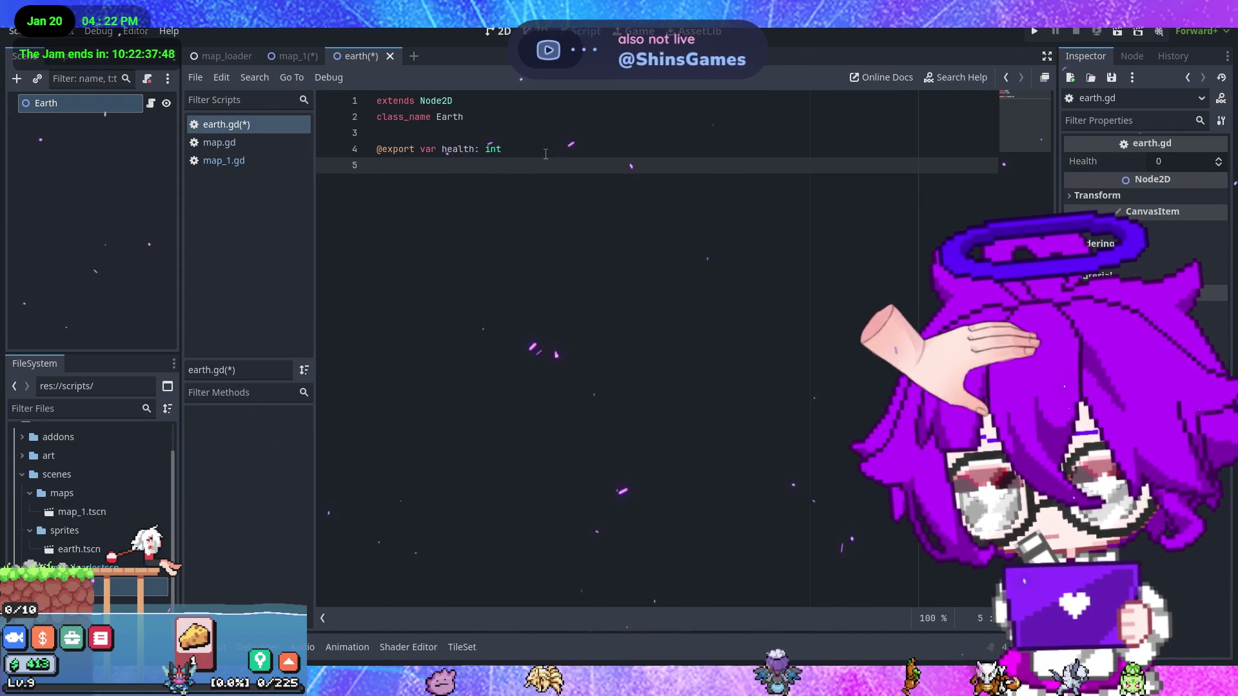
pyautogui.hotkey('ctrl', 's')
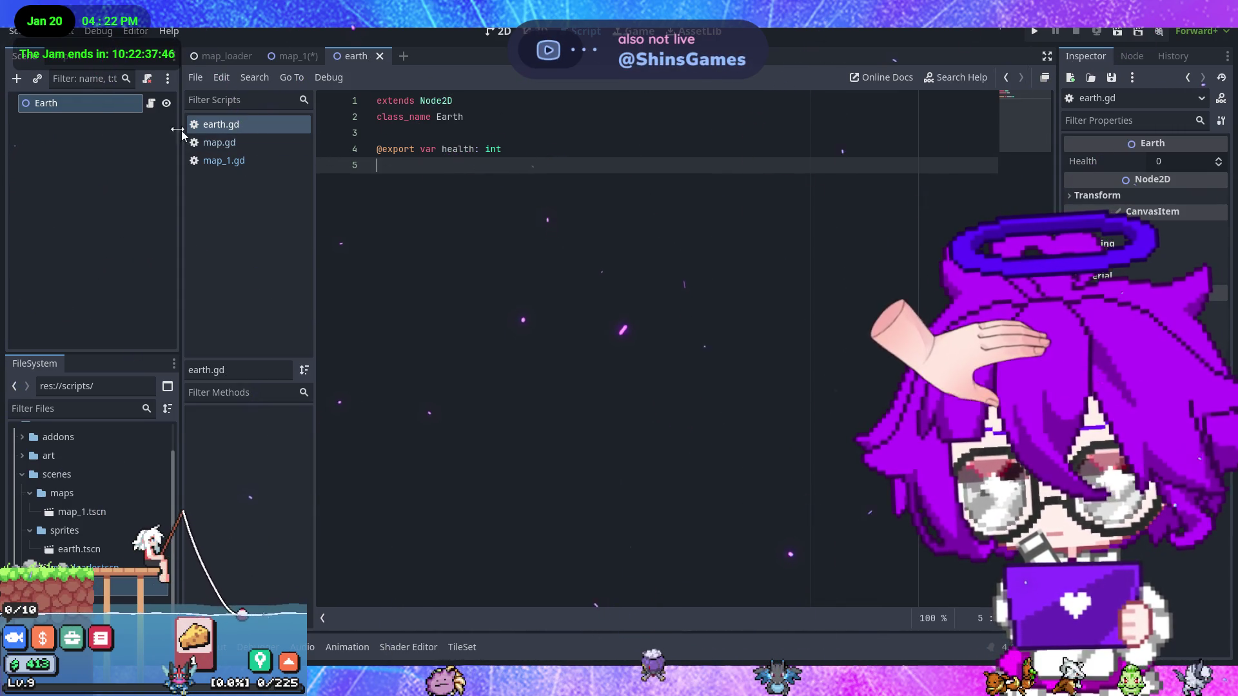
pyautogui.click(105, 107)
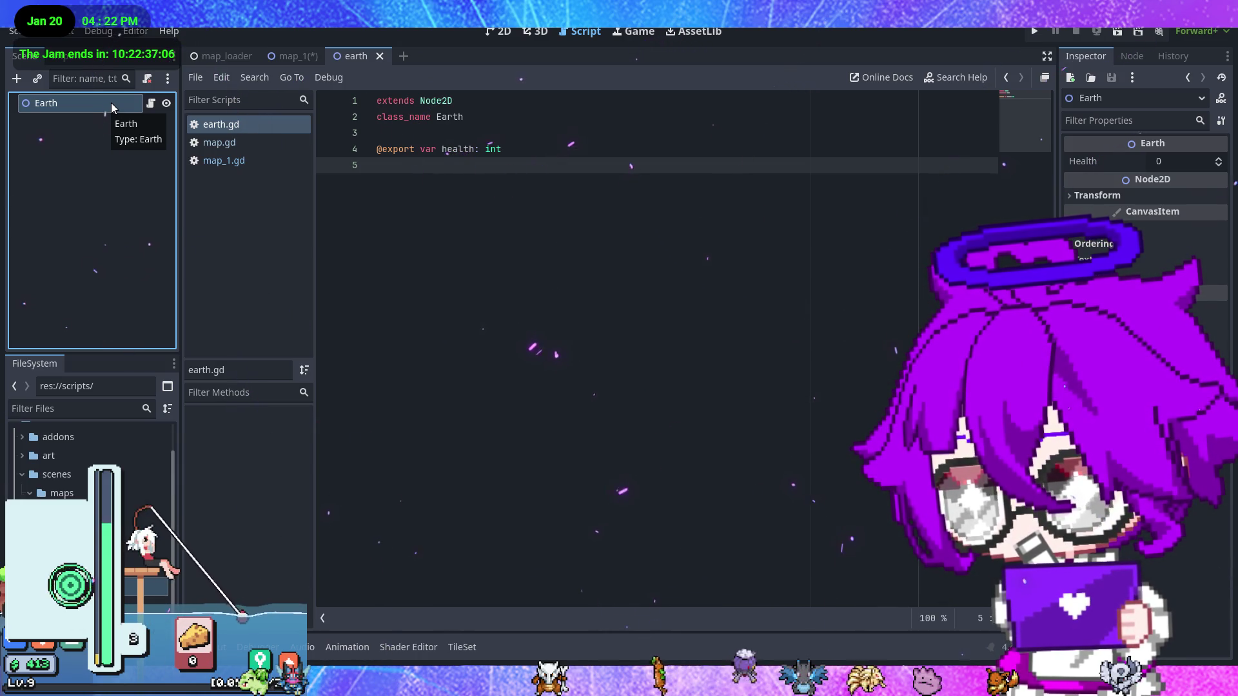
# - Add a Sprite2D child node under the Earth root node
pyautogui.rightClick(111, 102)
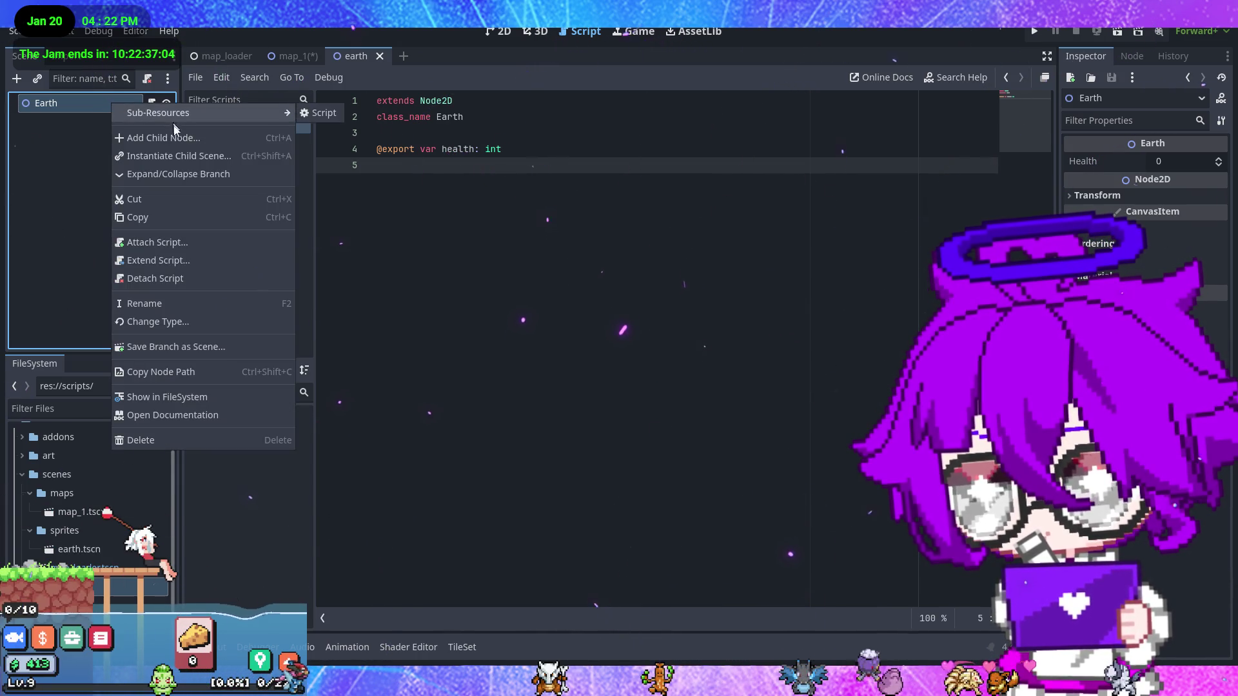
pyautogui.click(244, 138)
pyautogui.write('spri')
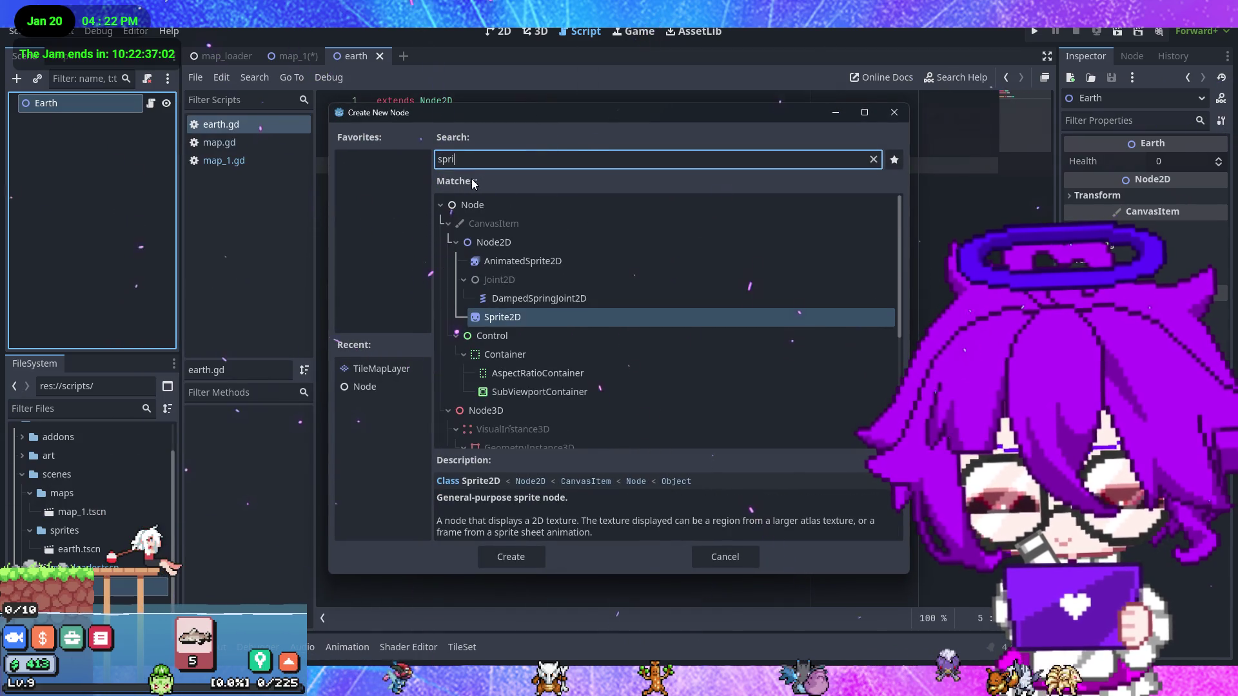
pyautogui.doubleClick(551, 317)
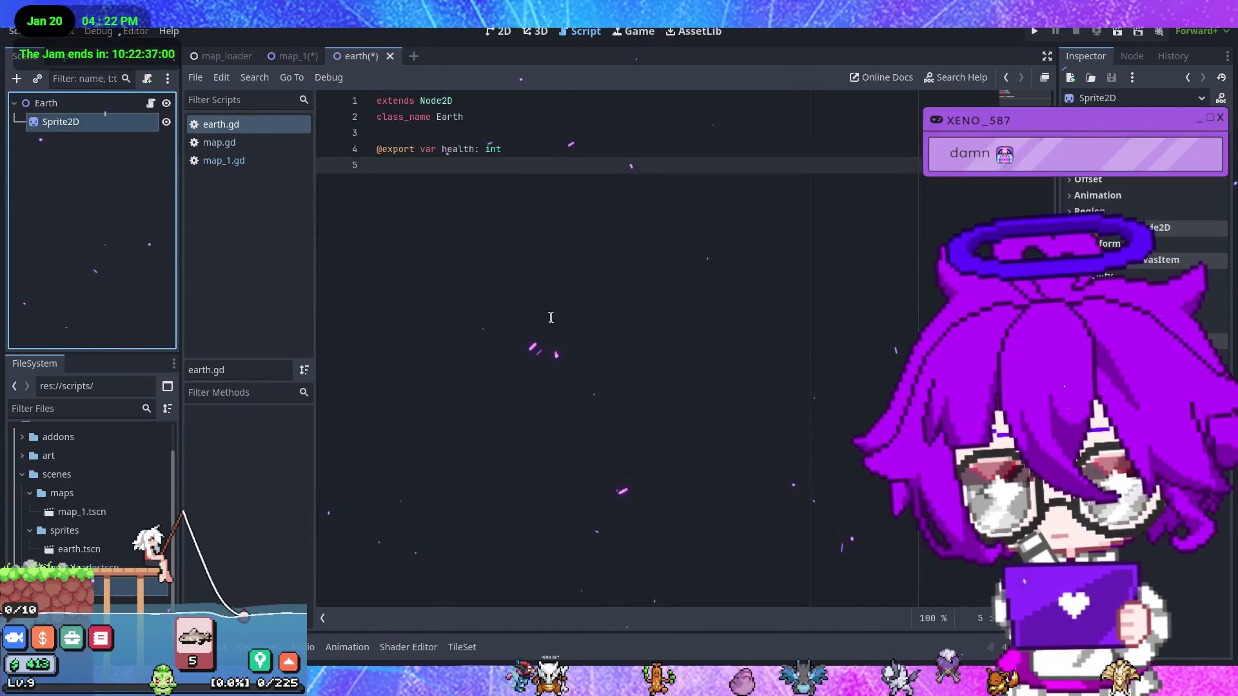
# - Assign art/sprites/Earth.png as the Sprite2D's texture in the 2D view
pyautogui.click(502, 35)
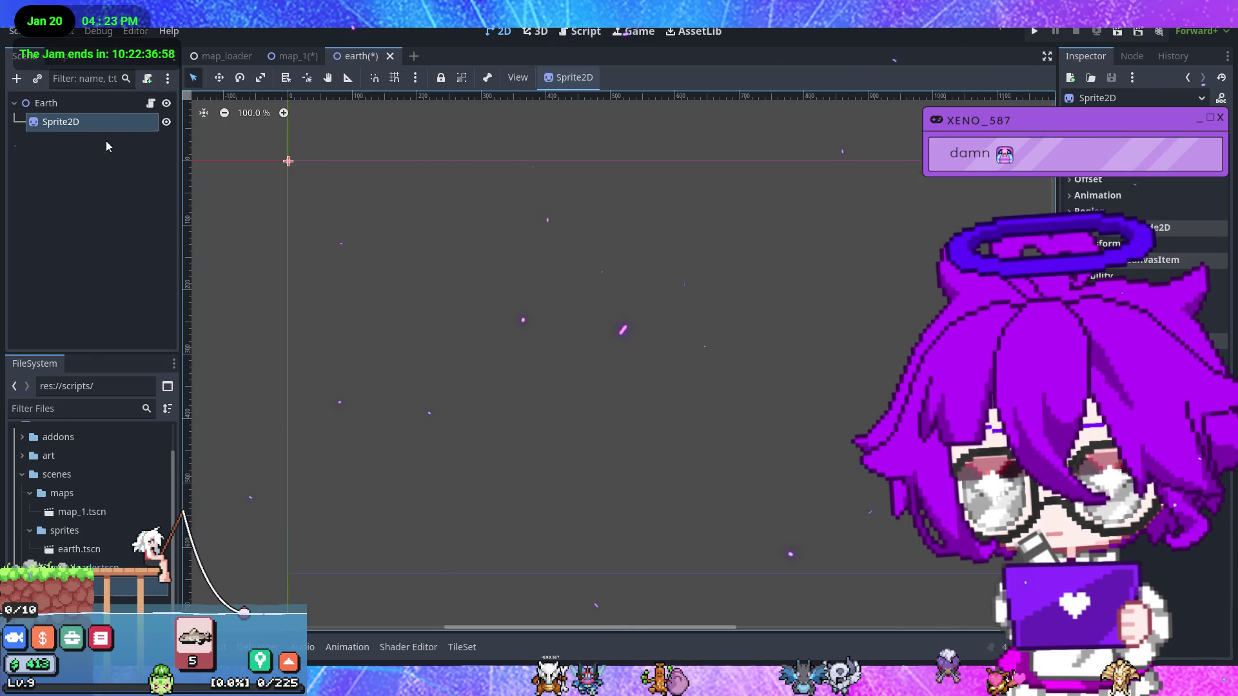
pyautogui.scroll(2, 78, 503)
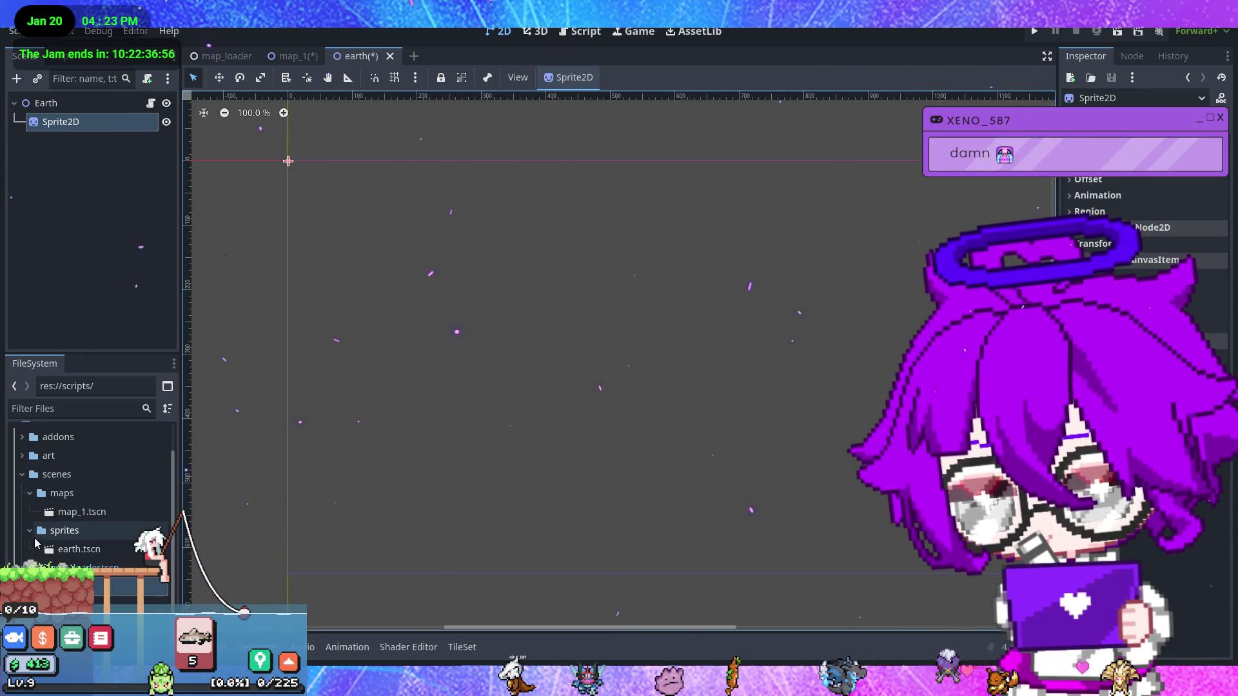
pyautogui.click(23, 509)
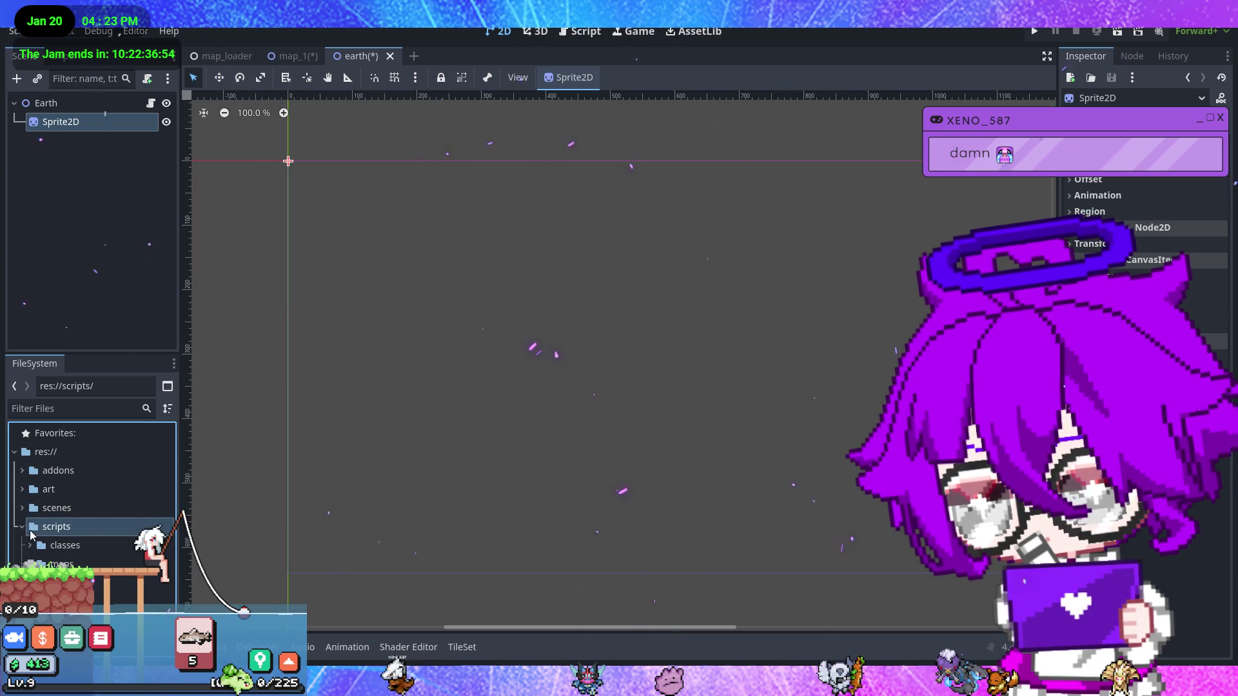
pyautogui.click(23, 490)
pyautogui.click(30, 508)
pyautogui.click(87, 532)
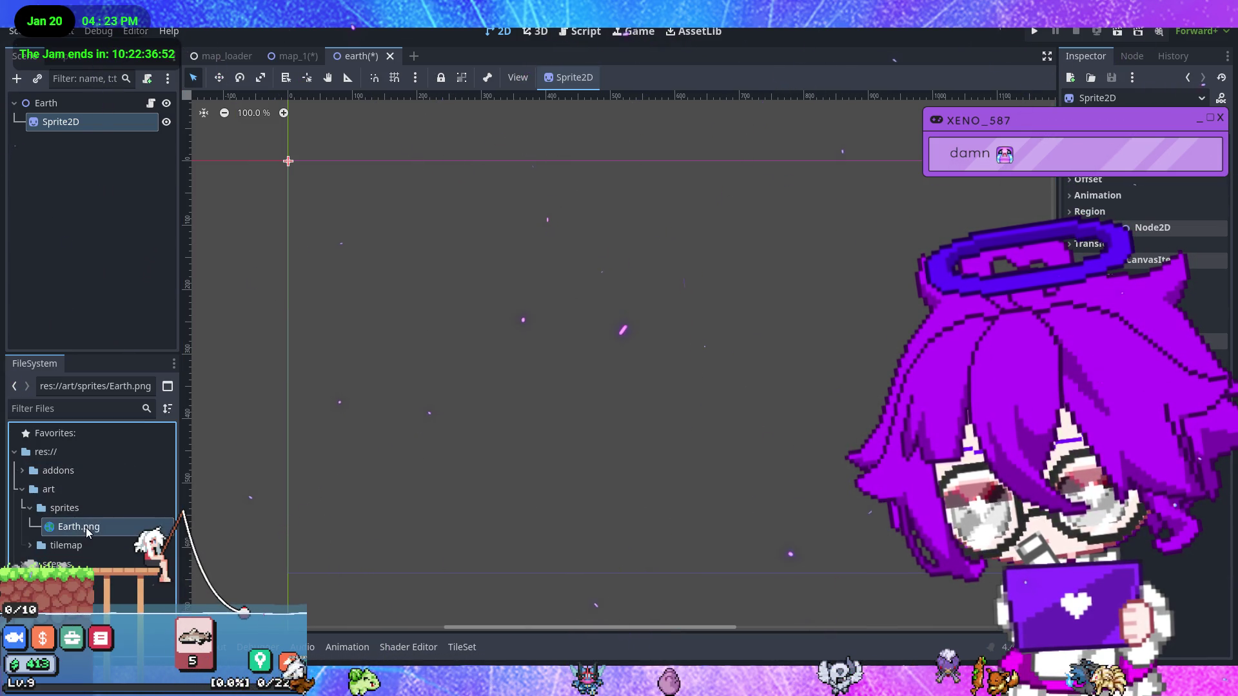
pyautogui.moveTo(80, 540)
pyautogui.mouseDown()
pyautogui.moveTo(1206, 297)
pyautogui.moveTo(1186, 174)
pyautogui.mouseUp()
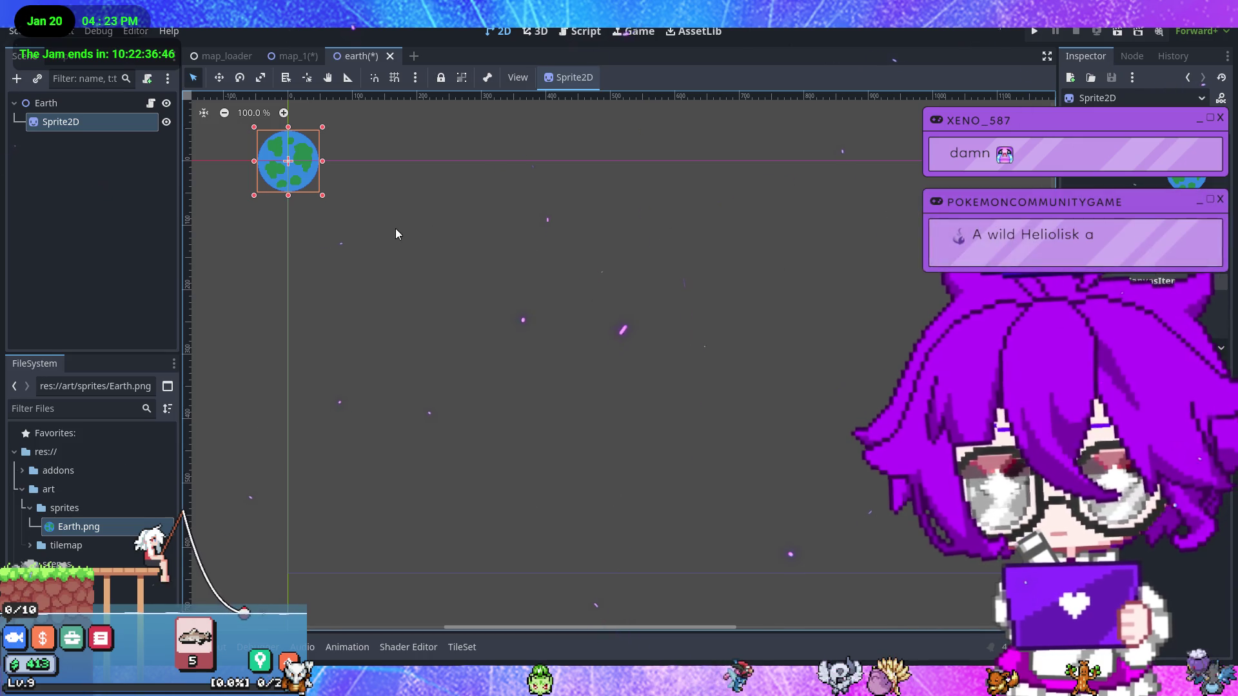
# - Center the enlarged globe, select Earth, save the earth scene and return to map_1
pyautogui.moveTo(379, 232); pyautogui.dragTo(455, 310)
pyautogui.scroll(3, 429, 304)
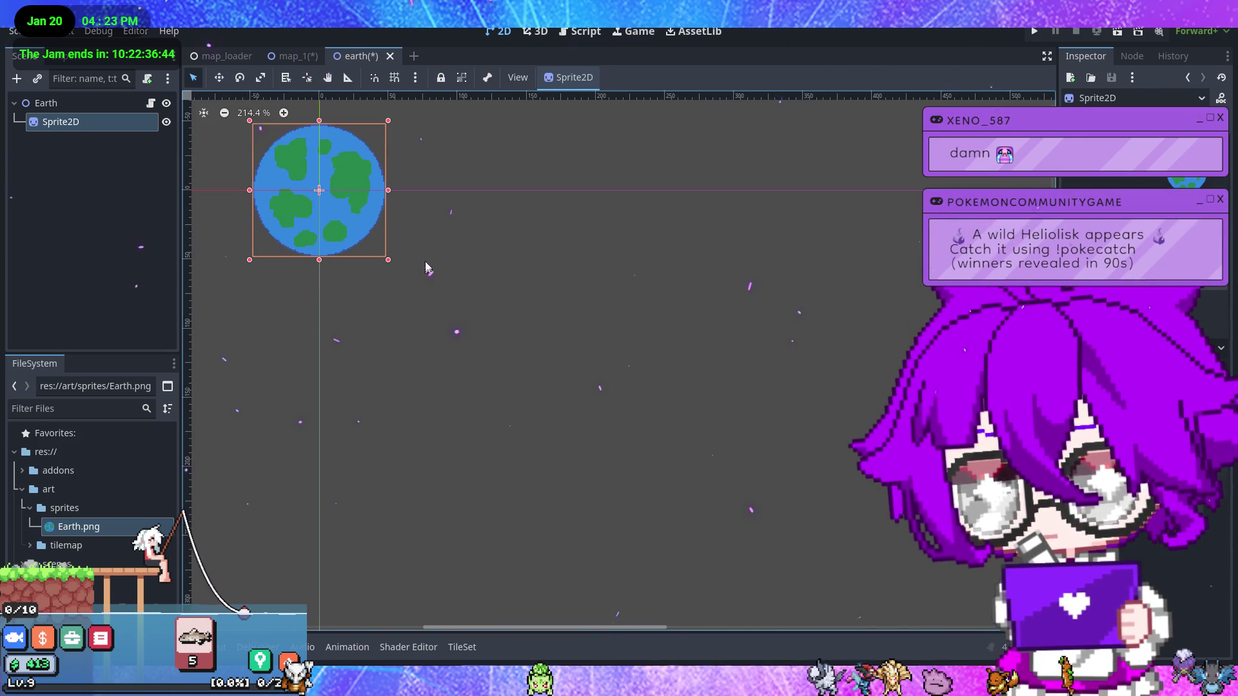
pyautogui.moveTo(429, 269)
pyautogui.mouseDown()
pyautogui.moveTo(528, 411)
pyautogui.moveTo(533, 400)
pyautogui.moveTo(596, 447)
pyautogui.mouseUp()
pyautogui.scroll(1, 521, 403)
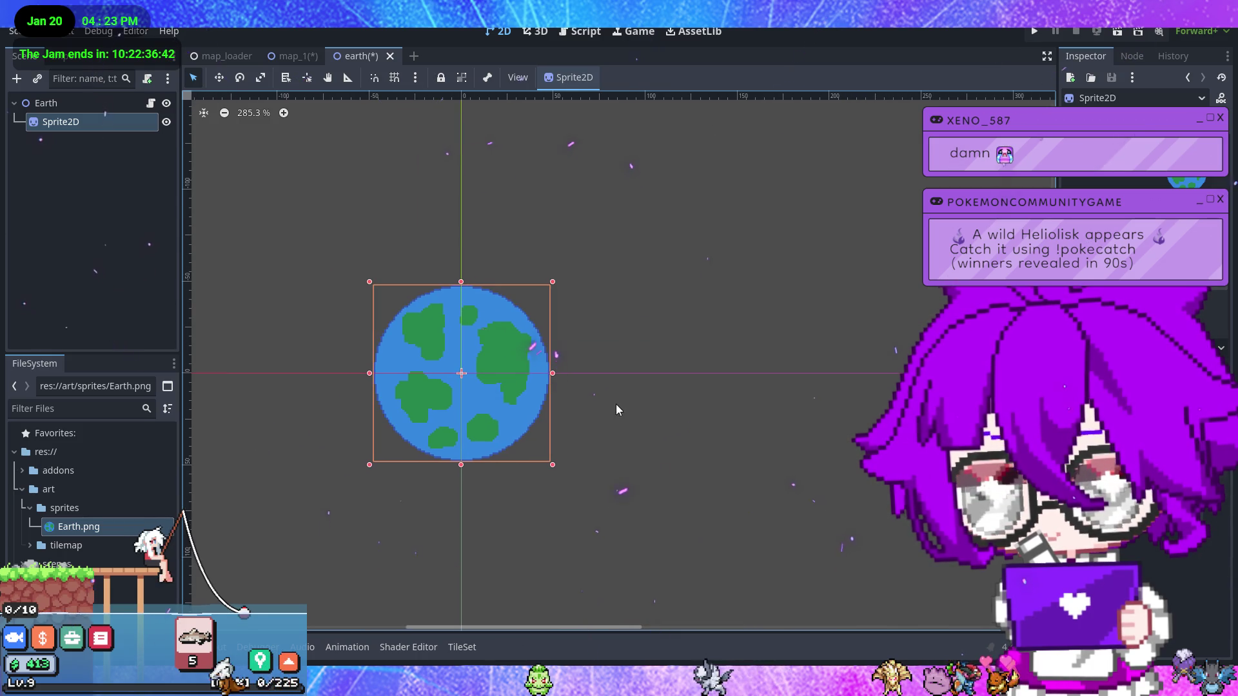
pyautogui.click(140, 176)
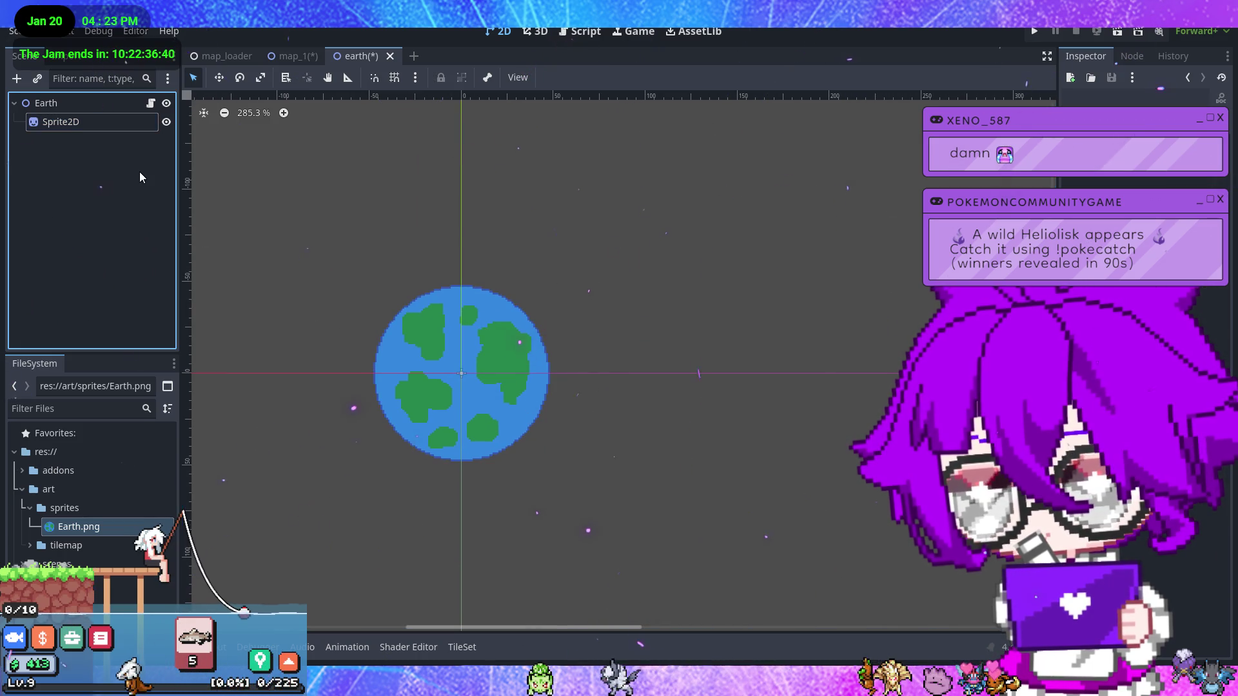
pyautogui.click(115, 110)
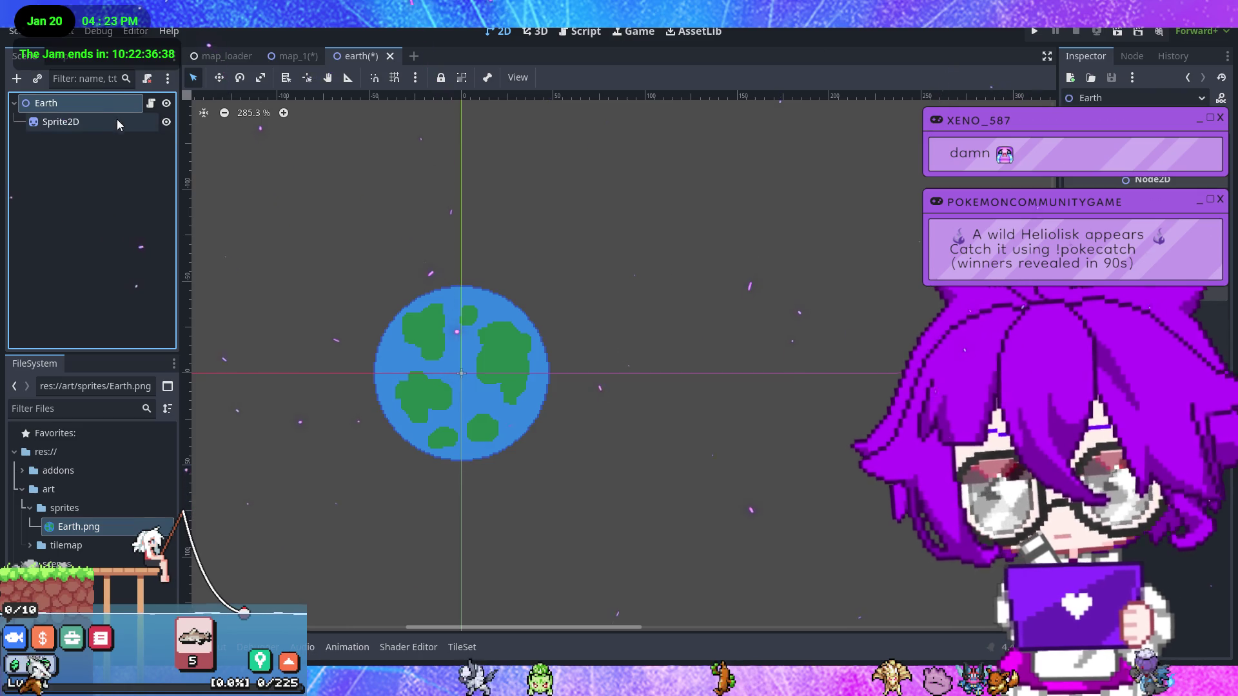
pyautogui.hotkey('ctrl', 's')
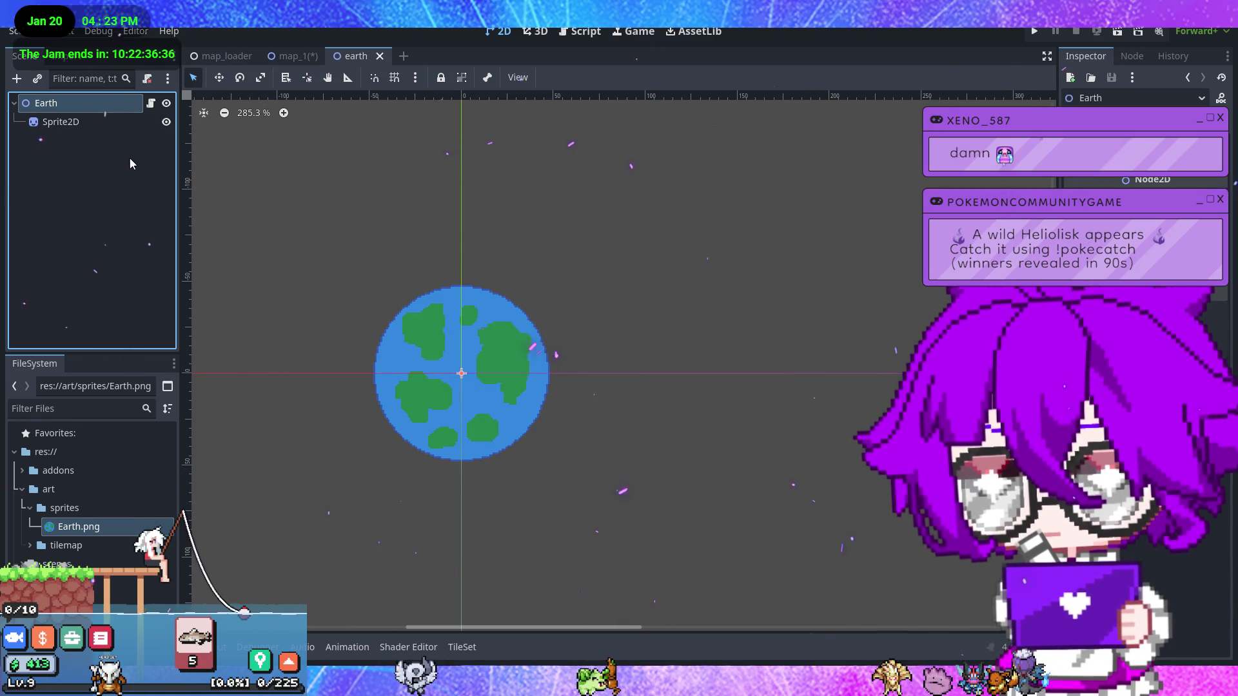
pyautogui.click(291, 56)
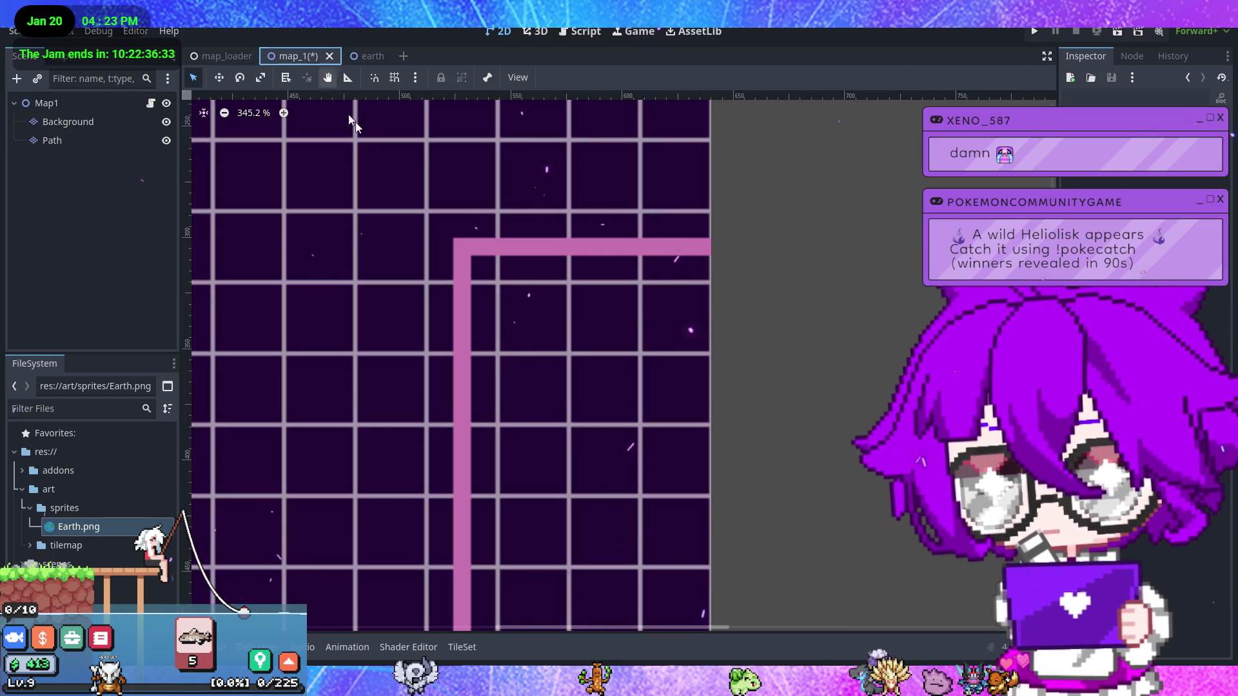
# - Instance the Earth scene under Map1 and drag it to the pink path's end
pyautogui.rightClick(80, 103)
pyautogui.click(152, 158)
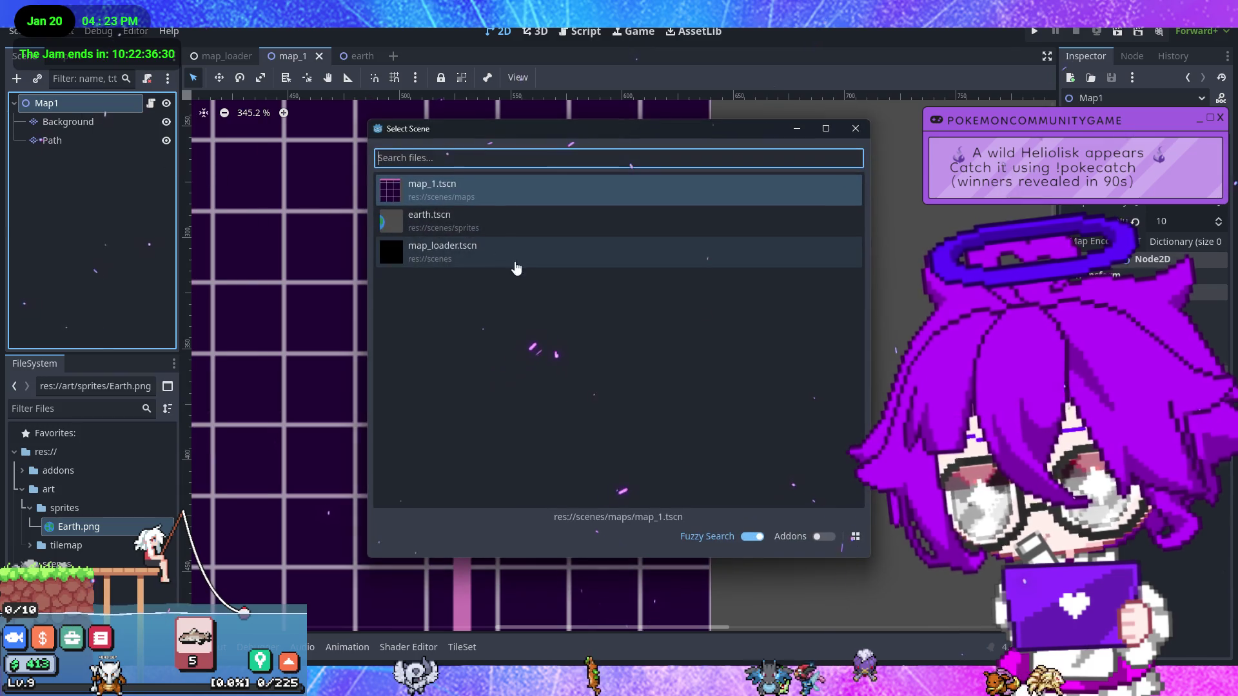
pyautogui.press('Return')
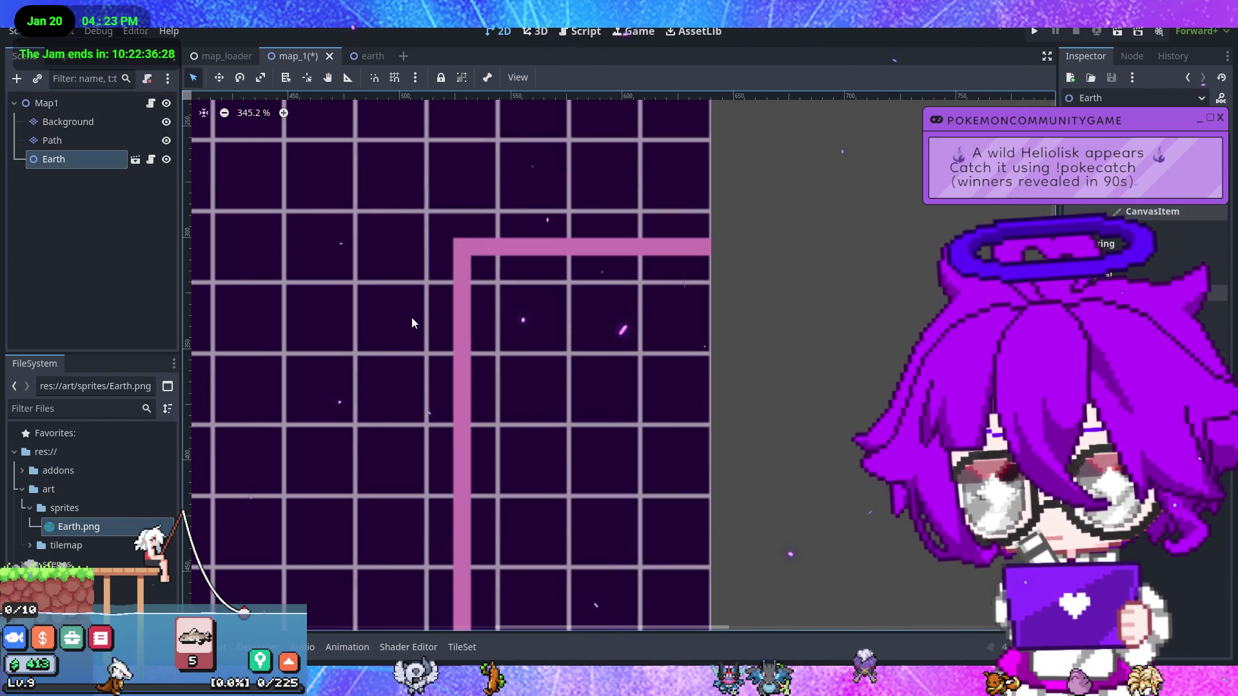
pyautogui.scroll(-7, 480, 344)
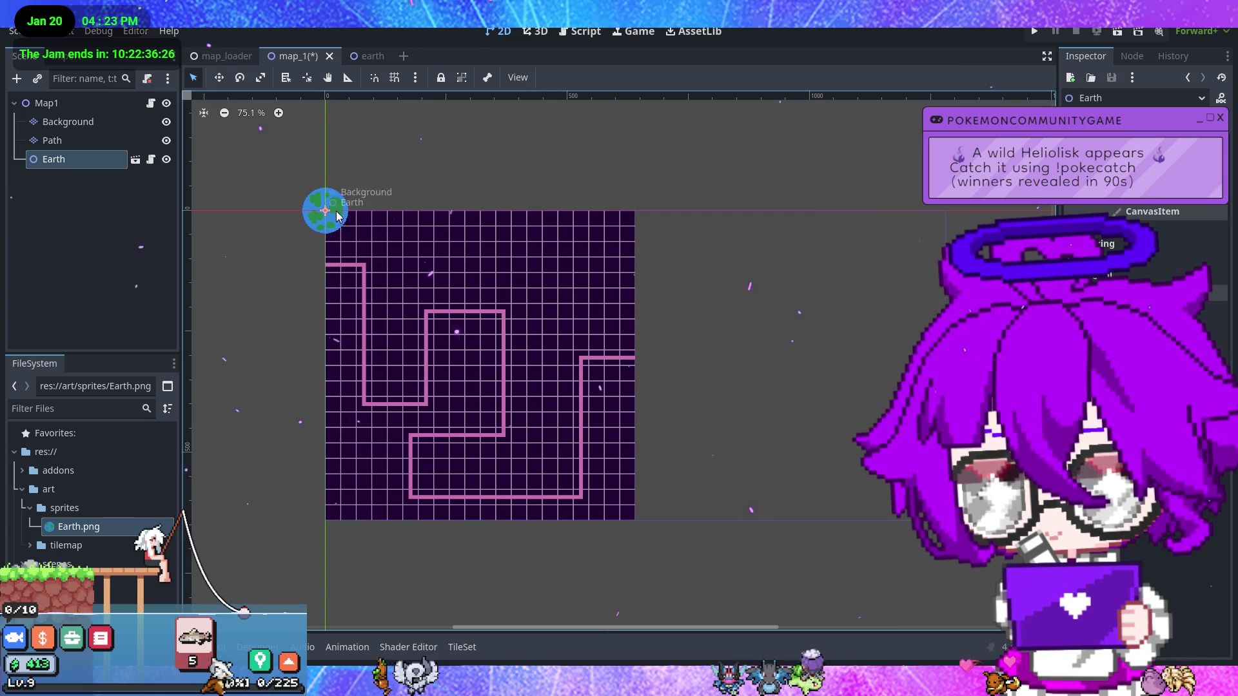
pyautogui.moveTo(335, 215)
pyautogui.mouseDown()
pyautogui.moveTo(616, 347)
pyautogui.moveTo(757, 326)
pyautogui.moveTo(788, 368)
pyautogui.moveTo(655, 364)
pyautogui.mouseUp()
pyautogui.scroll(8, 630, 360)
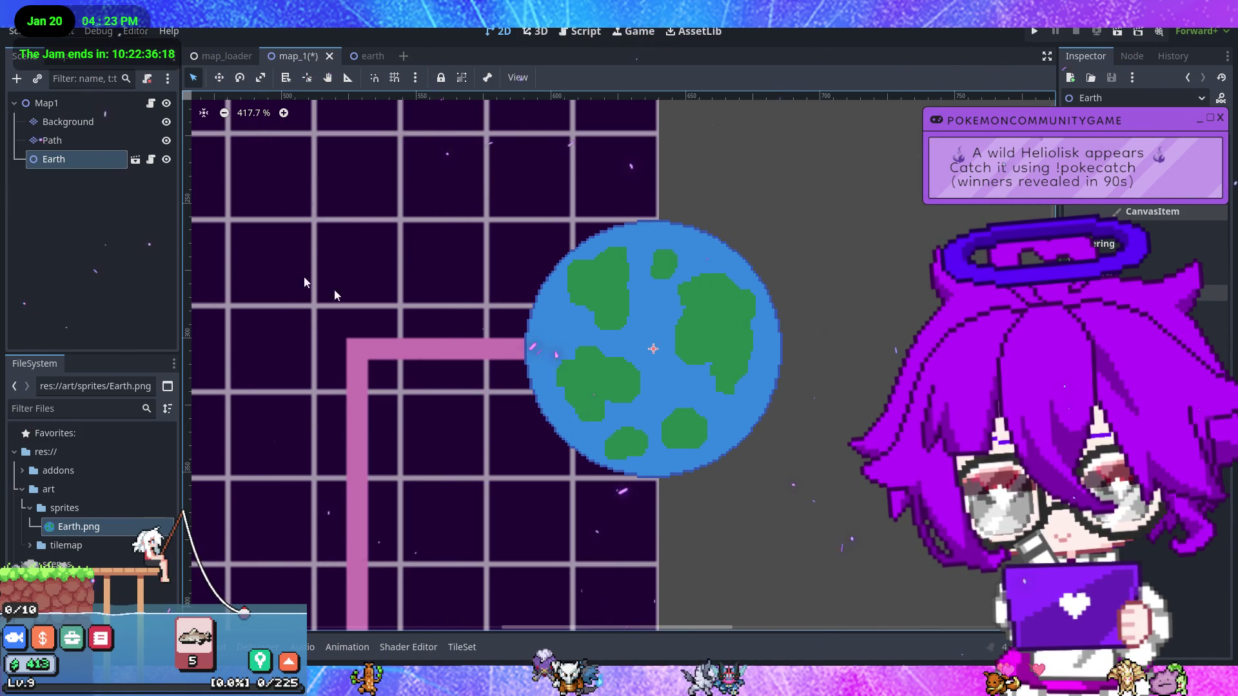
# - Check the Background and Path tile layers, then select Map1 and clear the selection
pyautogui.click(80, 129)
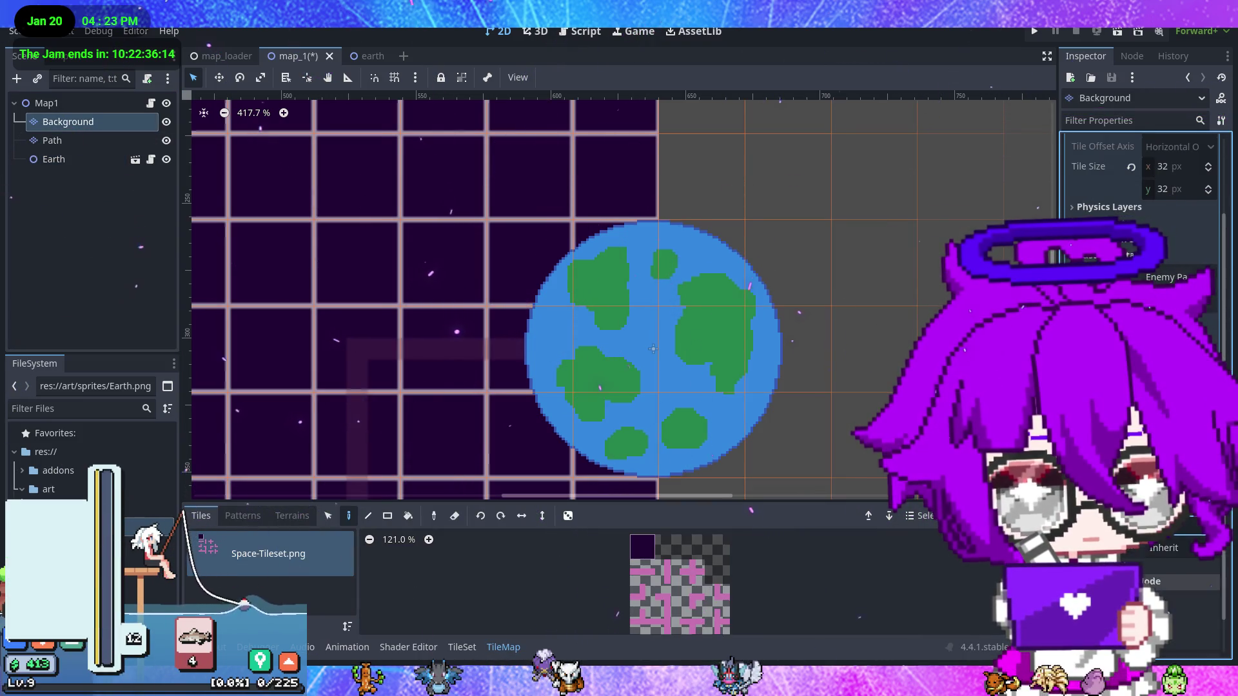
pyautogui.click(85, 141)
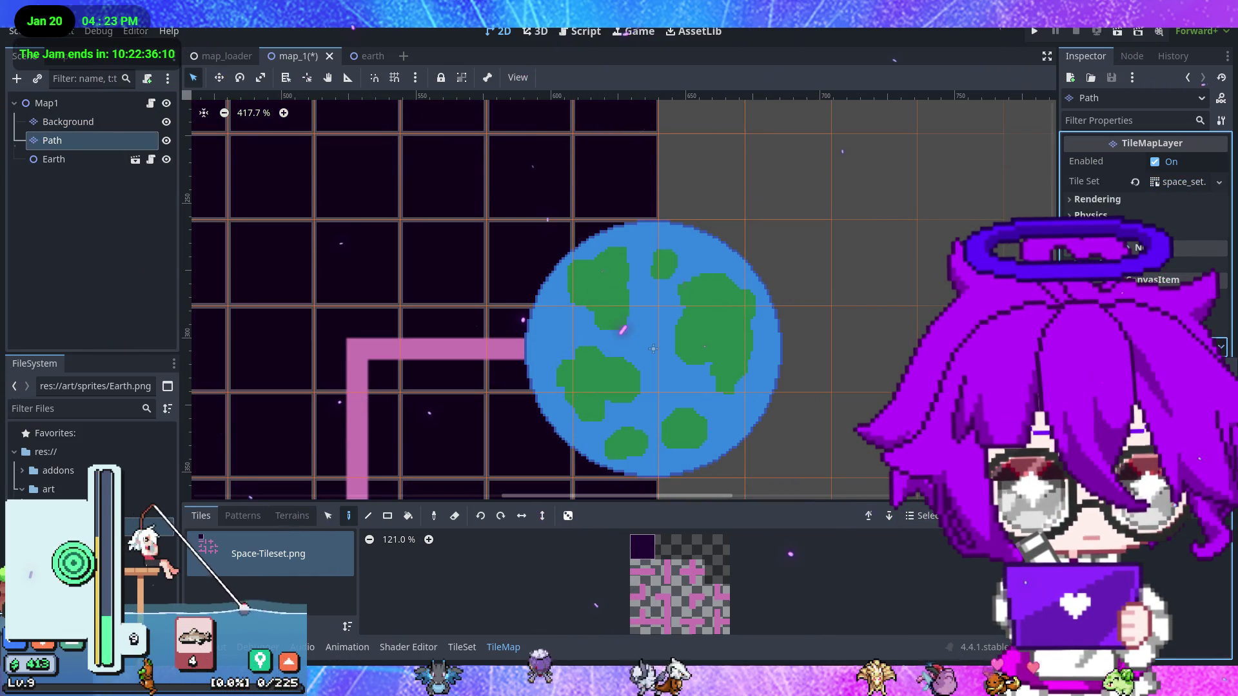
pyautogui.scroll(-9, 499, 191)
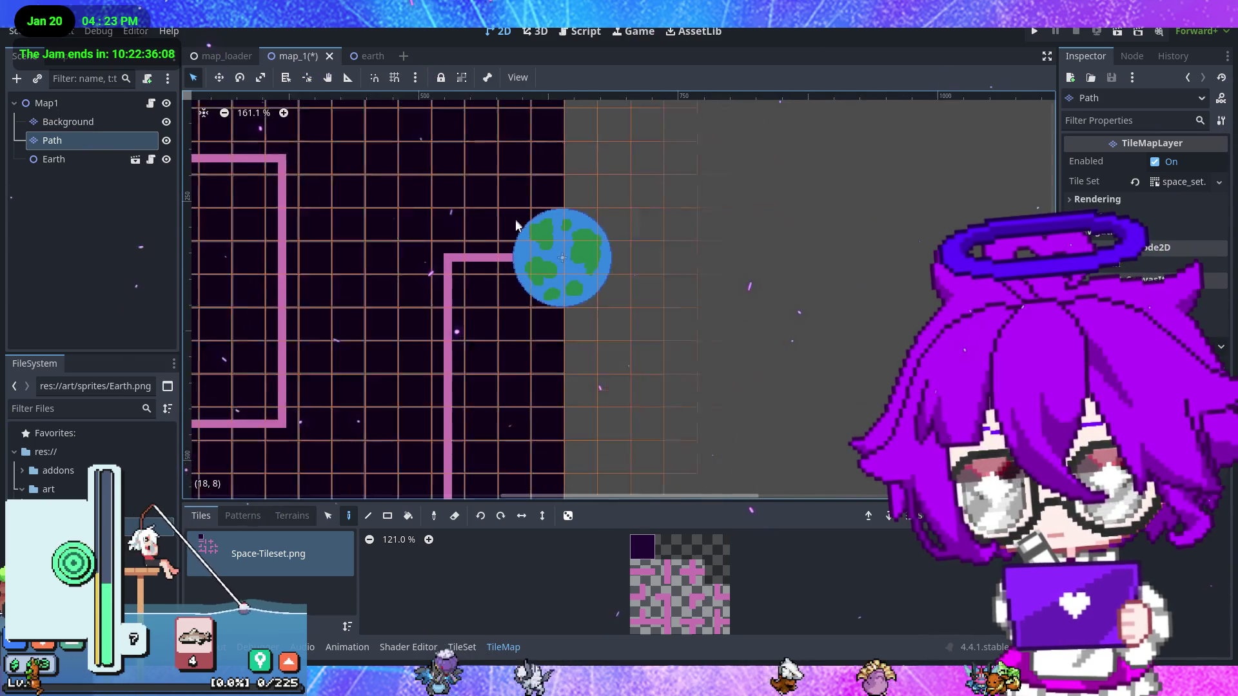
pyautogui.click(278, 180)
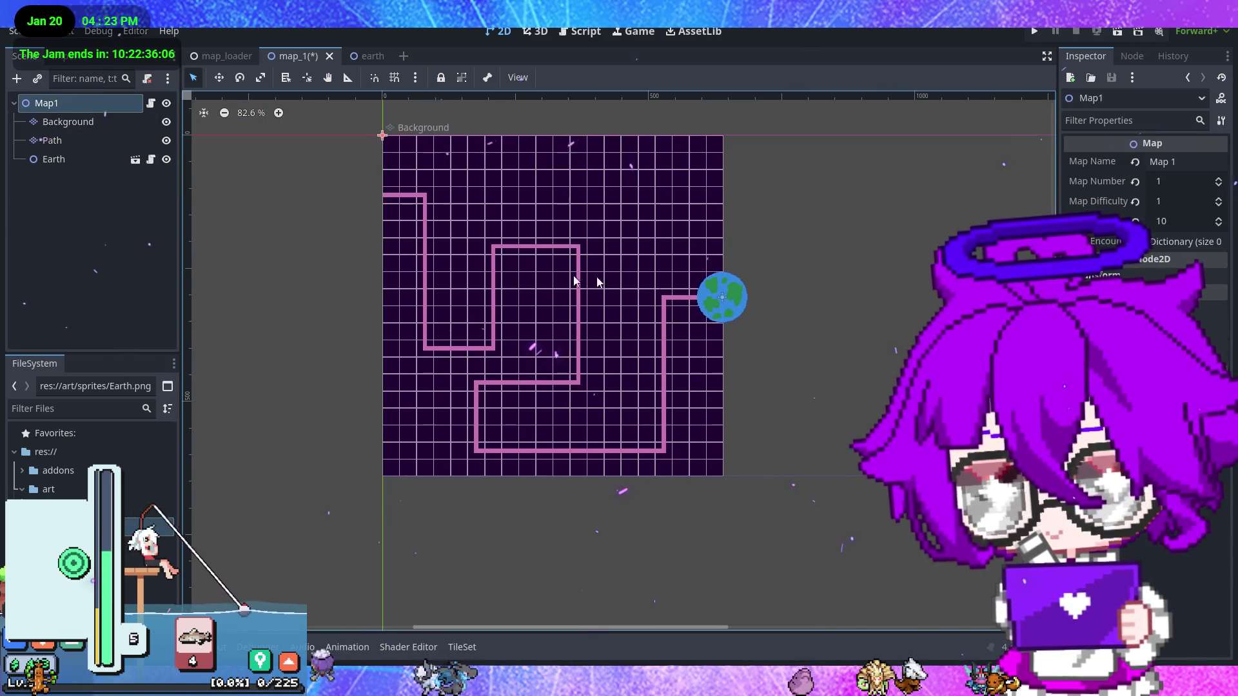
pyautogui.click(837, 294)
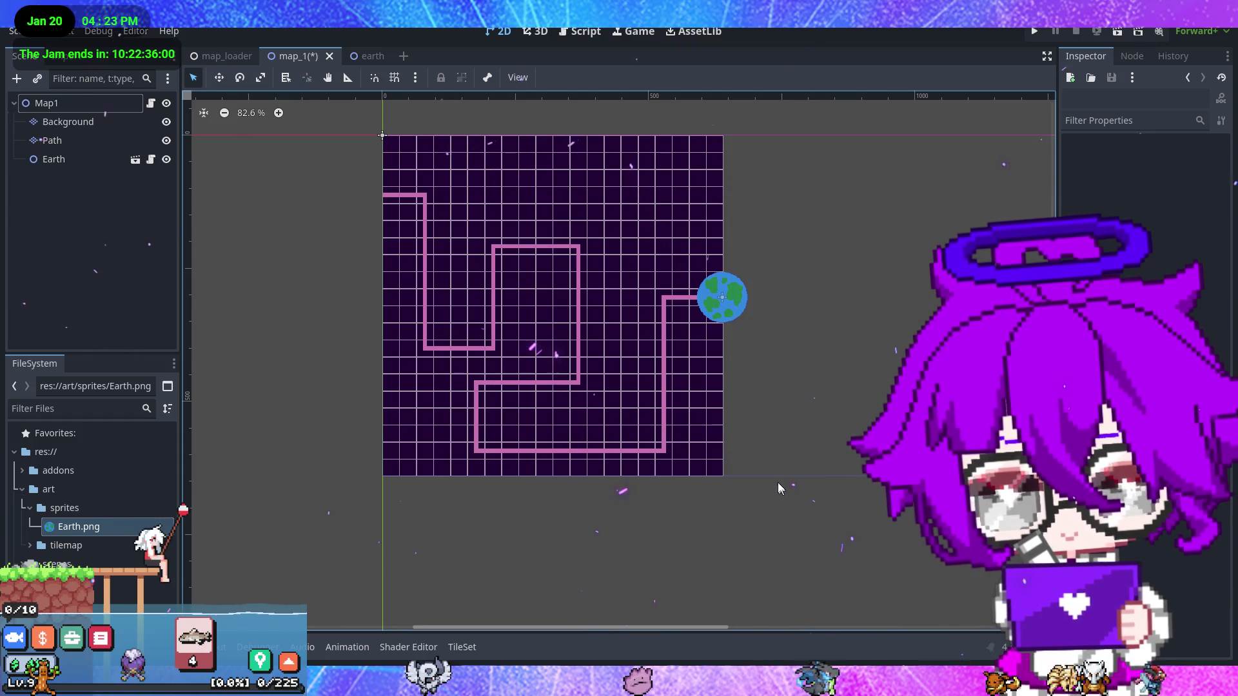
# - Review the earth scene and earth.gd script, then select the Earth instance in map_1's 2D view
pyautogui.click(367, 56)
pyautogui.click(151, 104)
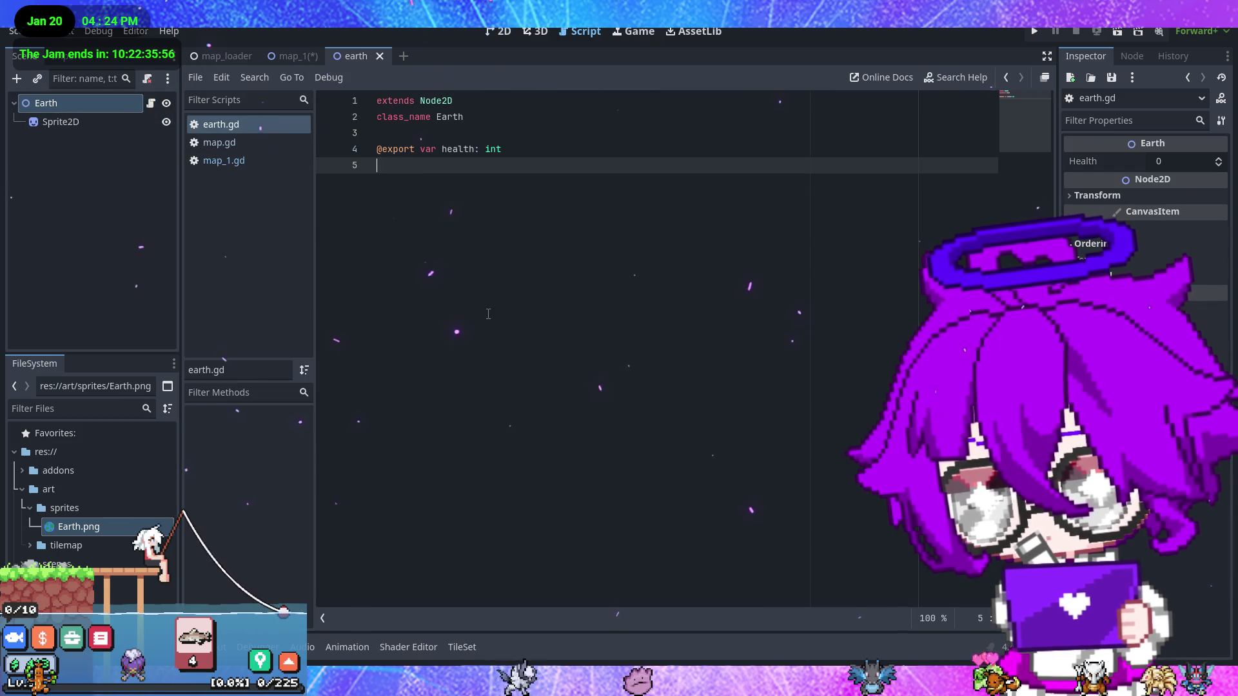
pyautogui.click(293, 57)
pyautogui.click(78, 159)
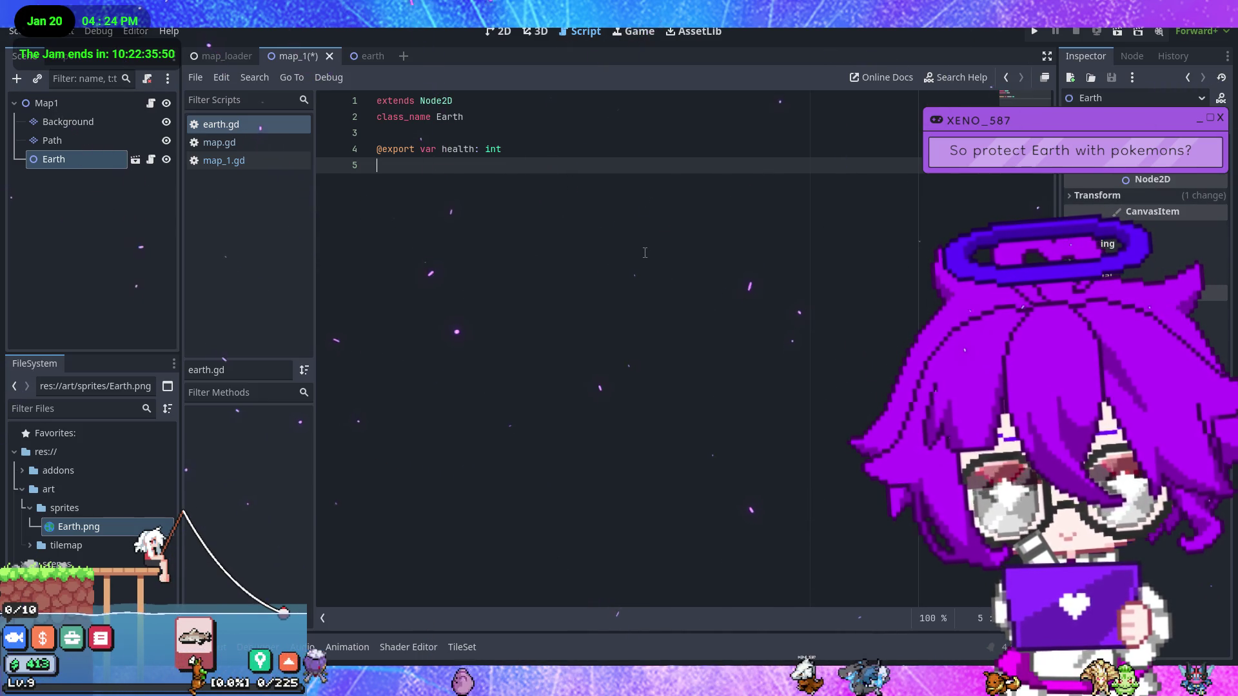
pyautogui.click(545, 37)
pyautogui.click(499, 31)
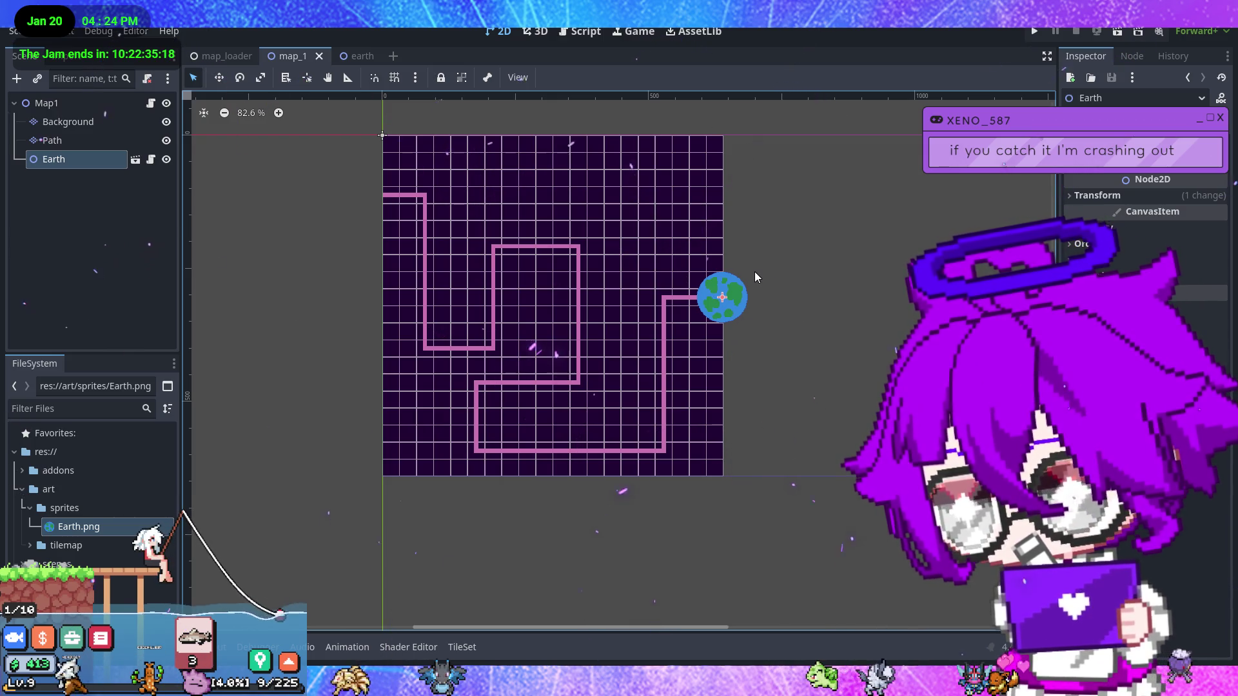
# - Deselect Earth, select the Map1 root node, and switch over to Obsidian
pyautogui.click(709, 526)
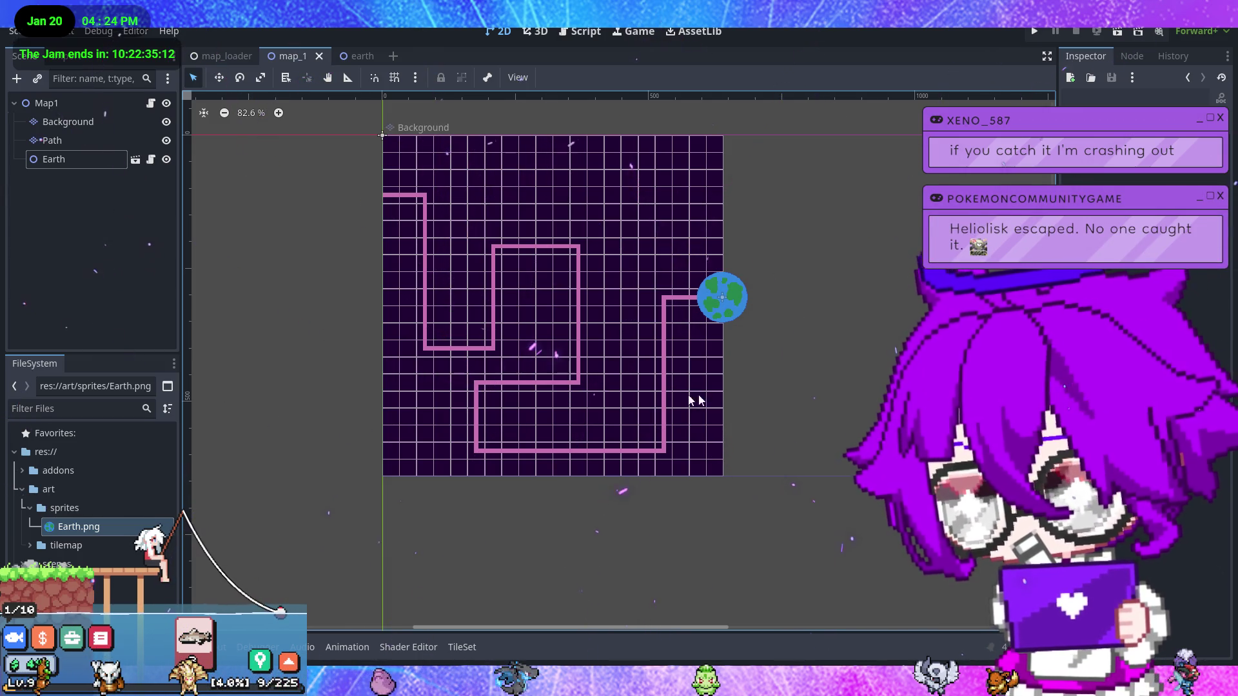
pyautogui.hscroll(-2, 616, 388)
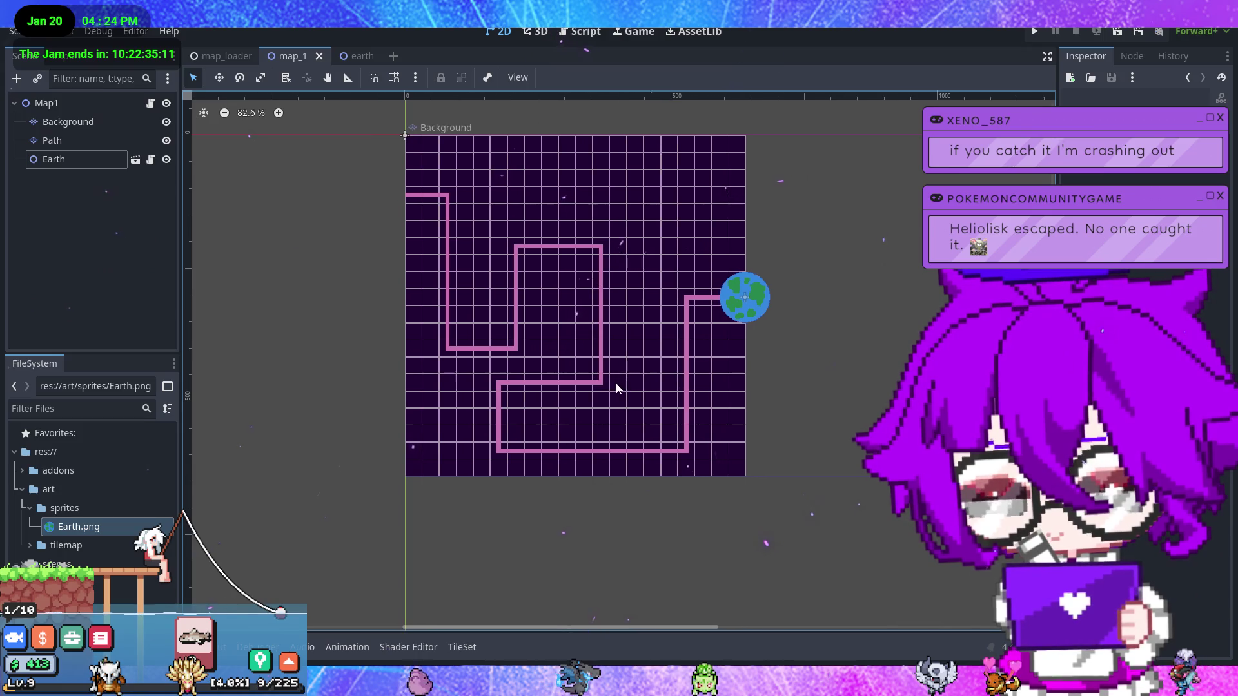
pyautogui.click(90, 106)
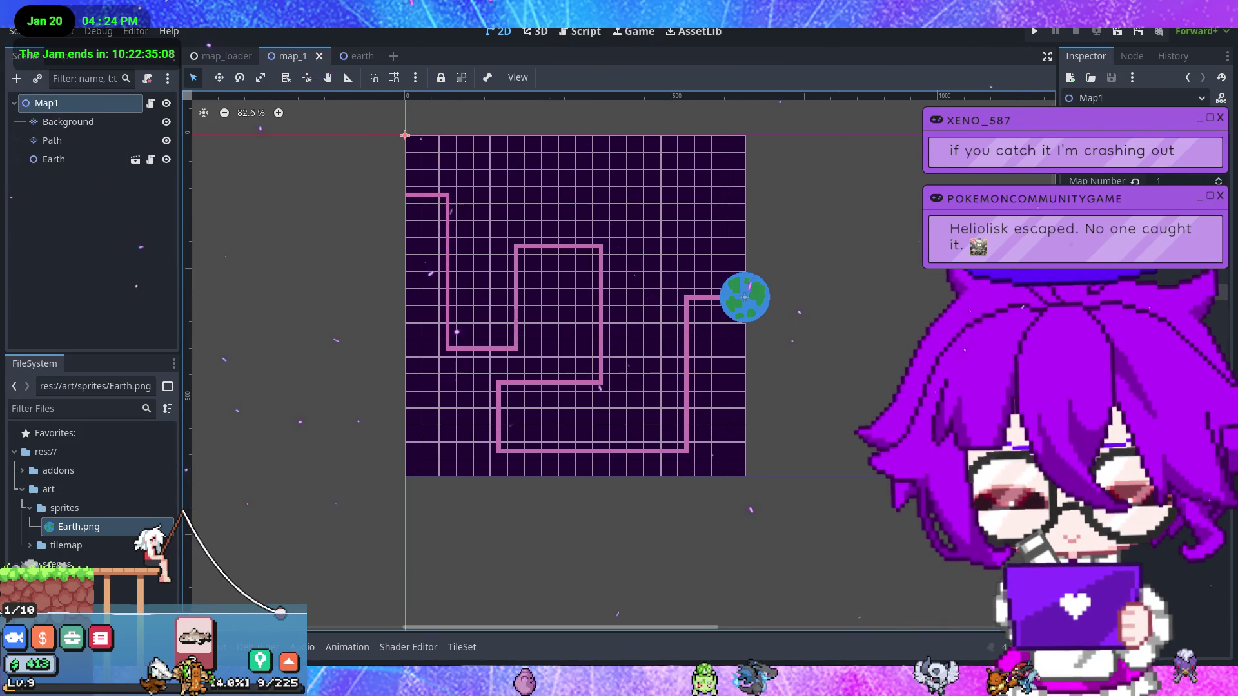
pyautogui.hotkey('alt', 'Tab')
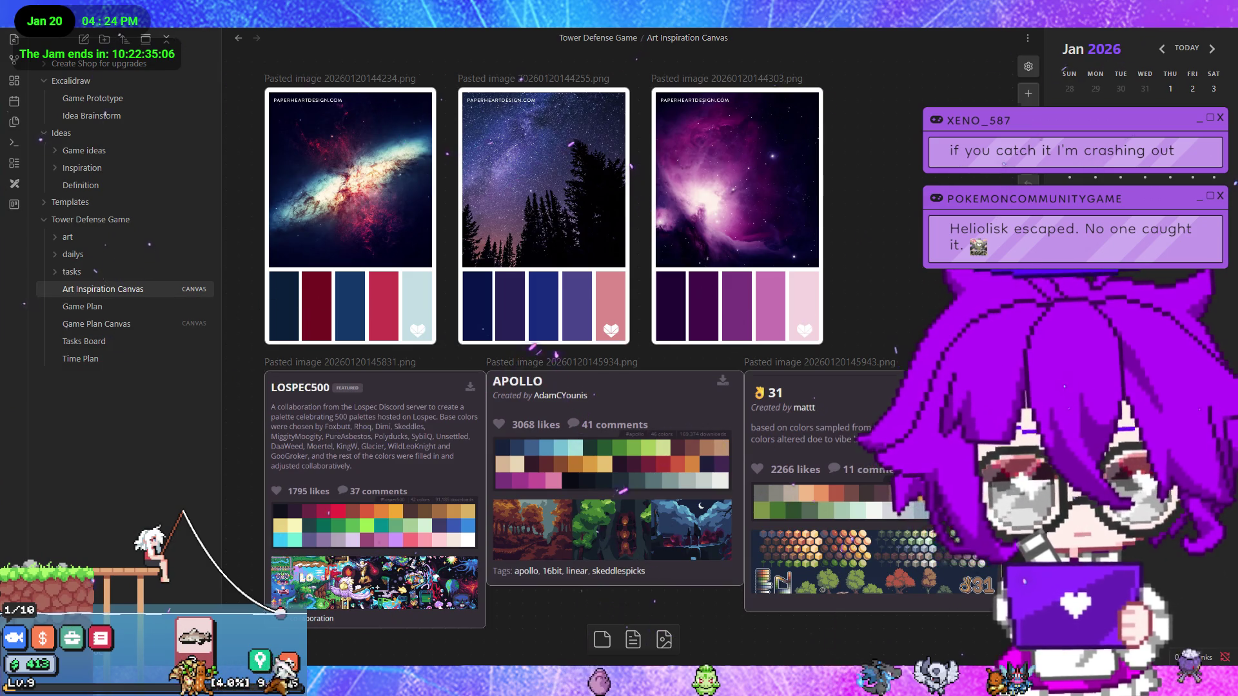
# - On the Tasks Board, move the 'make an earth to protect' card into In Progress
pyautogui.hotkey('ctrl', 'alt', 'Left')
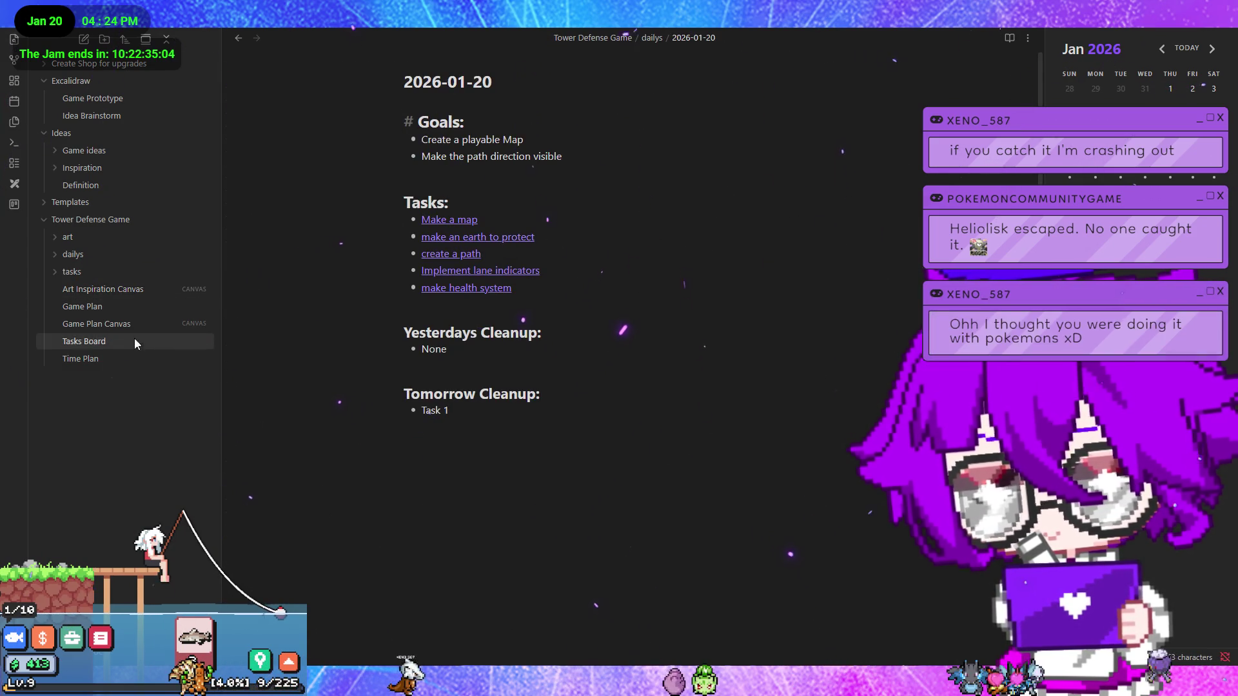
pyautogui.click(133, 359)
pyautogui.click(137, 345)
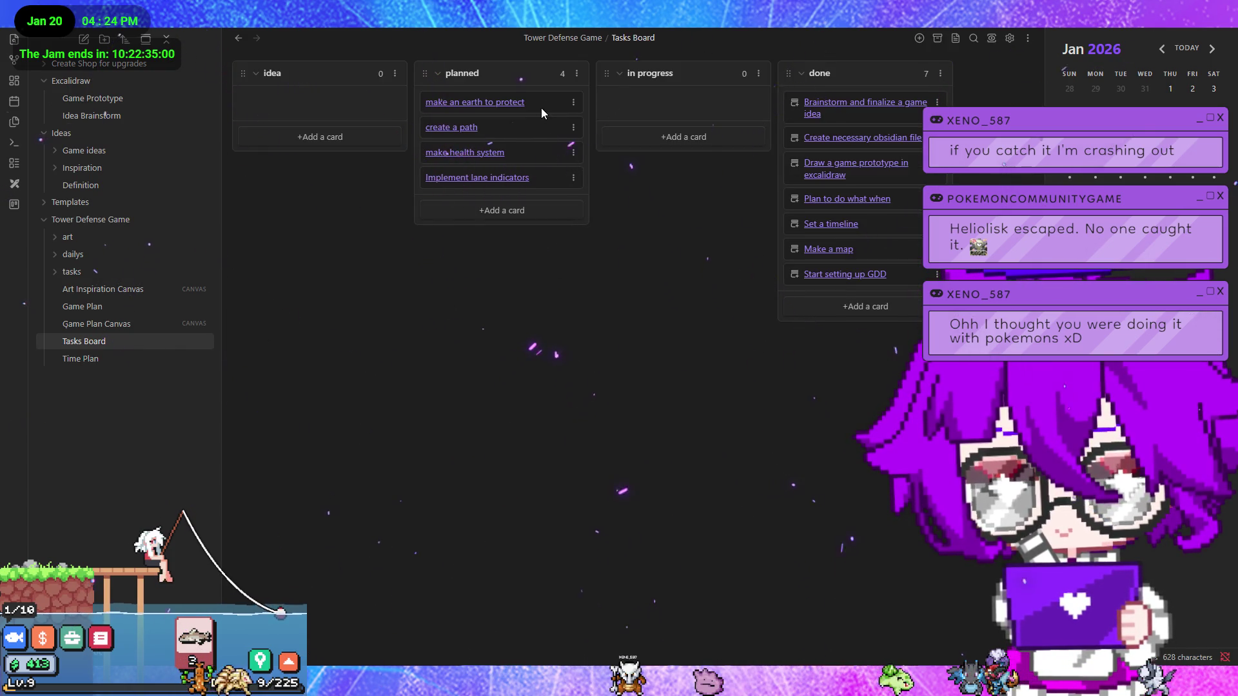
pyautogui.moveTo(541, 107)
pyautogui.mouseDown()
pyautogui.moveTo(702, 115)
pyautogui.moveTo(683, 108)
pyautogui.mouseUp()
# - Review the task note's 'Draw an earth sprite' and 'give the earth logic' steps, then return to Godot
pyautogui.click(678, 107)
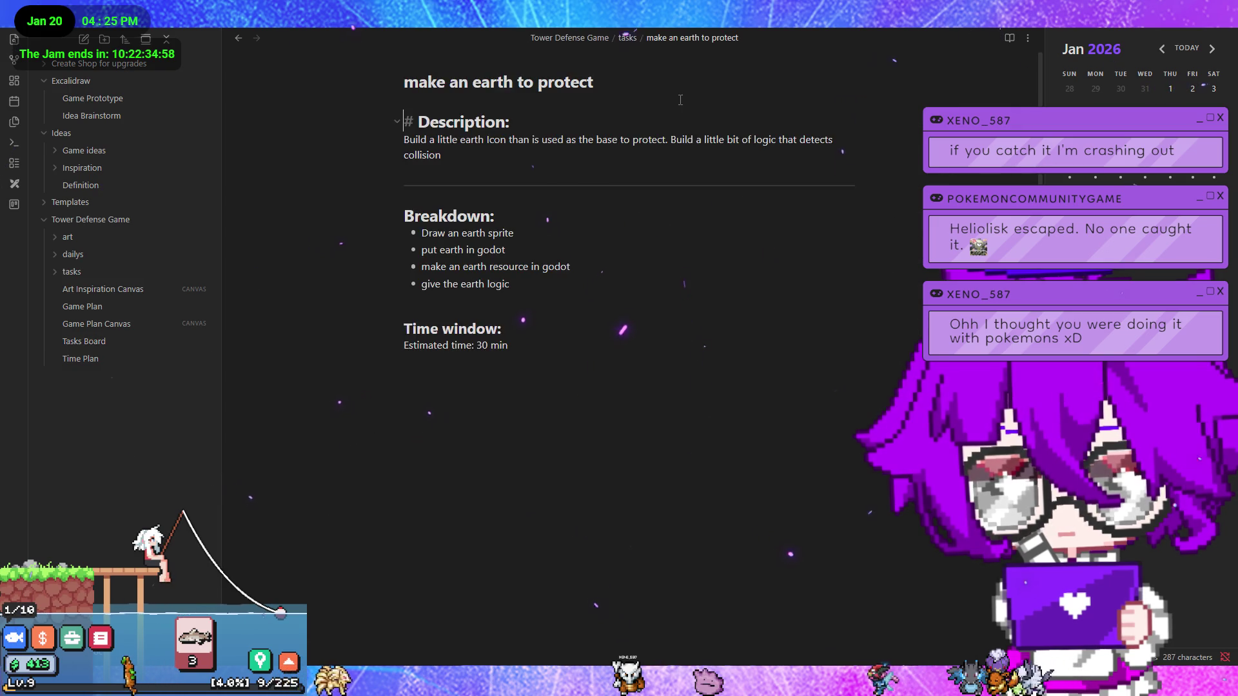
pyautogui.click(607, 233)
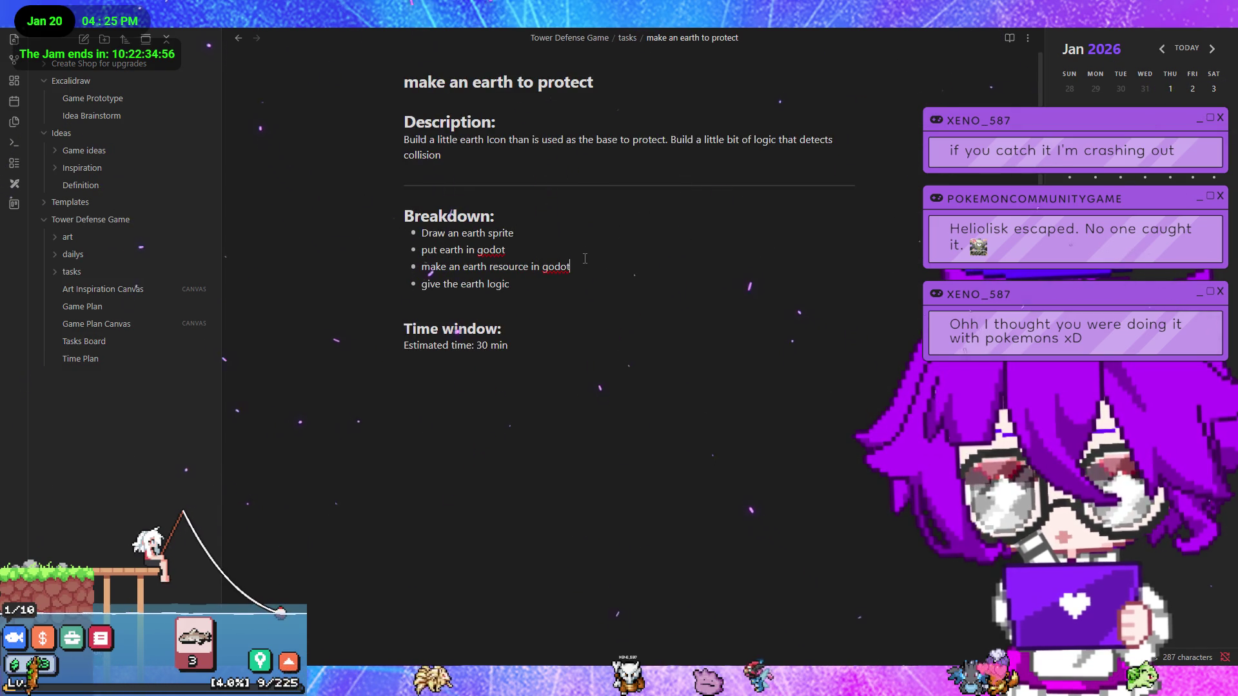
pyautogui.click(611, 283)
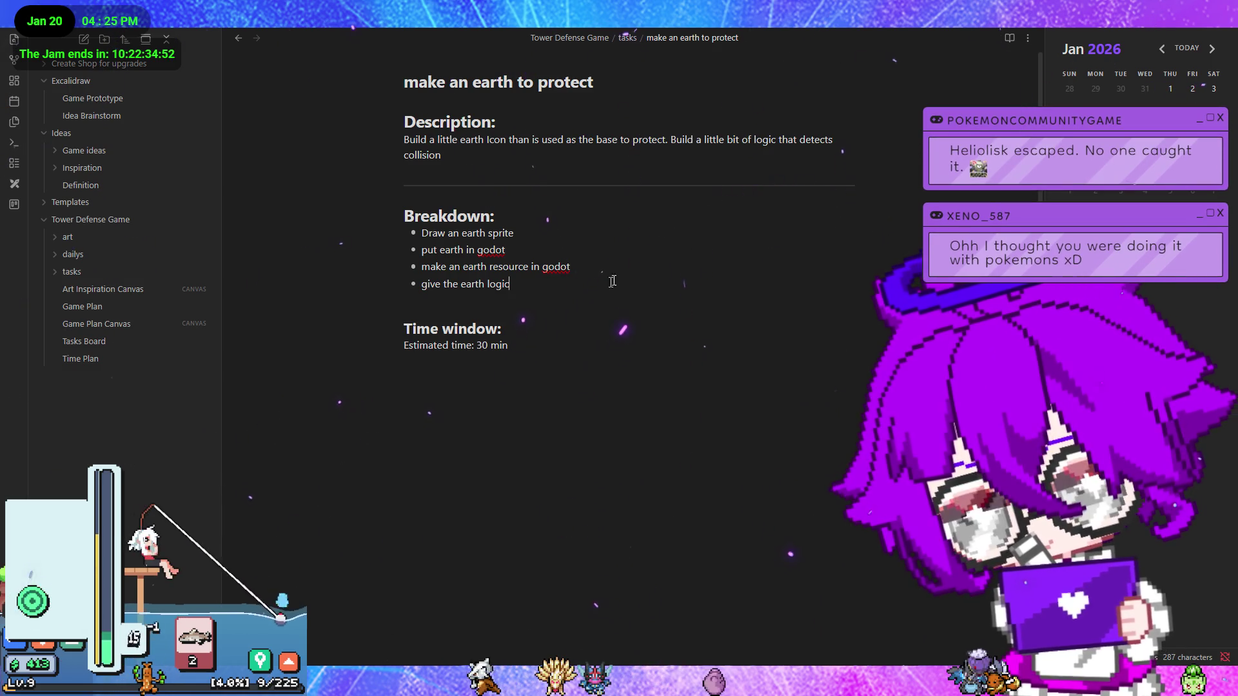
pyautogui.hotkey('alt', 'Tab')
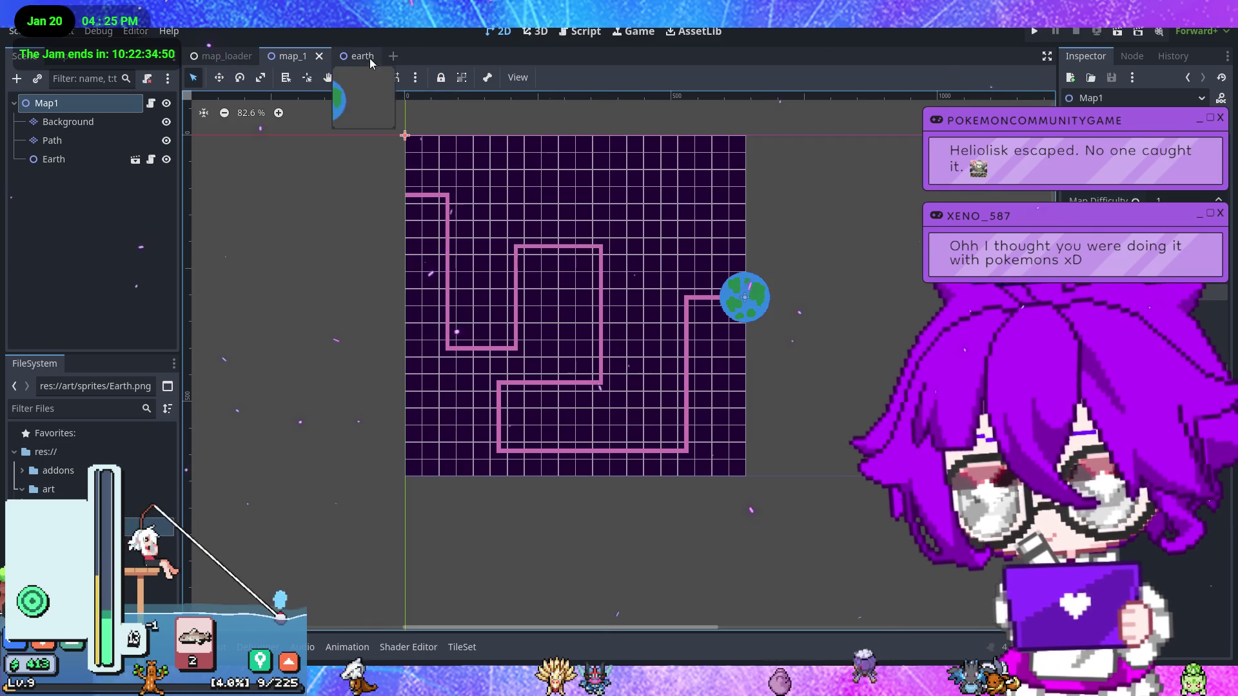
# - In the earth scene, add an Area2D child node under Earth
pyautogui.click(348, 56)
pyautogui.rightClick(99, 106)
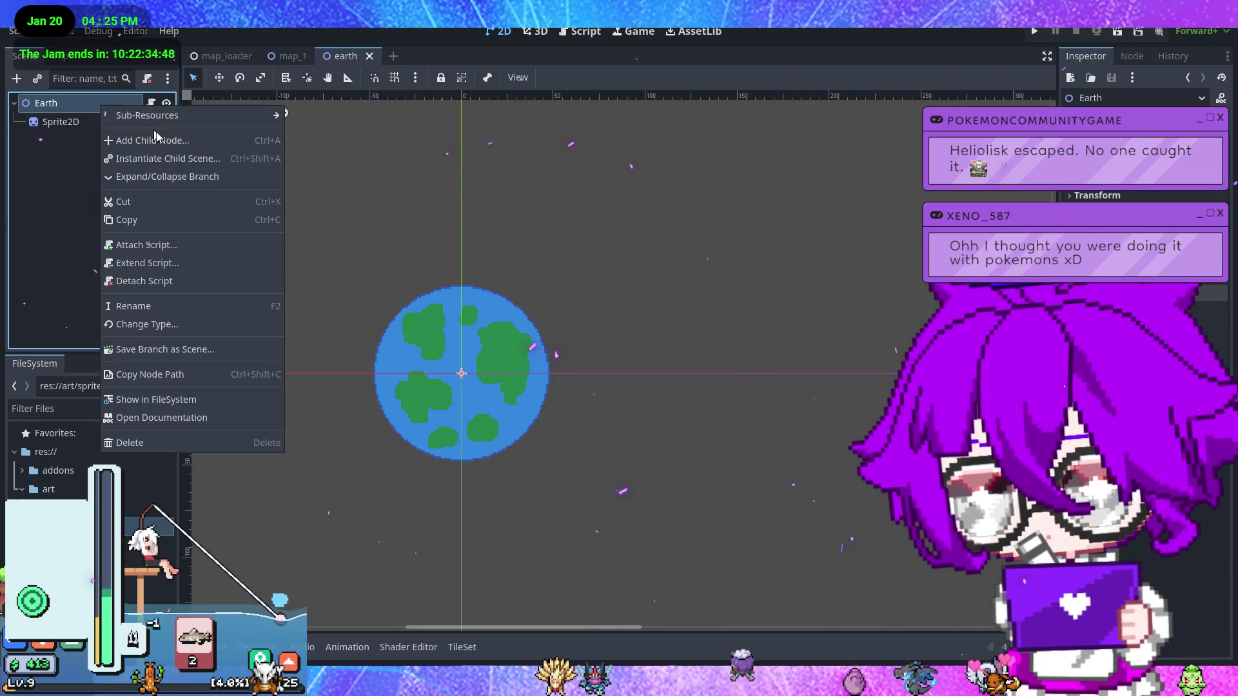
pyautogui.click(149, 114)
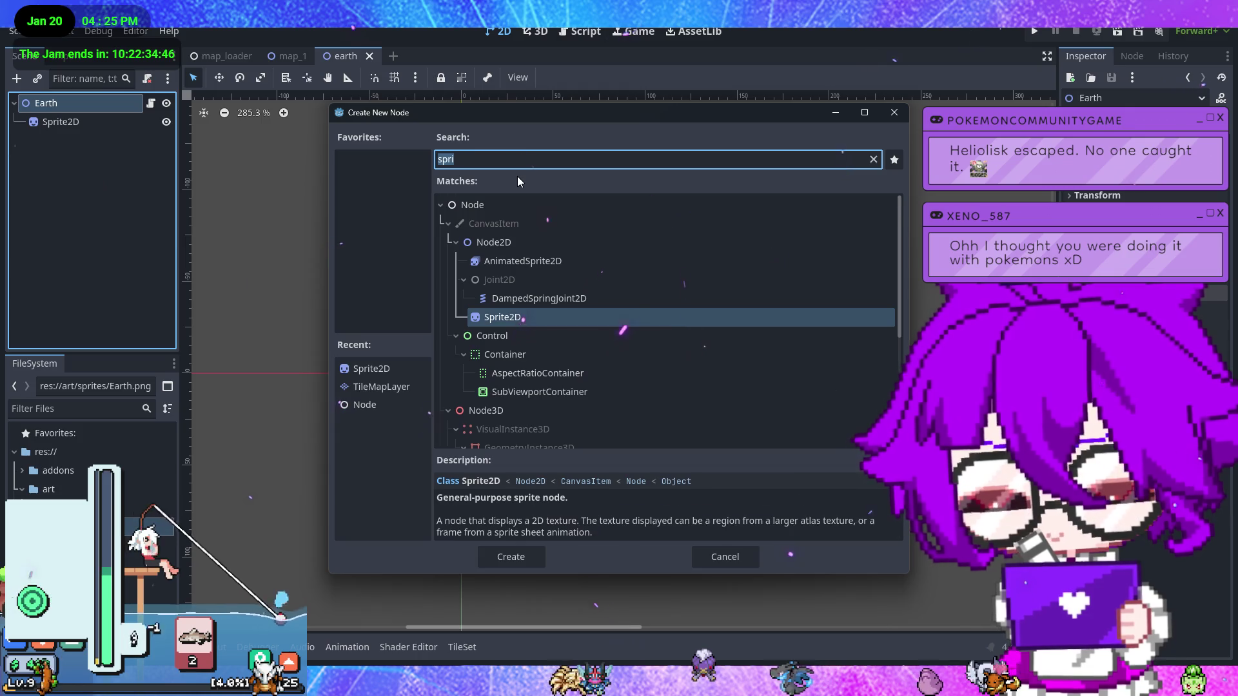
pyautogui.write('area')
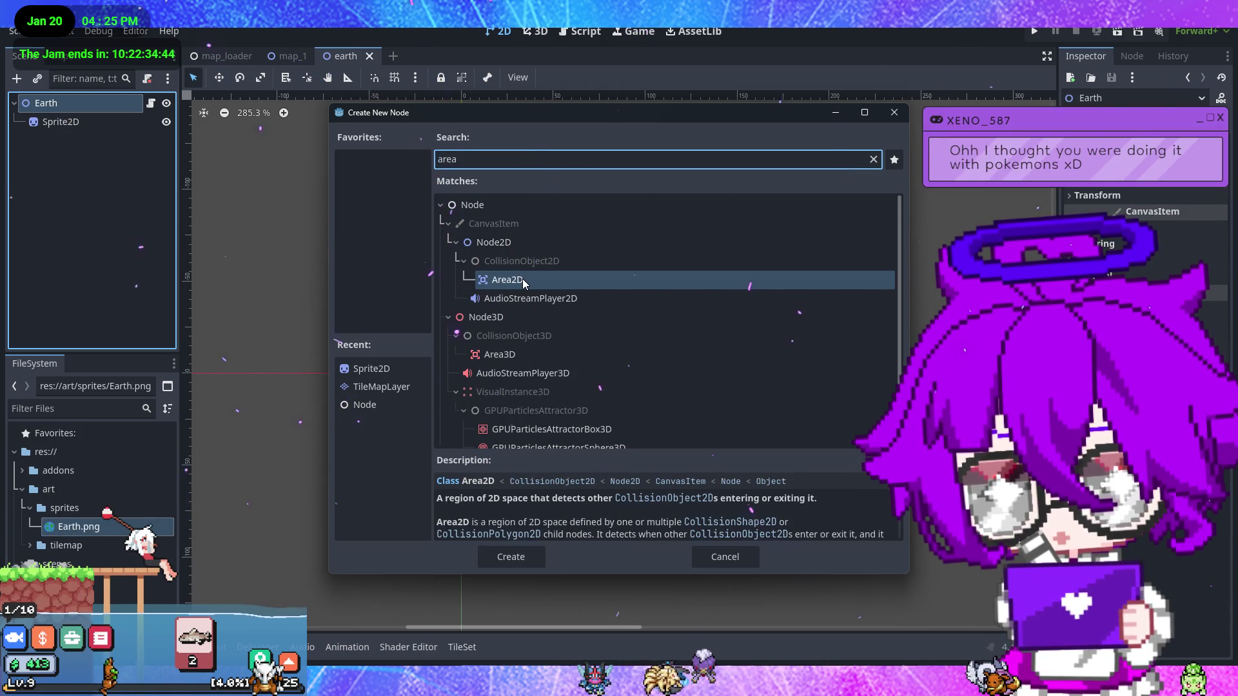
pyautogui.doubleClick(524, 279)
# - Add a CollisionShape2D child node under the Area2D
pyautogui.rightClick(89, 140)
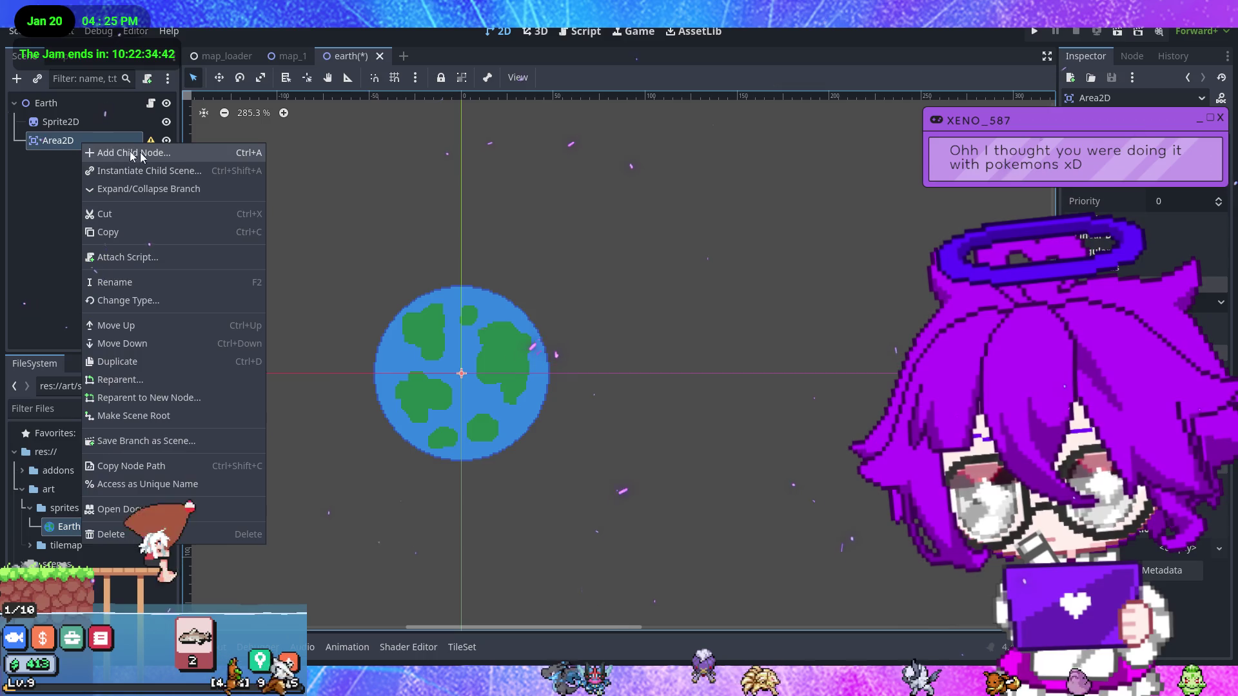
pyautogui.click(233, 149)
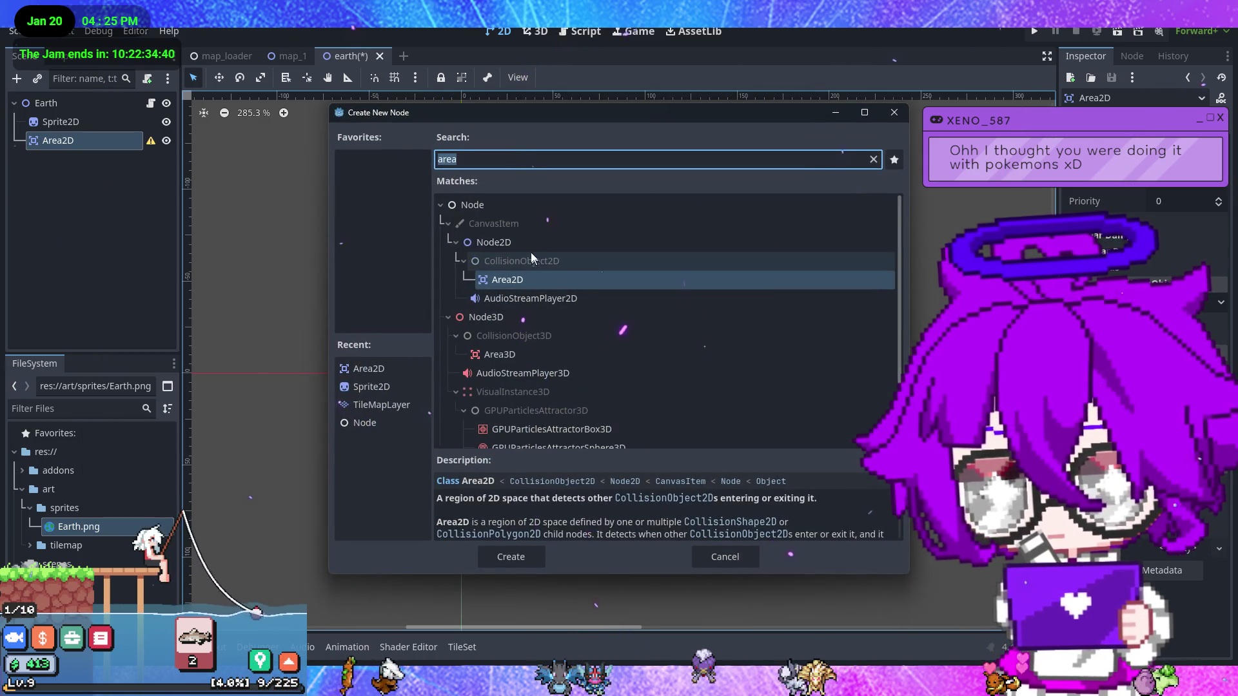
pyautogui.write('colo')
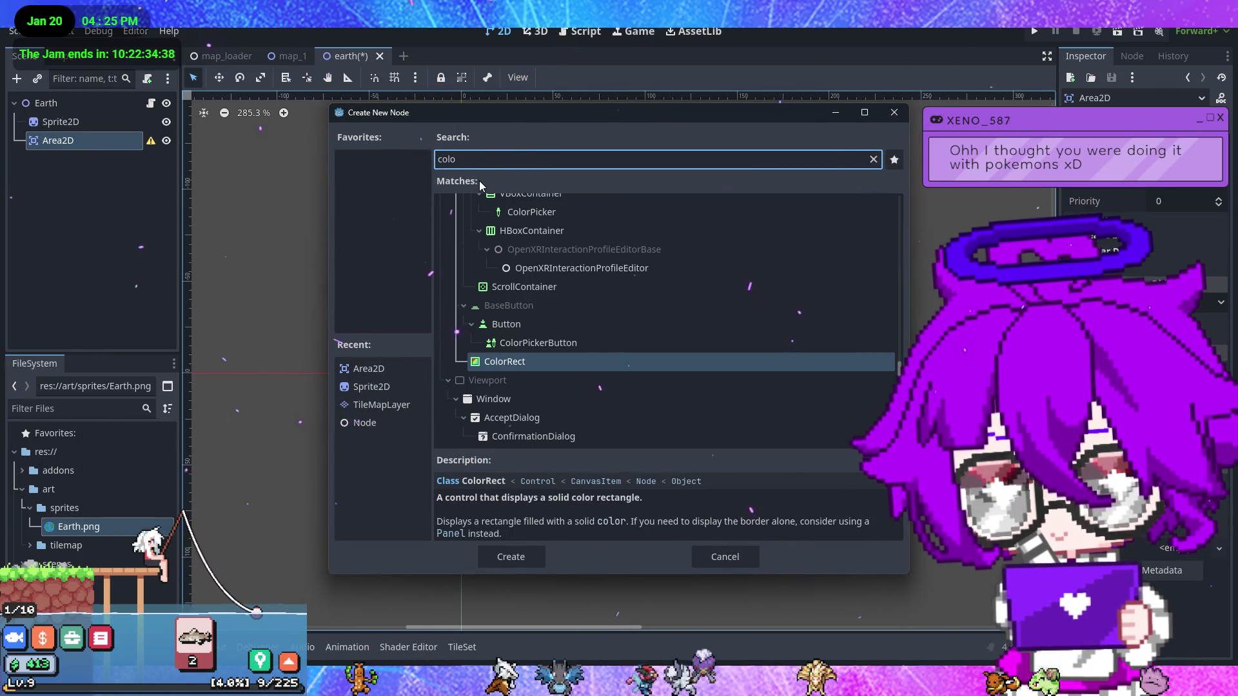
pyautogui.press('BackSpace')
pyautogui.write('is')
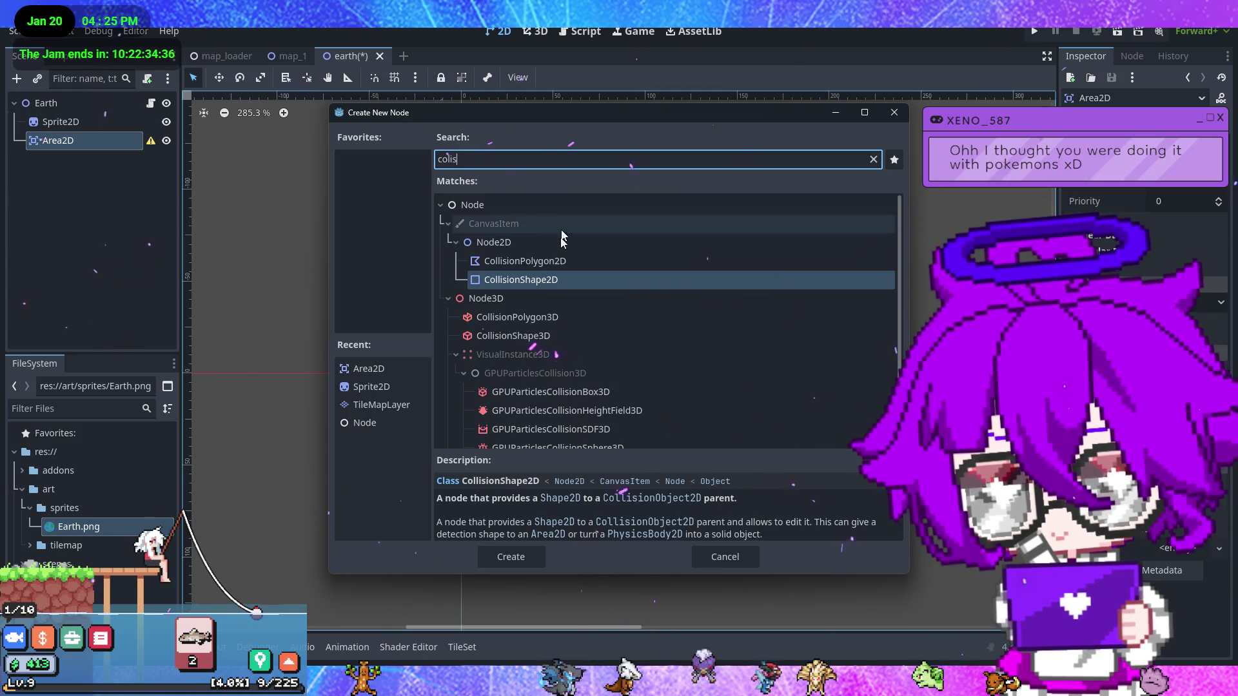
pyautogui.doubleClick(562, 283)
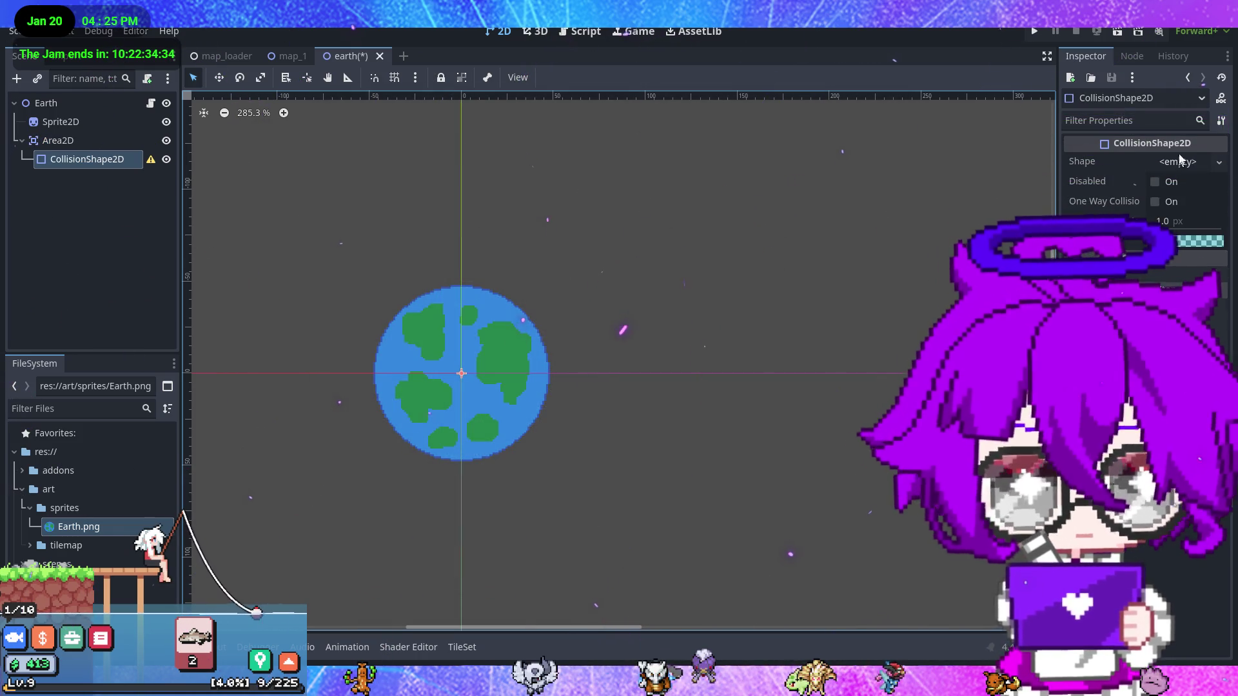